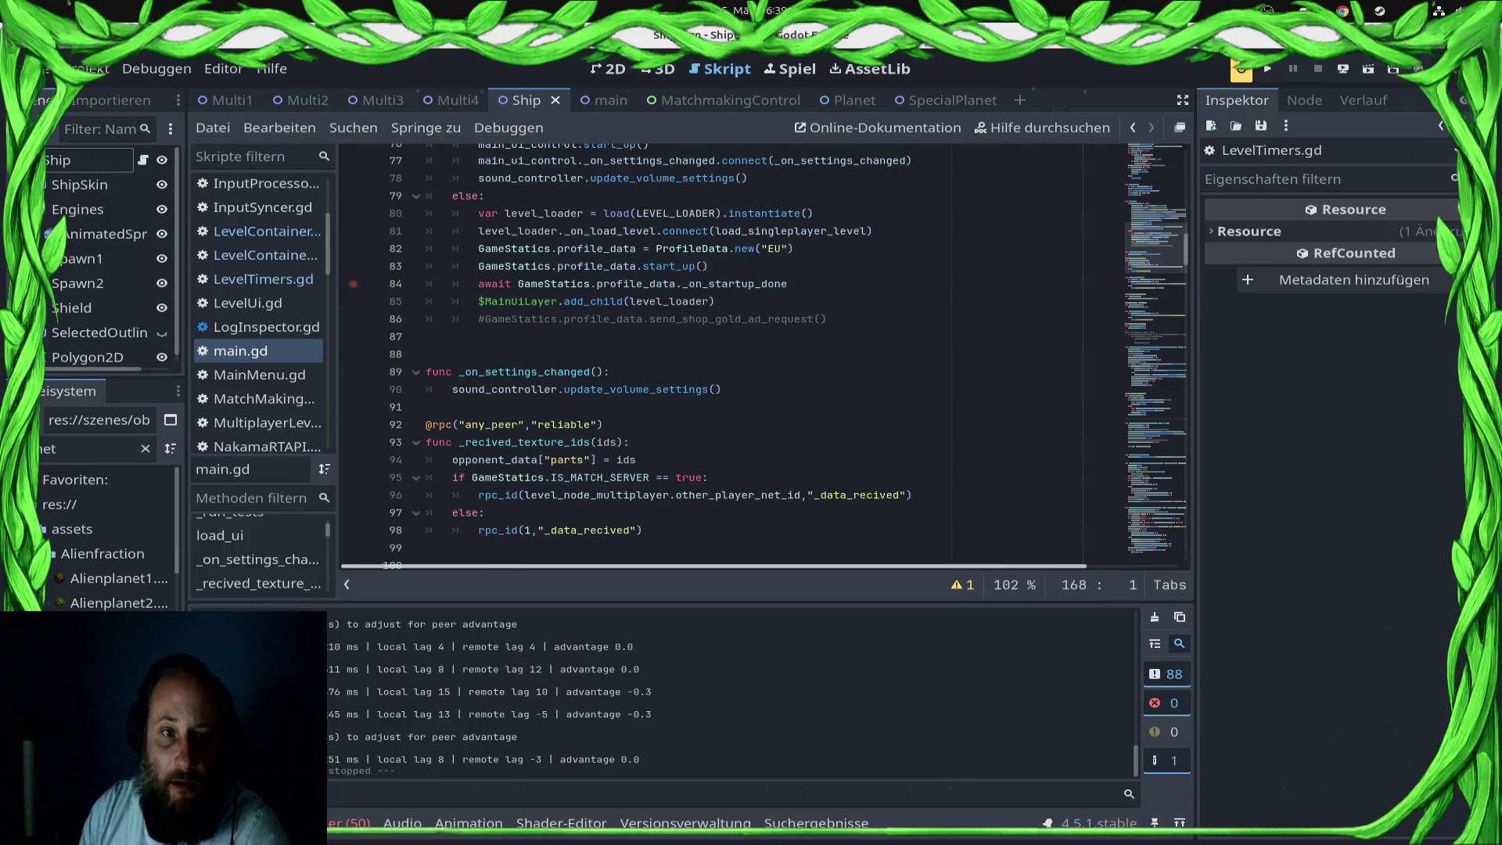
Step: Browse the LevelContainer scripts, ShipProcessor.gd's _instantiate_ship and the preload() help, reaching setup_ship_node
scroll(704, 352, down, 3)
scroll(705, 352, down, 15)
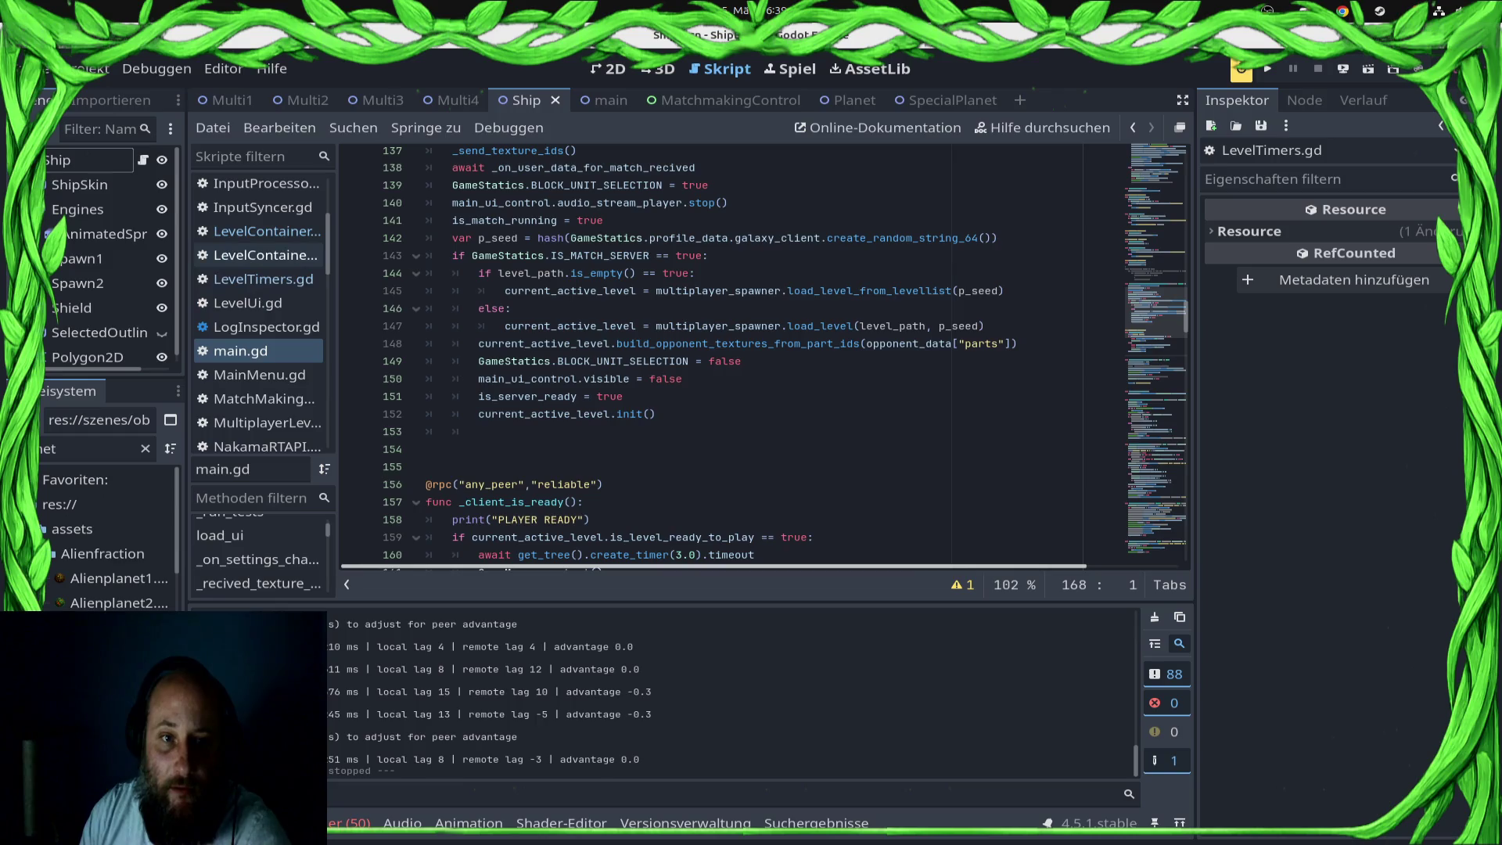
click(266, 255)
click(266, 231)
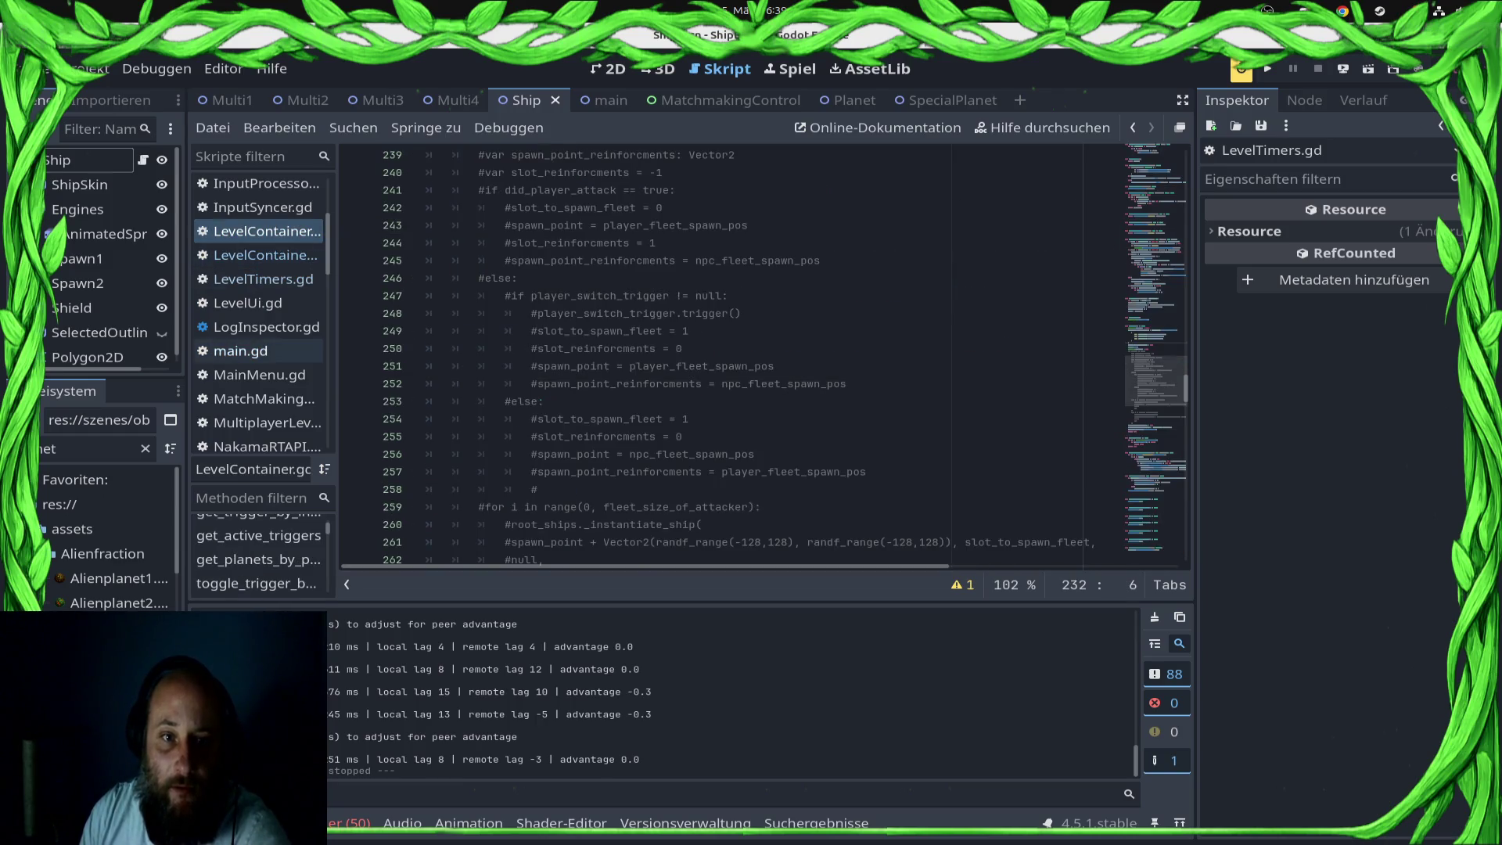
click(258, 255)
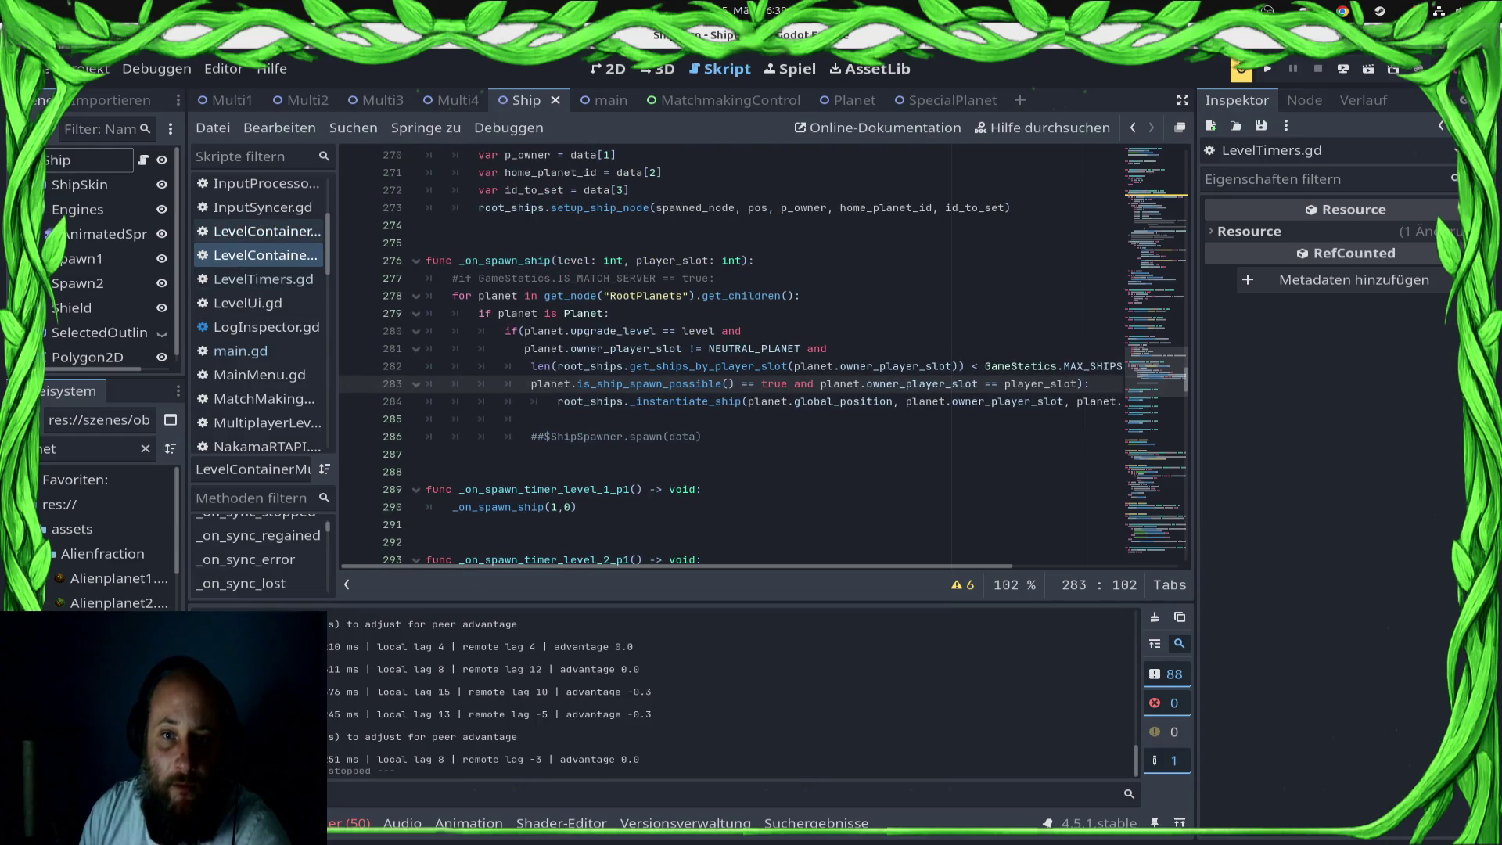
ctrl+click(685, 402)
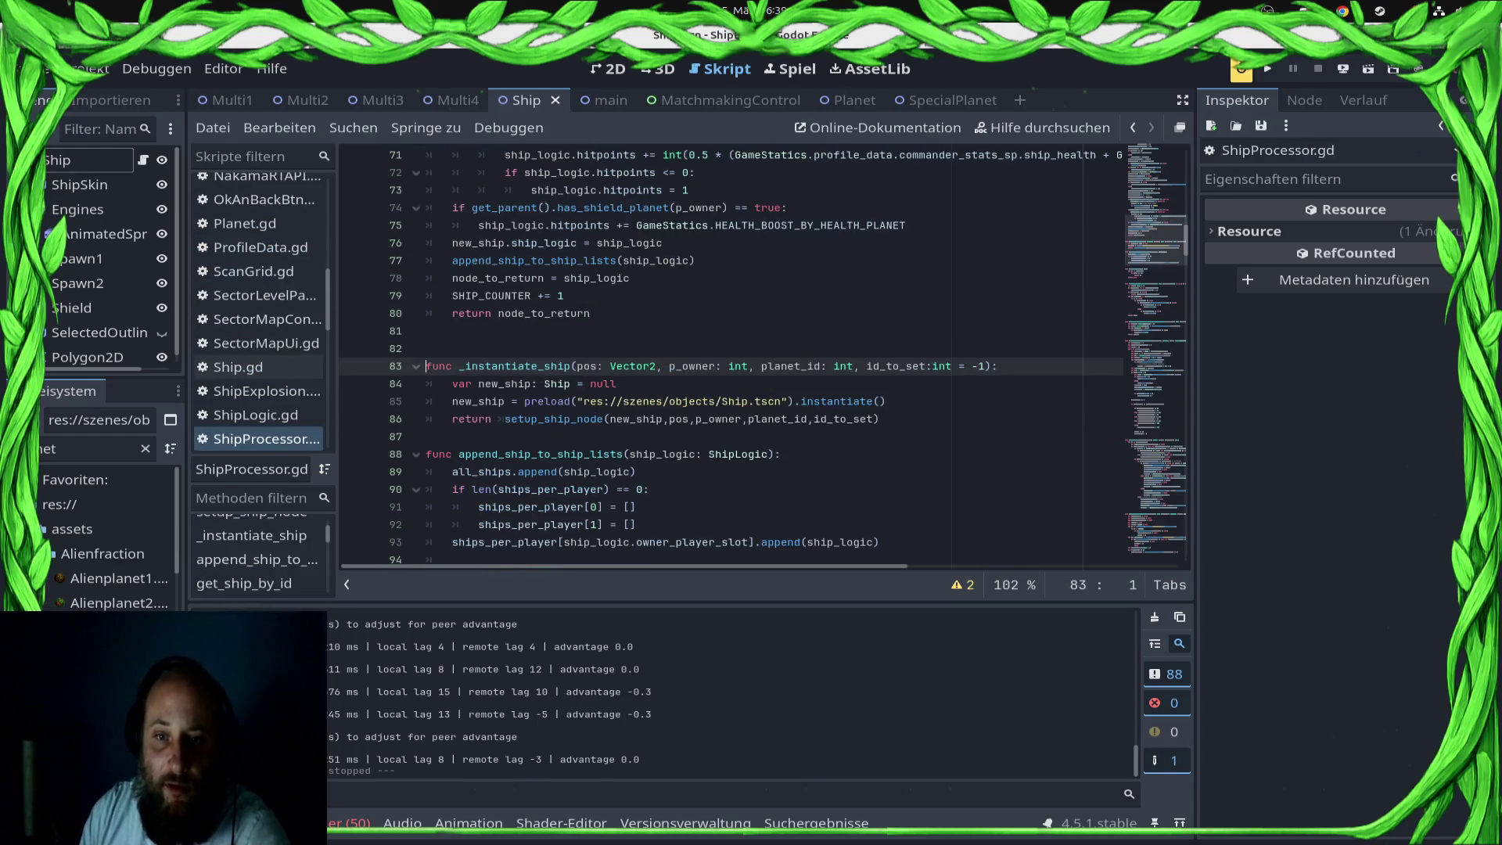
ctrl+click(540, 401)
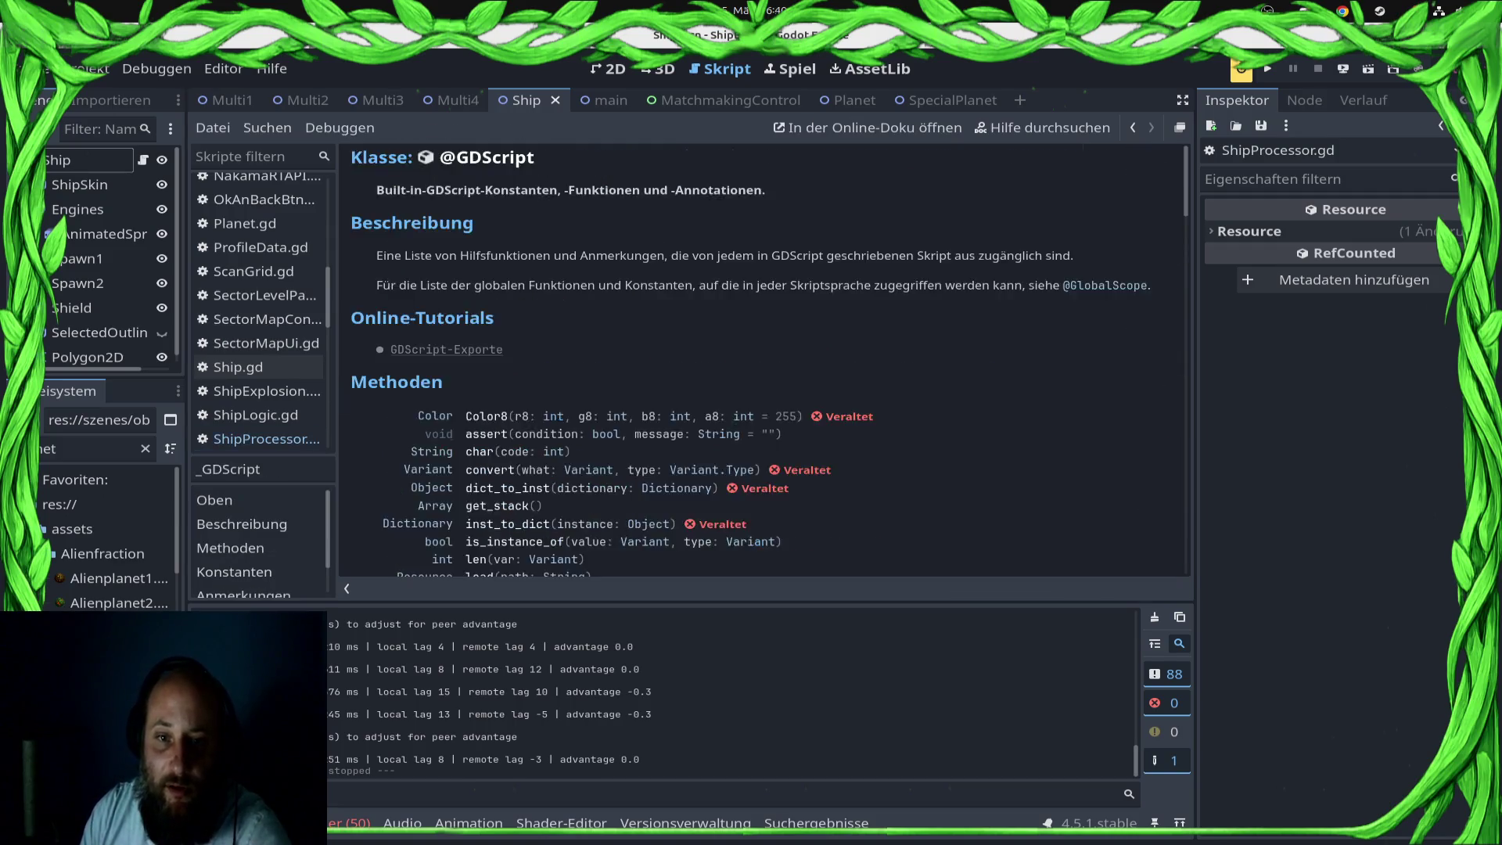
key(alt+Left)
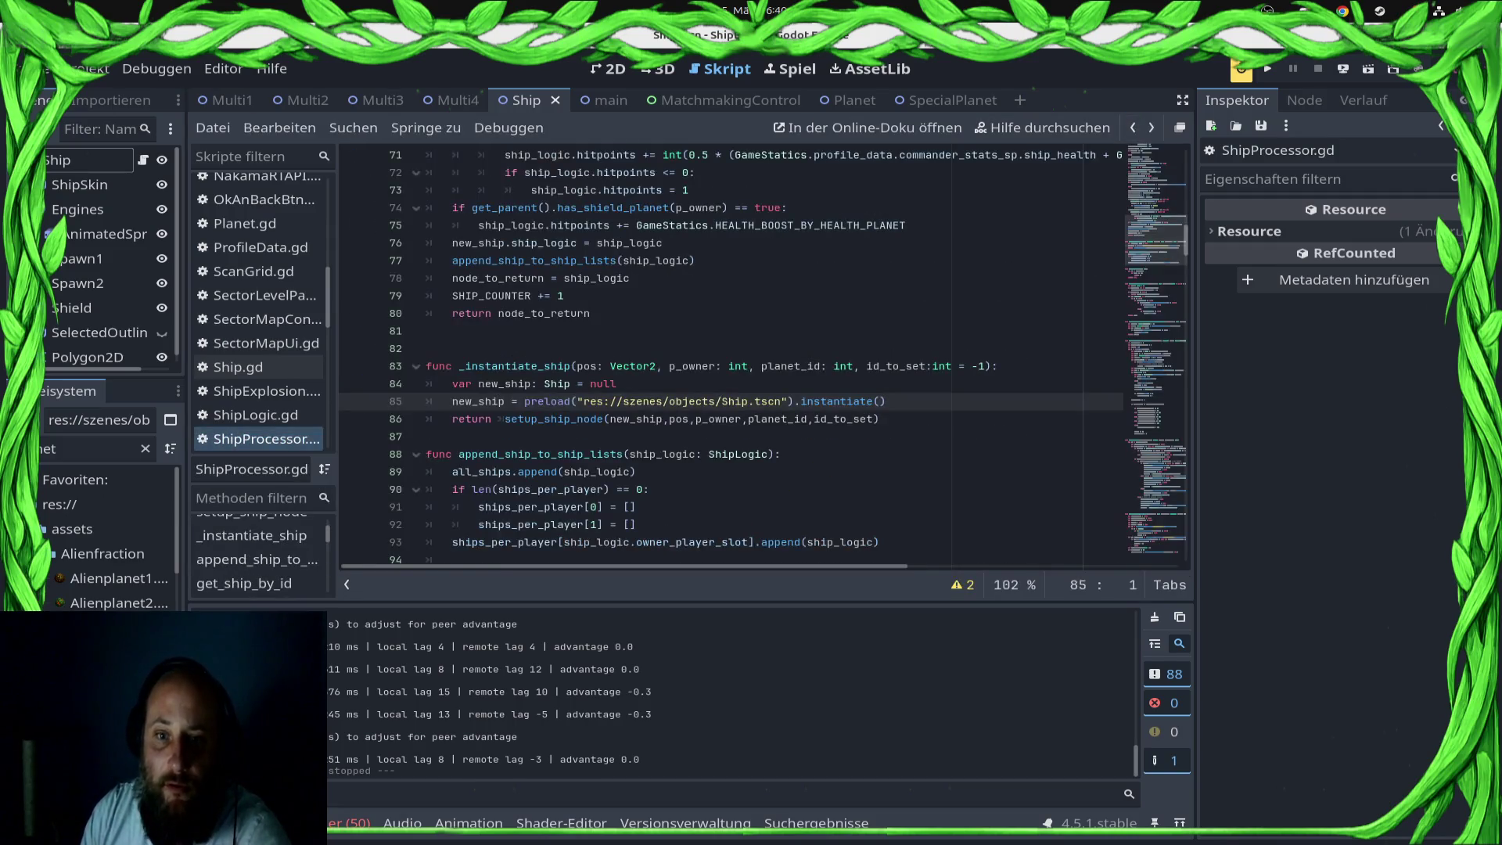
key(alt+Left)
scroll(767, 352, down, 2)
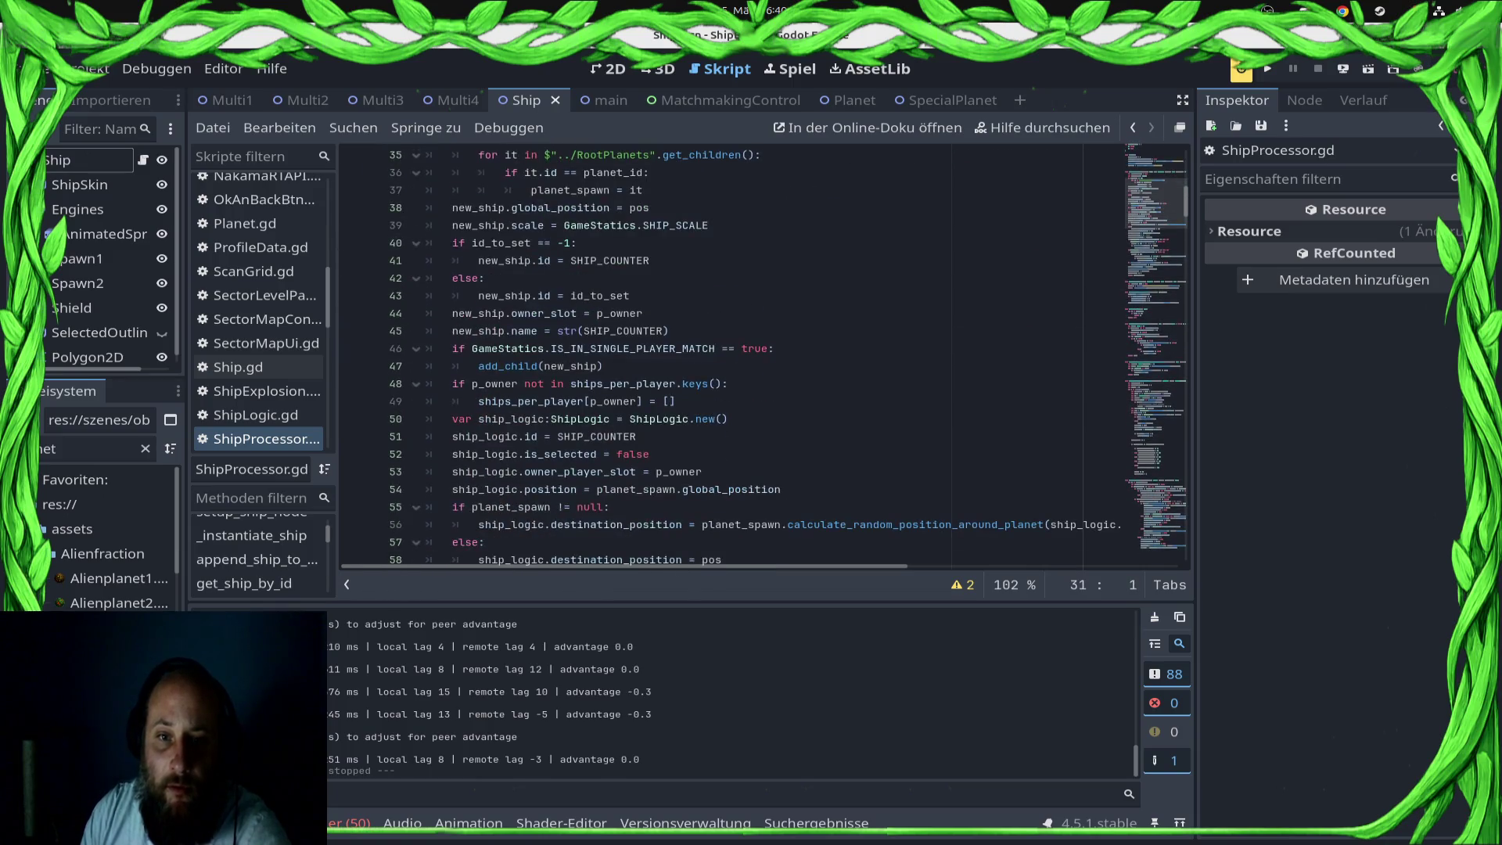
Step: Comment out the IS_IN_SINGLE_PLAYER_MATCH check, unindent add_child(new_ship), and save ShipProcessor.gd
click(452, 348)
key(ctrl+k)
key(Down)
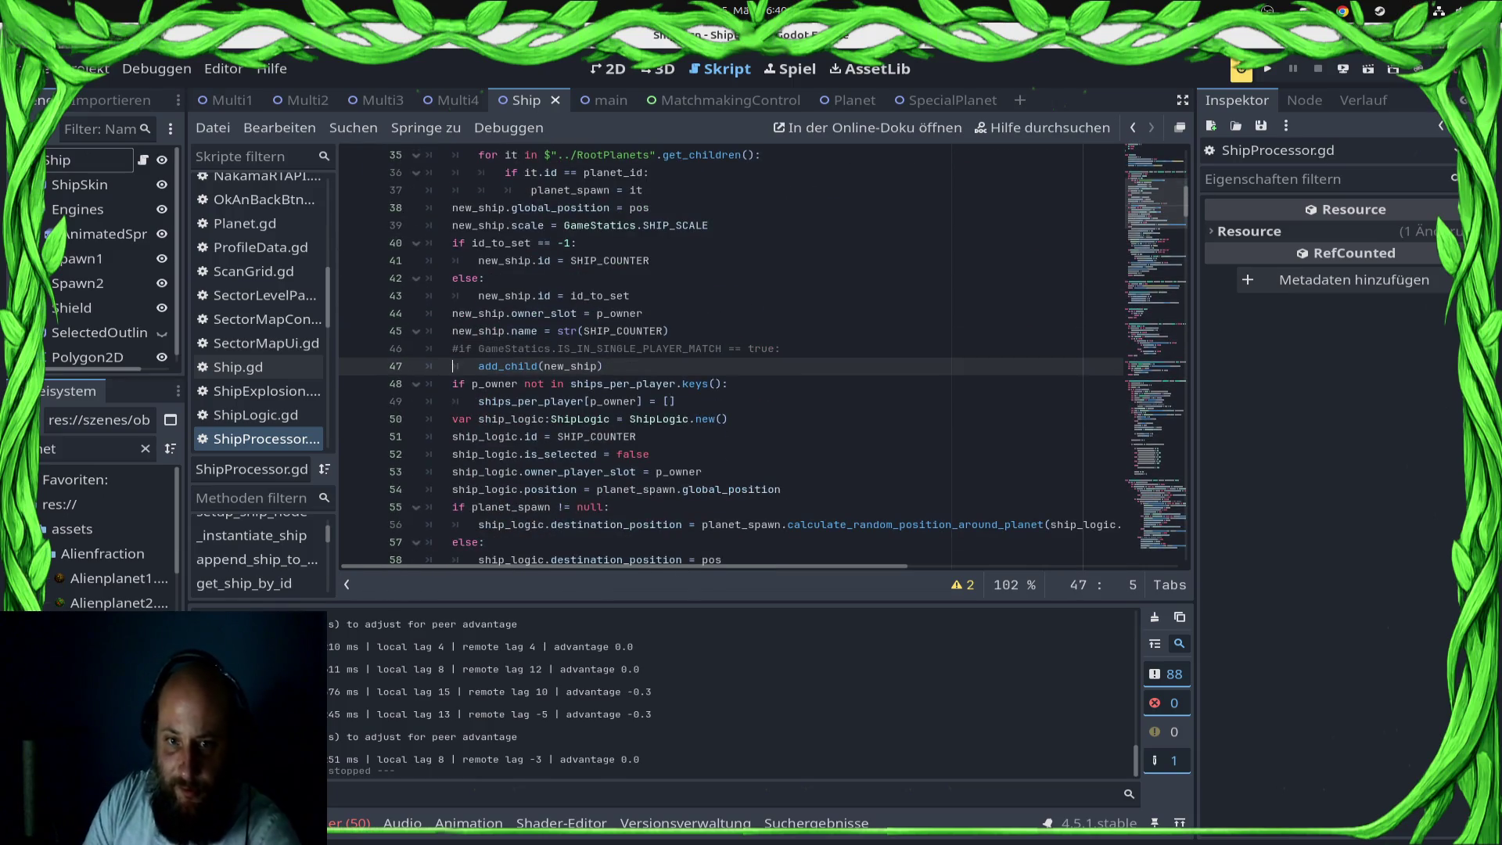
key(shift+Tab)
key(ctrl+s)
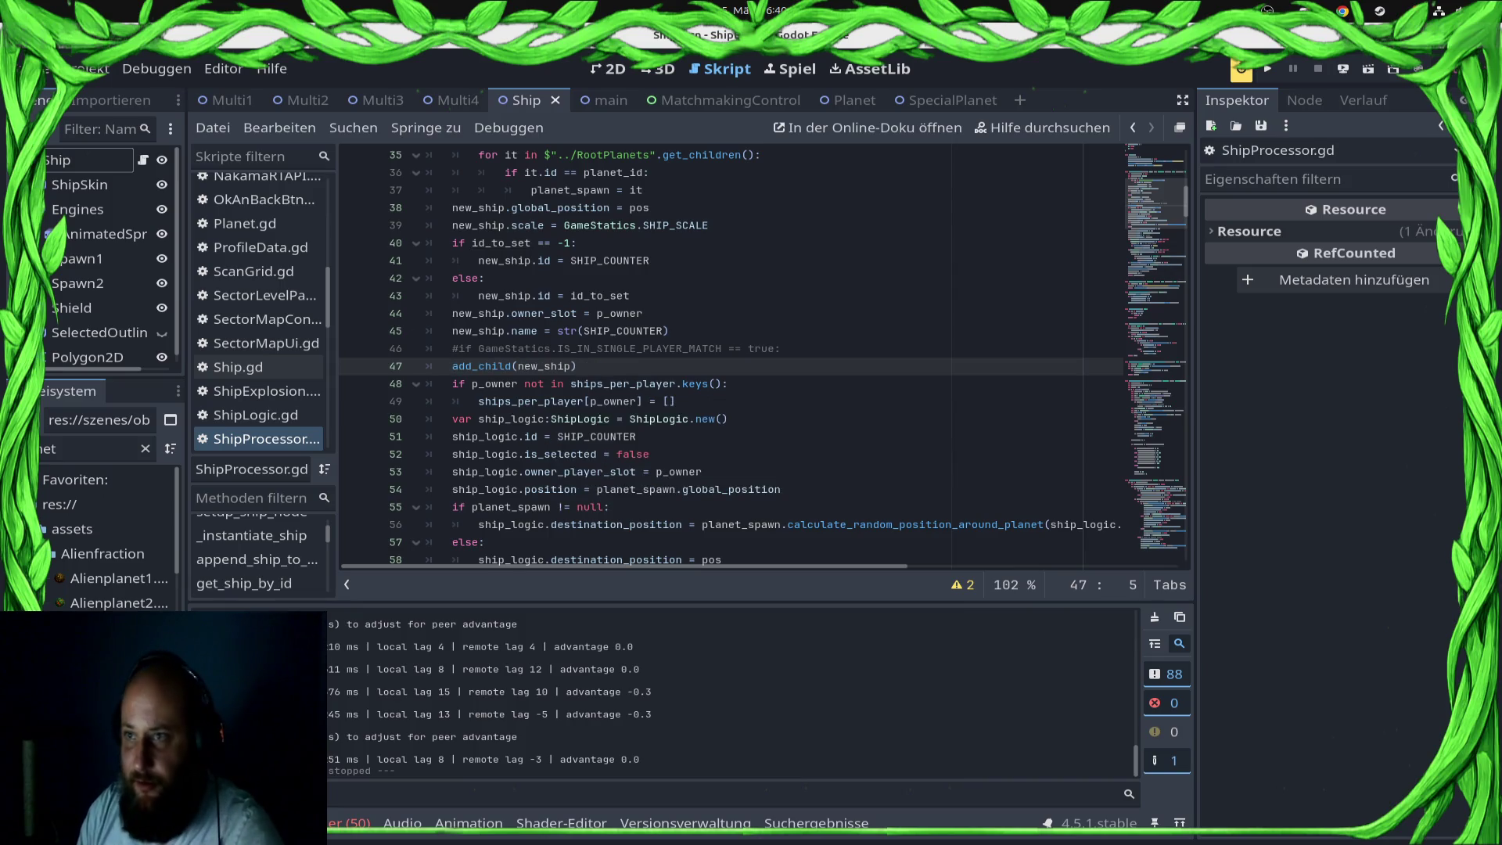
click(1343, 69)
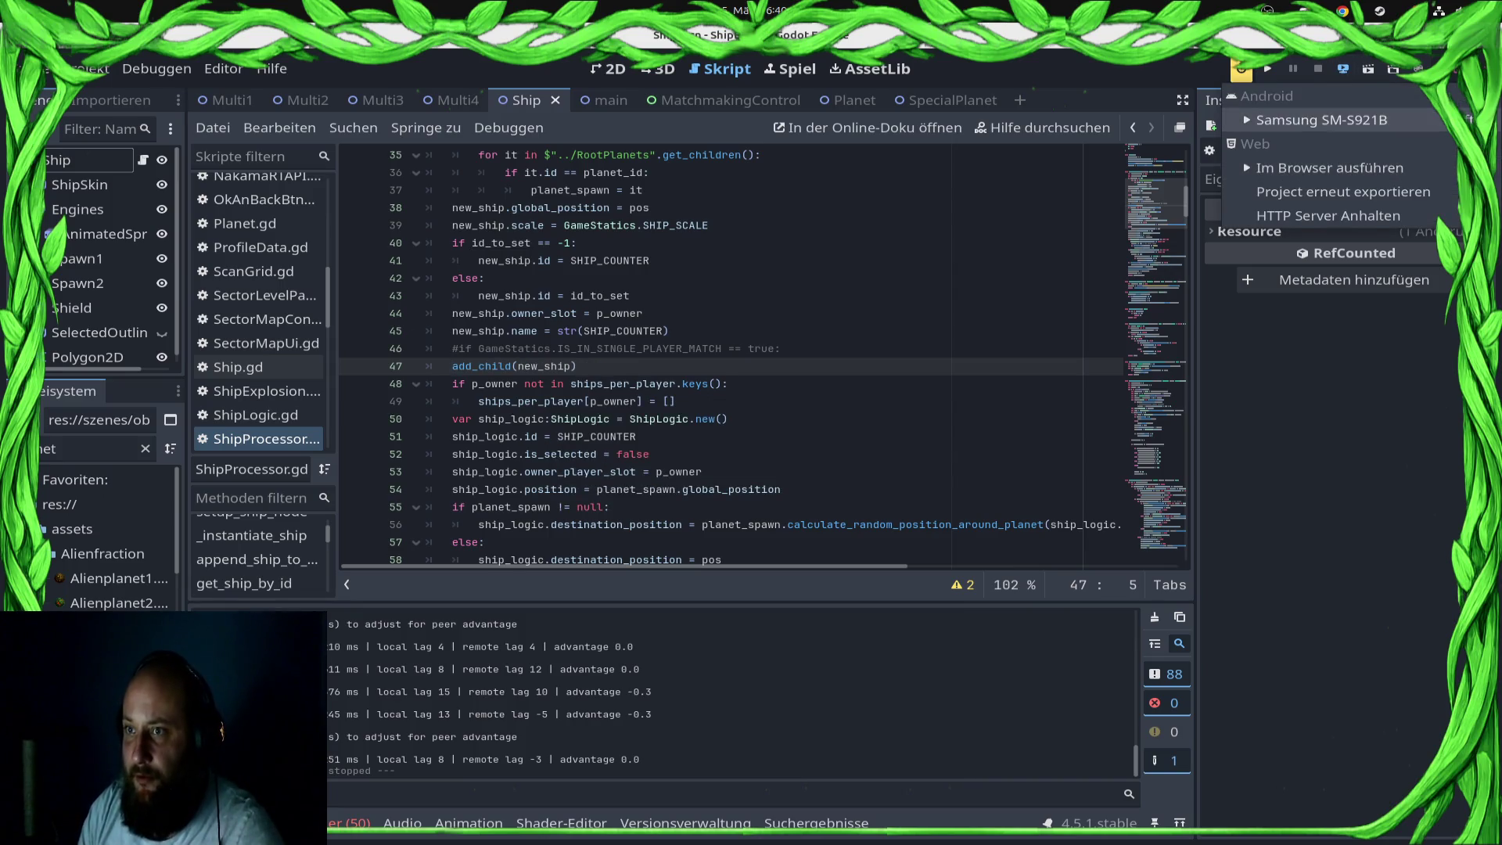
Step: Deploy the game to the Samsung SM-S921B and let the debug window reach the main menu
click(1330, 120)
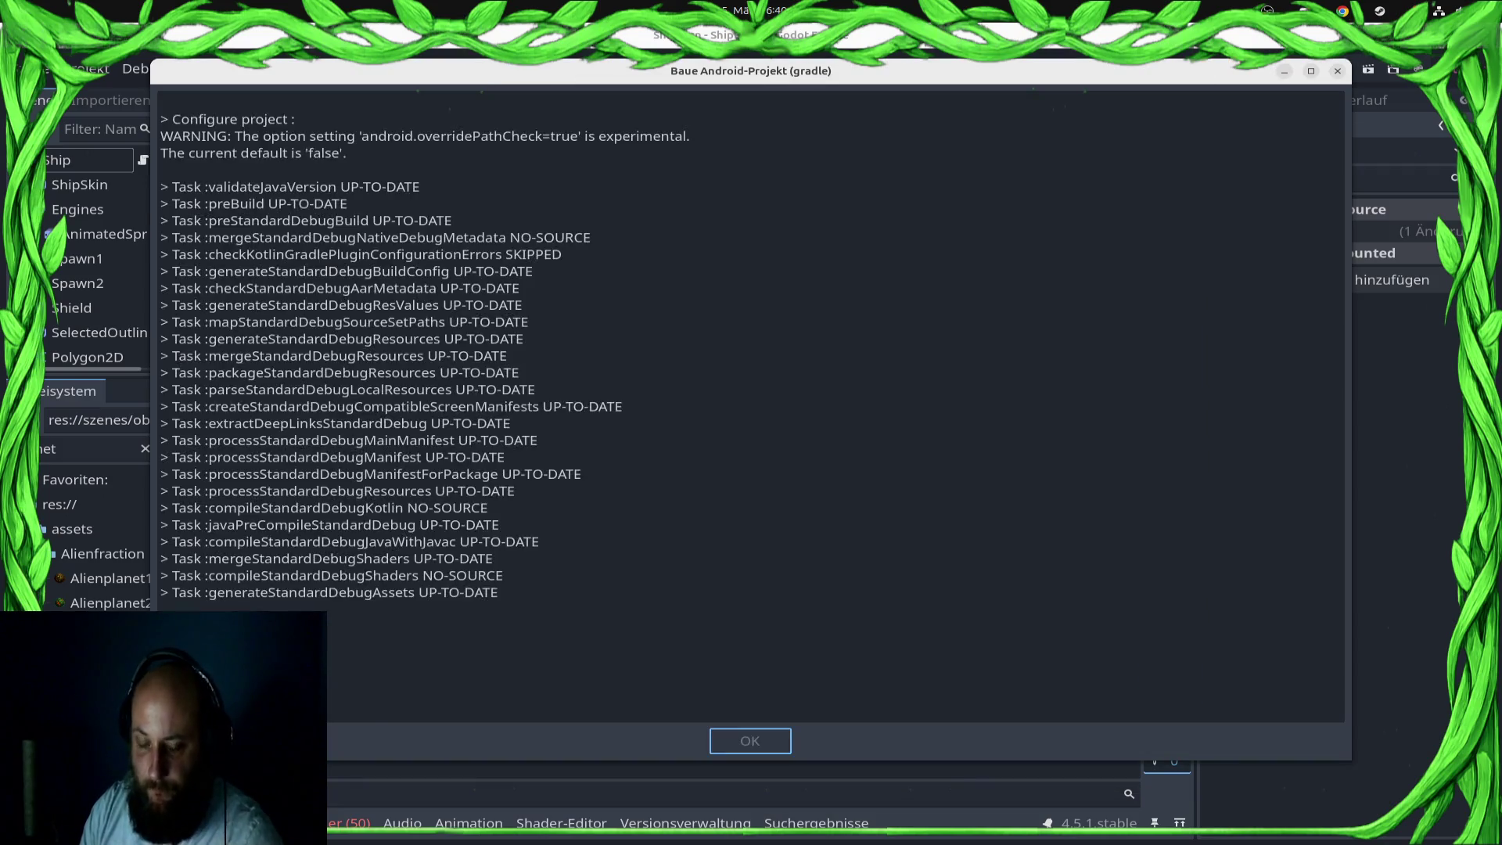
key(super)
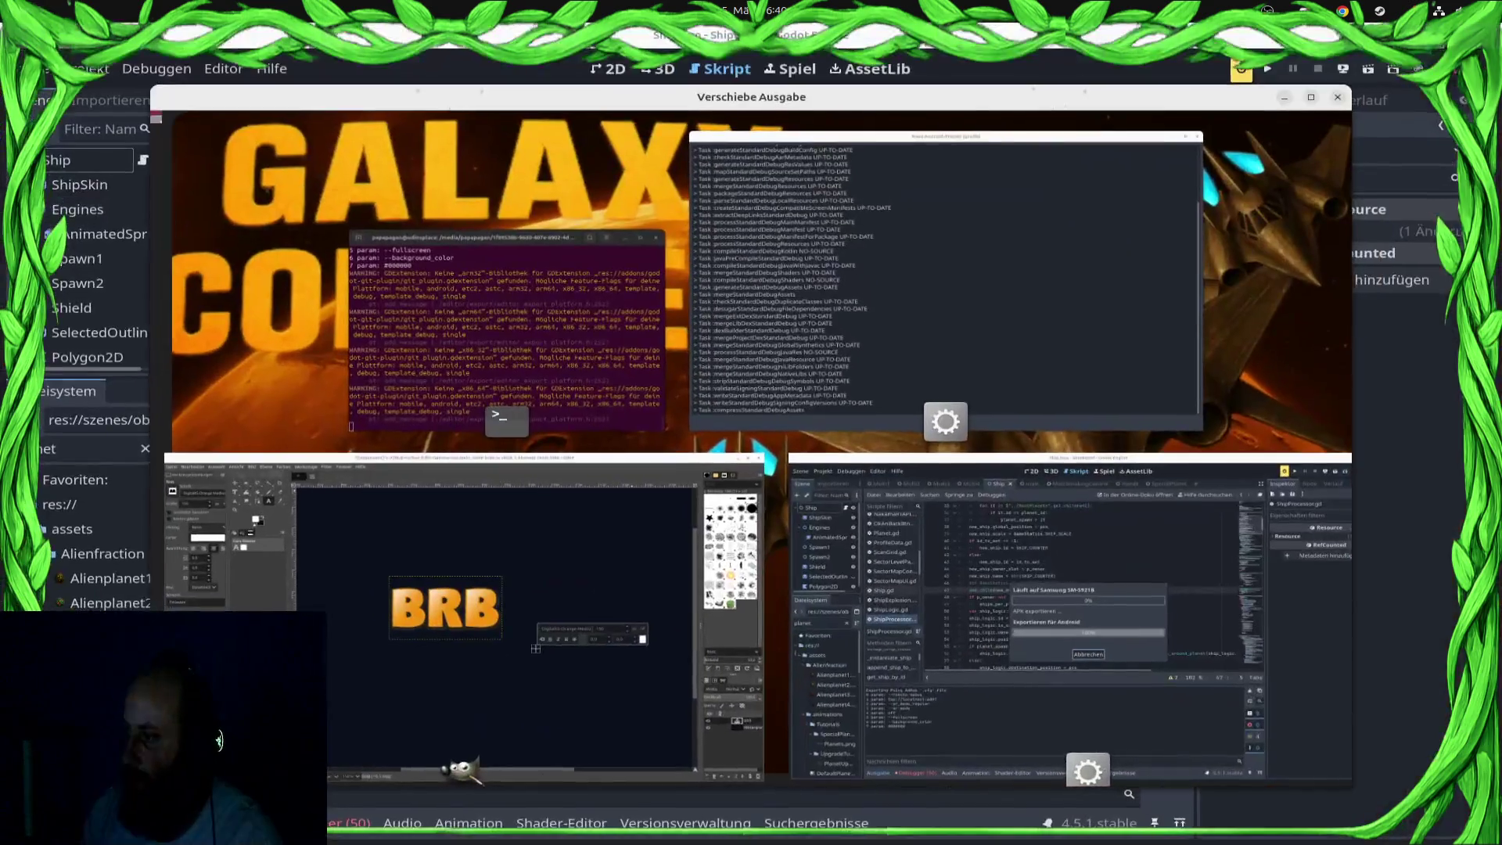
key(super)
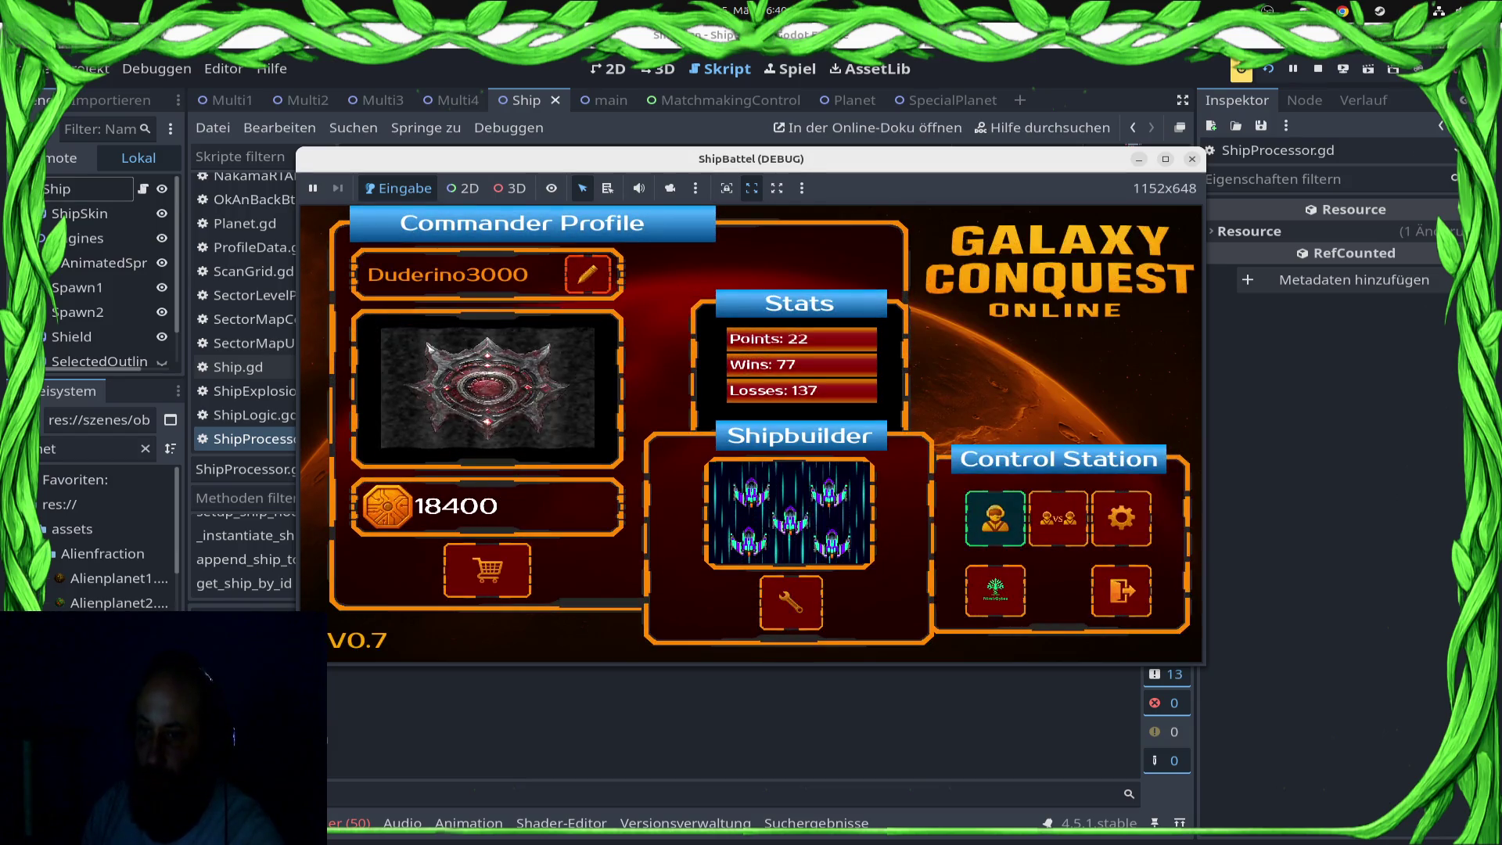
Step: Play a ranked match from the ranked screen, then review the state-mismatch output
click(1057, 516)
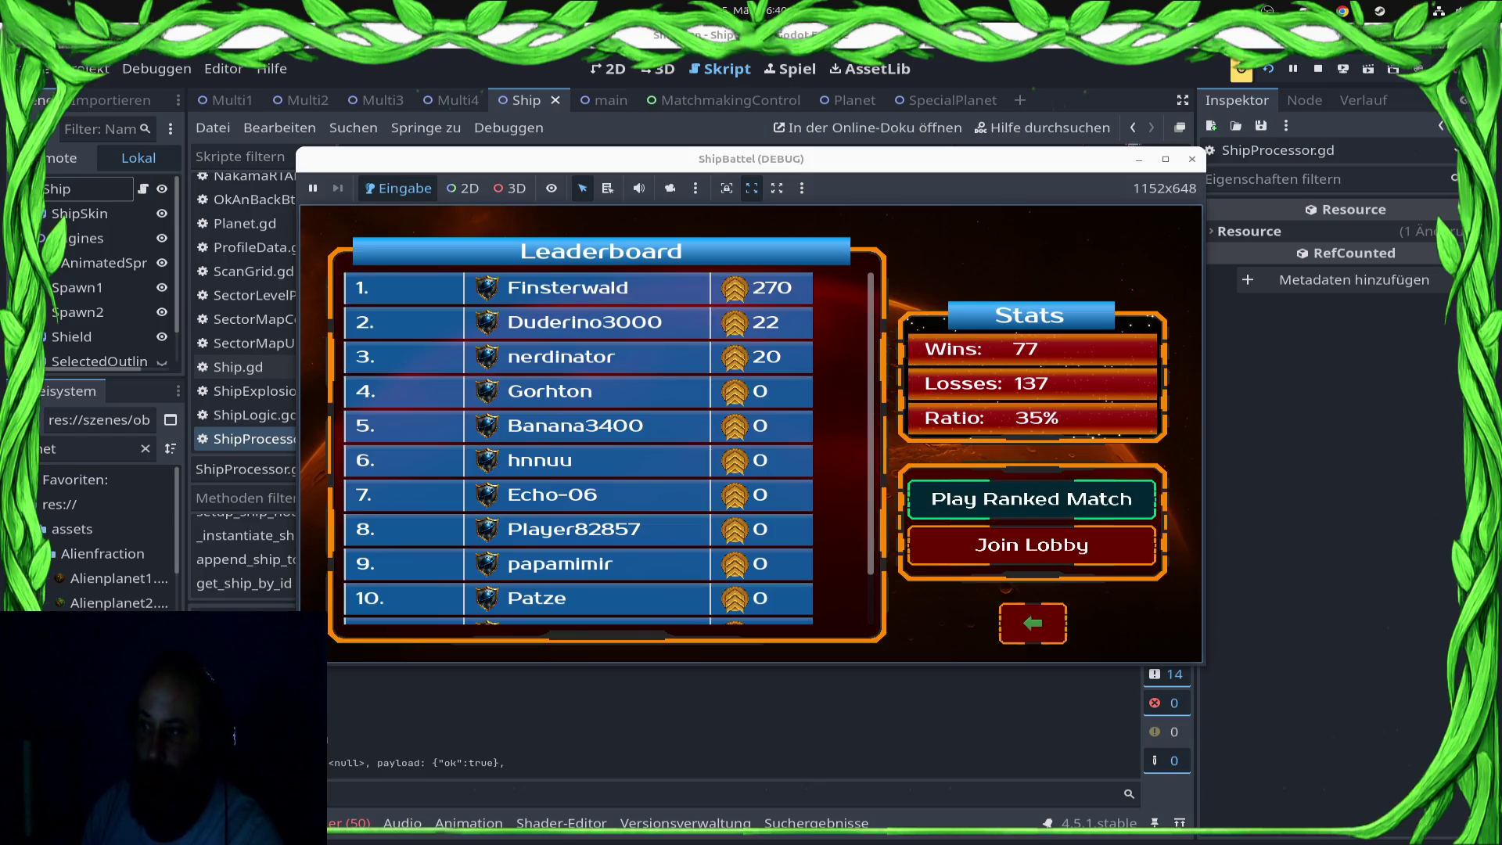
click(1031, 499)
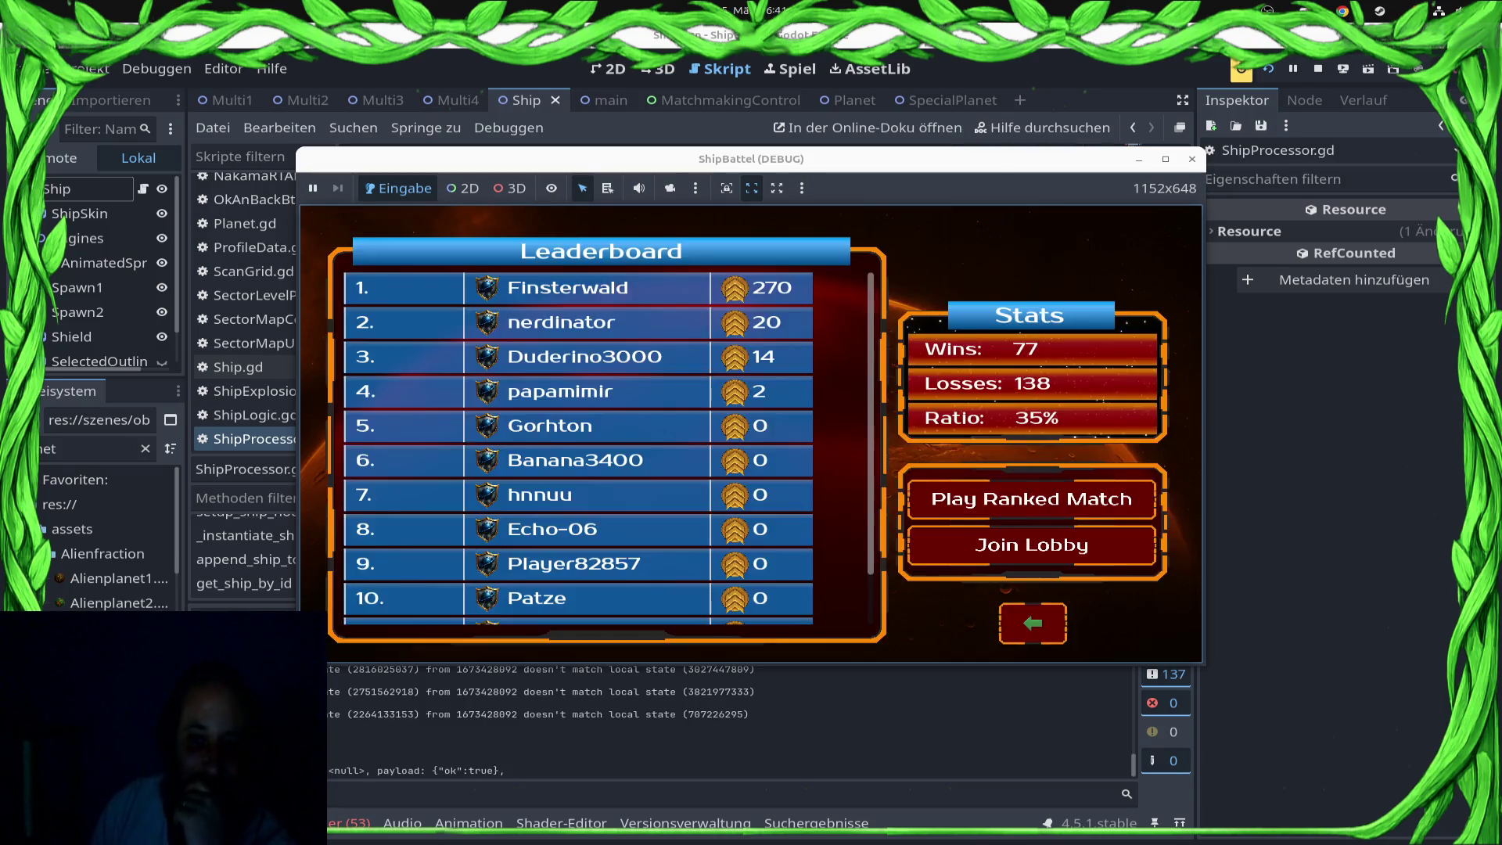
scroll(637, 410, down, 3)
scroll(638, 411, up, 8)
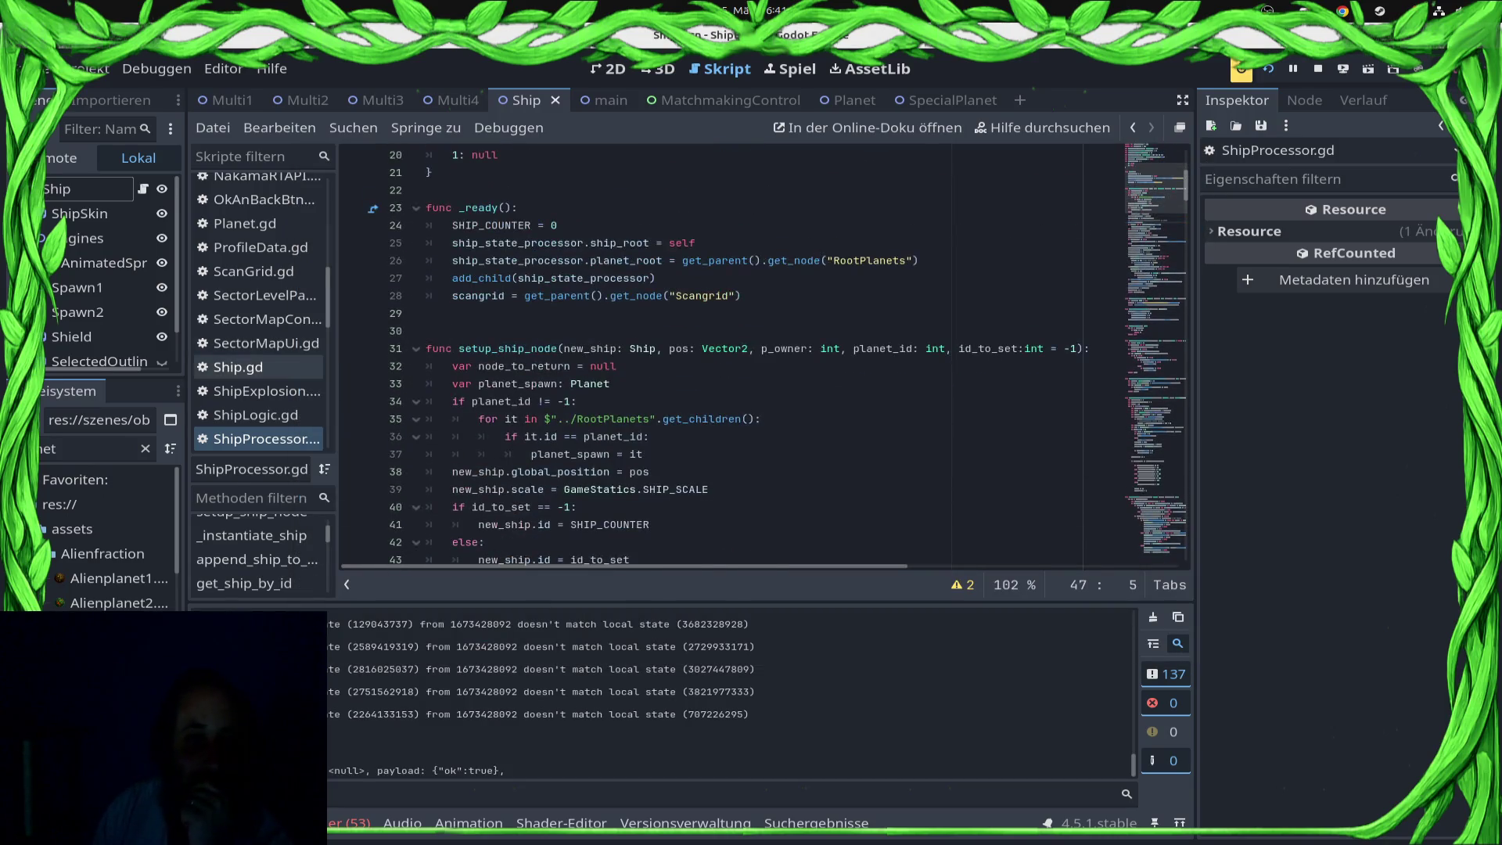
Step: Scroll through ShipLogic.gd, then open the second LevelContainer script at _on_spawn_ship
click(255, 415)
scroll(764, 357, down, 15)
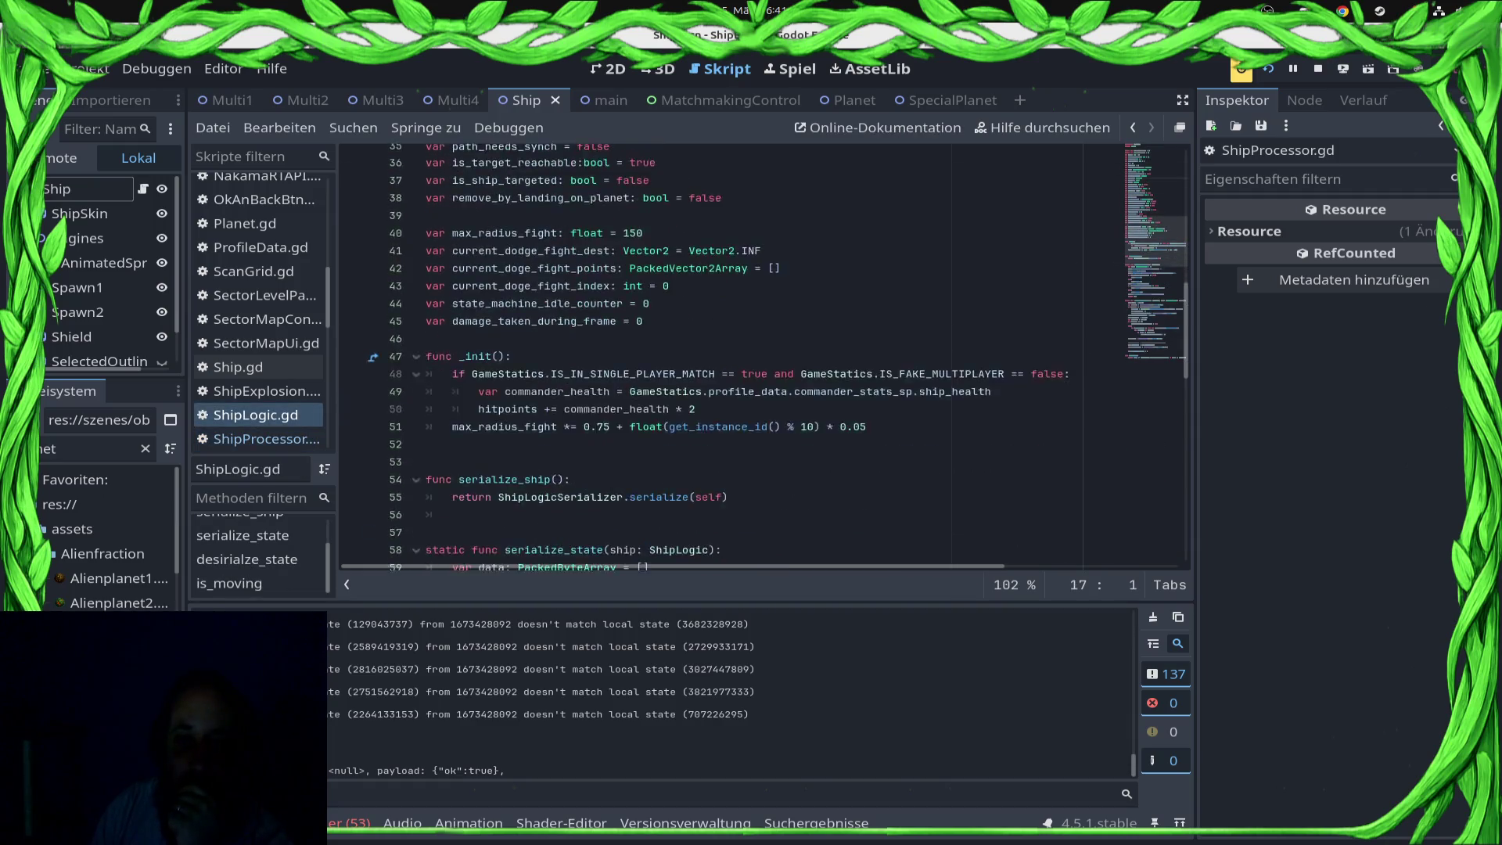
scroll(764, 357, down, 5)
scroll(258, 321, up, 3)
scroll(258, 328, up, 2)
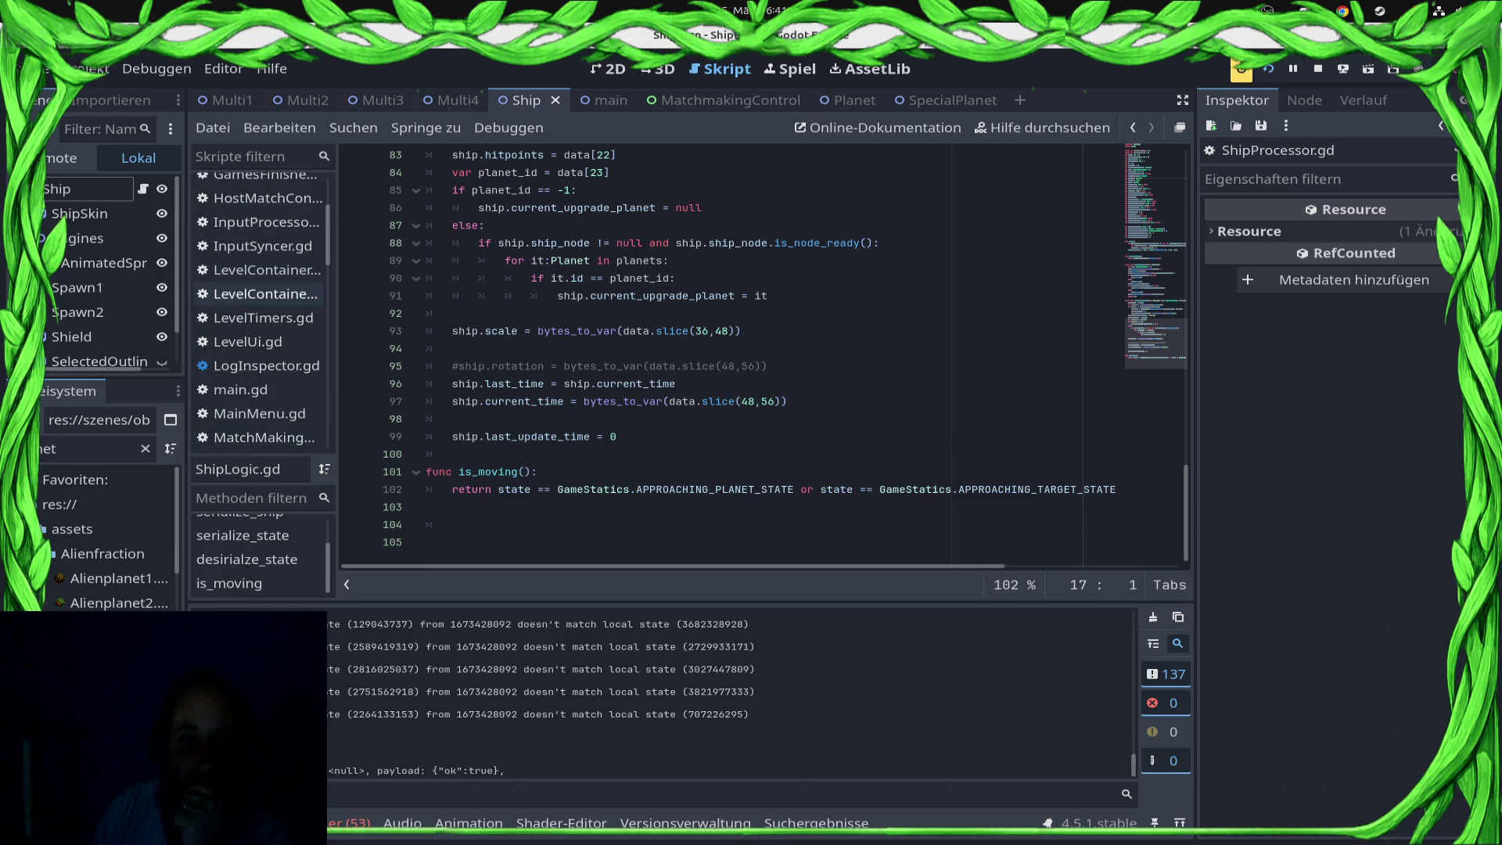
click(259, 269)
click(258, 294)
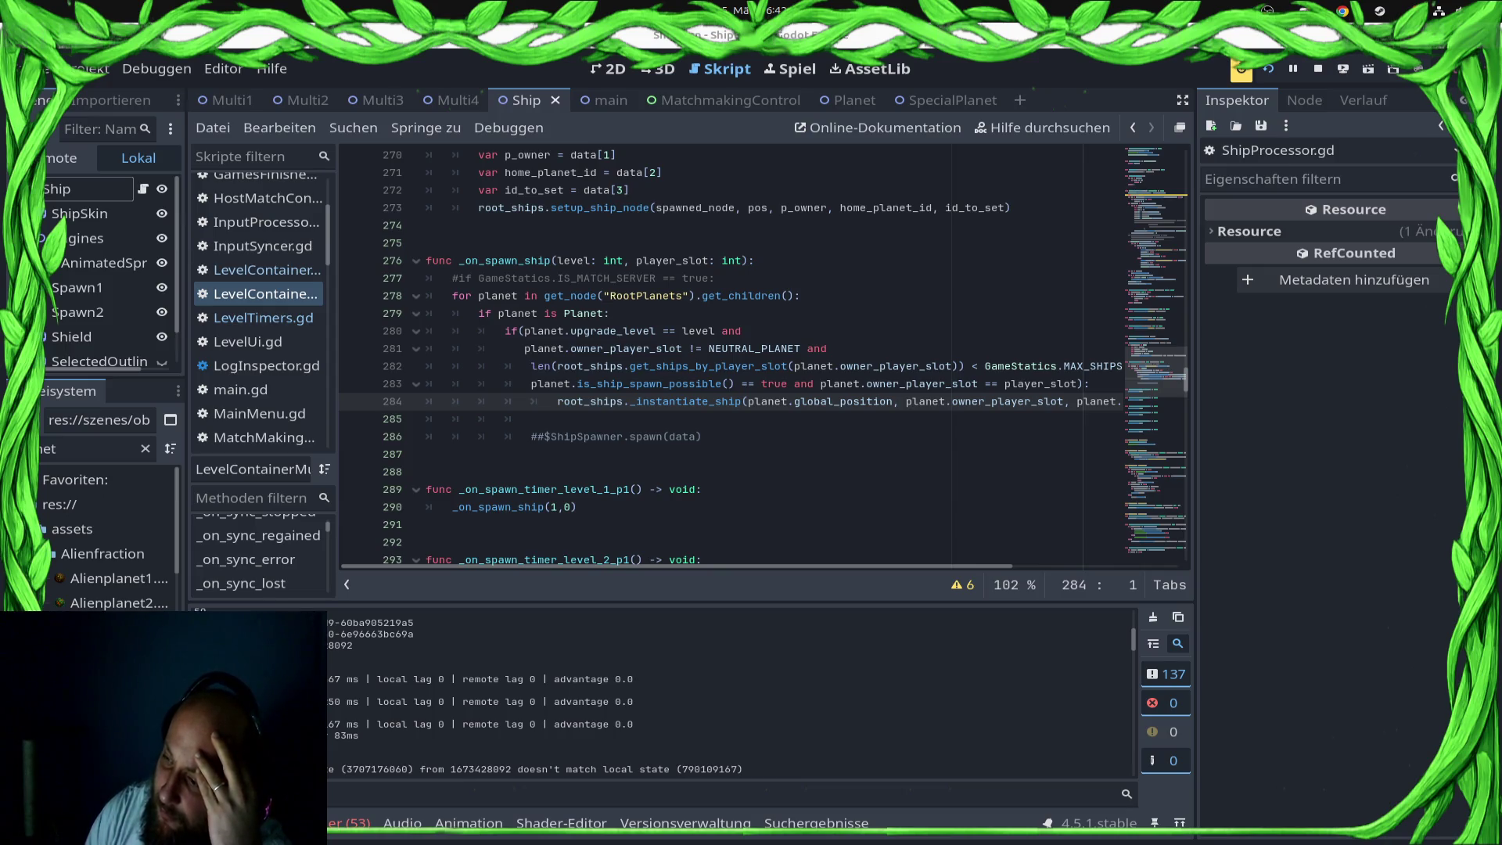
Step: Review the code around line 284, then open main.gd at _client_is_ready
click(826, 402)
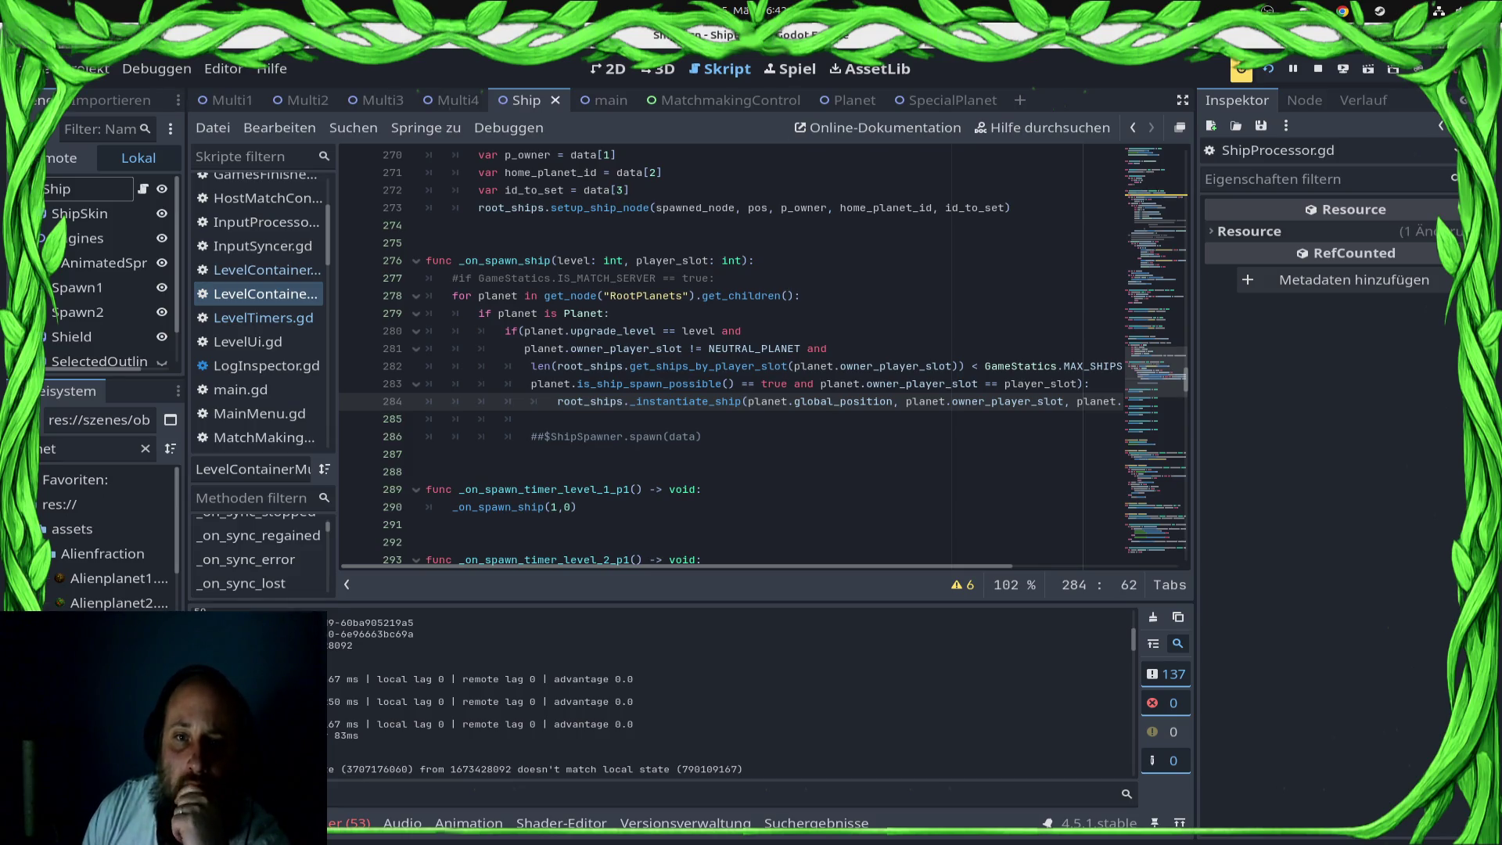
scroll(767, 352, up, 20)
scroll(767, 352, up, 9)
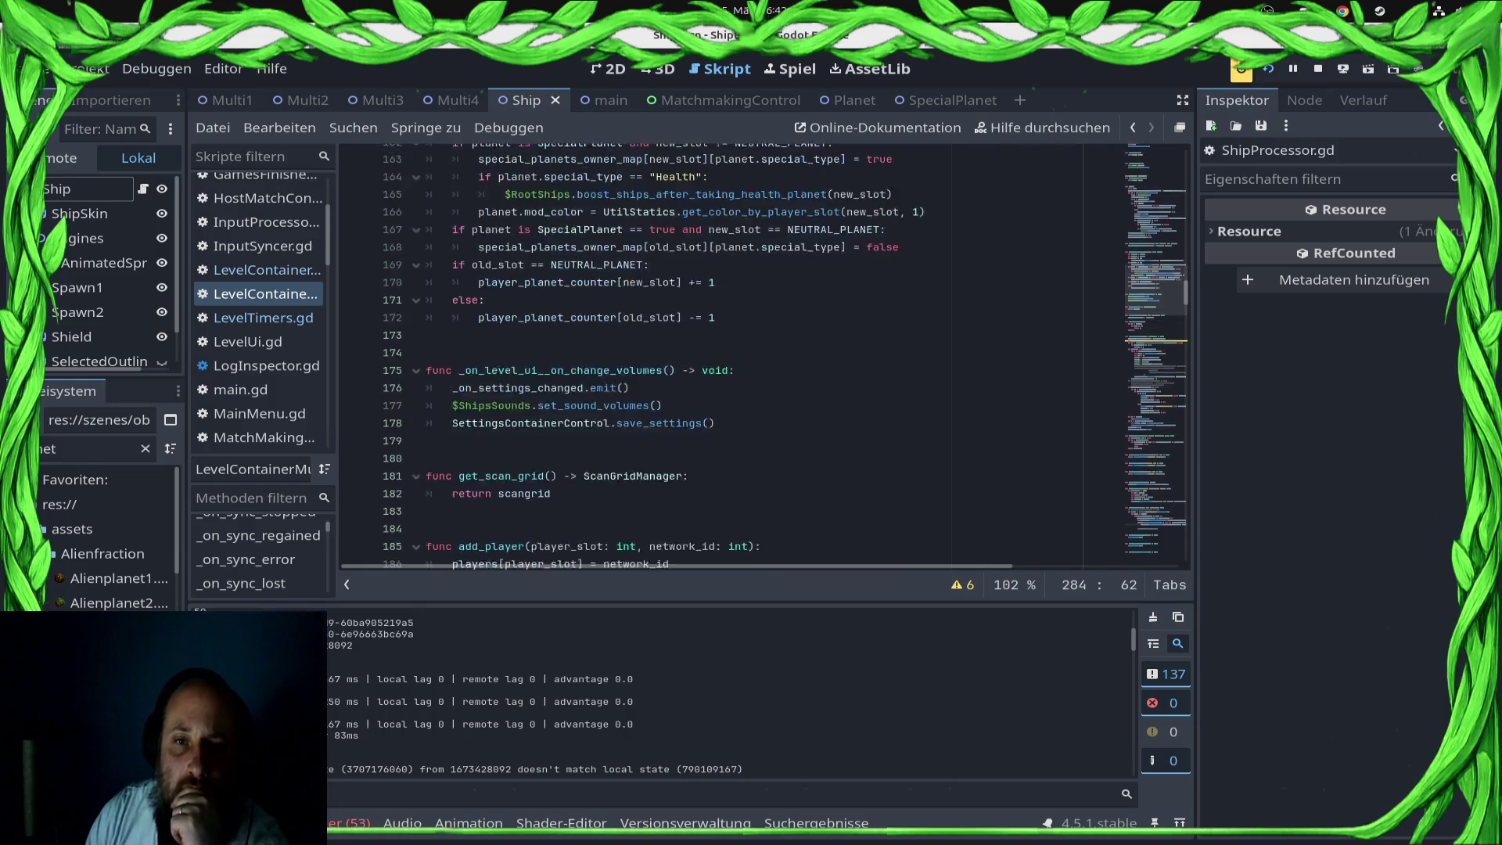
scroll(767, 352, down, 10)
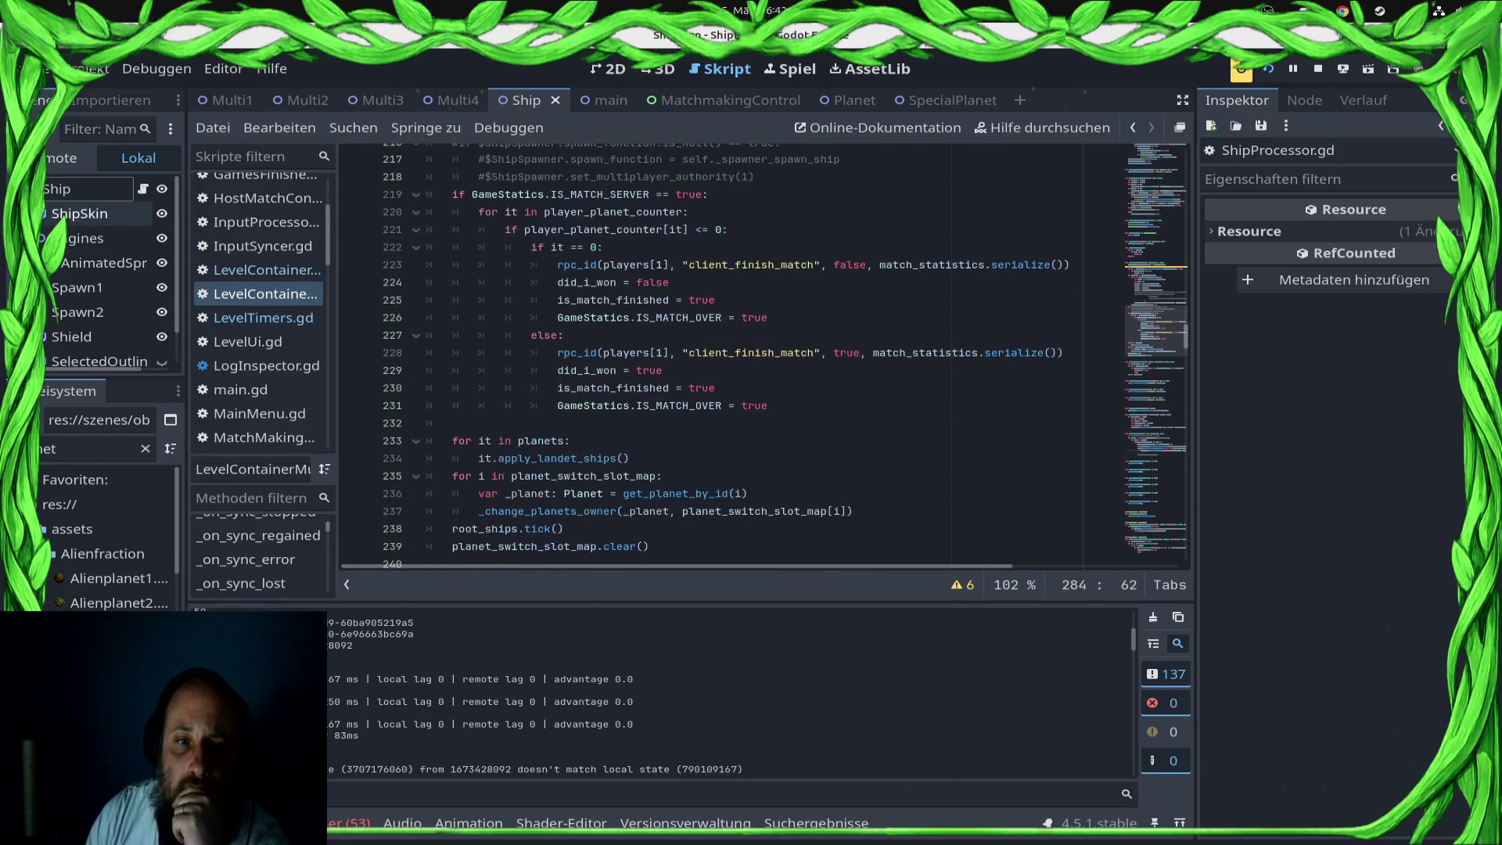
click(240, 389)
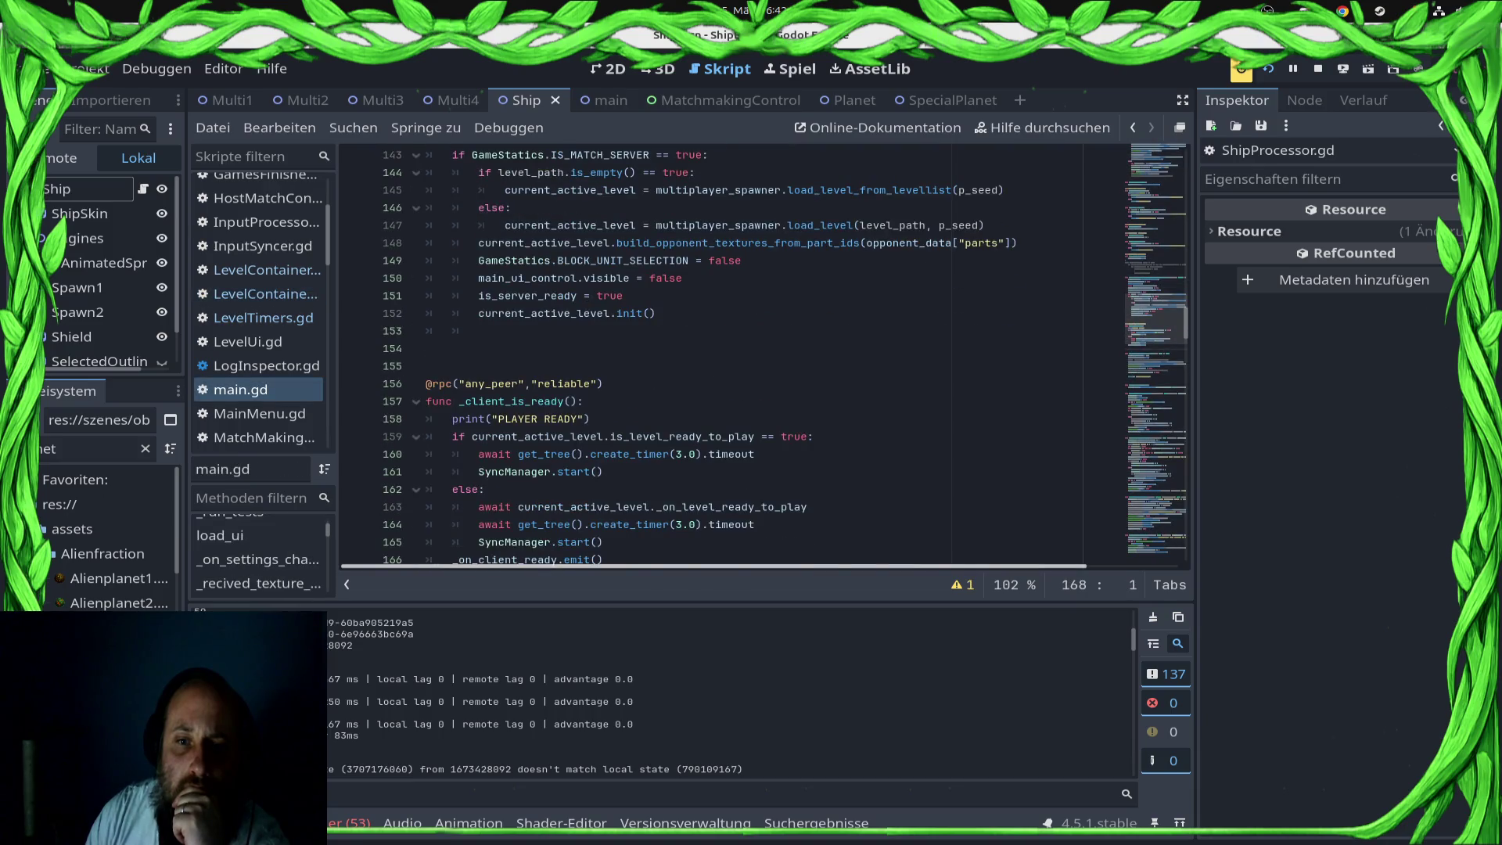
scroll(763, 352, down, 3)
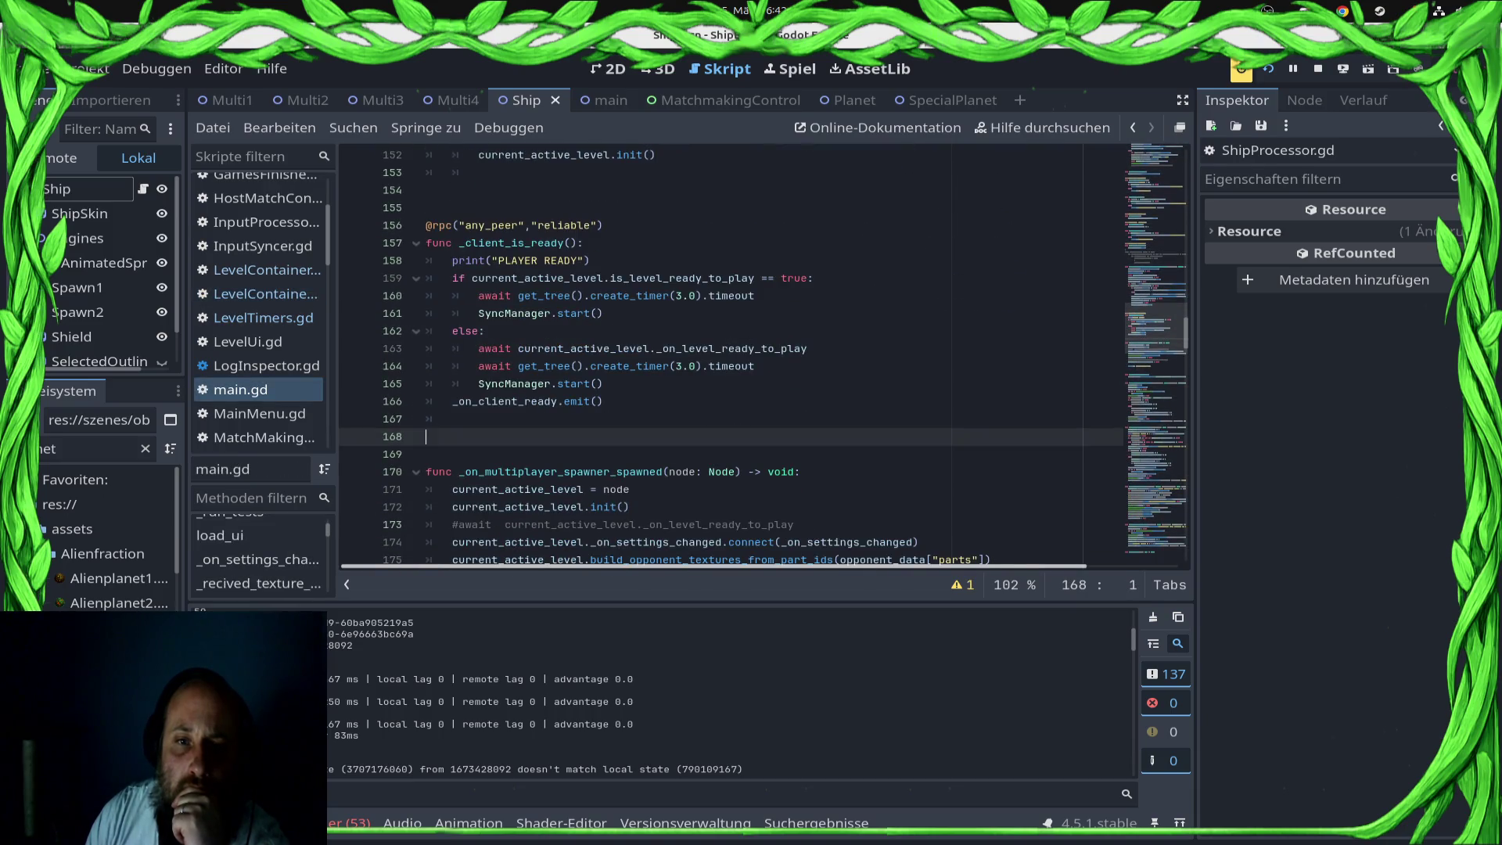
Step: Comment out the 3-second timer awaits on lines 160 and 164 and save main.gd
click(478, 295)
key(ctrl+k)
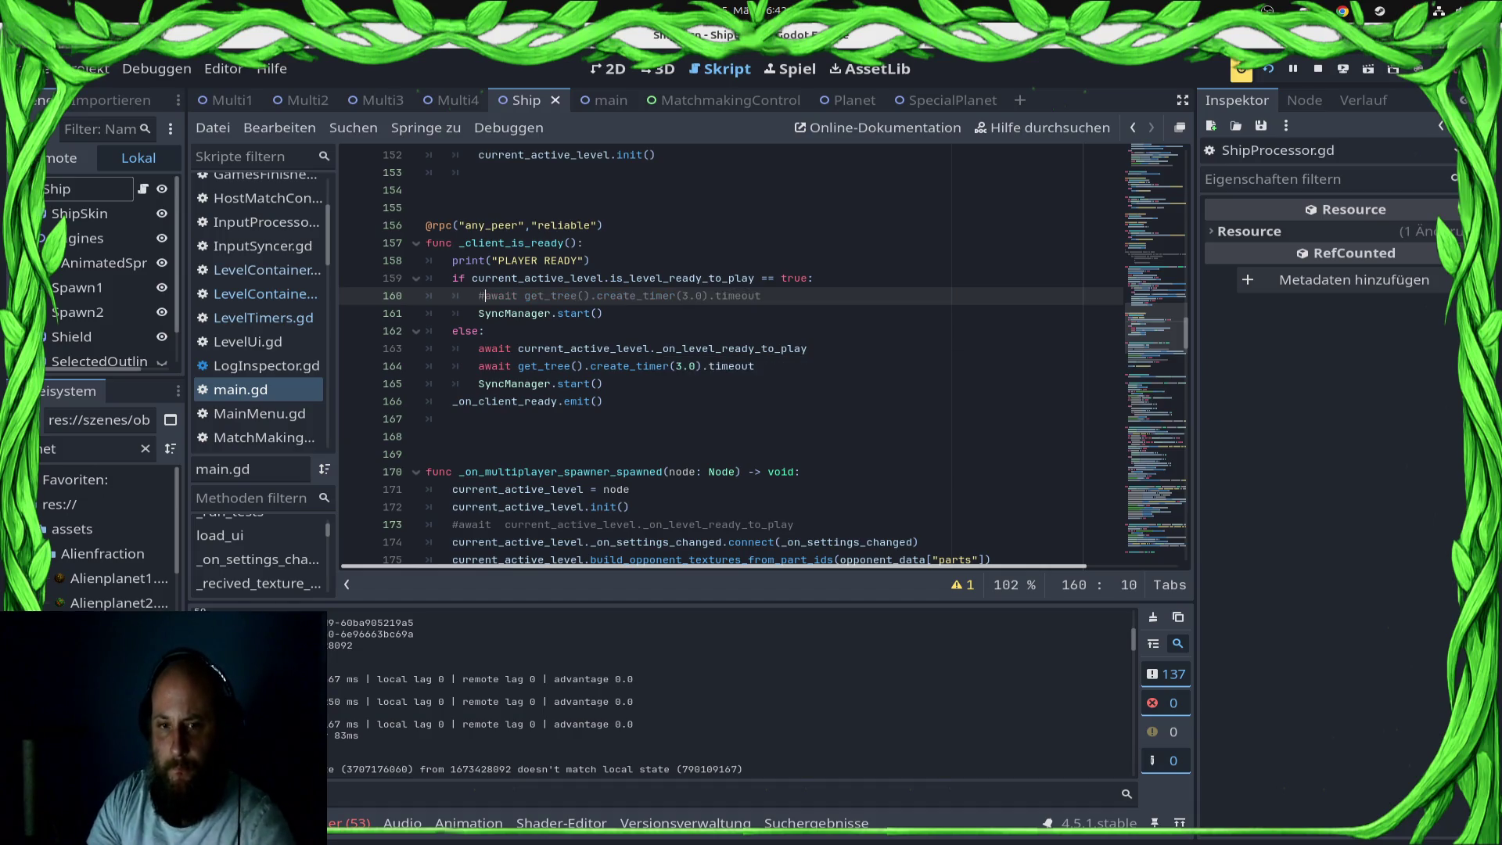
key(Down)
key(Down)
key(Down)
key(ctrl+k)
key(ctrl+s)
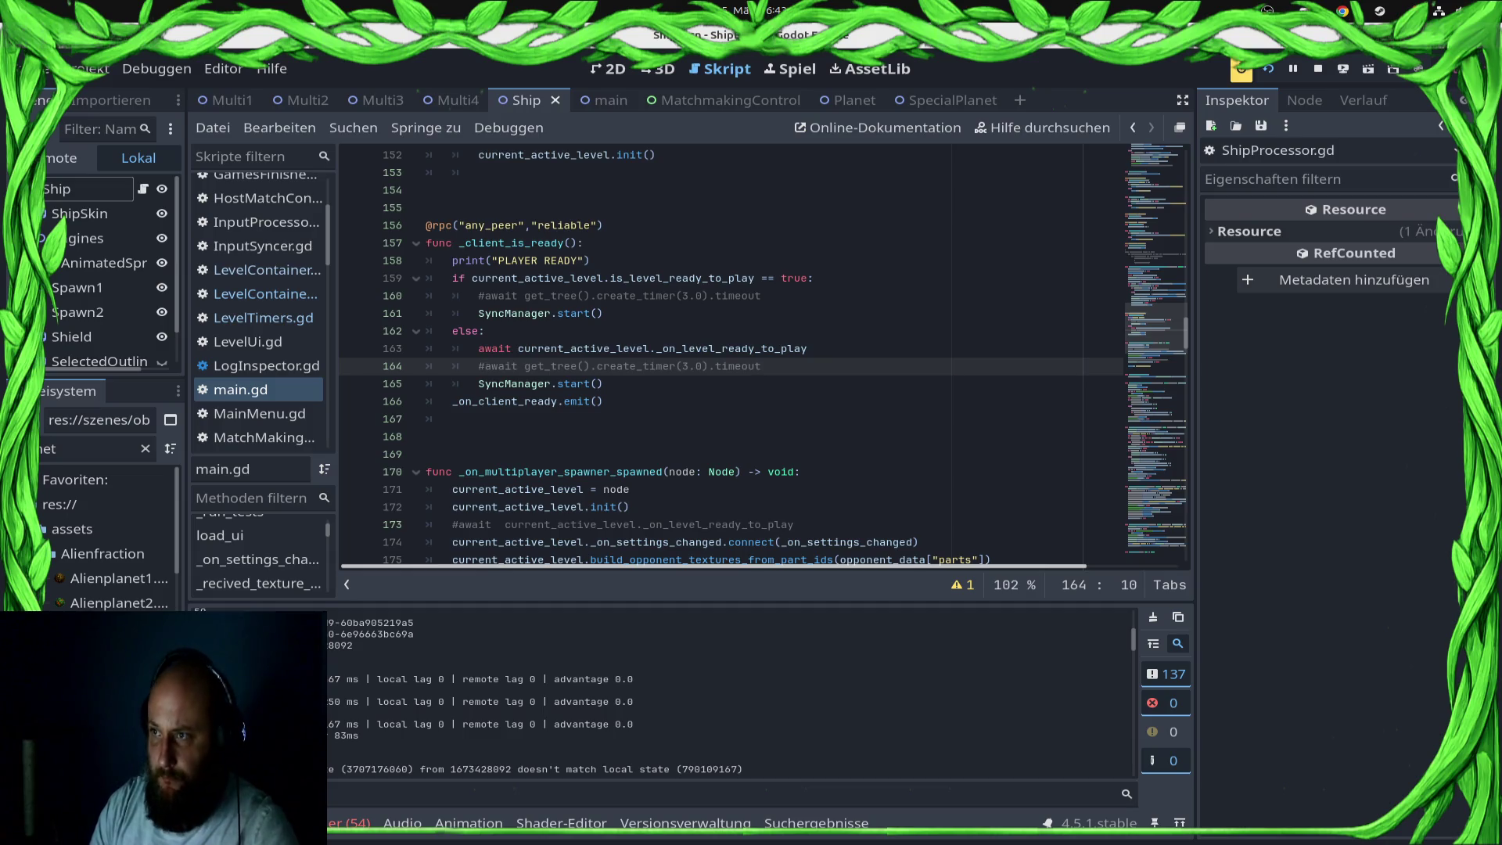
click(1241, 69)
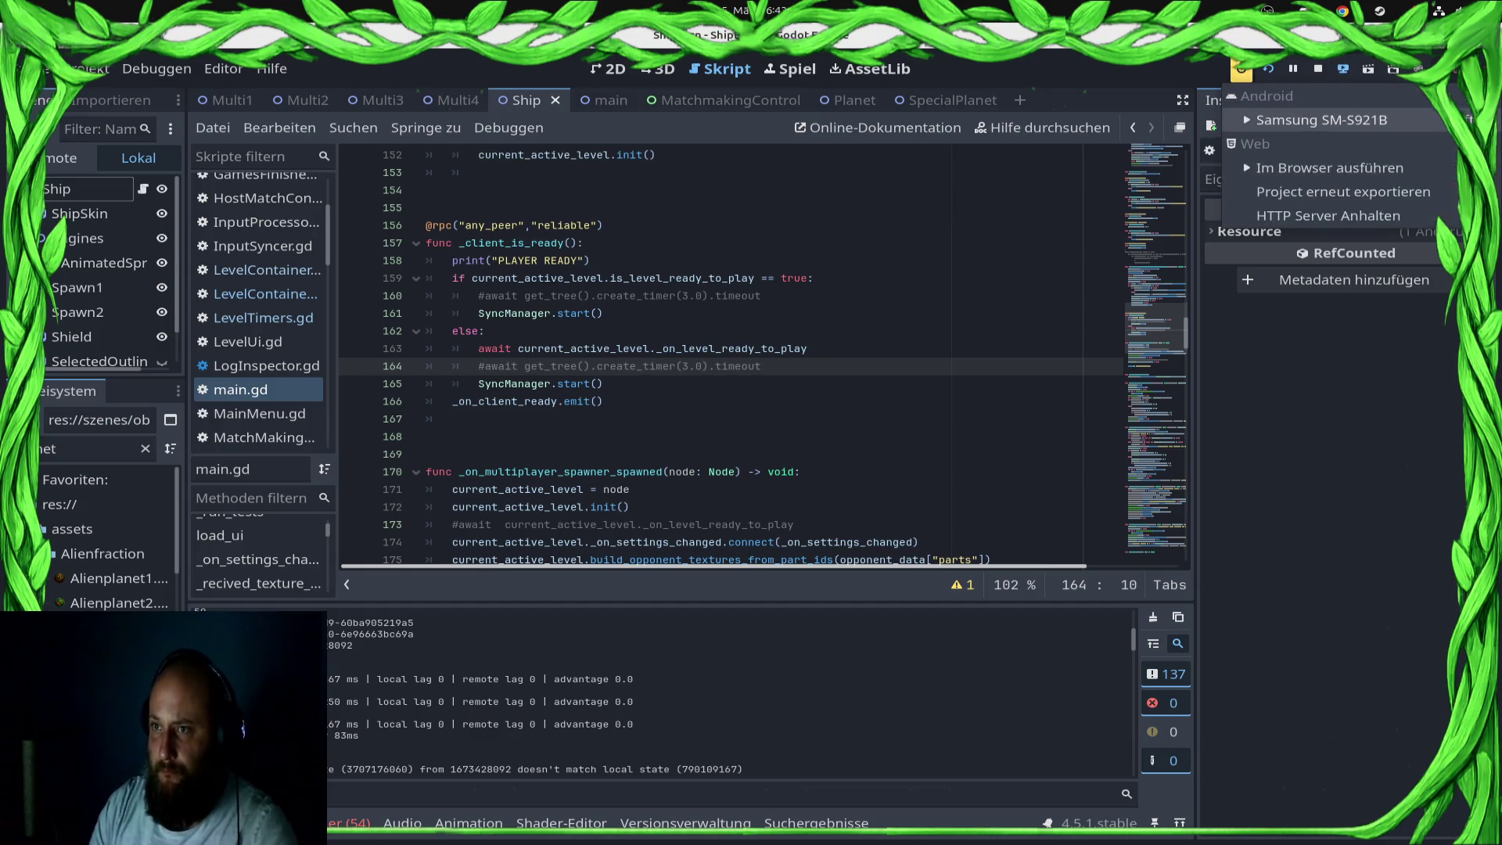
Step: Deploy the updated build to the Samsung SM-S921B and run it locally with F5
click(1283, 149)
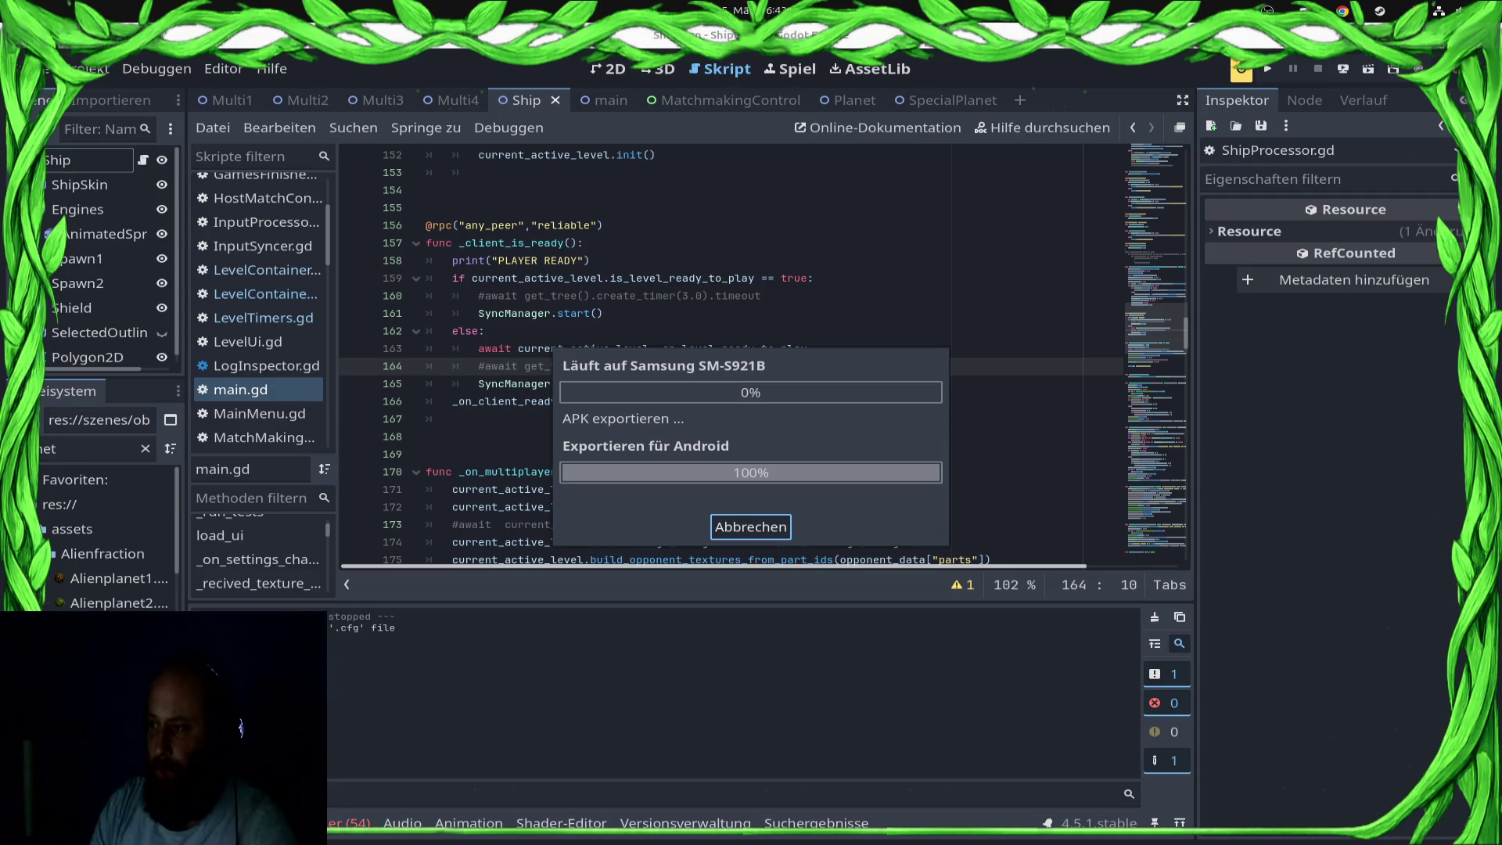
key(super)
key(super)
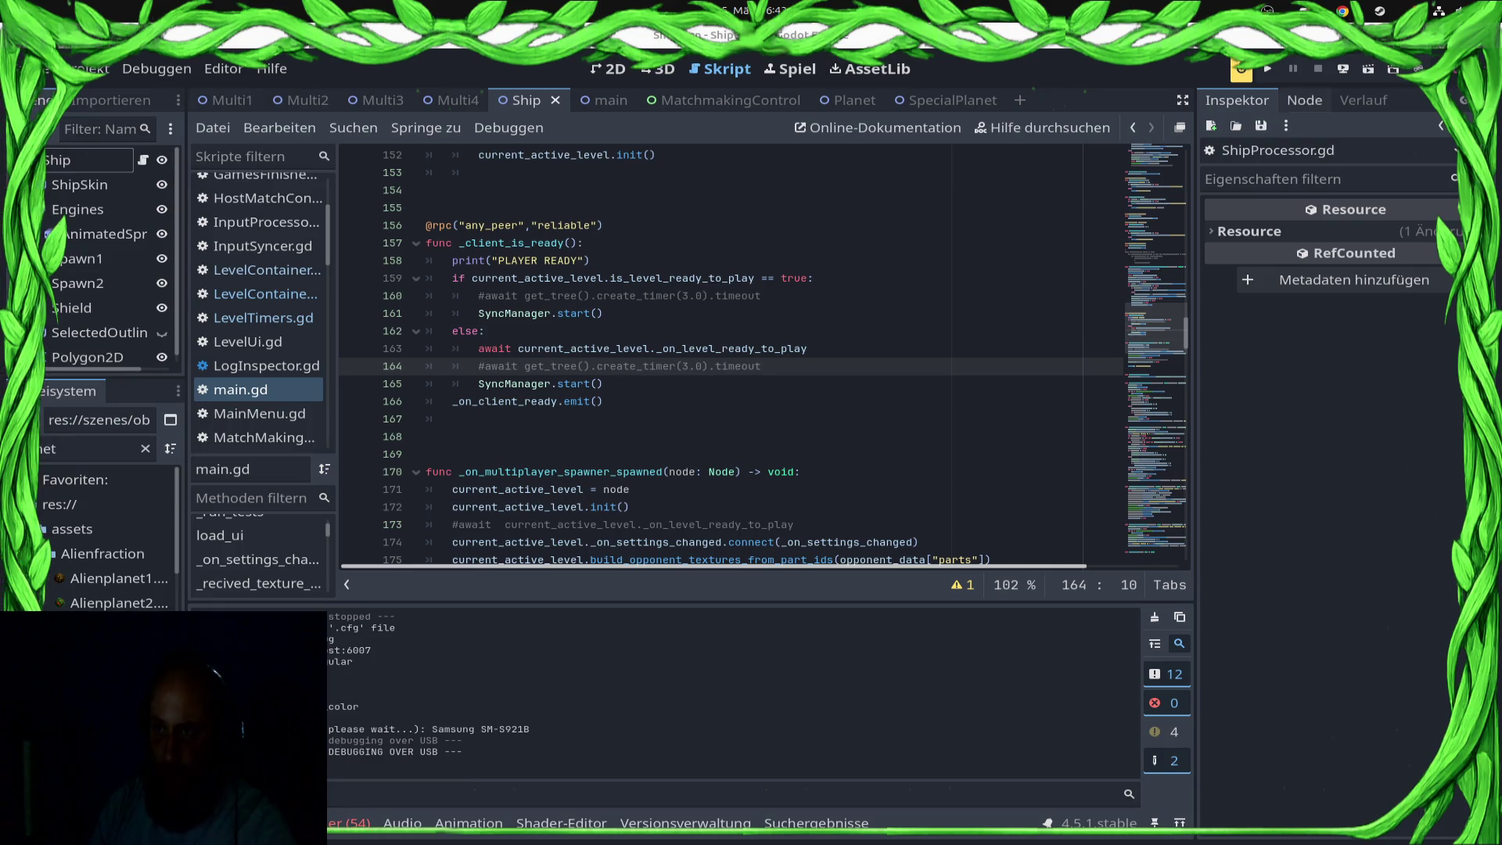
key(F5)
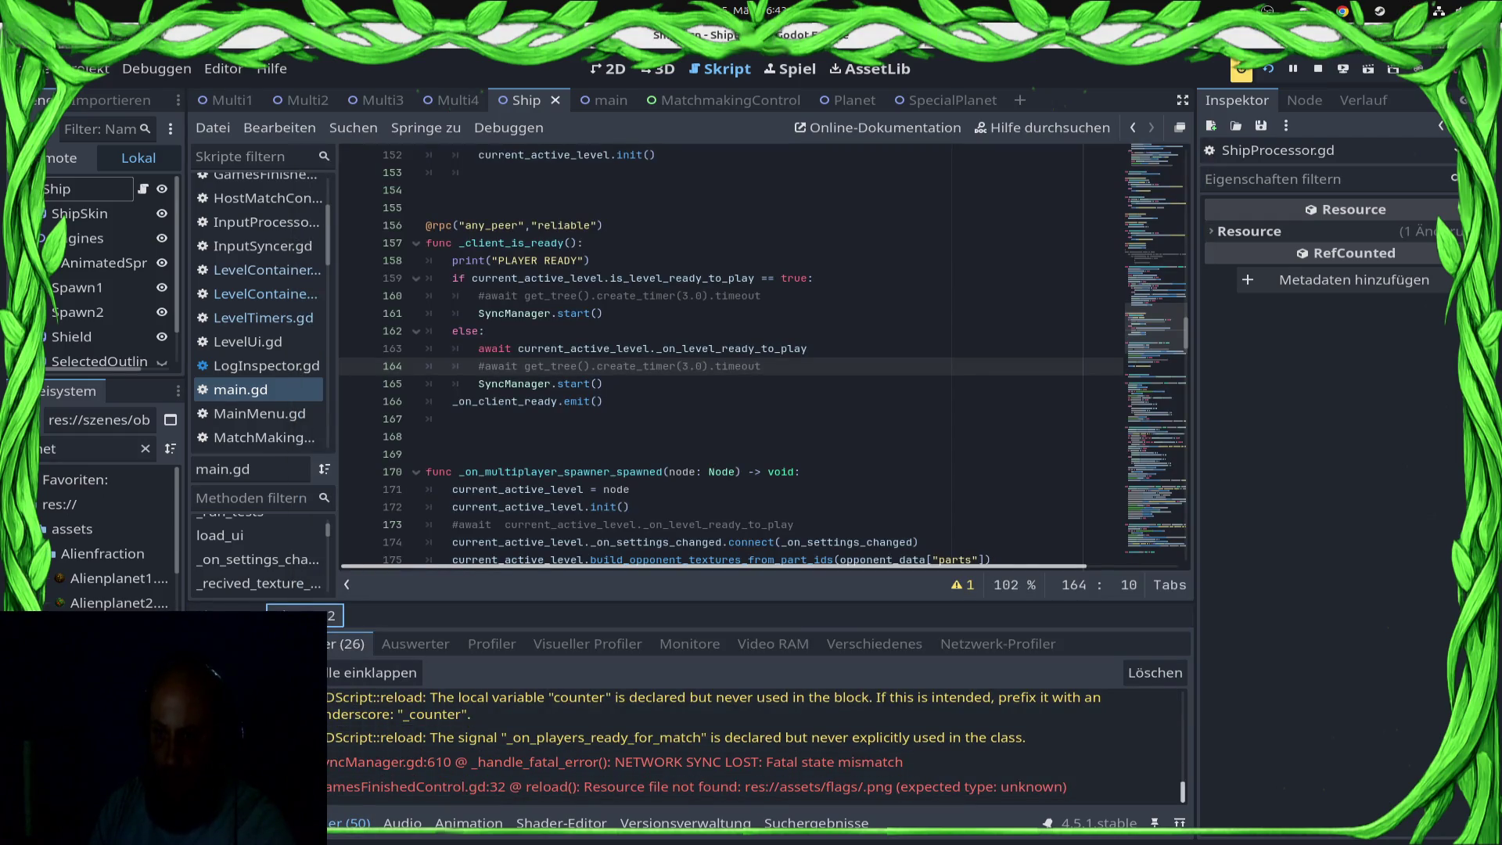
Step: Clear the Errors list in both debugger sessions
click(1154, 673)
click(227, 608)
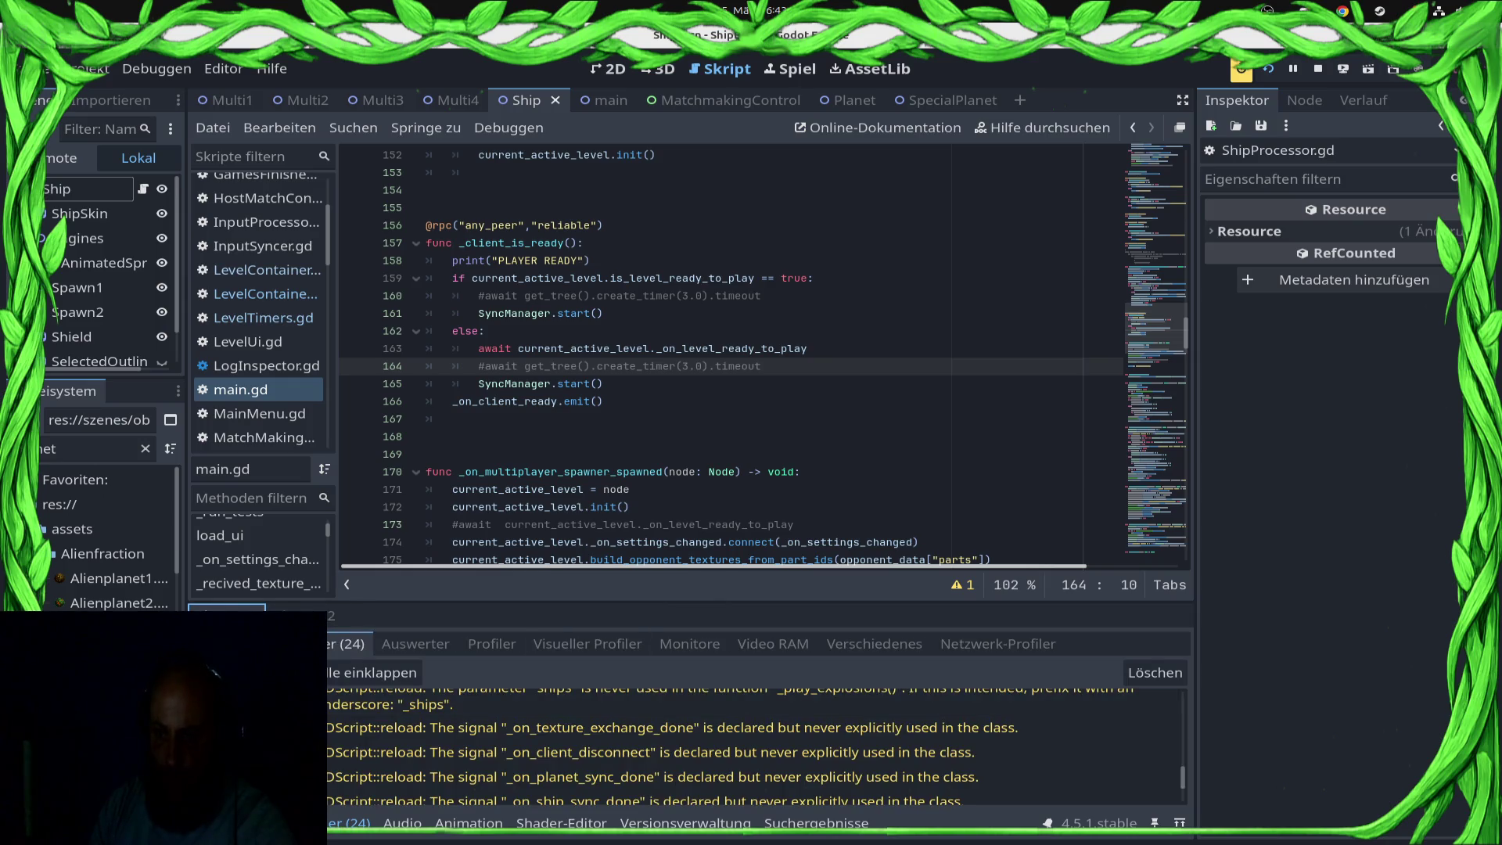
click(1155, 673)
click(305, 616)
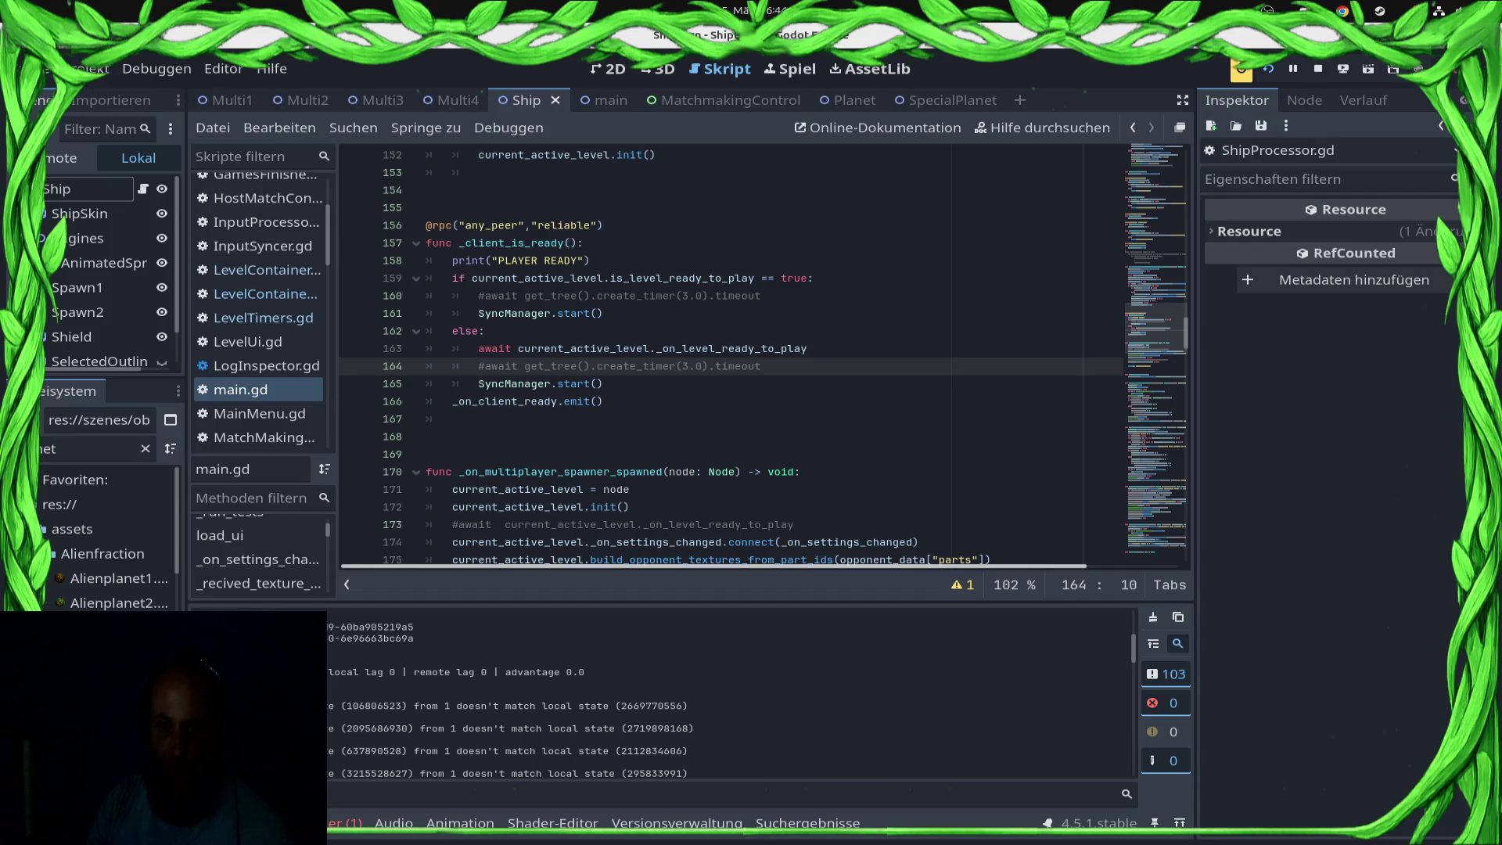
Step: Stop the running game with F8 and locate the spawned level node code in main.gd
scroll(762, 352, down, 6)
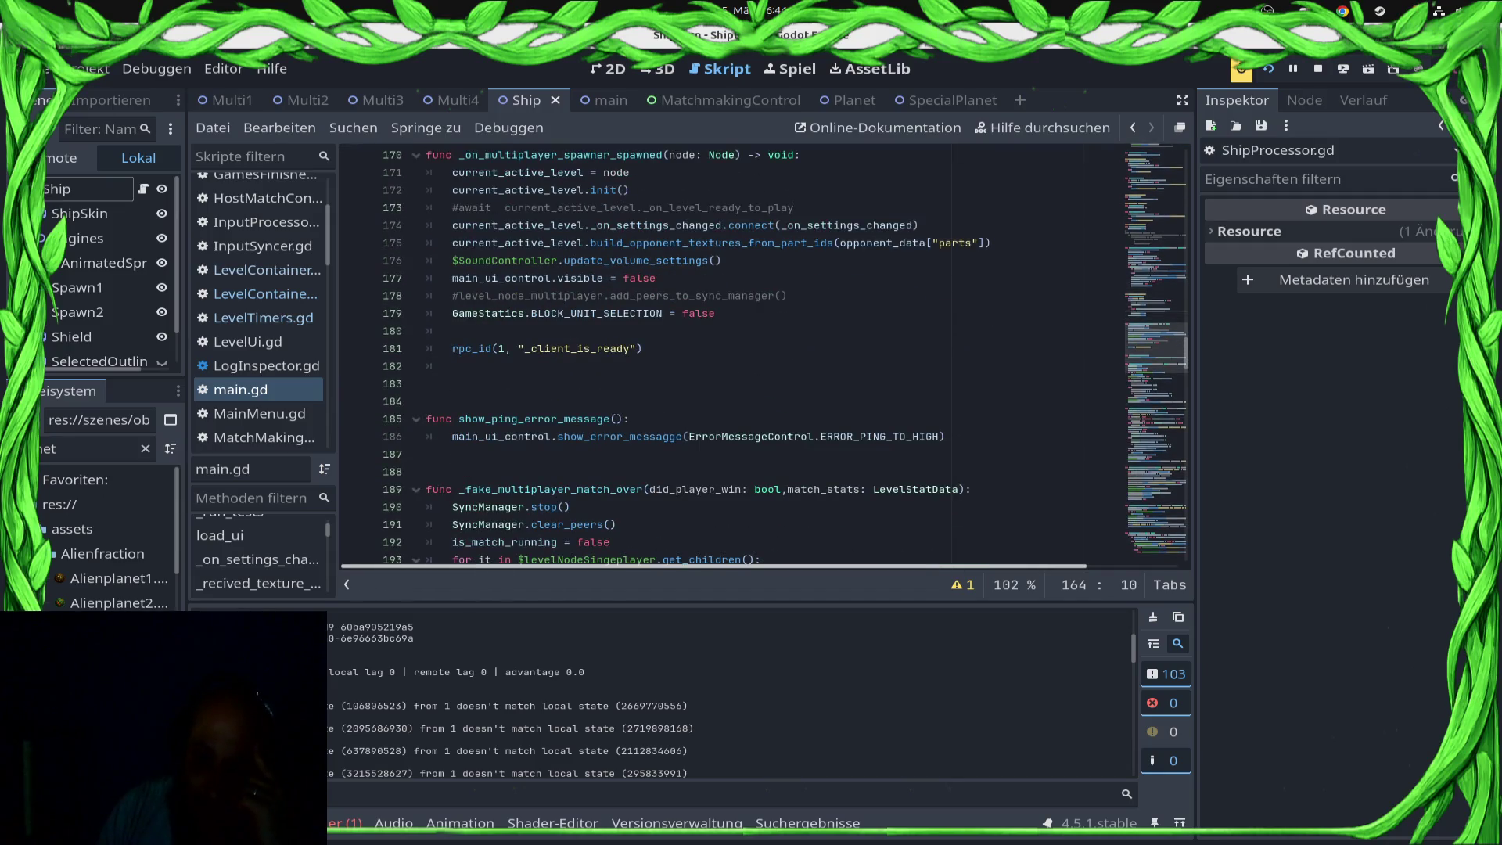
click(631, 172)
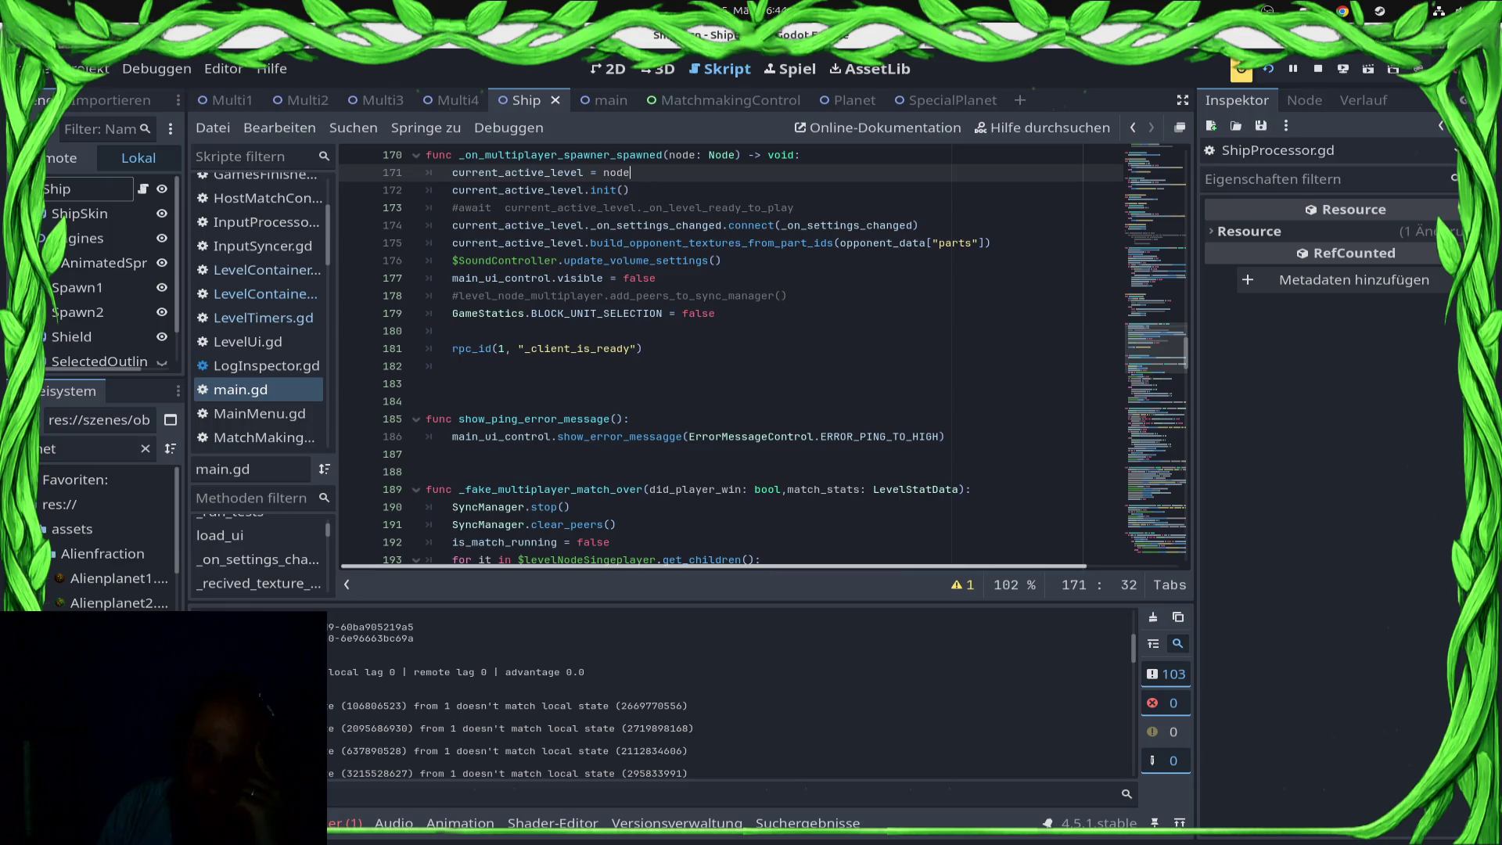
key(F8)
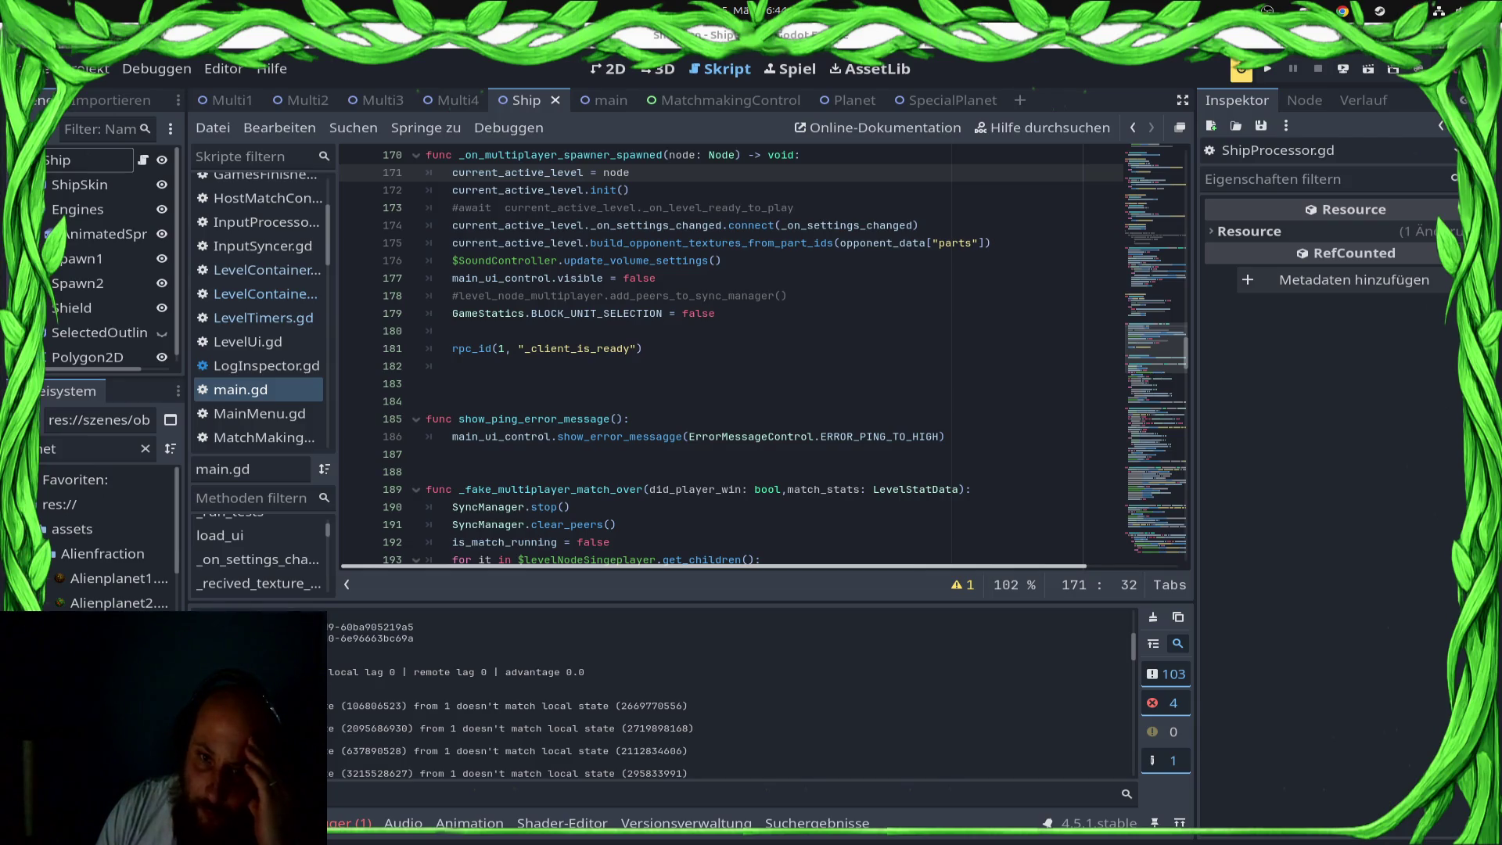
scroll(728, 352, up, 2)
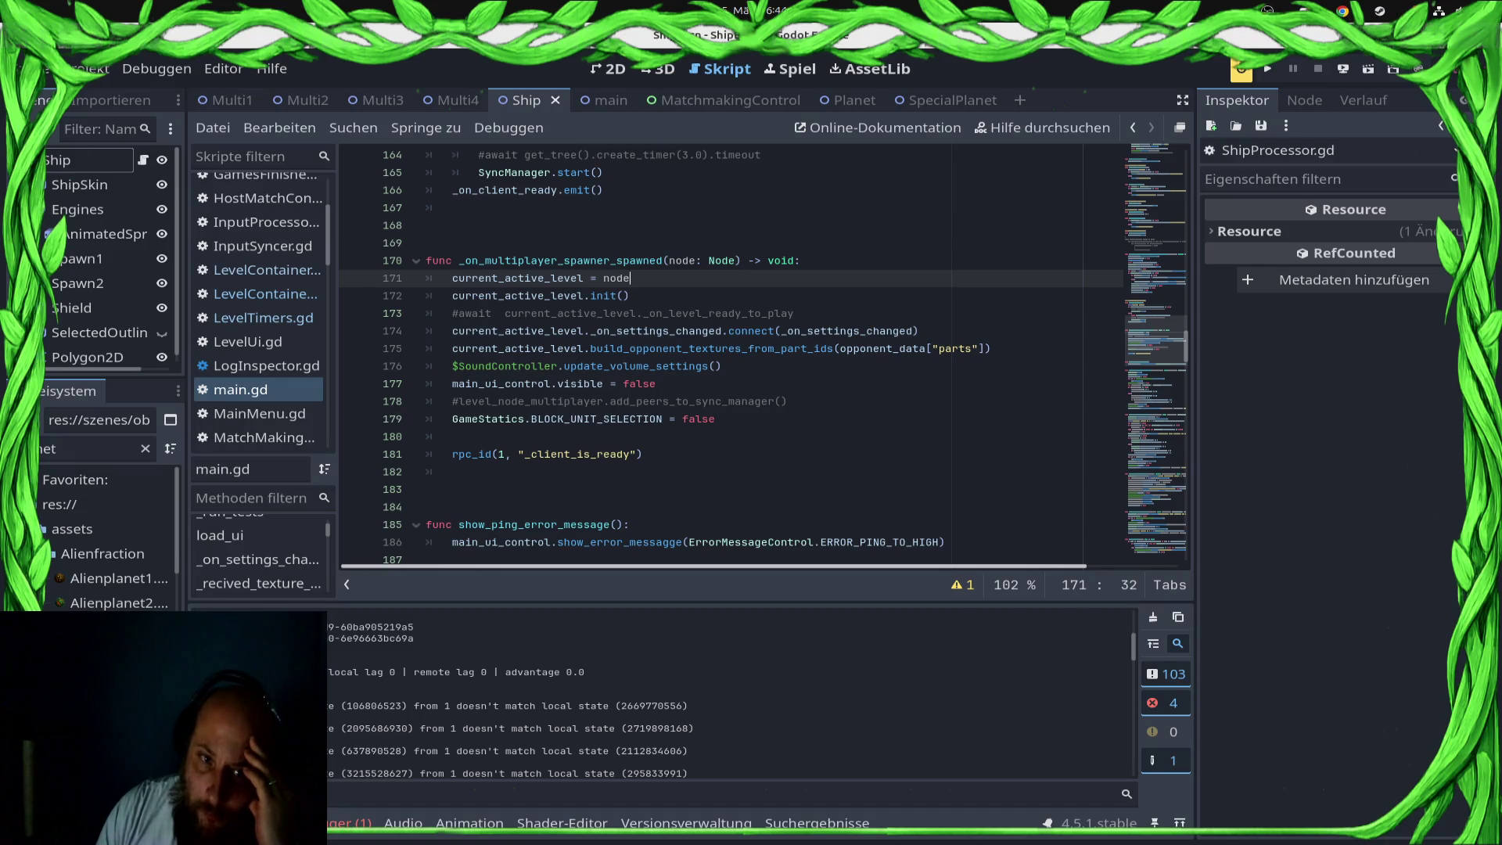
mouse_move(876, 331)
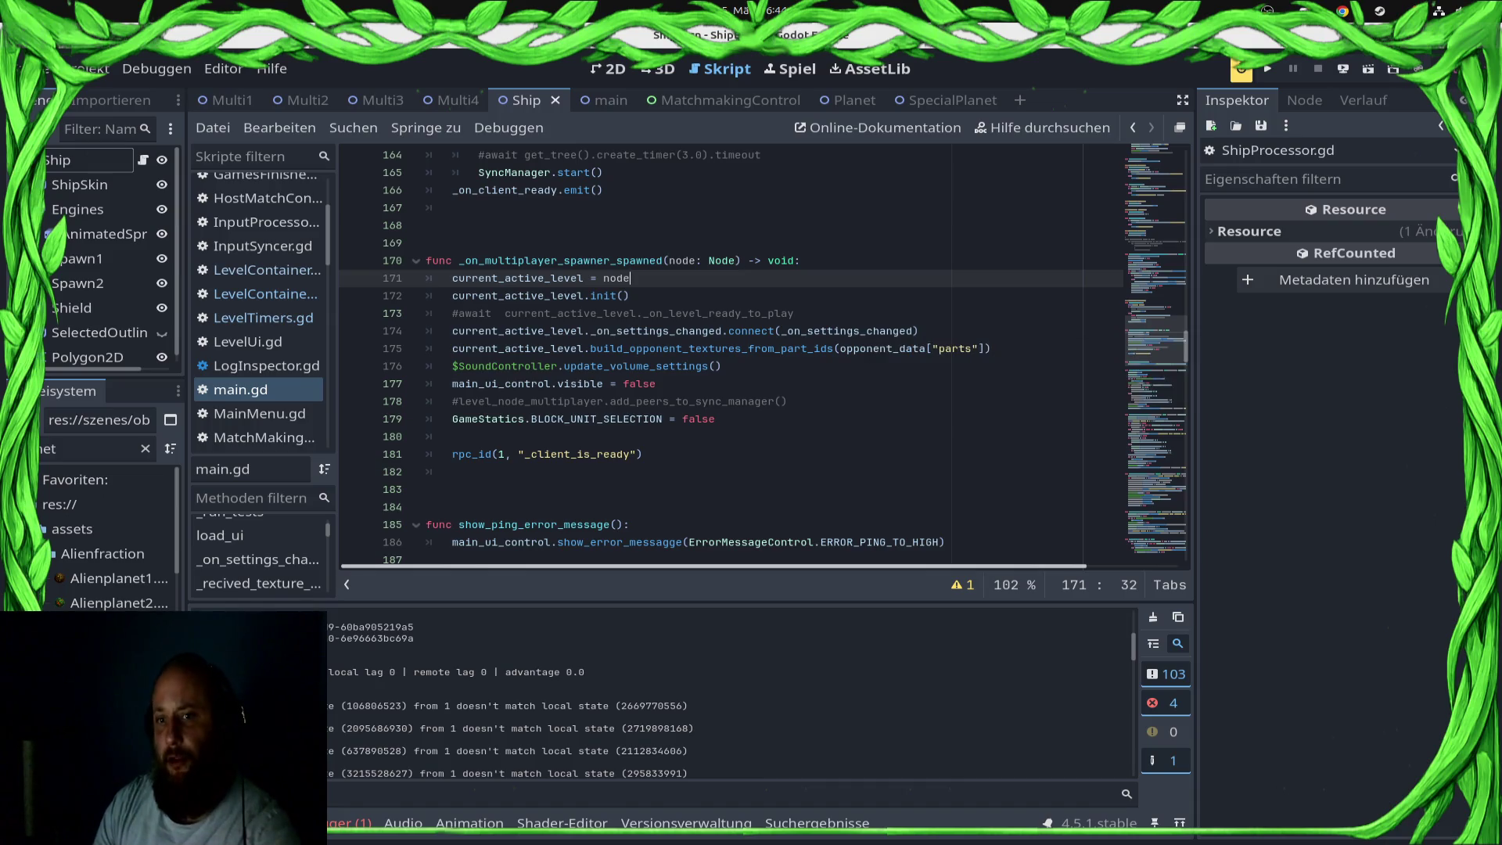
Step: Cut the init() calls on lines 172 and 152 of main.gd, saving after each
key(Down)
key(shift+Home)
key(ctrl+x)
key(ctrl+s)
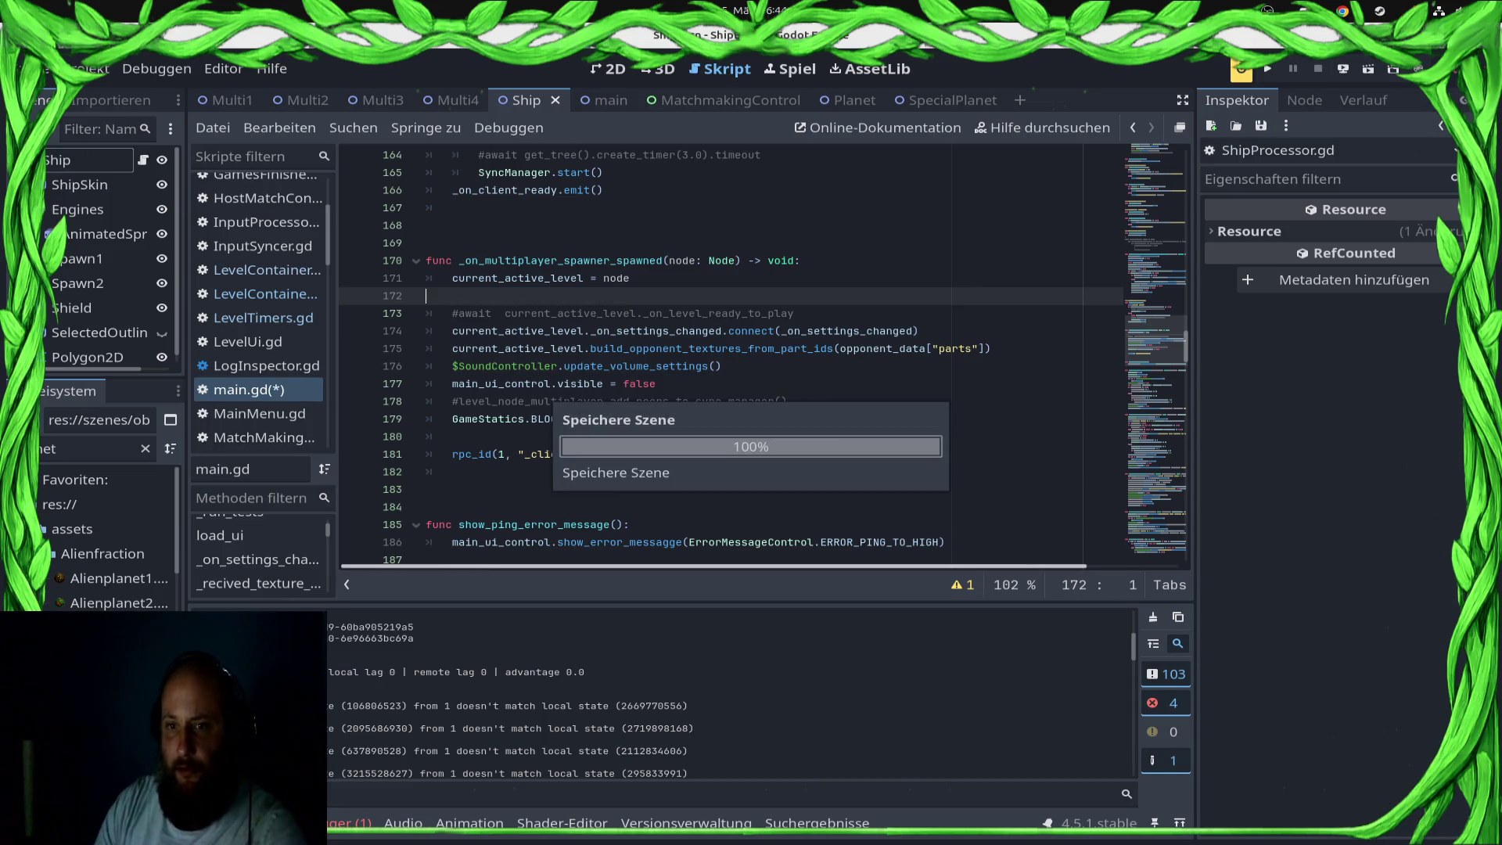
scroll(765, 352, up, 6)
scroll(704, 352, up, 5)
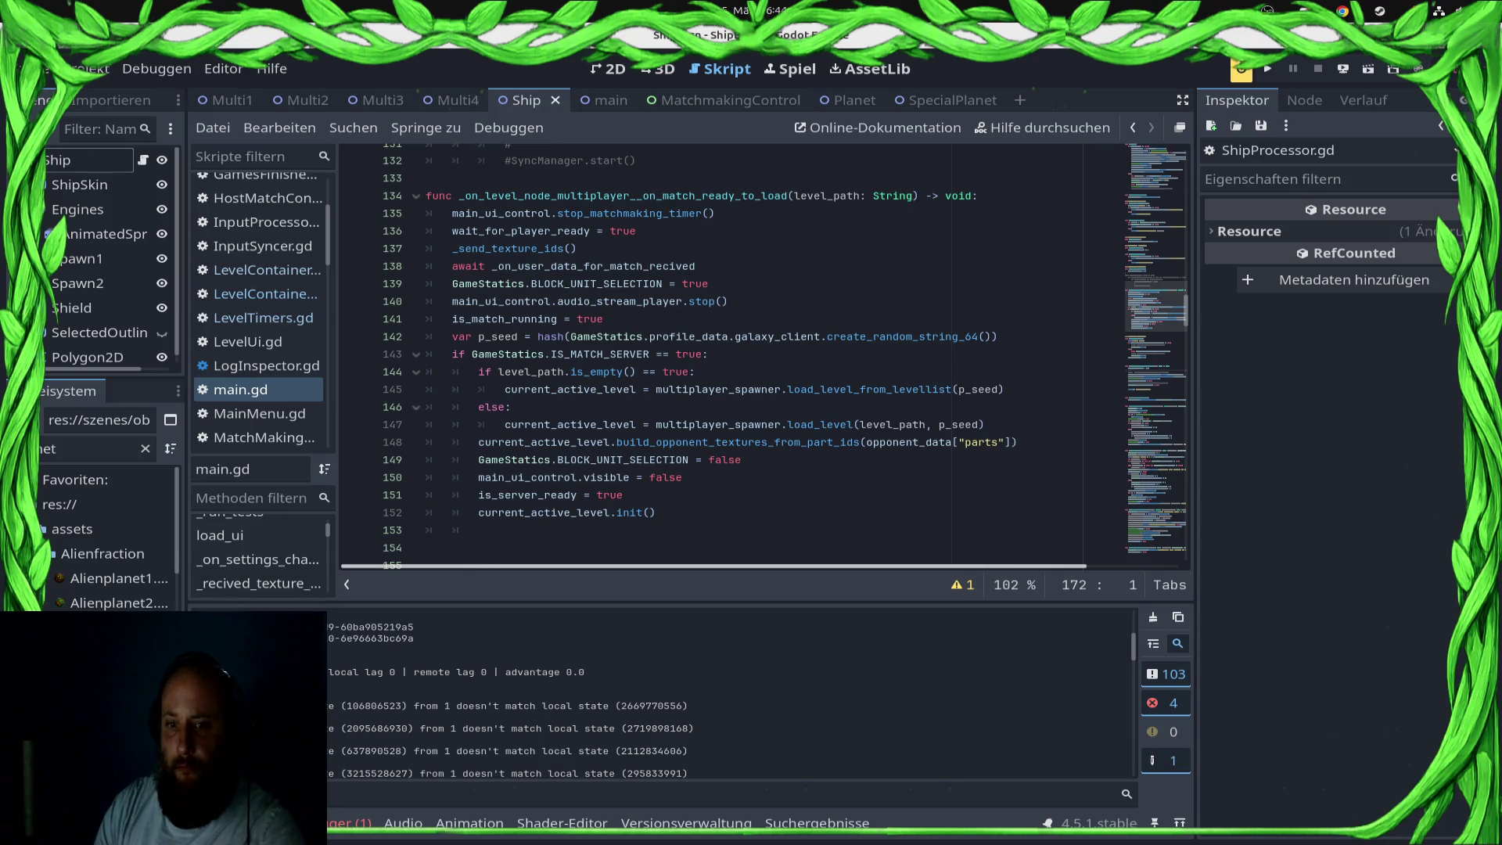
click(658, 513)
key(shift+Home)
key(ctrl+x)
key(ctrl+s)
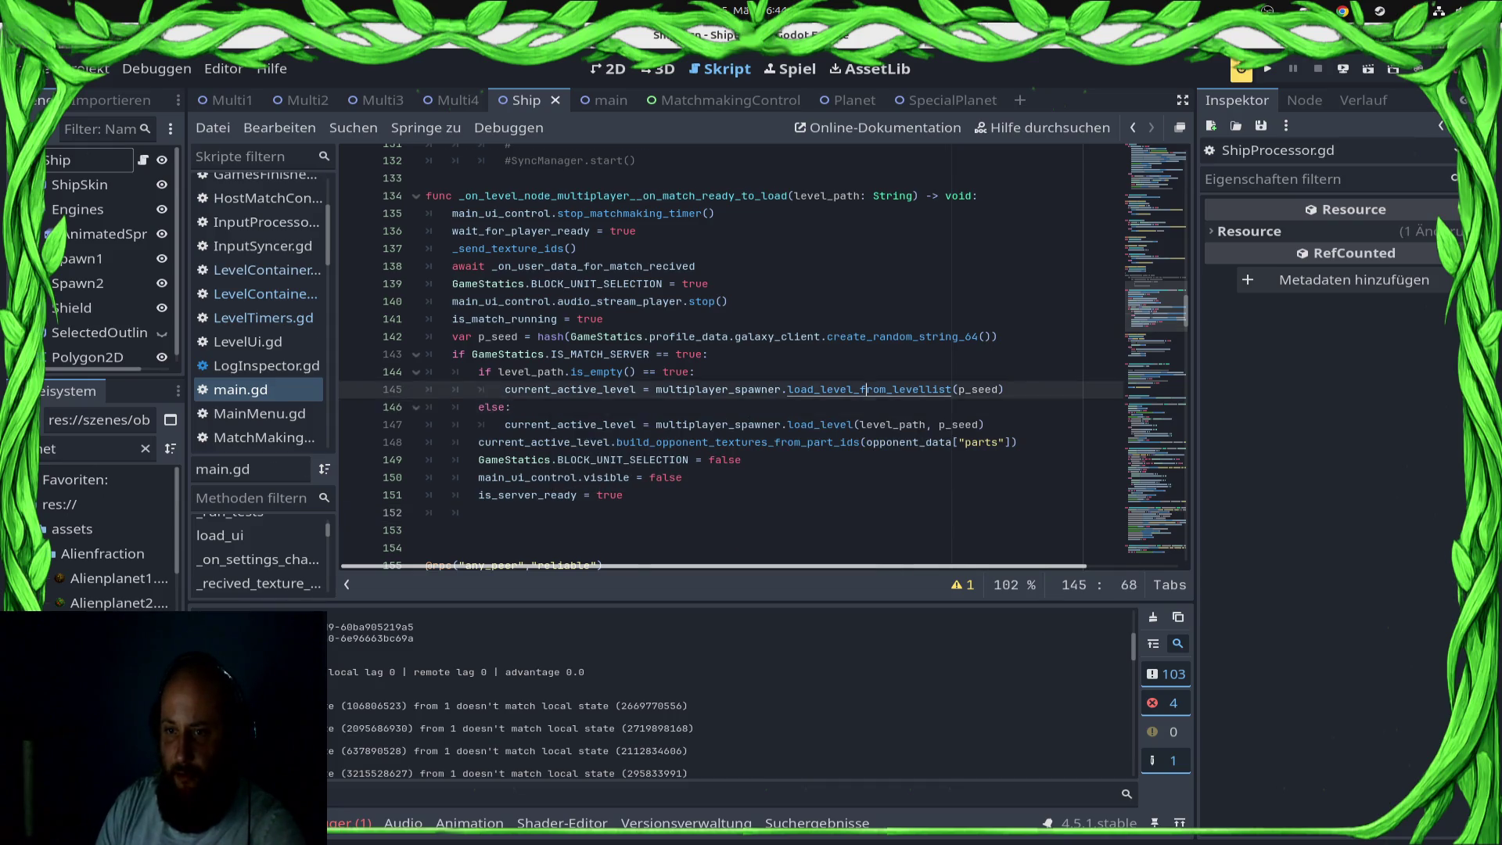
Step: Inspect load_level_from_levellist, the commented level.init() line, and the LevelContainerMultiplayer and LevelTimers scripts
ctrl+click(868, 389)
click(526, 401)
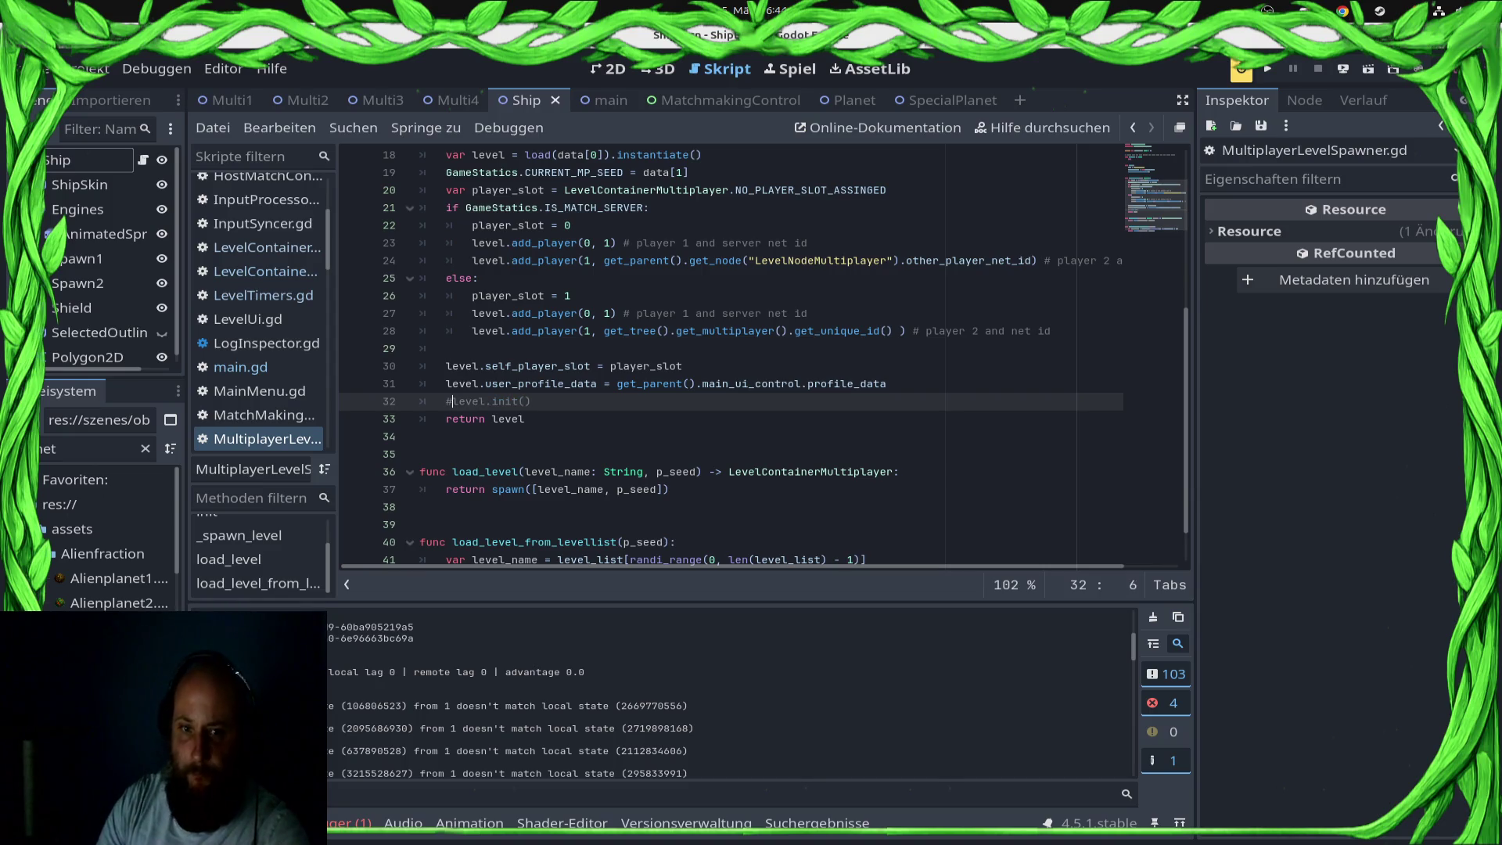
click(240, 366)
click(266, 270)
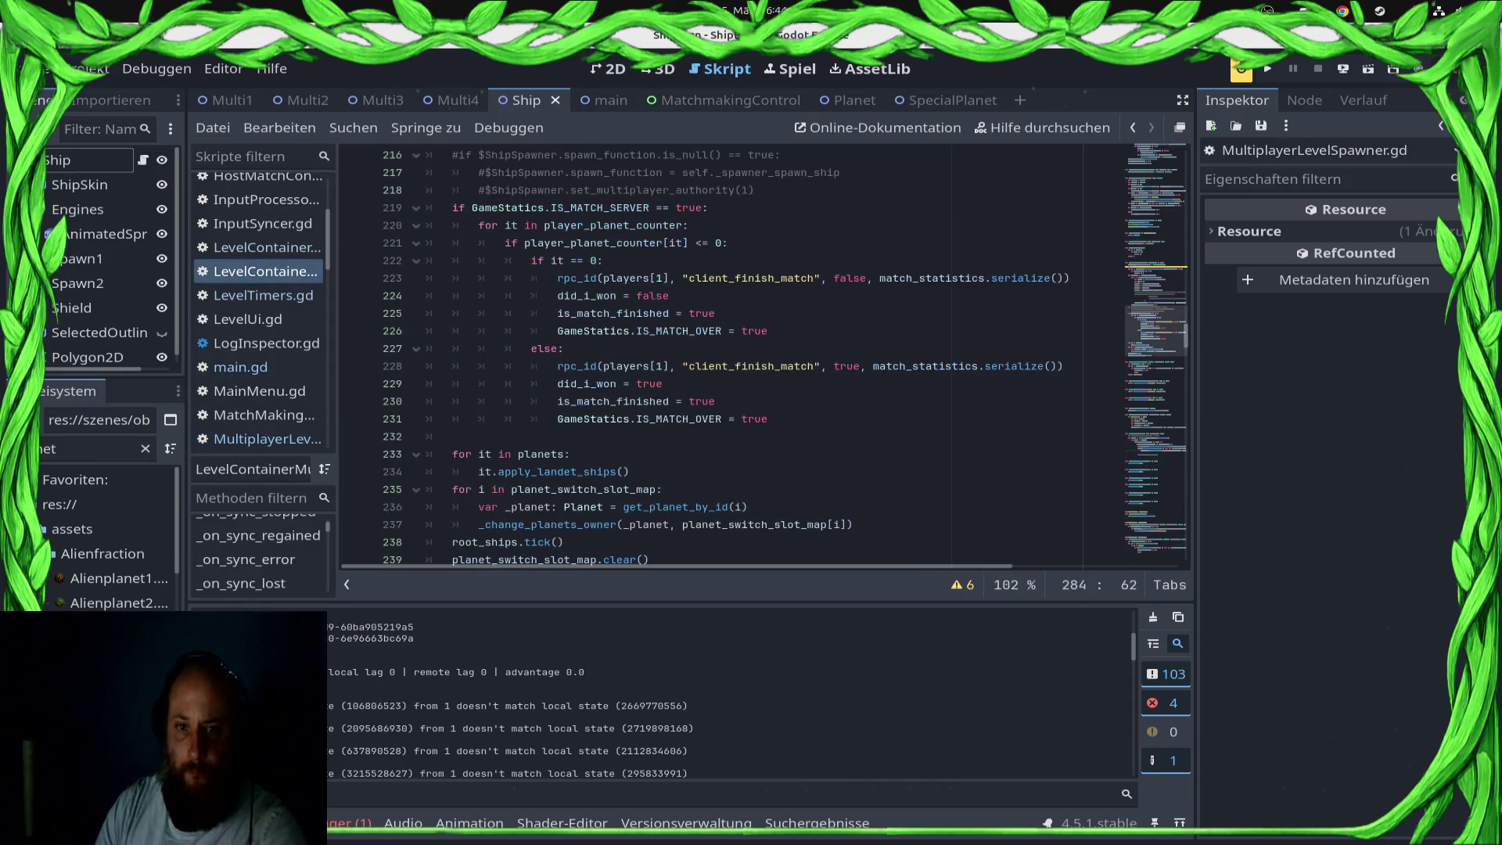
click(262, 295)
click(265, 271)
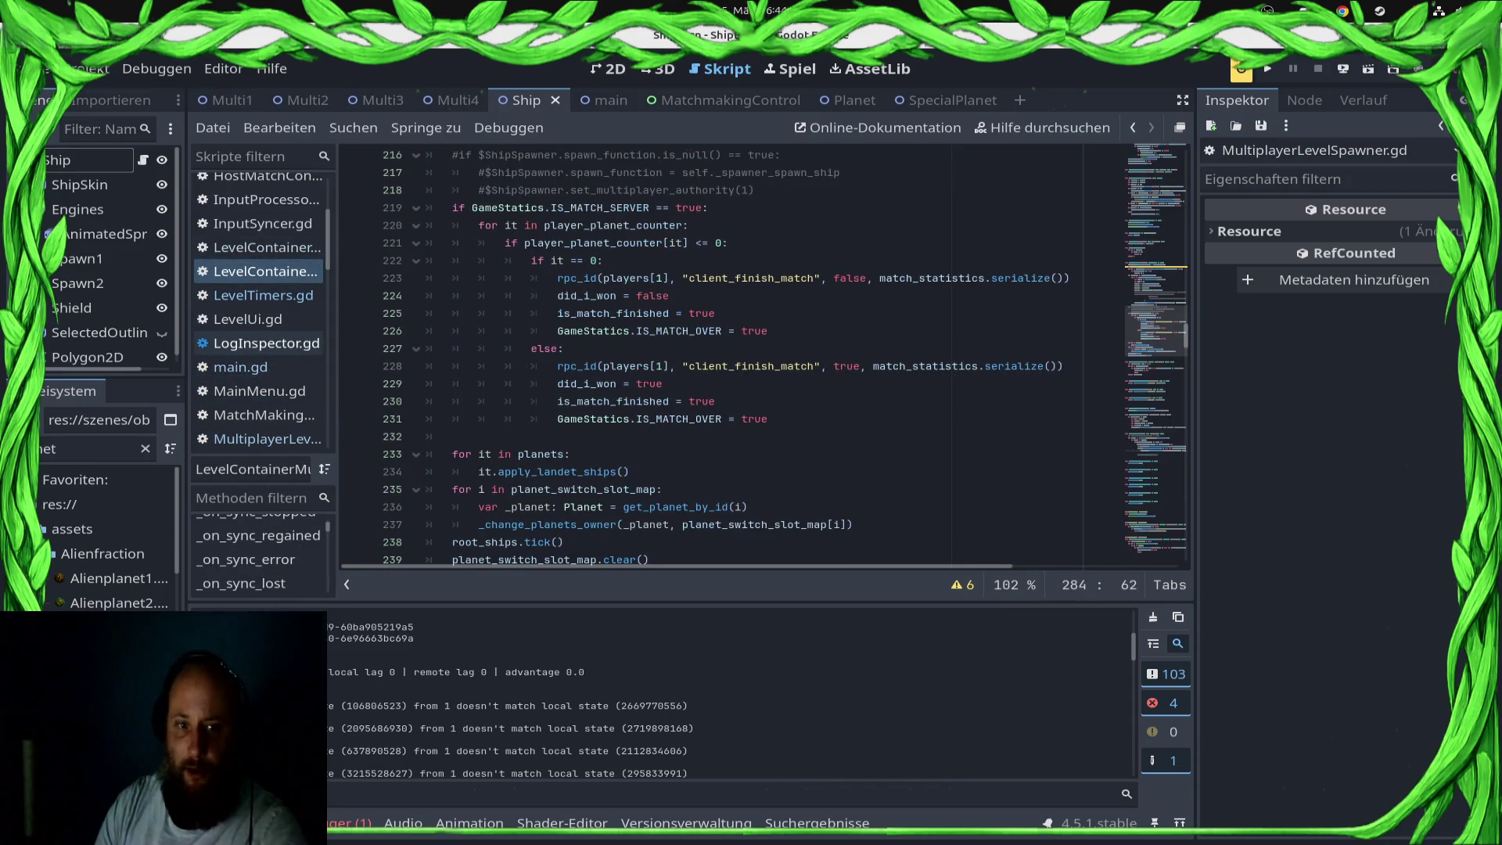
click(241, 367)
Step: Restore both init() calls, uncomment the await _on_level_ready_to_play line, and save main.gd
click(479, 524)
key(ctrl+v)
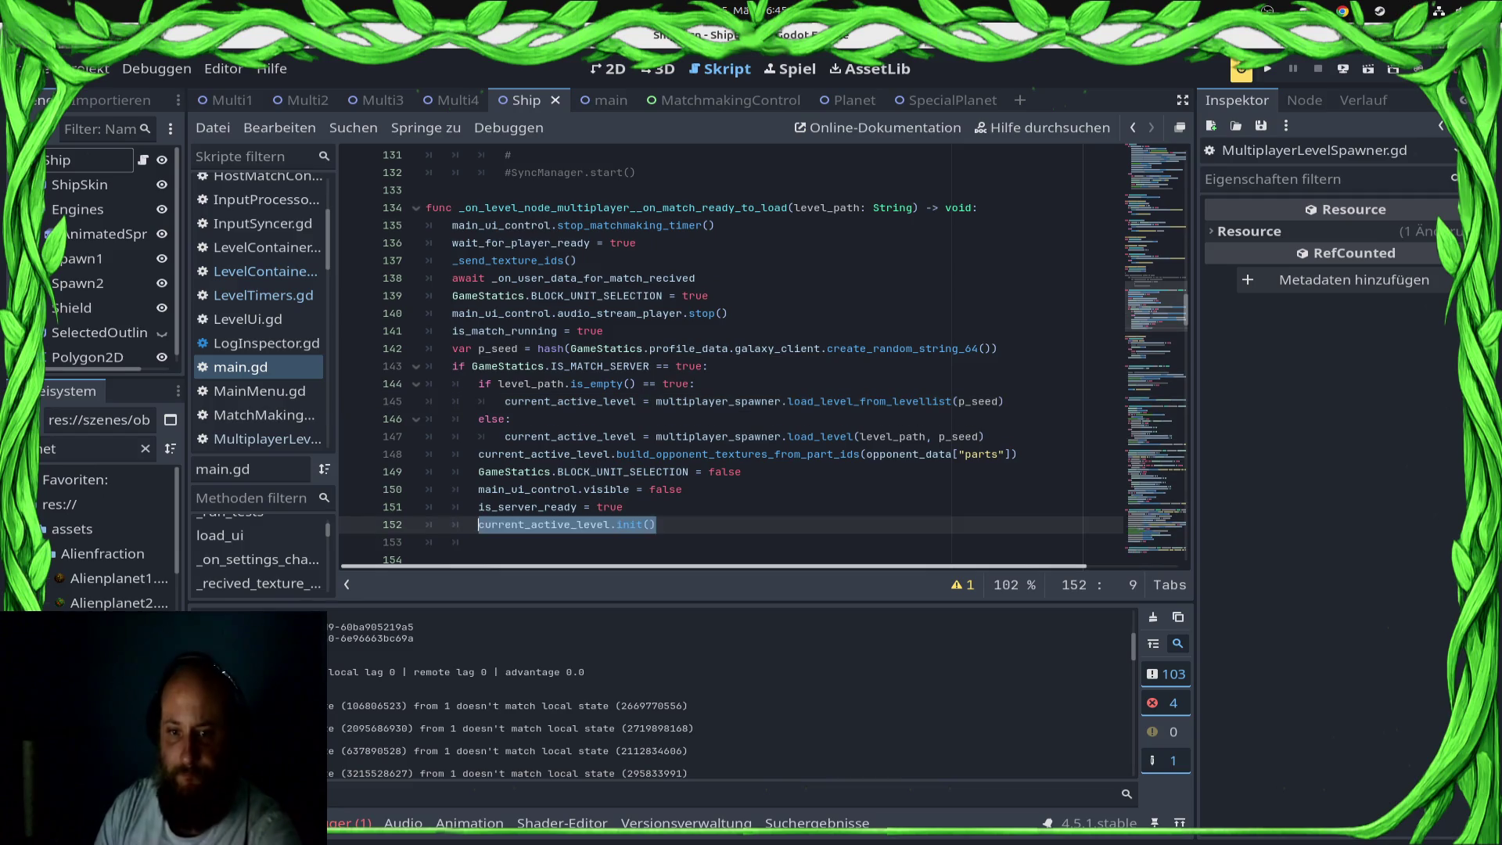
key(ctrl+d)
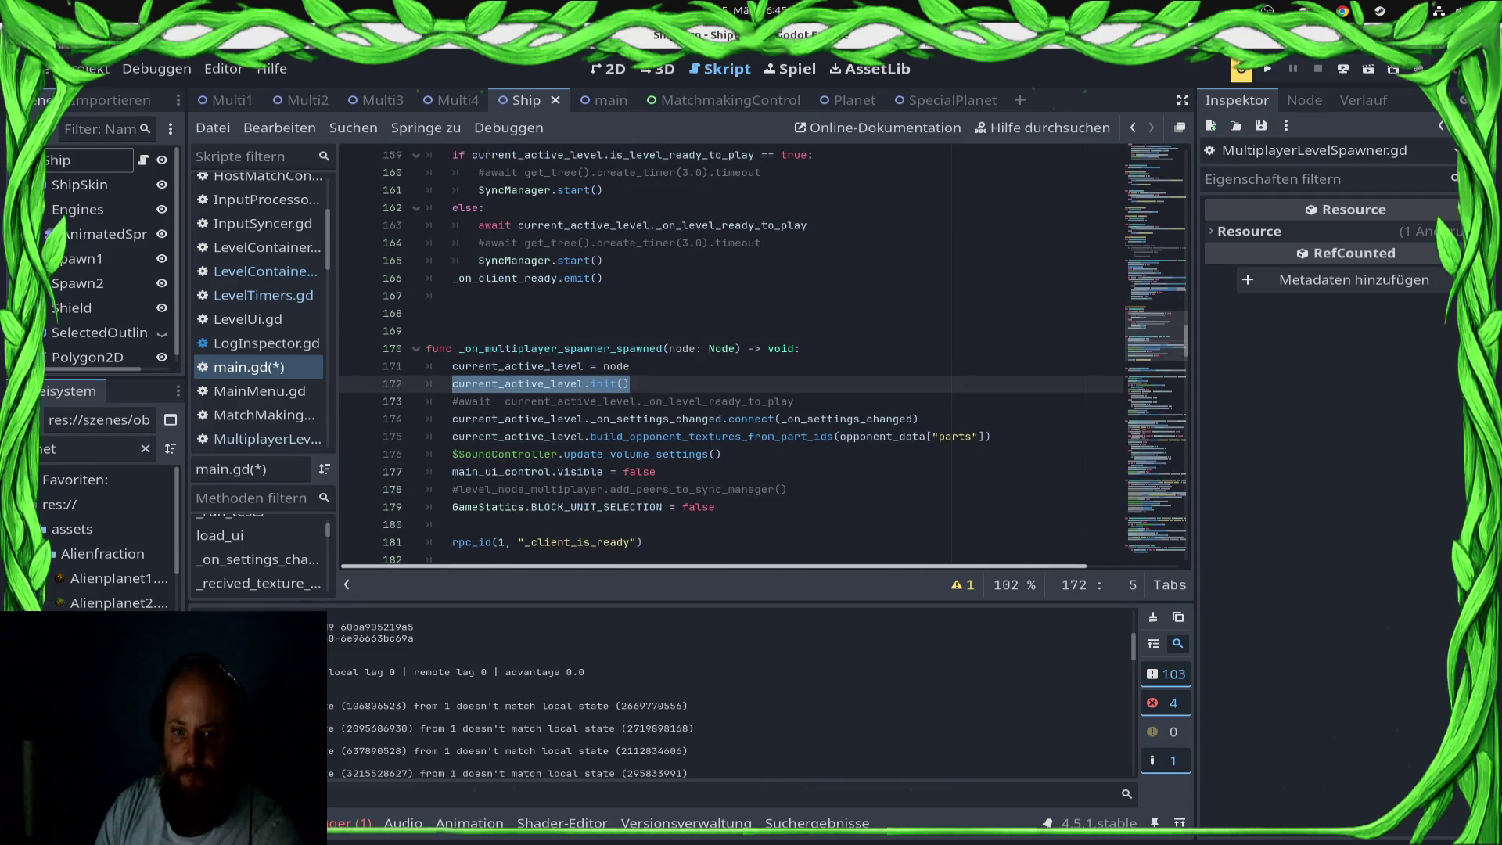
key(ctrl+k)
key(Down)
key(ctrl+k)
scroll(728, 352, up, 5)
key(ctrl+s)
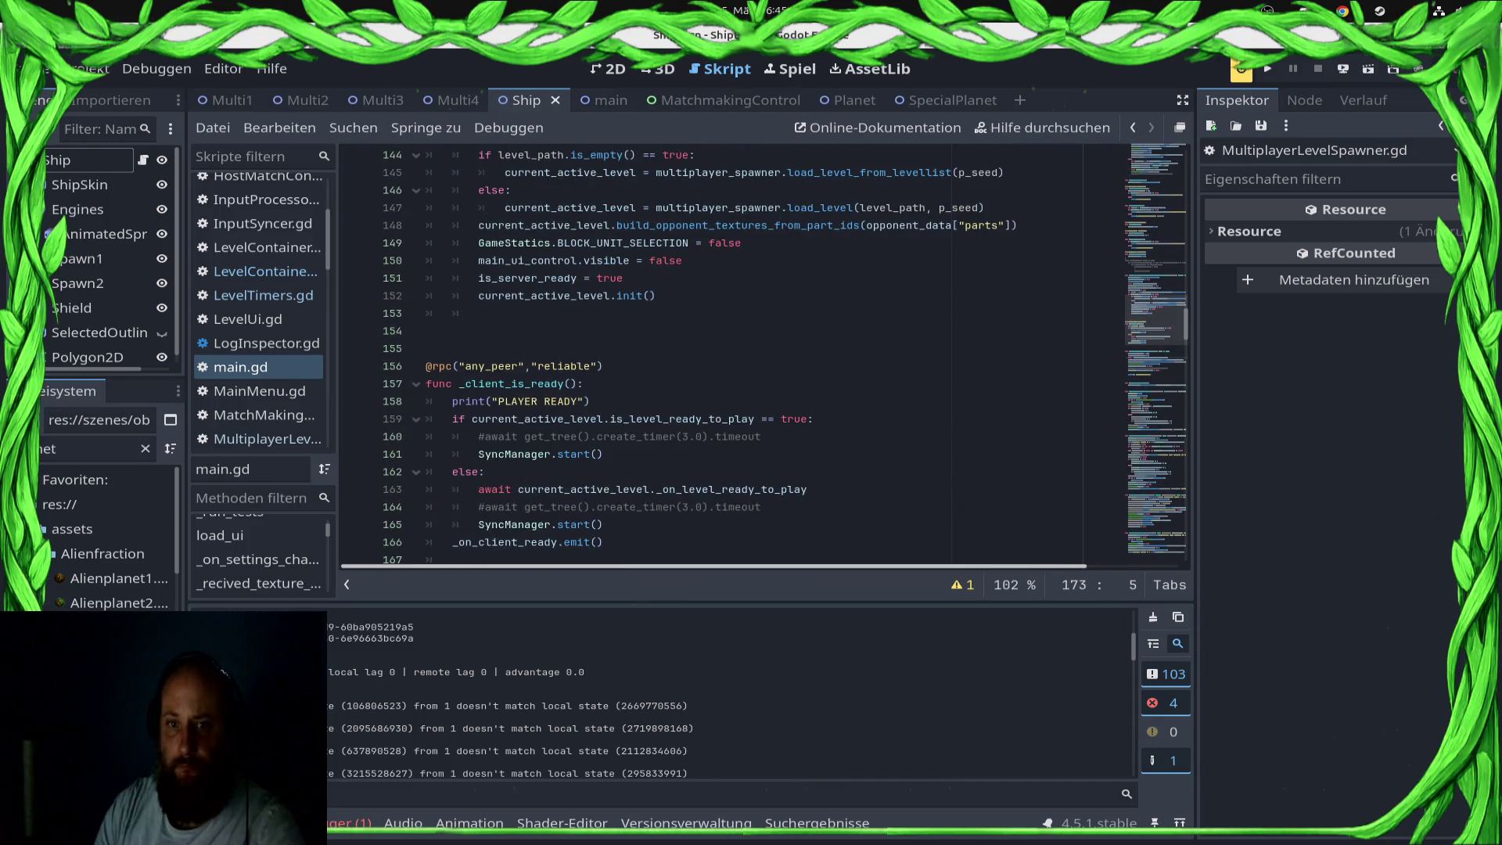
Step: Scroll through main.gd to review the edited handlers
scroll(786, 355, up, 1)
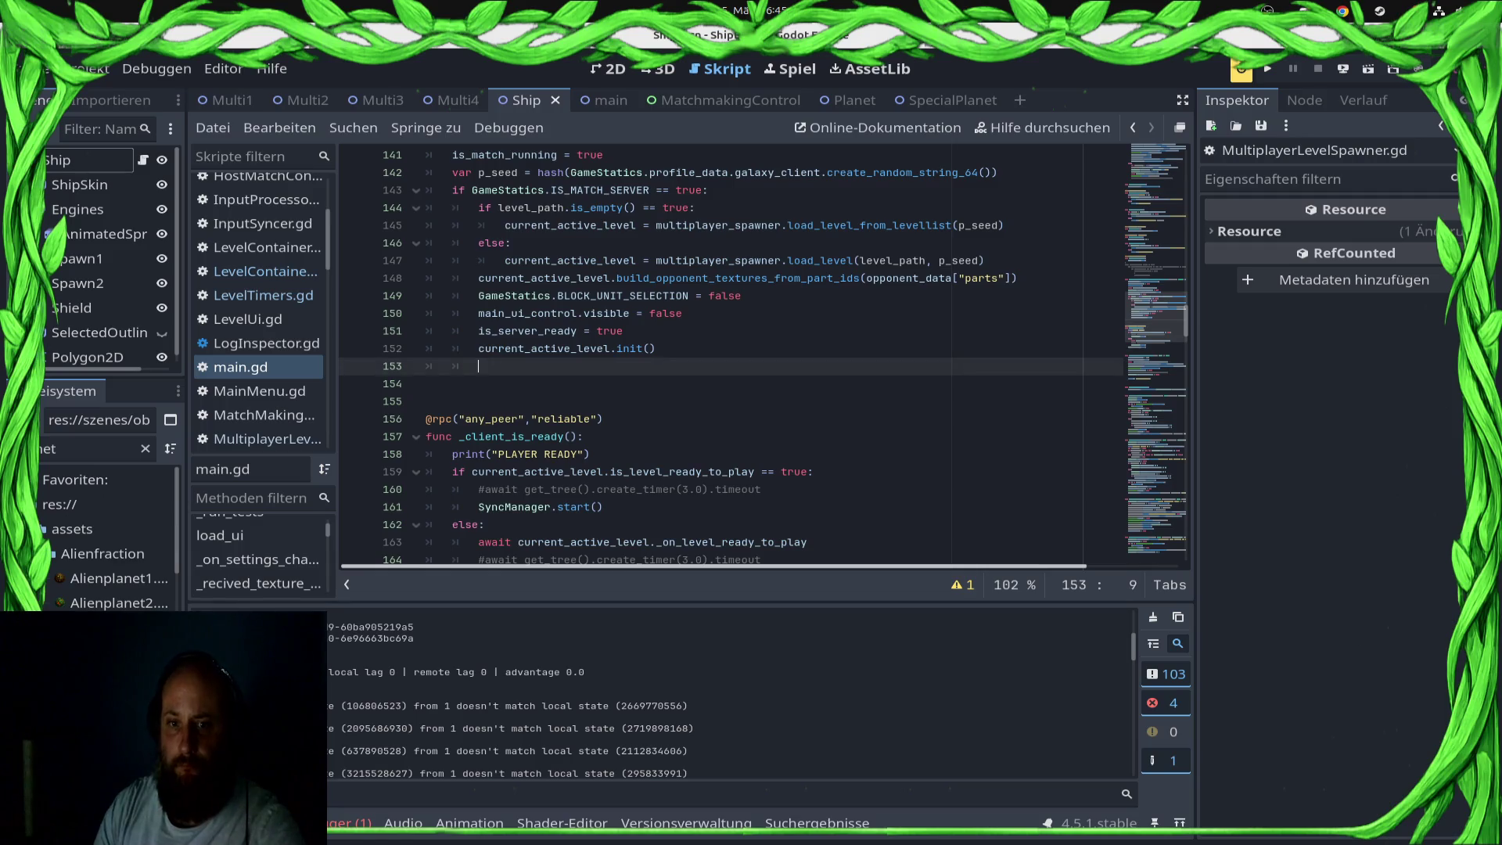
scroll(786, 354, down, 9)
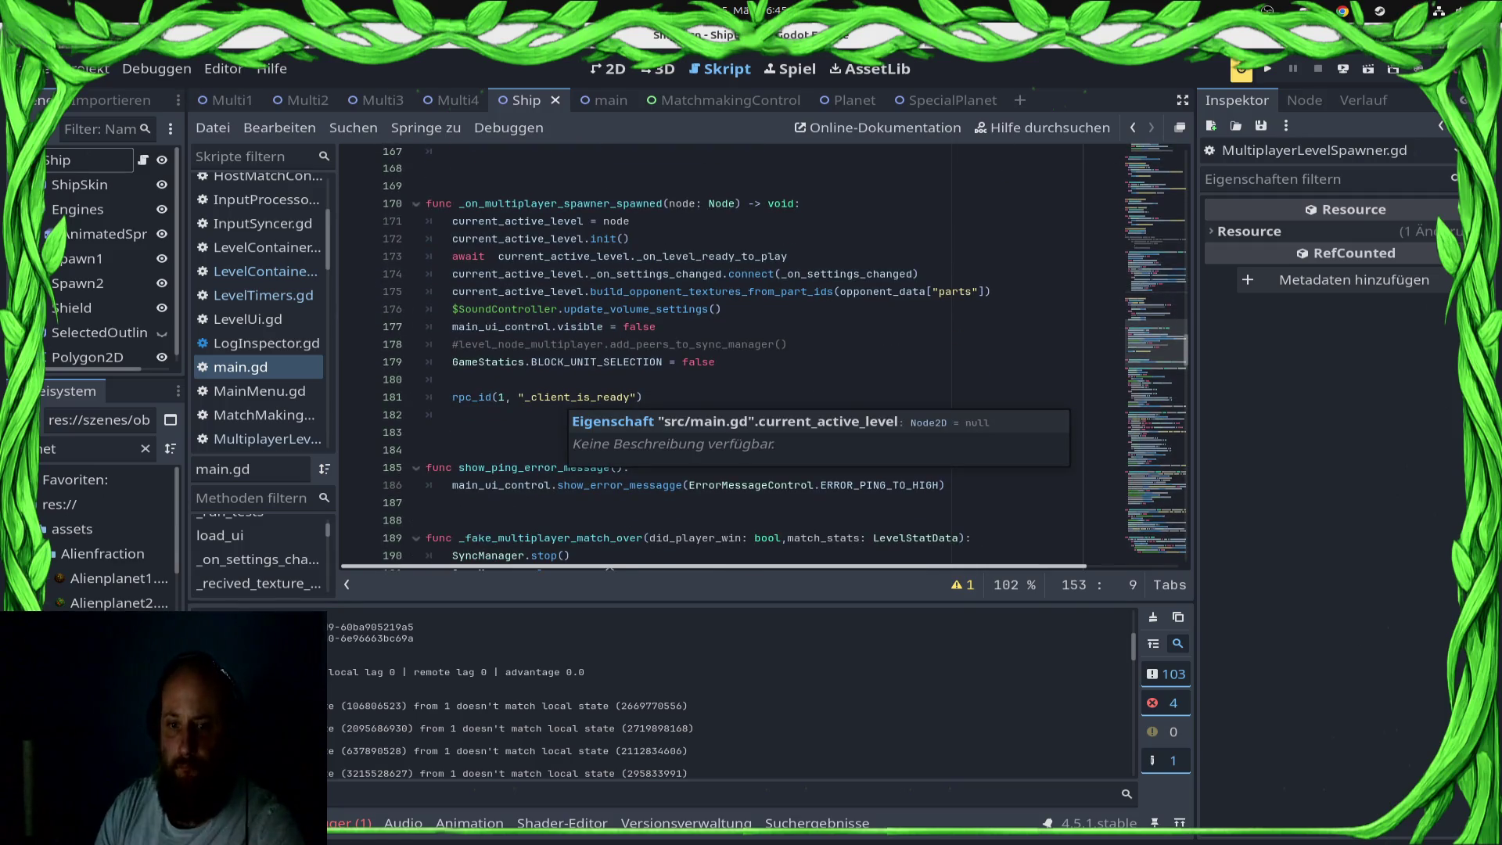
scroll(786, 355, down, 2)
scroll(786, 355, down, 7)
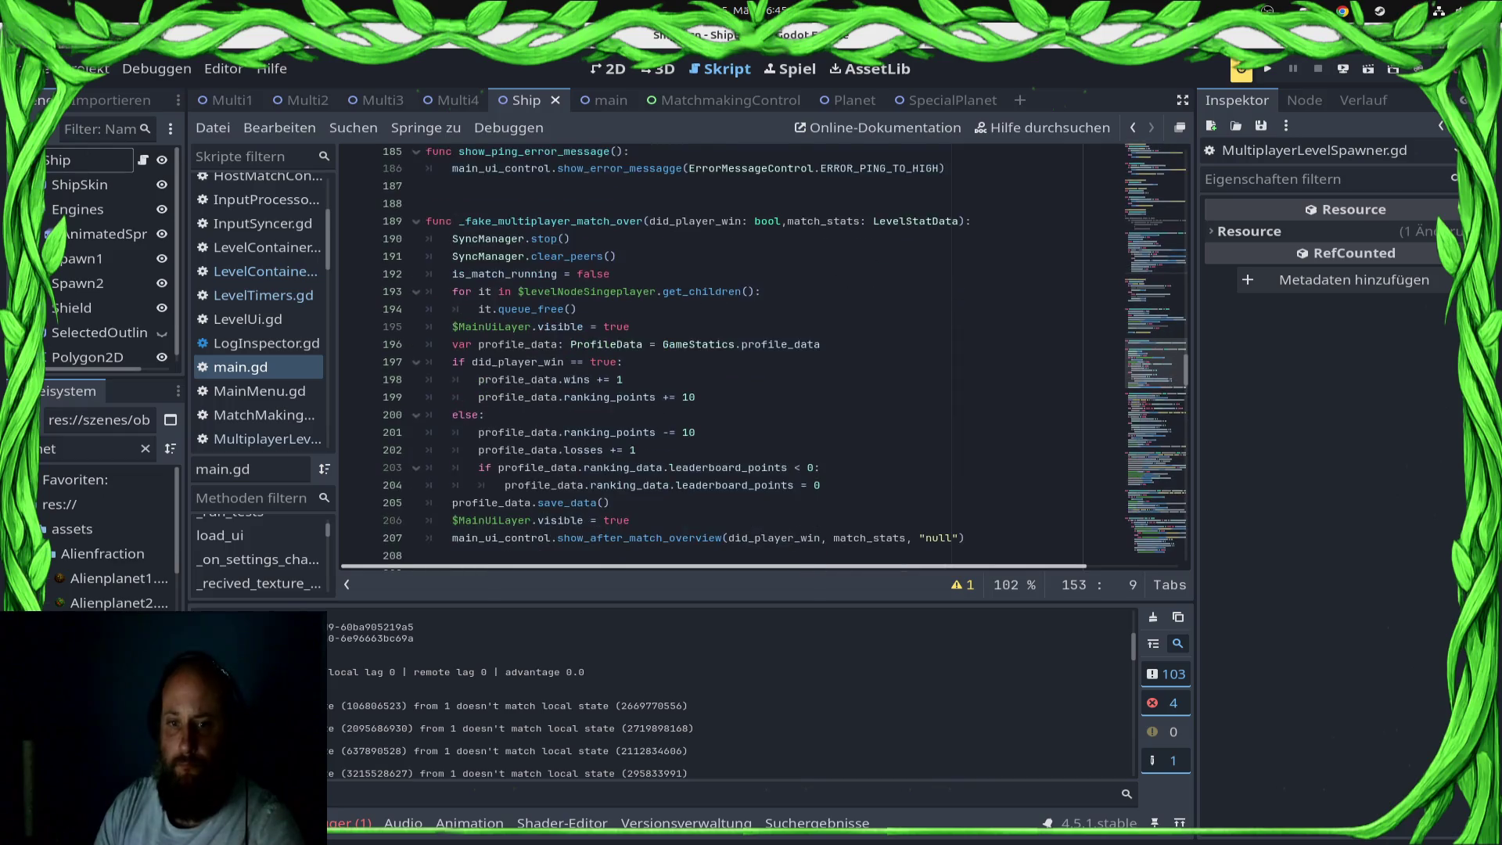
scroll(786, 354, up, 16)
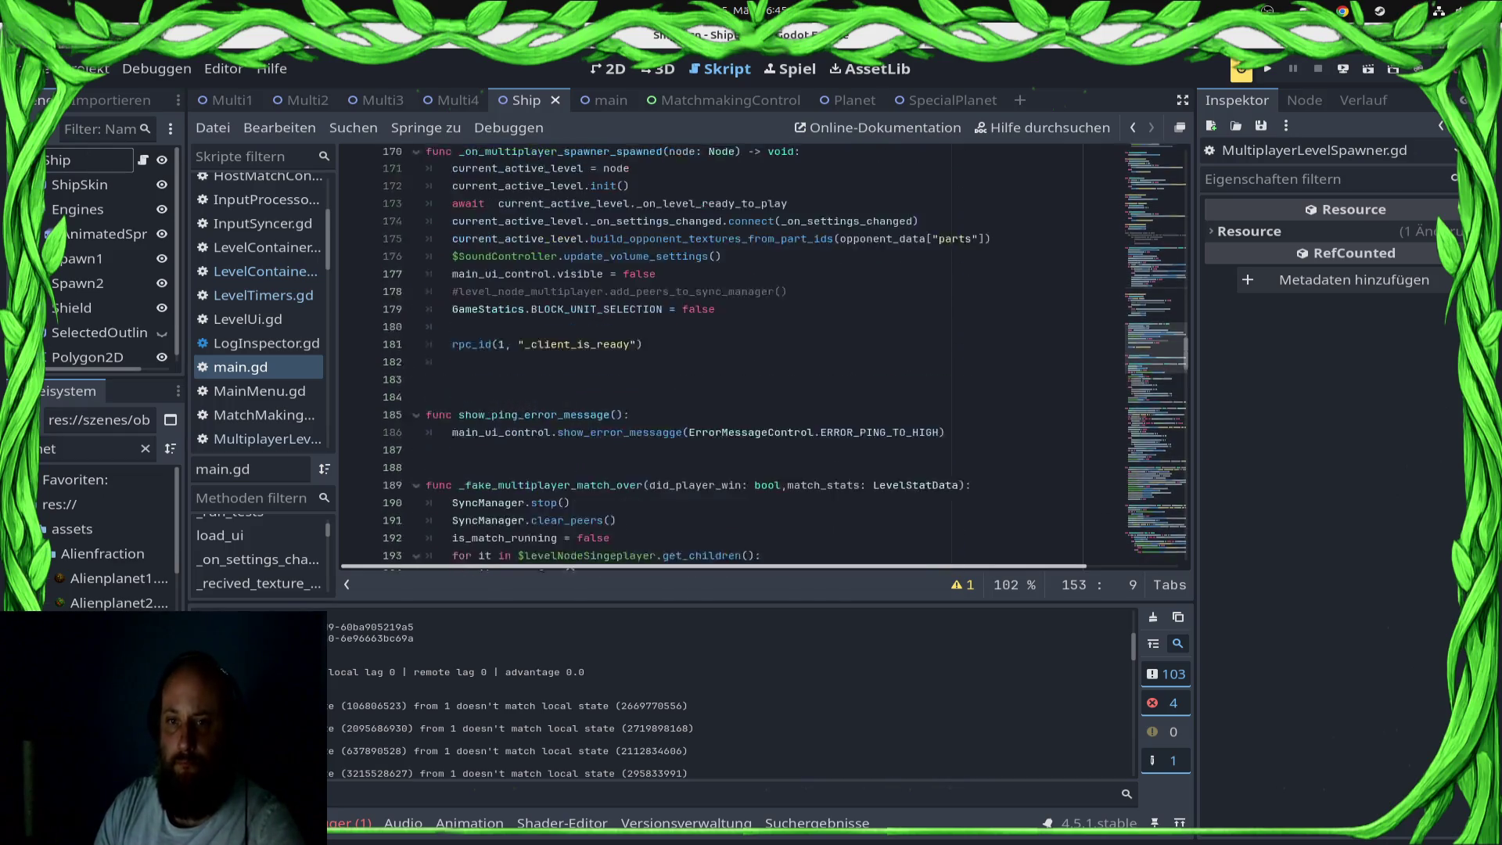
scroll(786, 354, up, 1)
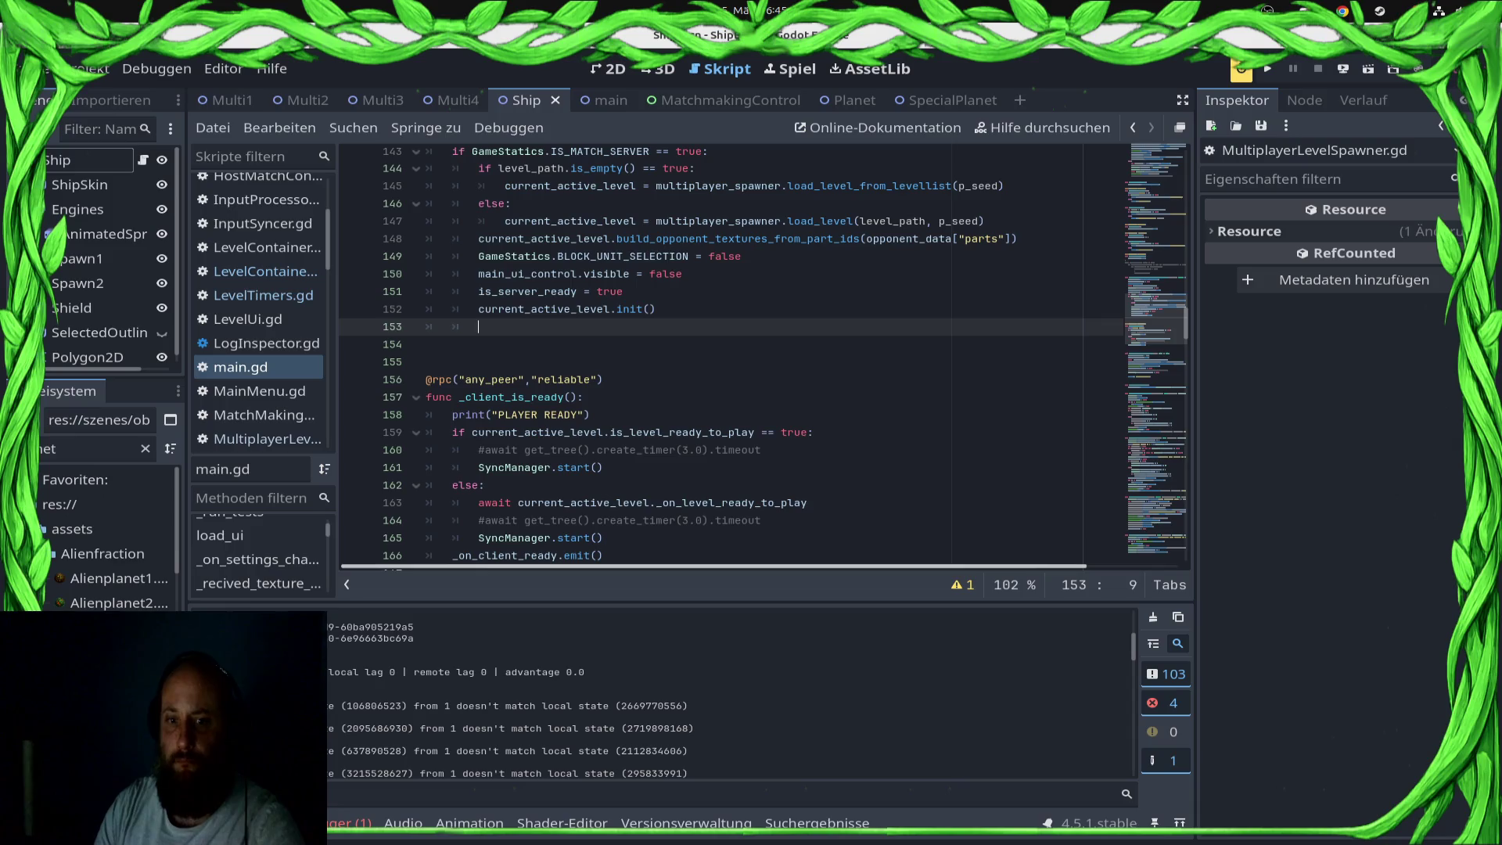
scroll(786, 355, down, 3)
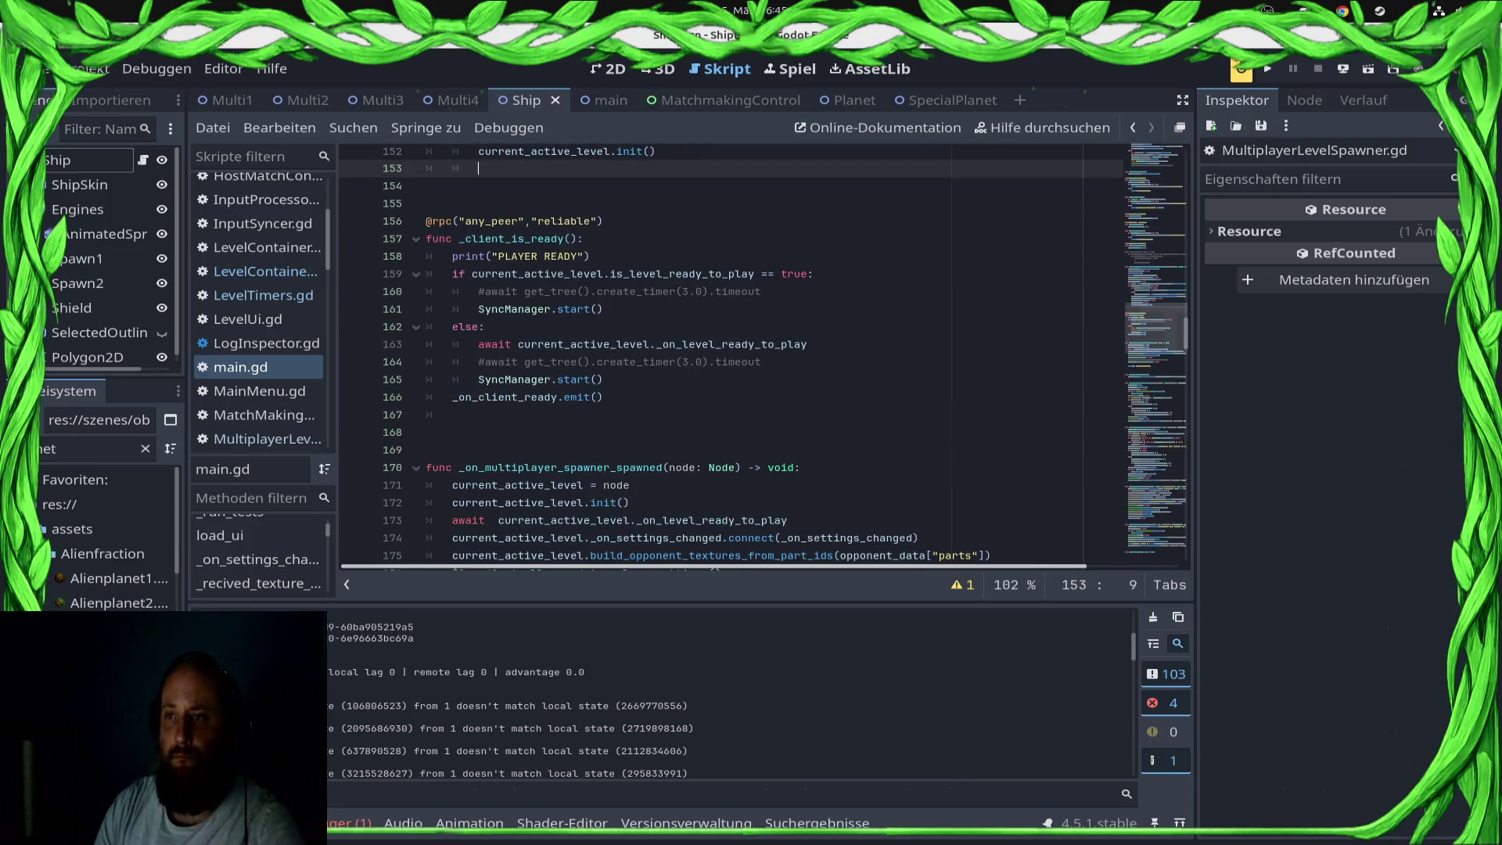
click(1343, 68)
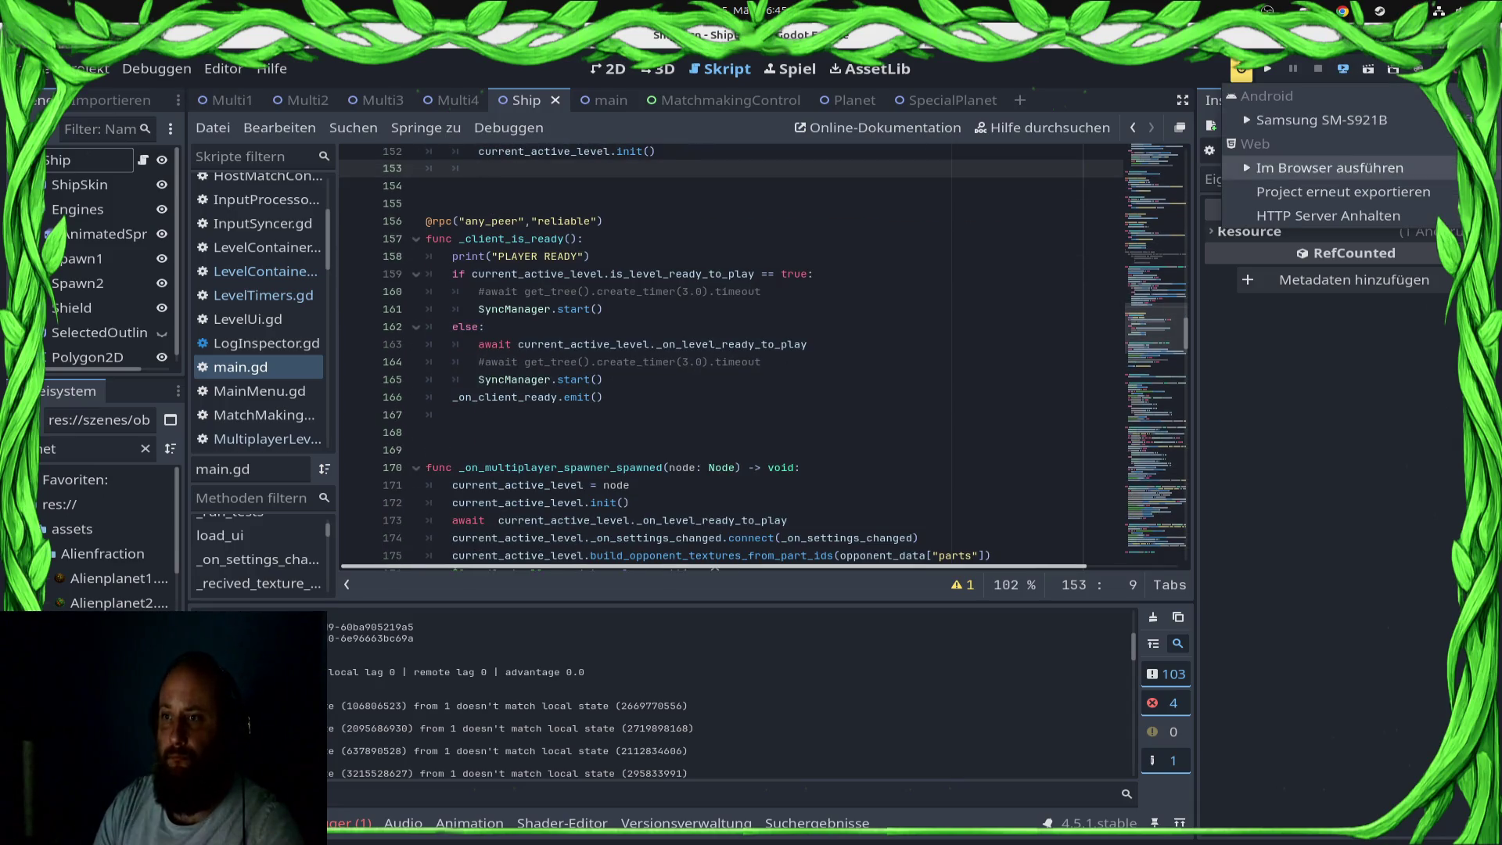
Step: Export and run the game via Remote Deploy > Run in Browser, play-test it, then stop it with F8
click(1330, 167)
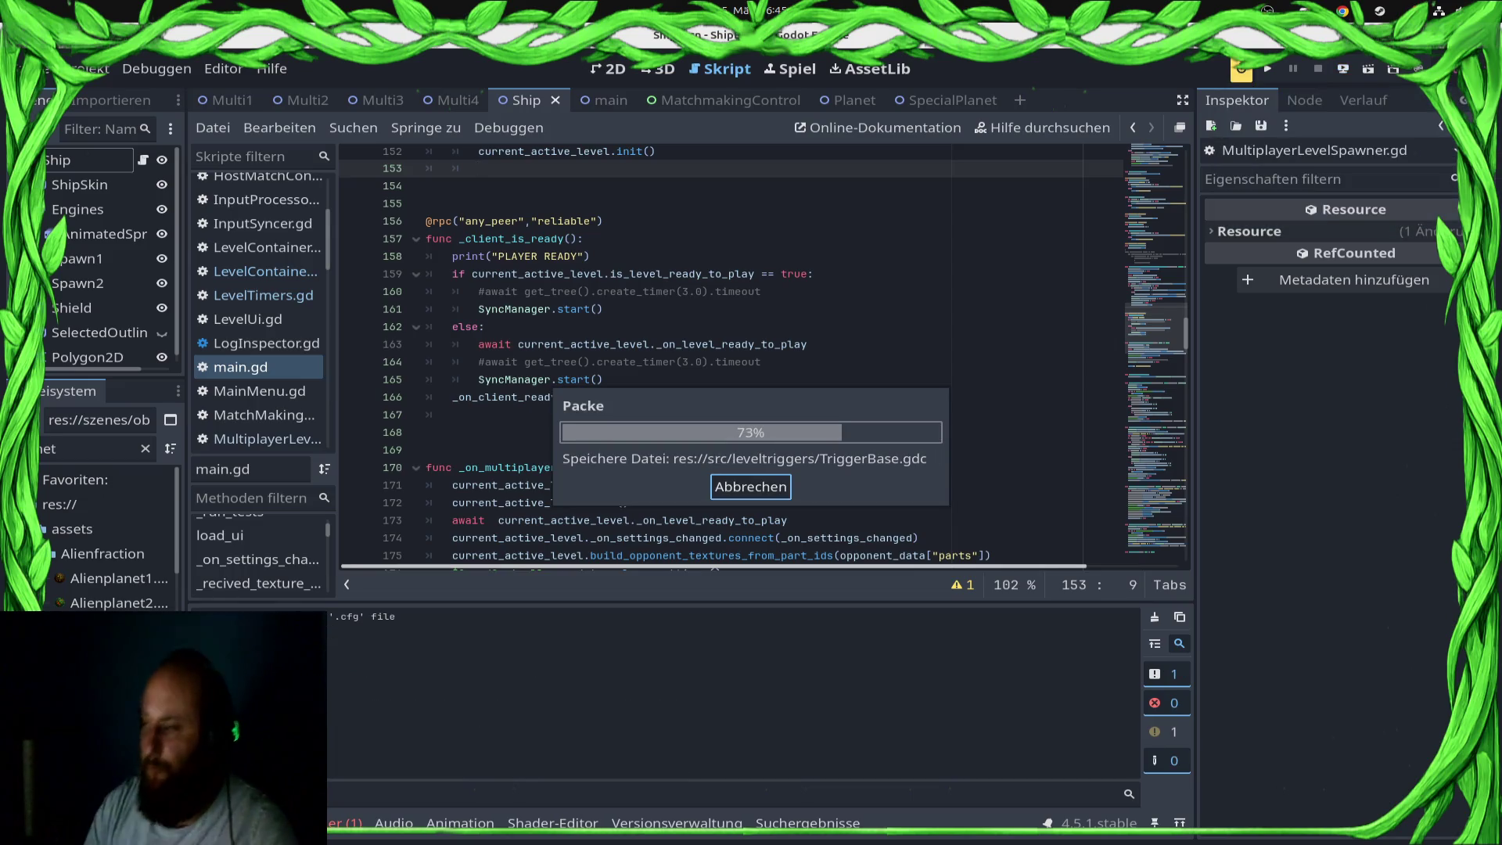
key(super)
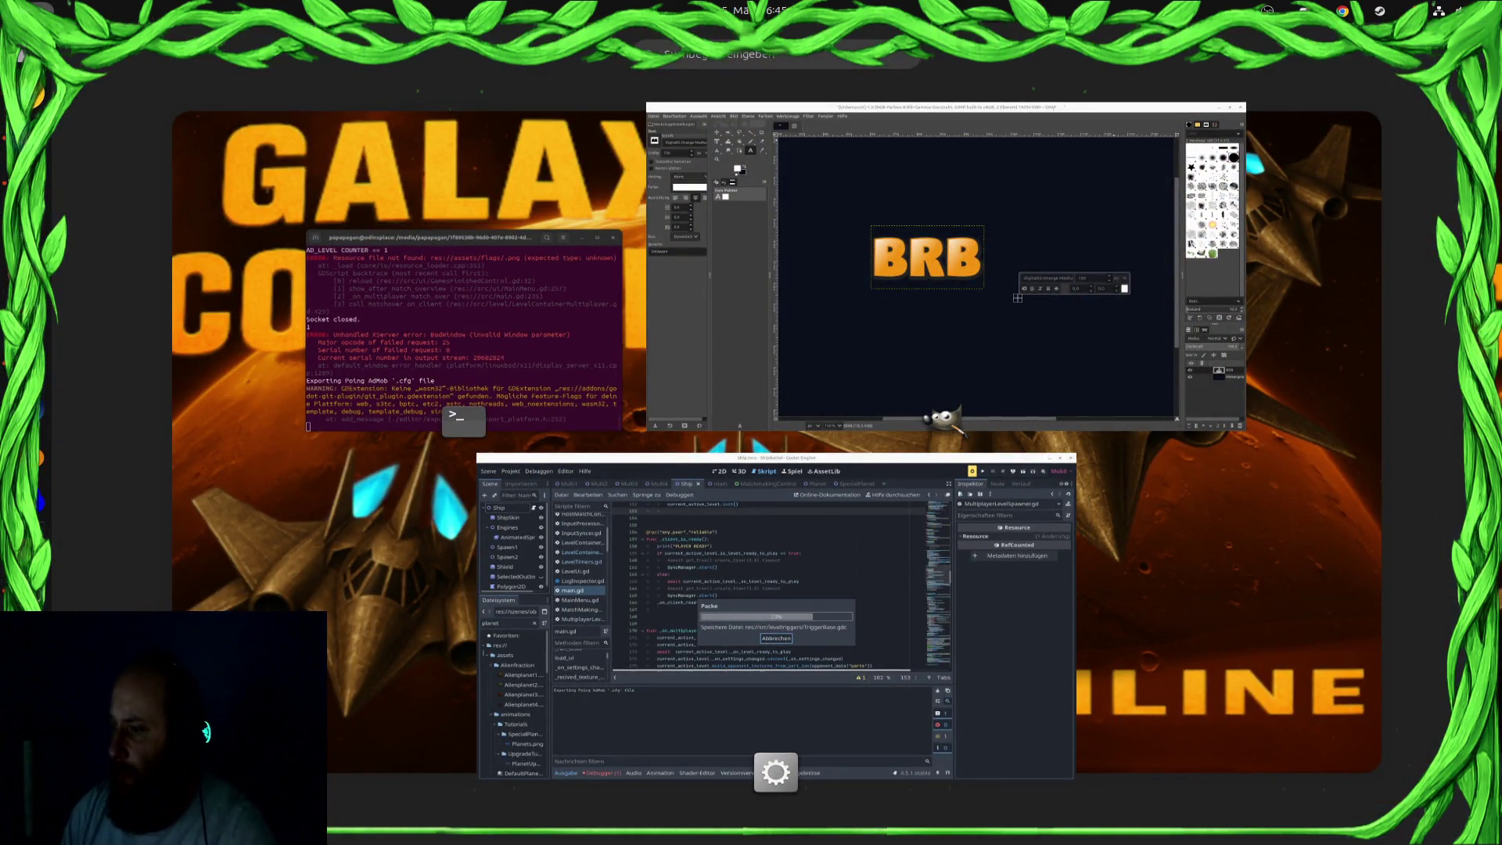
key(super)
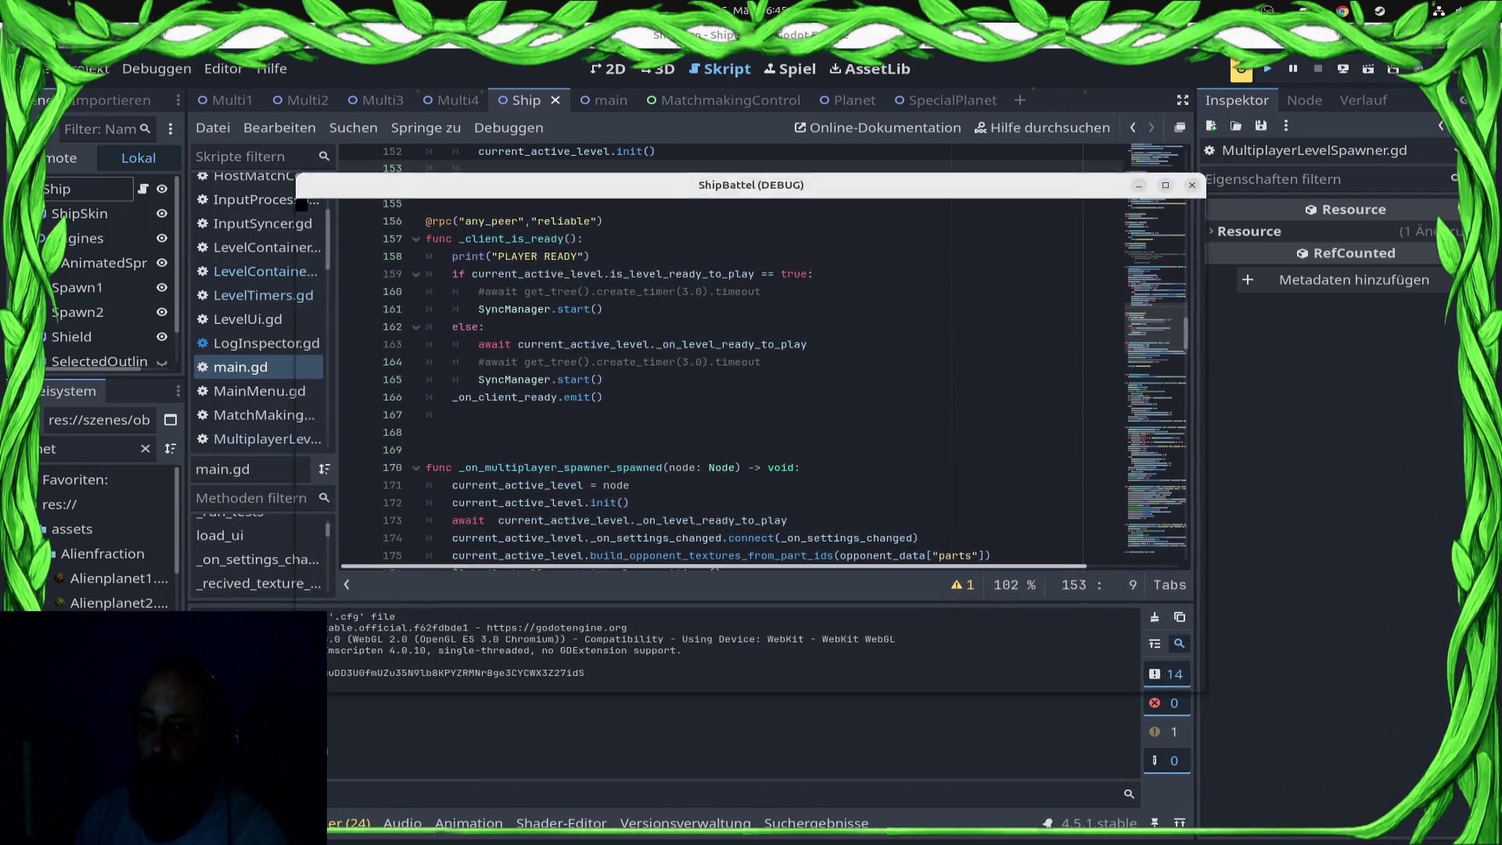
key(super)
key(super)
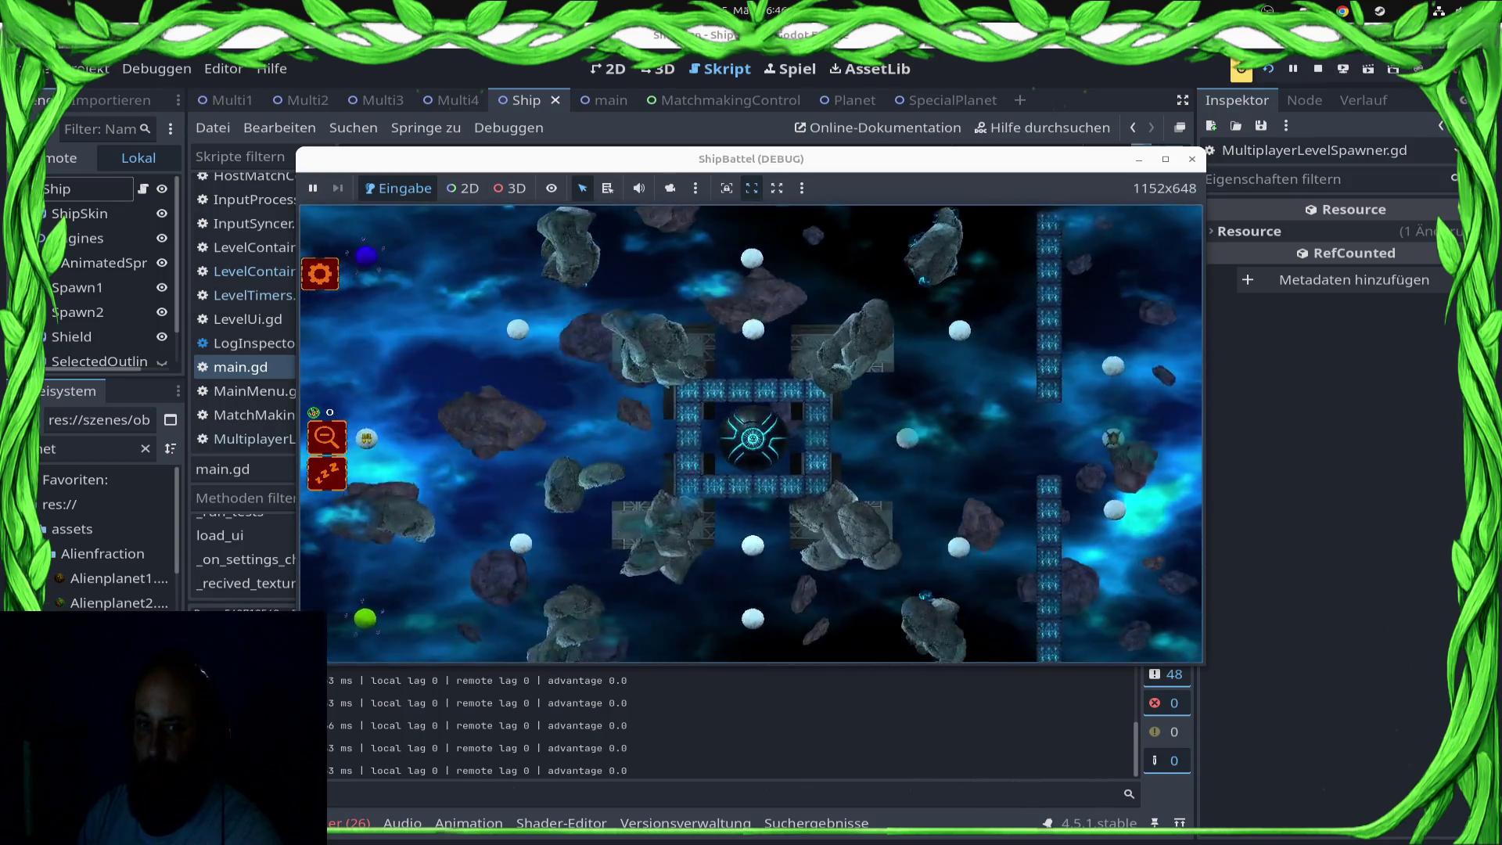
key(F8)
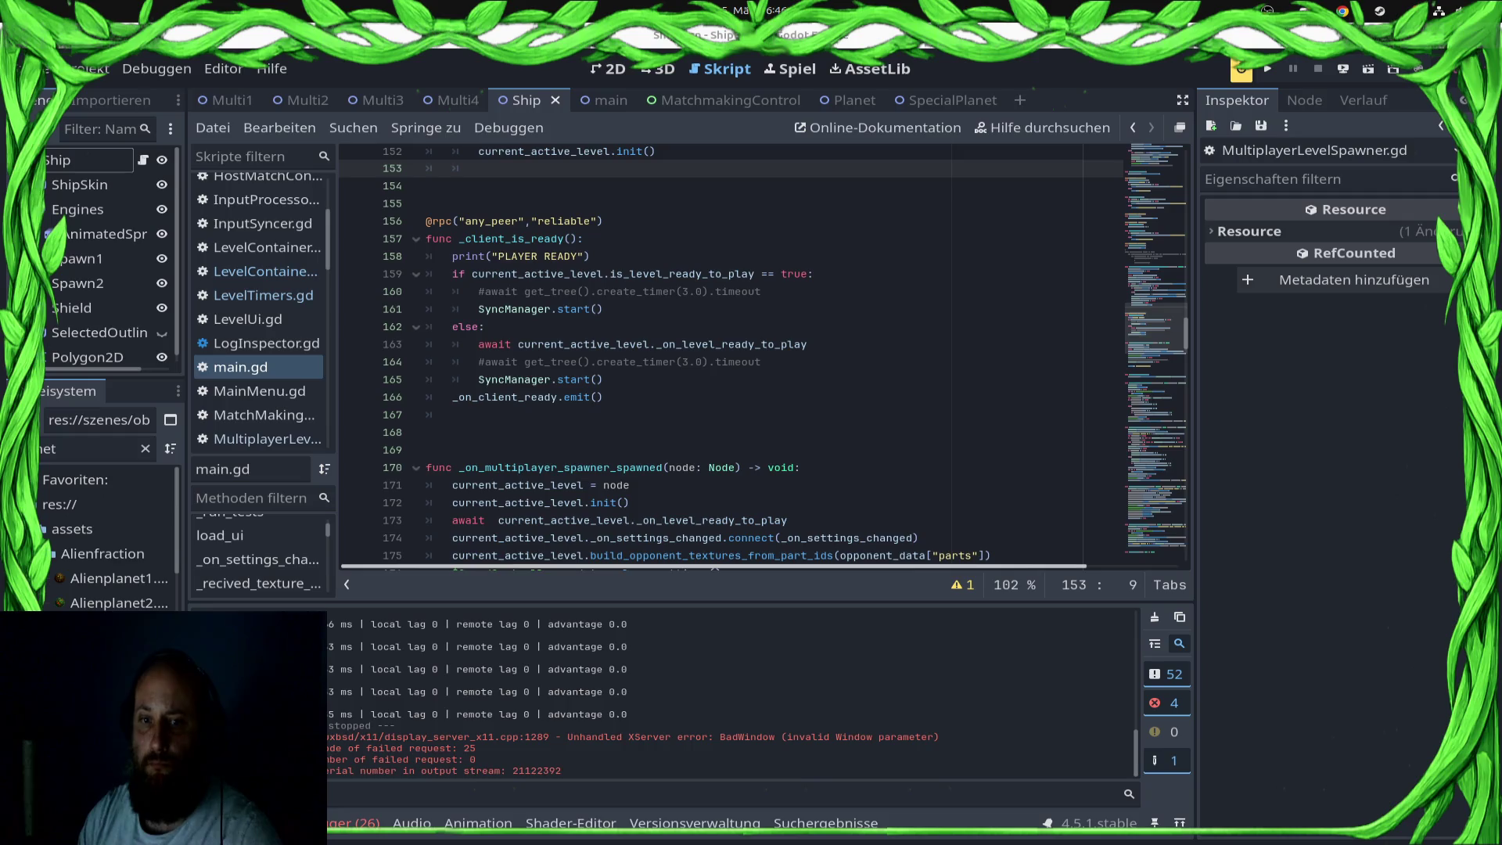
Step: Delete SyncManager.start() and the readiness check from _client_is_ready, then save main.gd
click(604, 379)
mouse_move(604, 379)
mouse_down()
mouse_move(438, 309)
mouse_move(438, 274)
mouse_move(425, 326)
mouse_move(426, 274)
mouse_up()
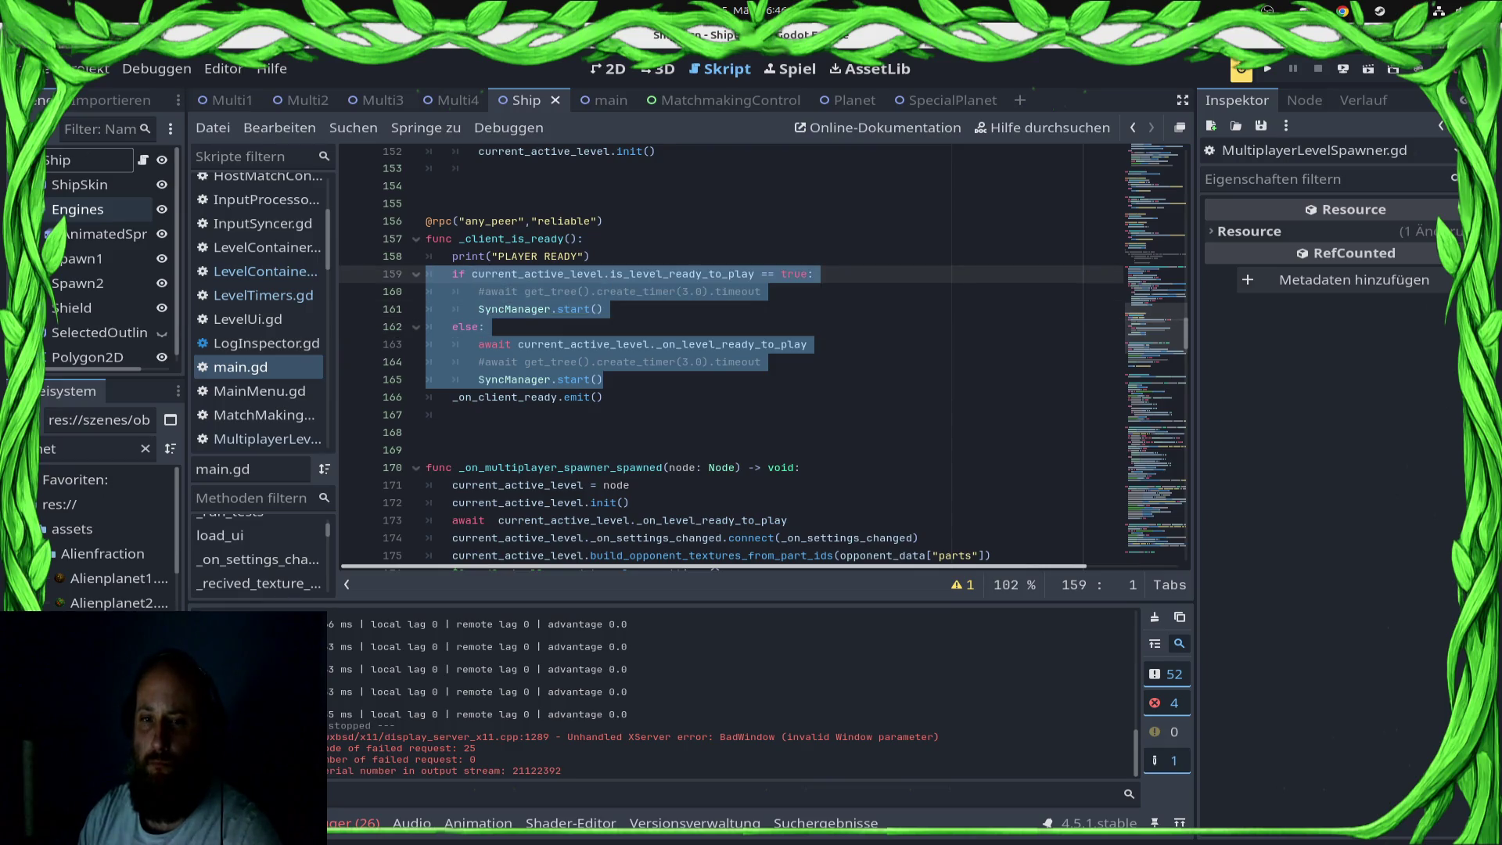
click(603, 380)
key(shift+Home)
key(BackSpace)
drag(479, 380, 426, 274)
key(BackSpace)
key(BackSpace)
key(ctrl+s)
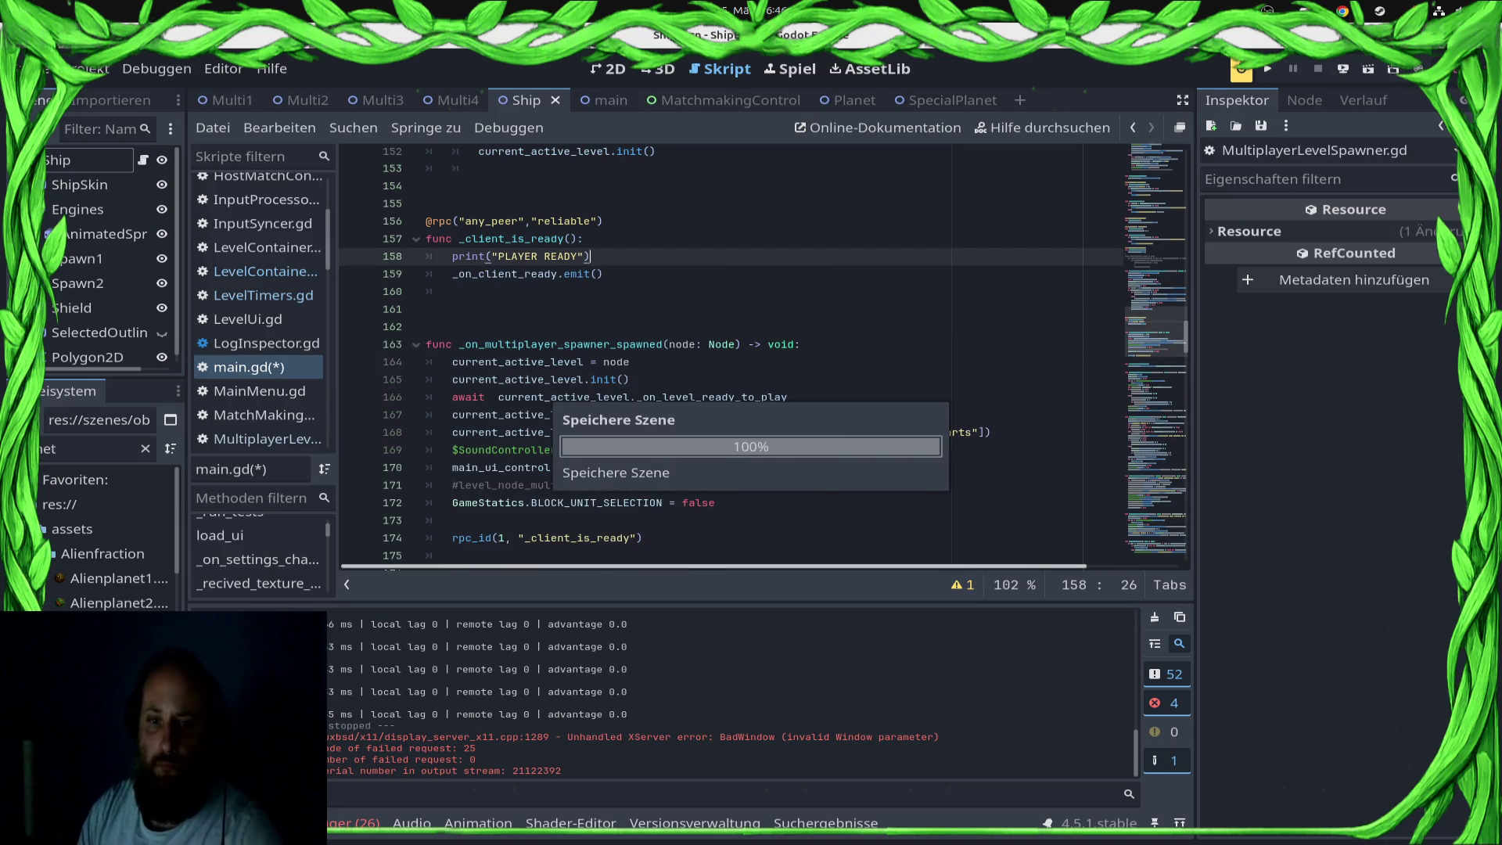
Step: Remove a stray space before current_active_level, save, and review load_level_from_levellist before returning to main.gd
click(498, 397)
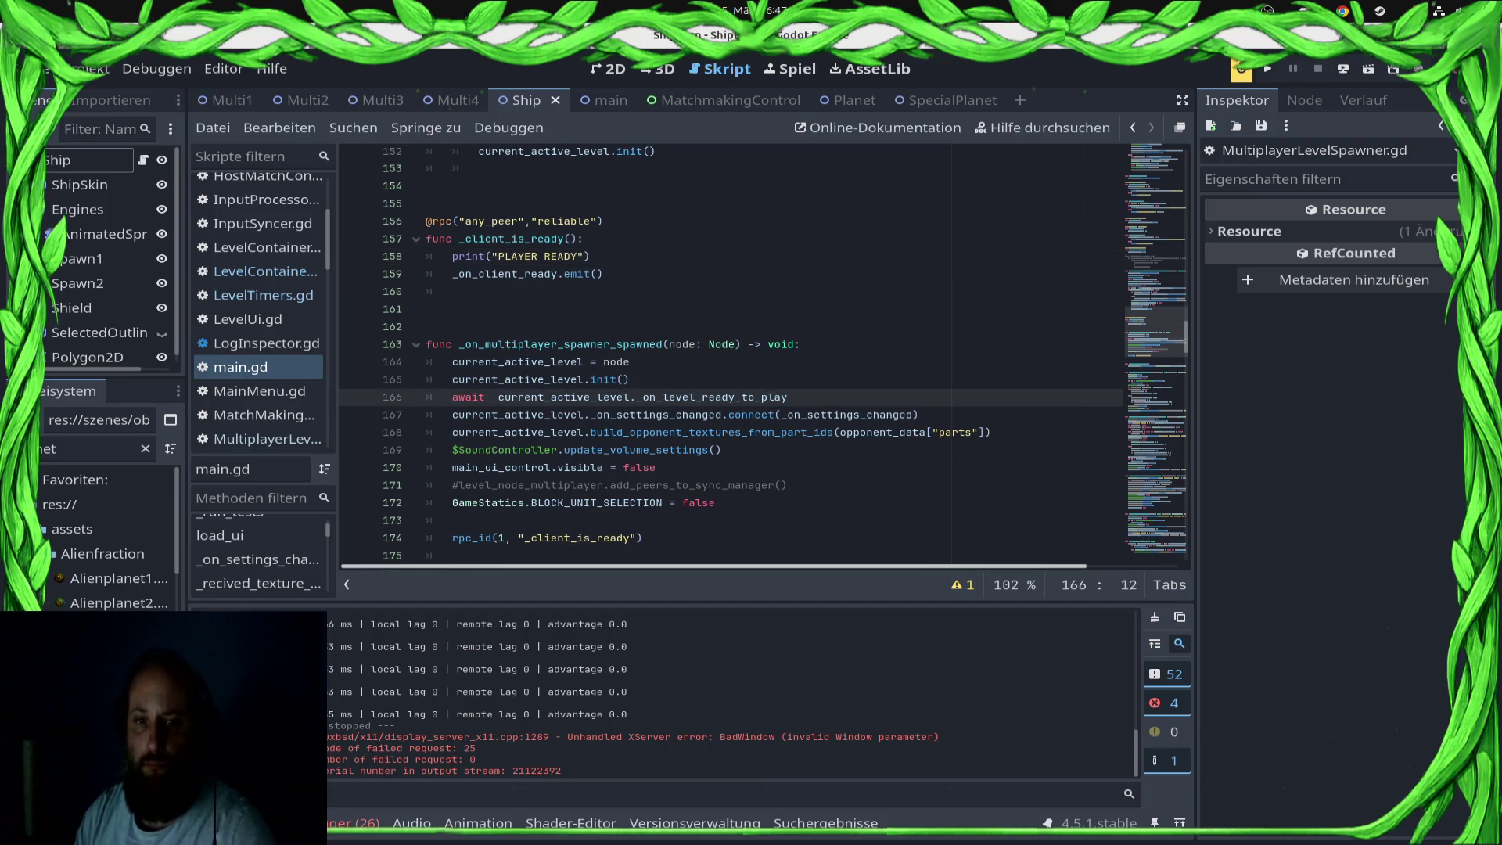
key(BackSpace)
key(ctrl+s)
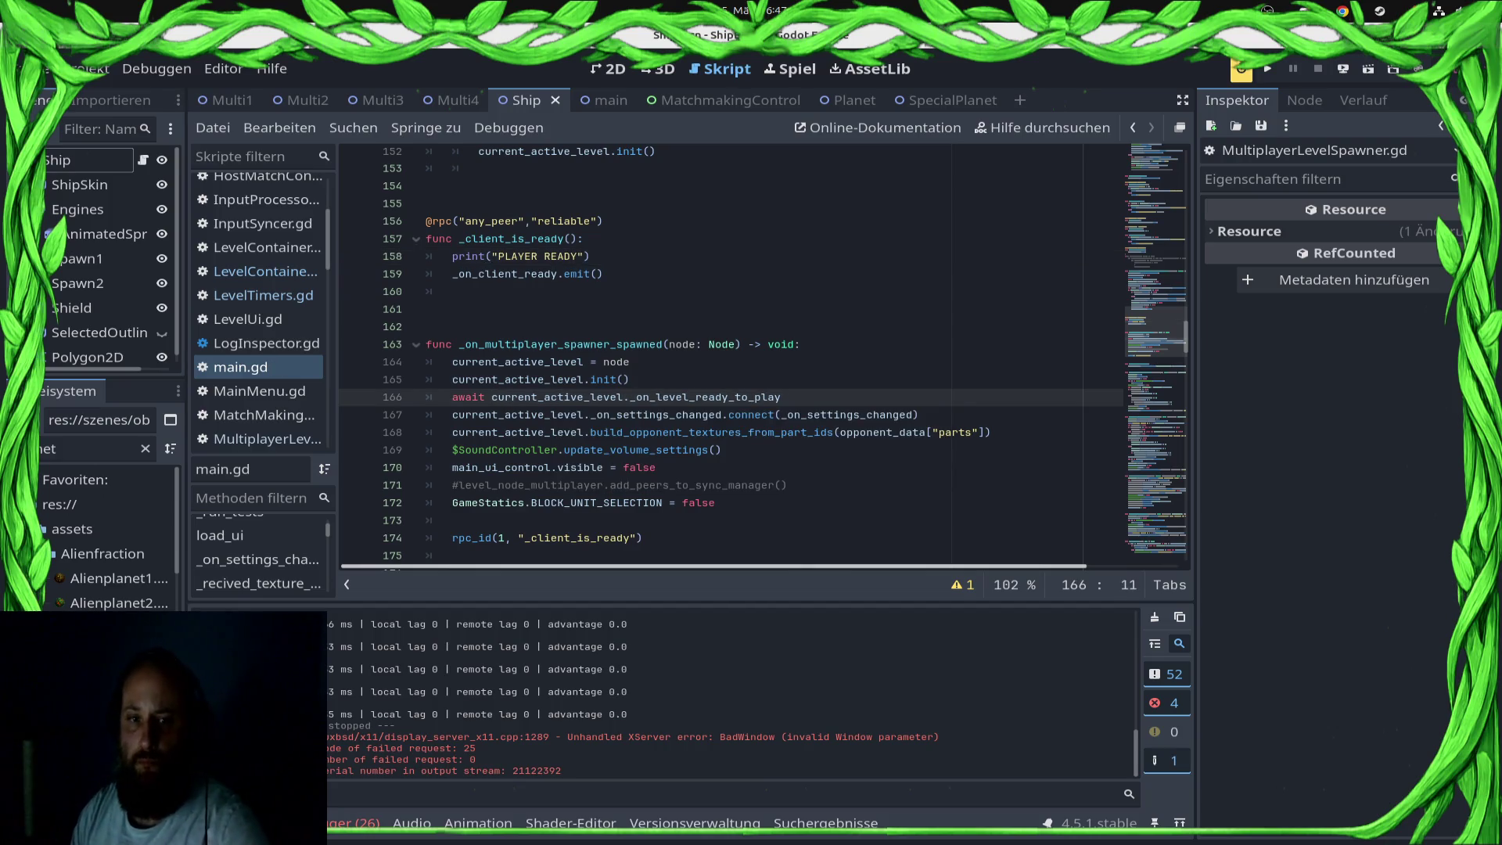
scroll(731, 352, up, 3)
scroll(731, 353, up, 3)
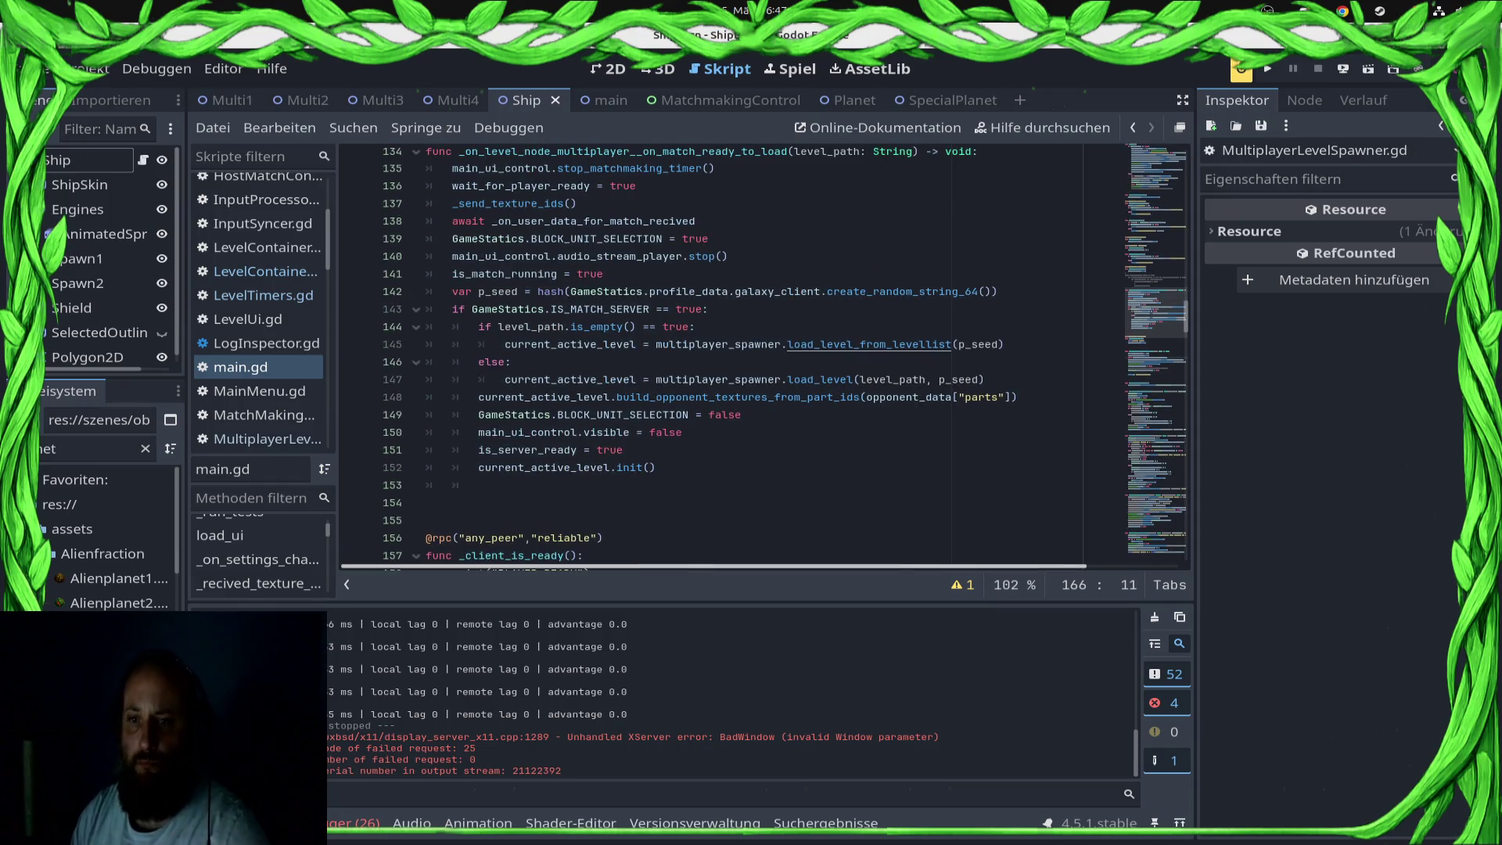
ctrl+click(868, 344)
scroll(732, 352, up, 2)
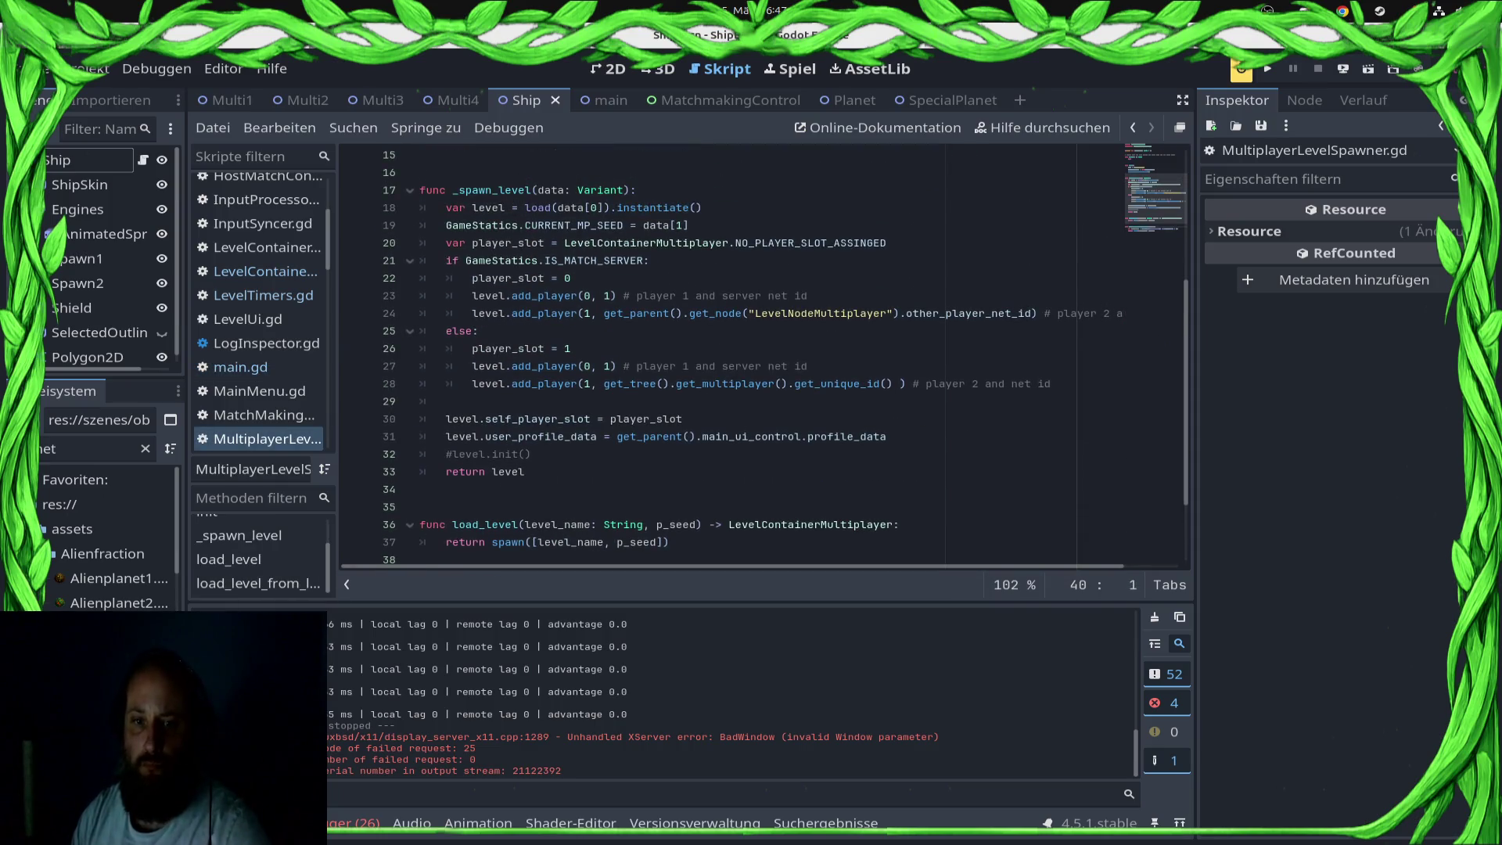
scroll(731, 352, down, 2)
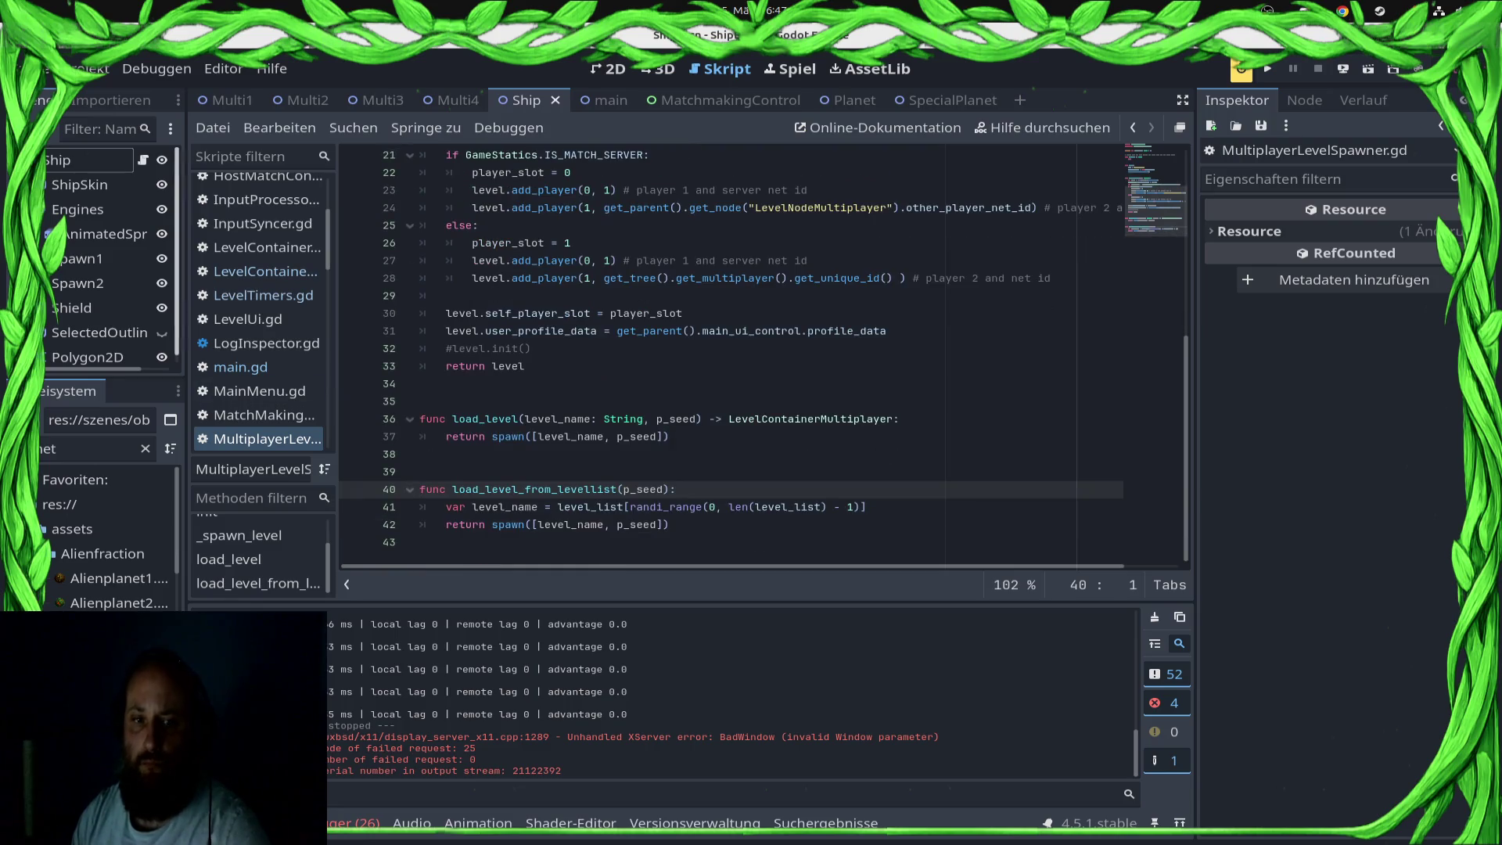
click(240, 367)
scroll(731, 352, down, 7)
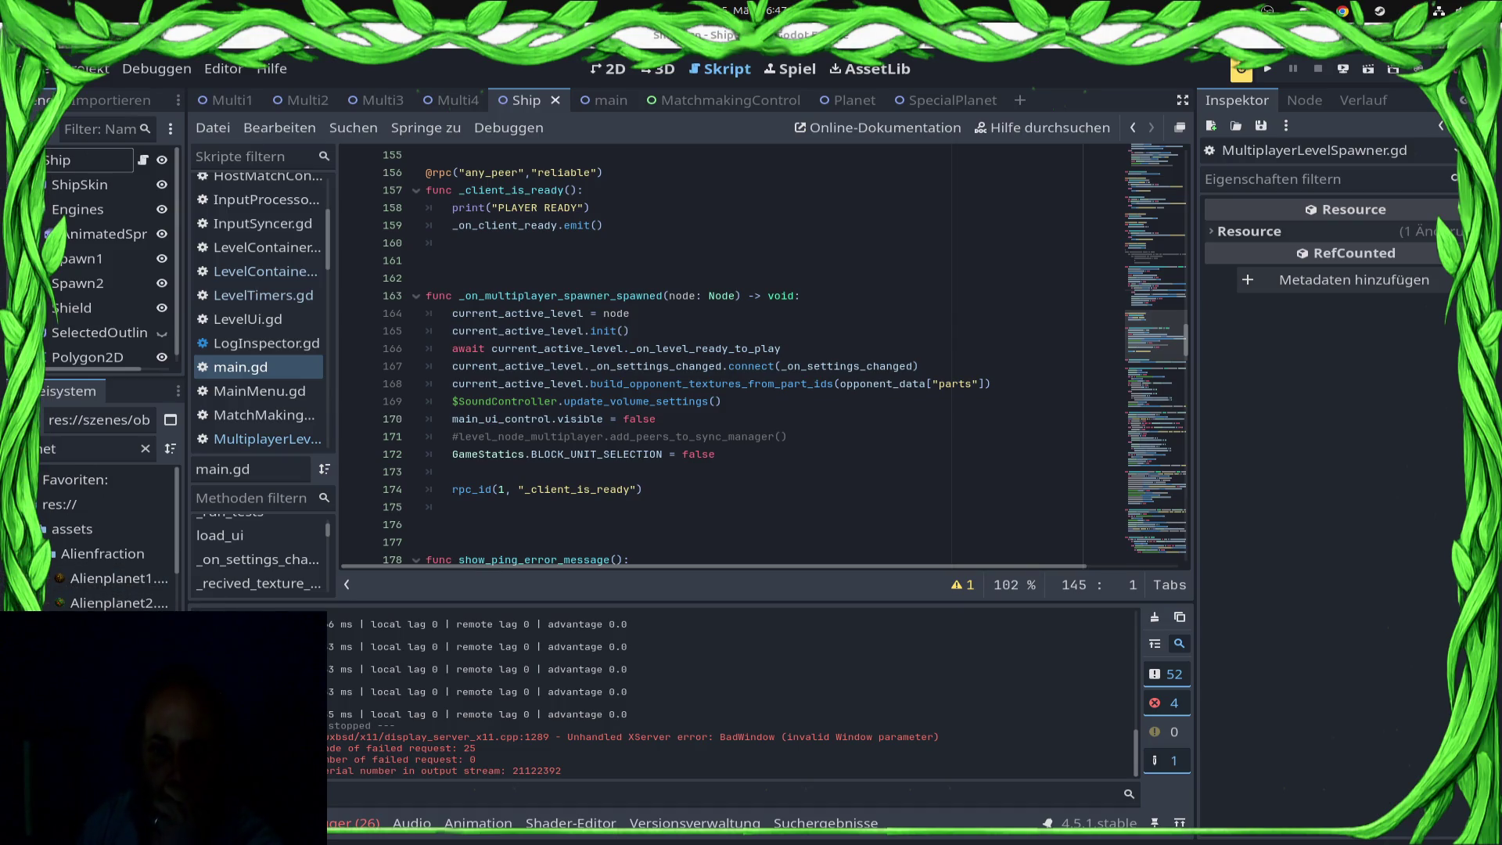
Step: Set a breakpoint on line 167's await in main.gd
drag(353, 366, 353, 155)
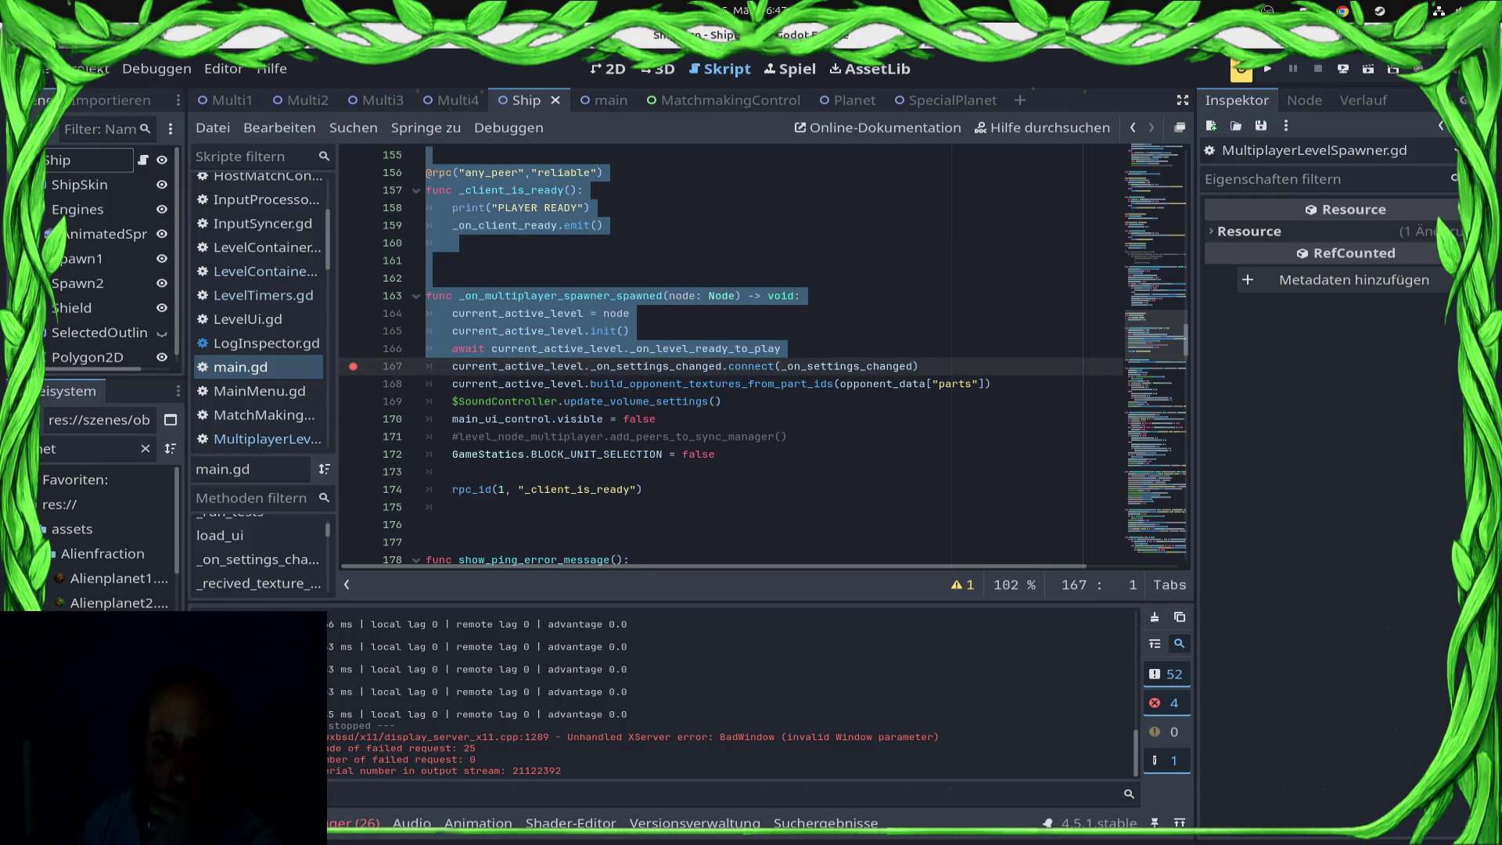
click(643, 489)
scroll(765, 354, up, 4)
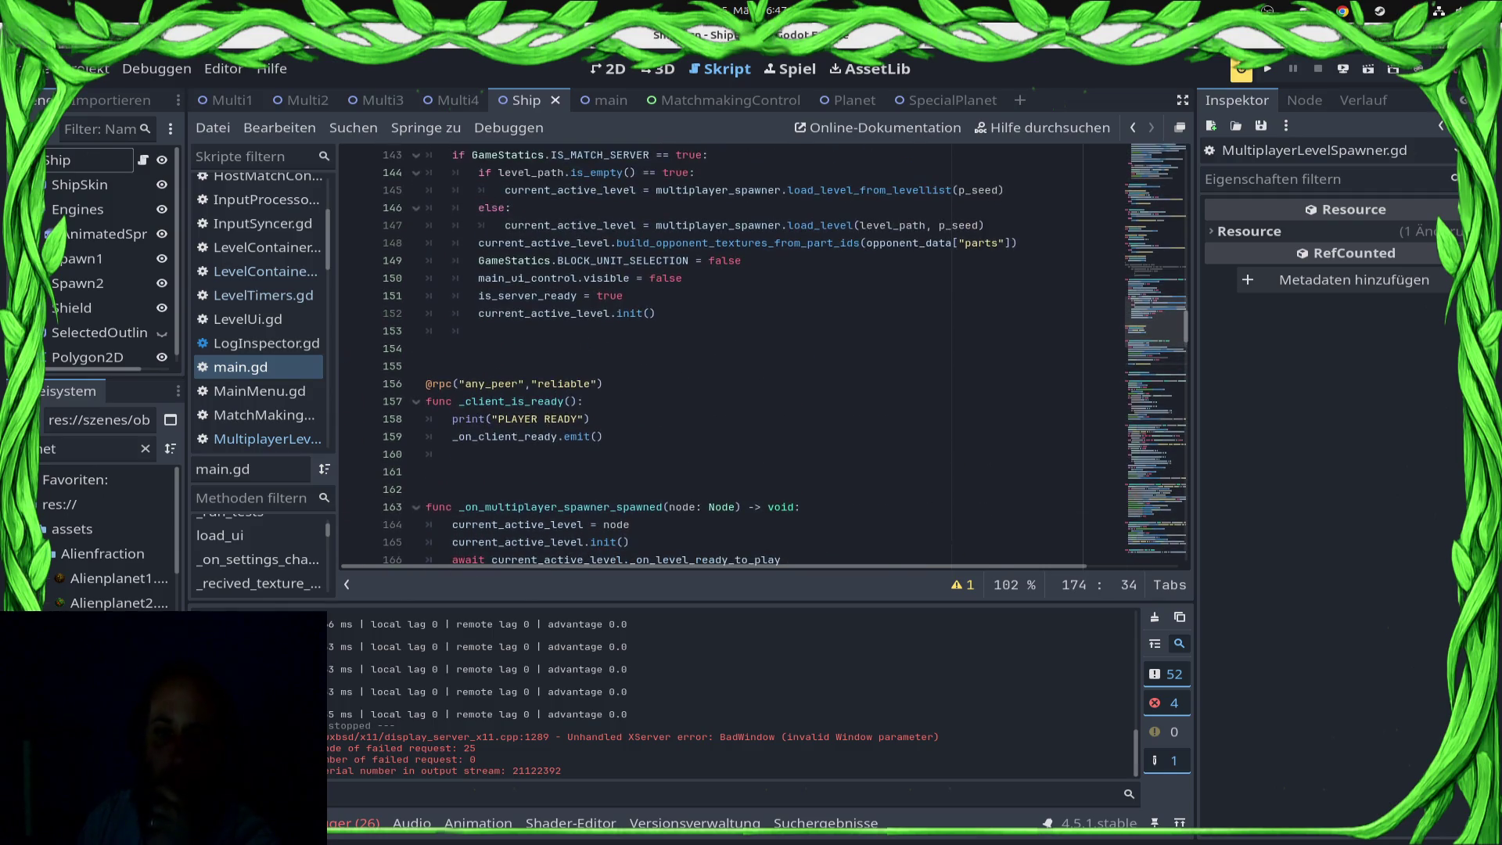
Step: Add 'await _on_client_ready' below the server's init() call and save main.gd
click(603, 436)
click(478, 331)
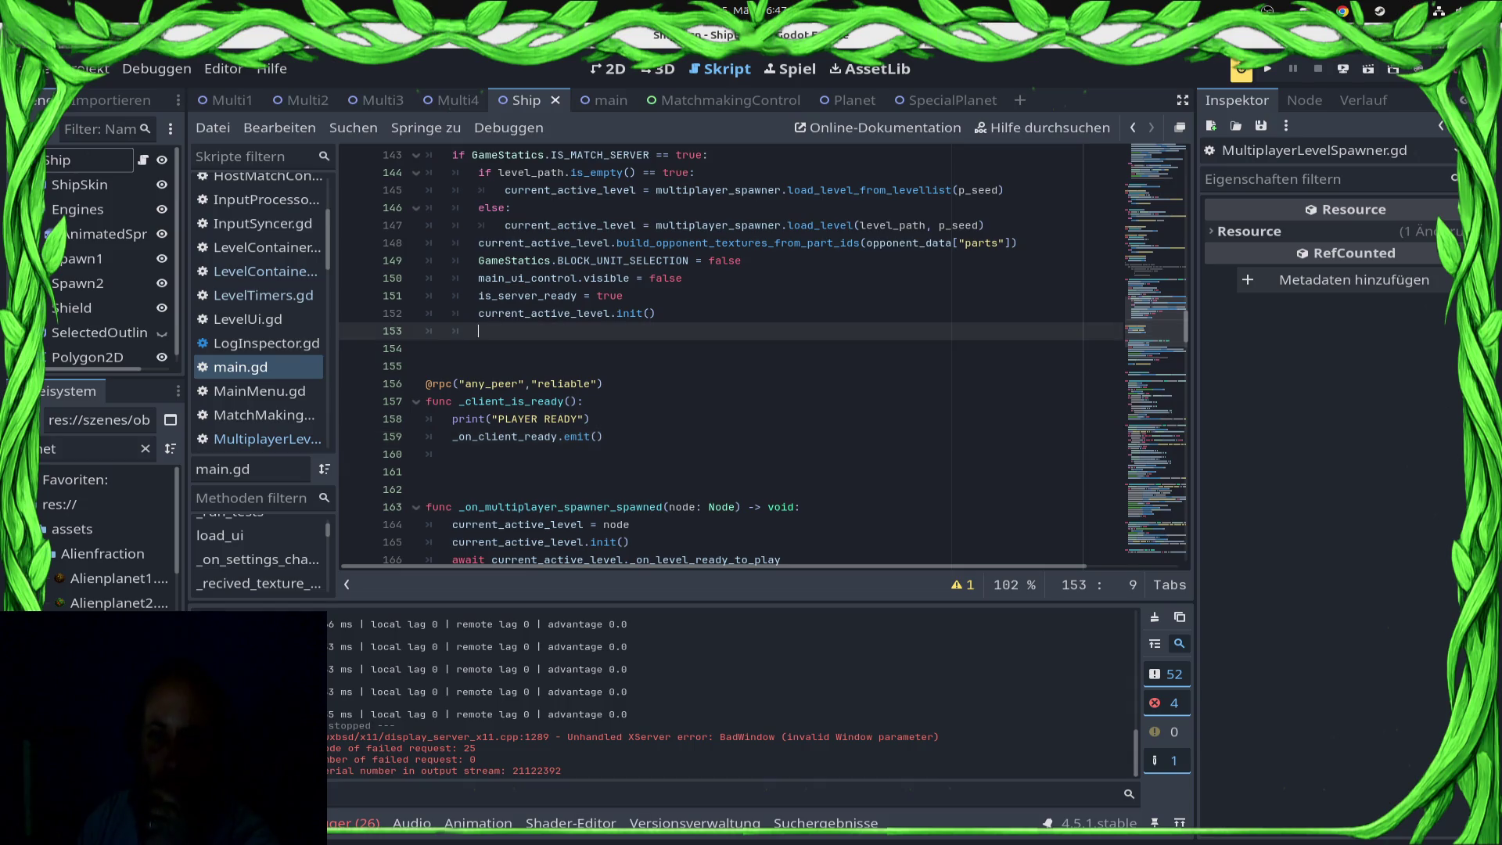
key(Up)
key(End)
key(Return)
text(ait )
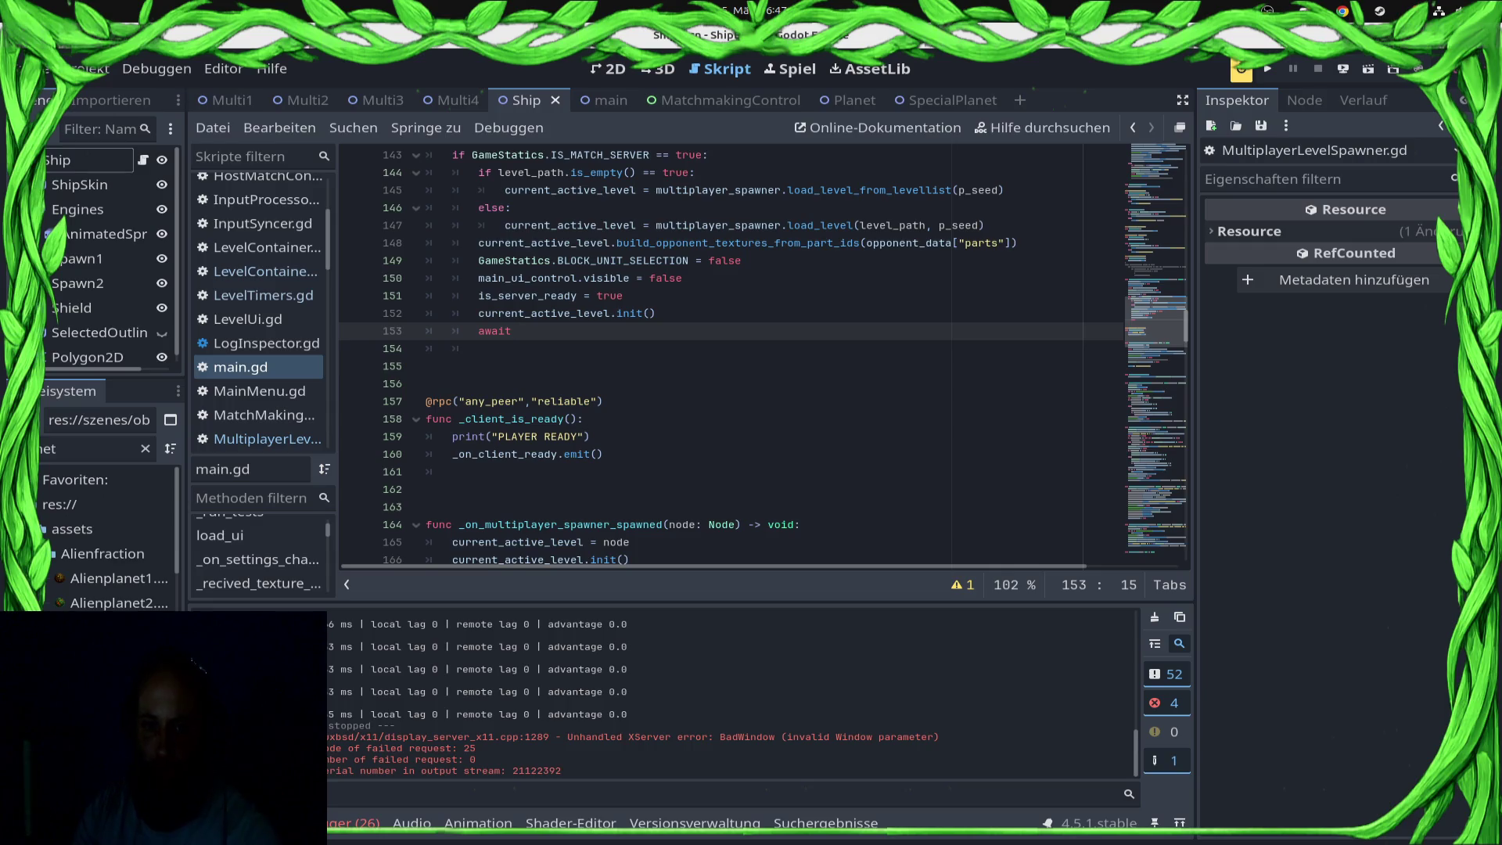
text(_on)
key(Return)
key(ctrl+s)
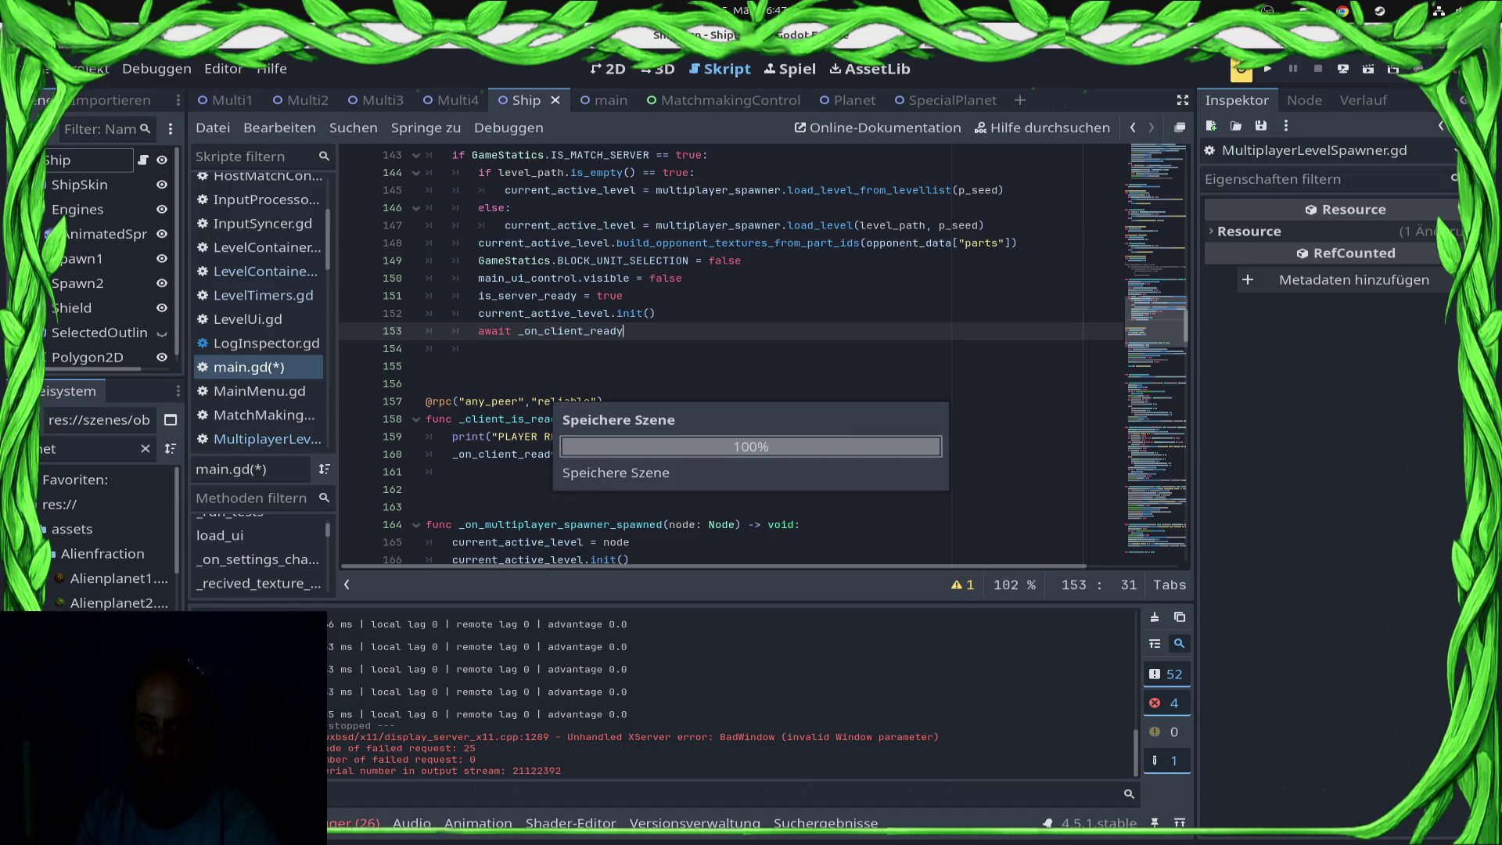
Step: Add 'SyncManager.start()' on the next line and save main.gd again
key(Return)
text(SyncManager.start())
key(ctrl+s)
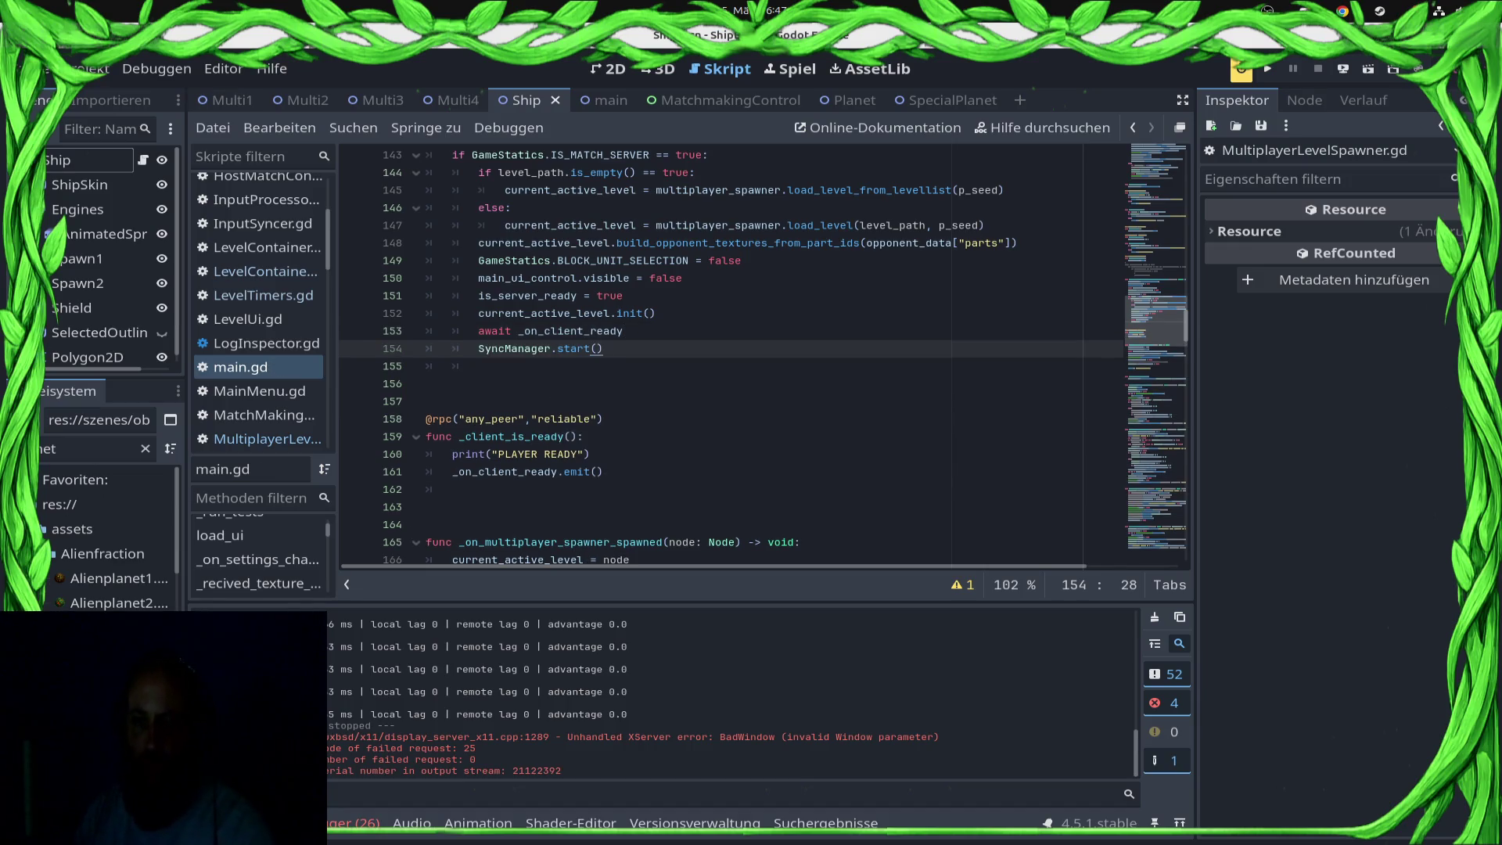
click(1343, 69)
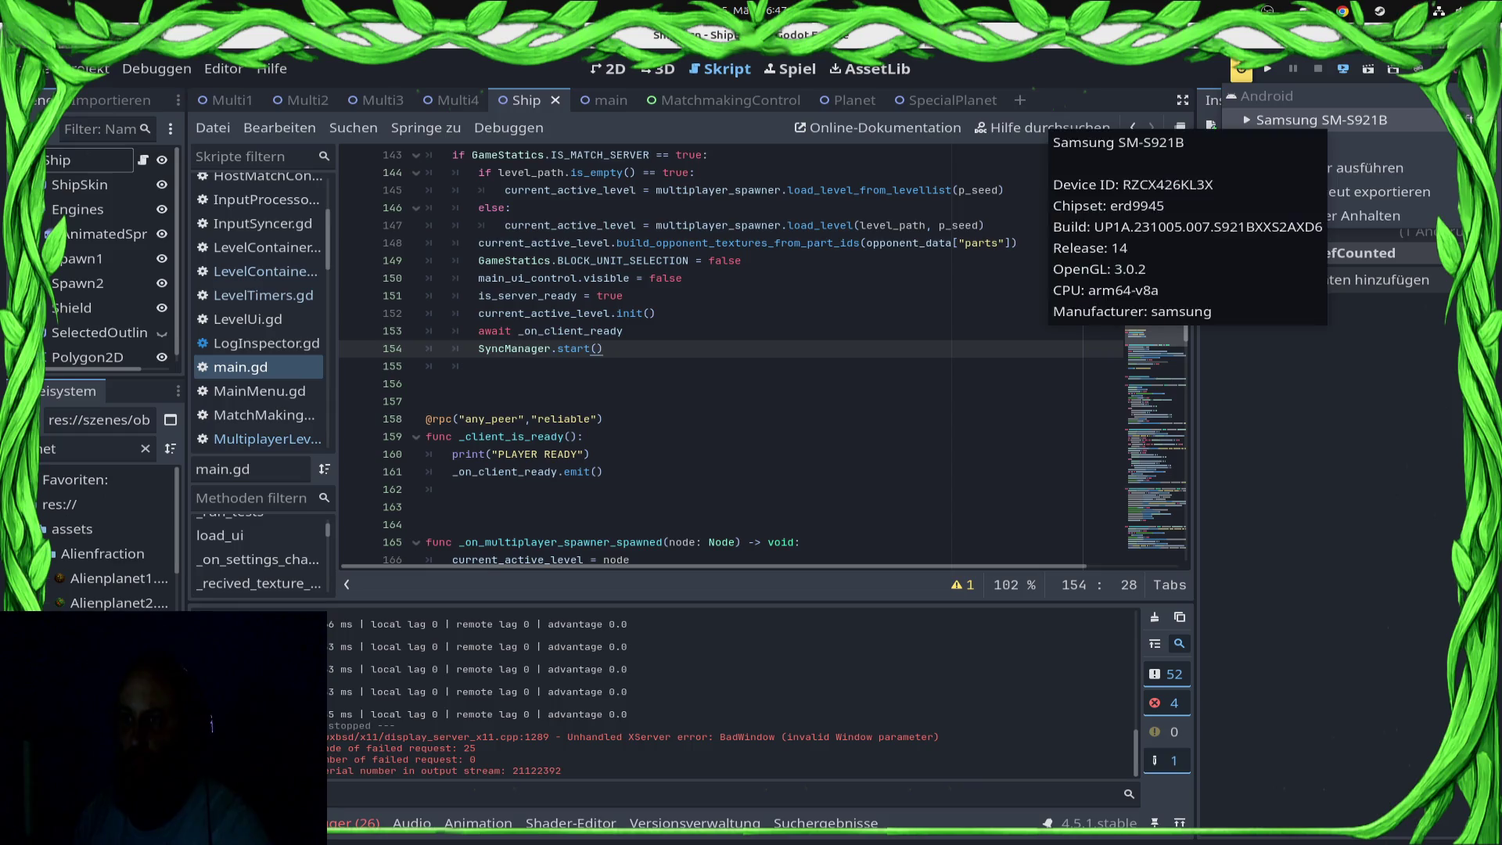
Step: Deploy to the Samsung SM-S921B, breakpoint SyncManager.start() on line 154, and run locally with F5
click(1322, 119)
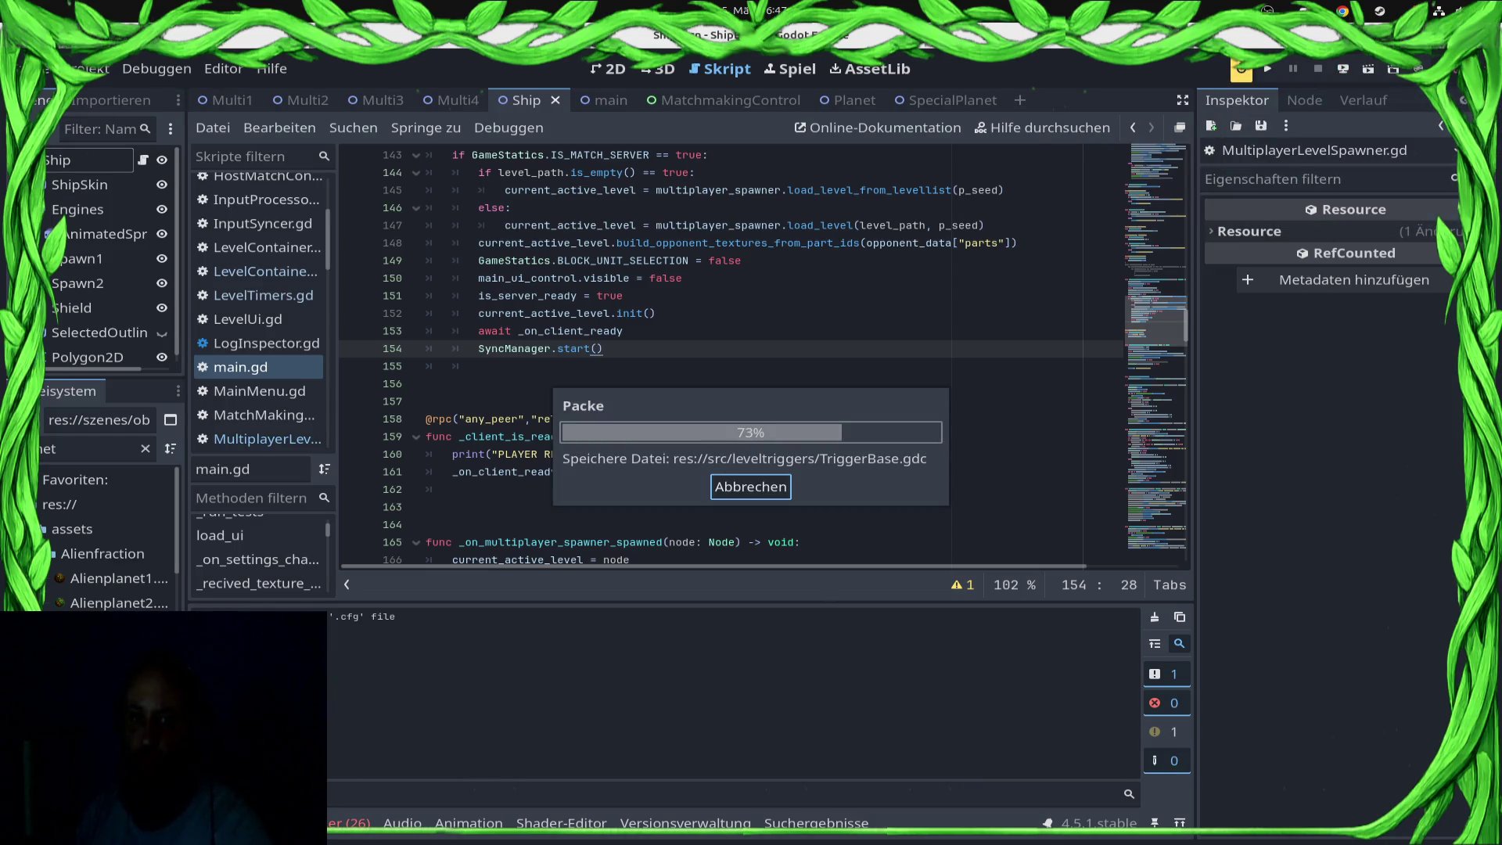
key(F9)
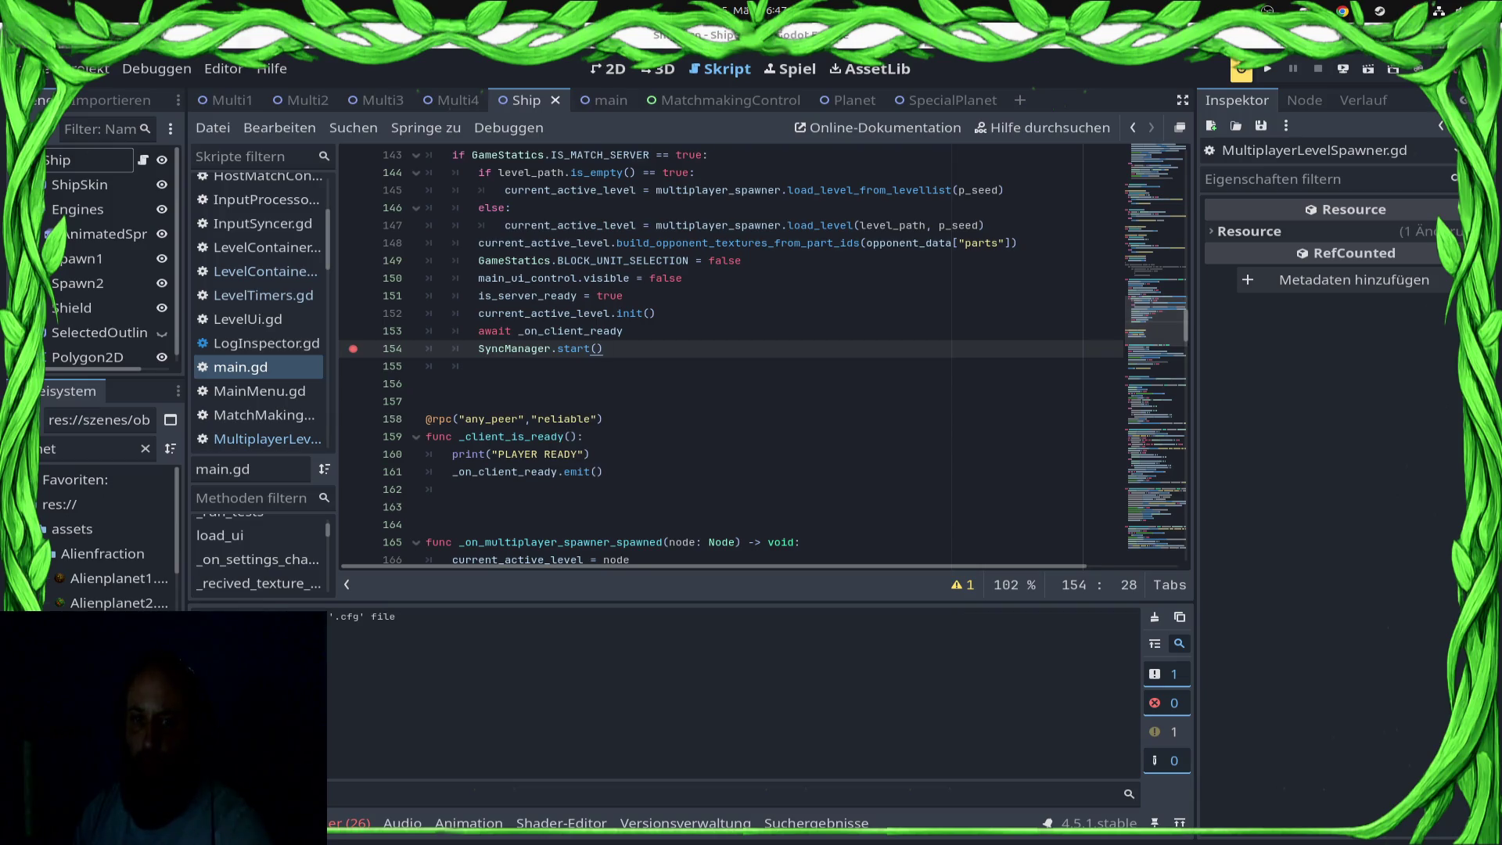
scroll(764, 356, down, 5)
scroll(764, 356, up, 7)
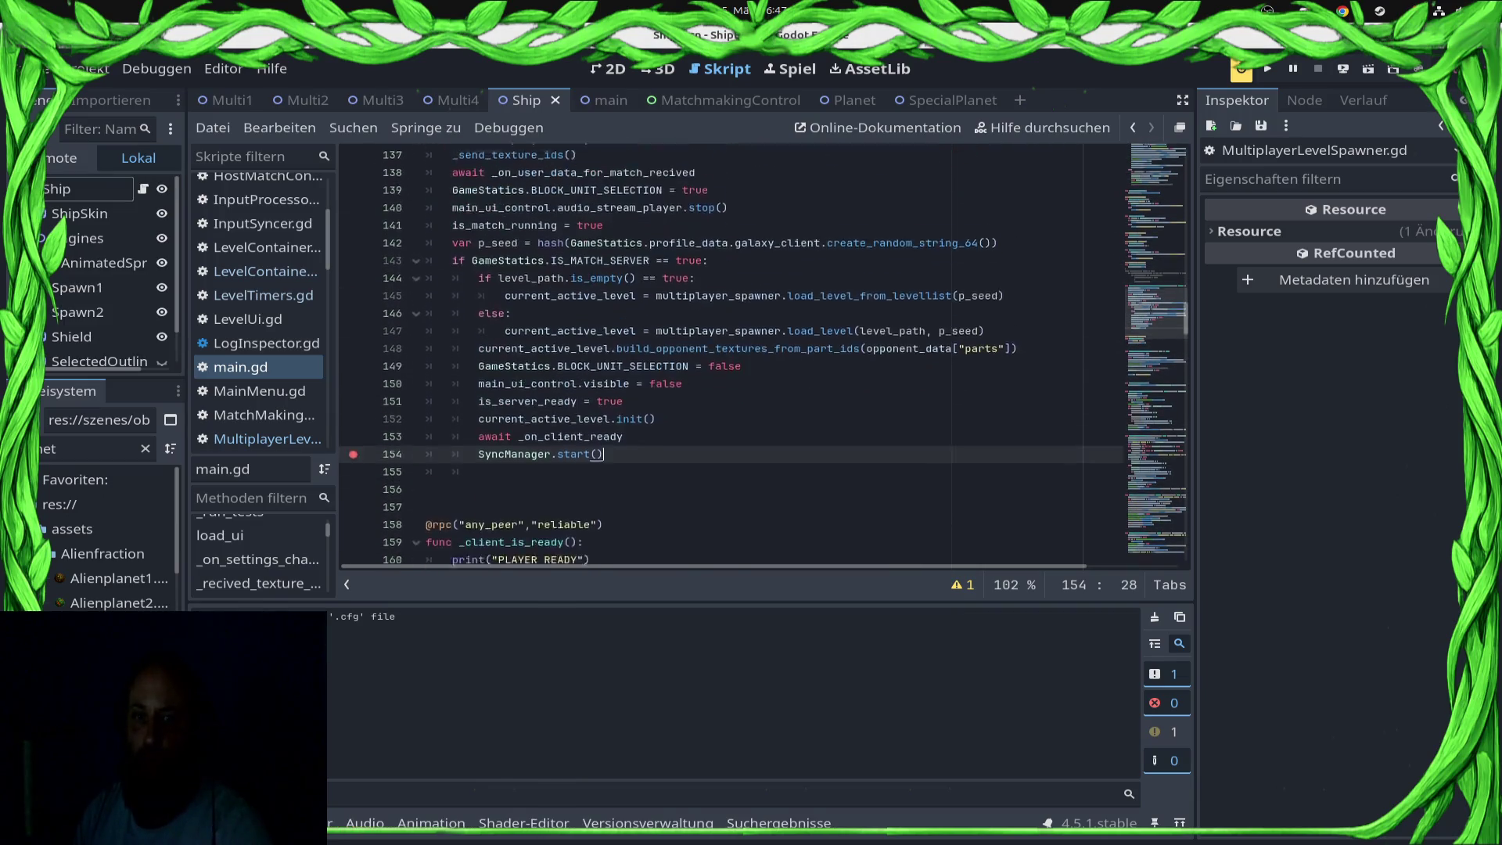
scroll(764, 355, down, 2)
key(F5)
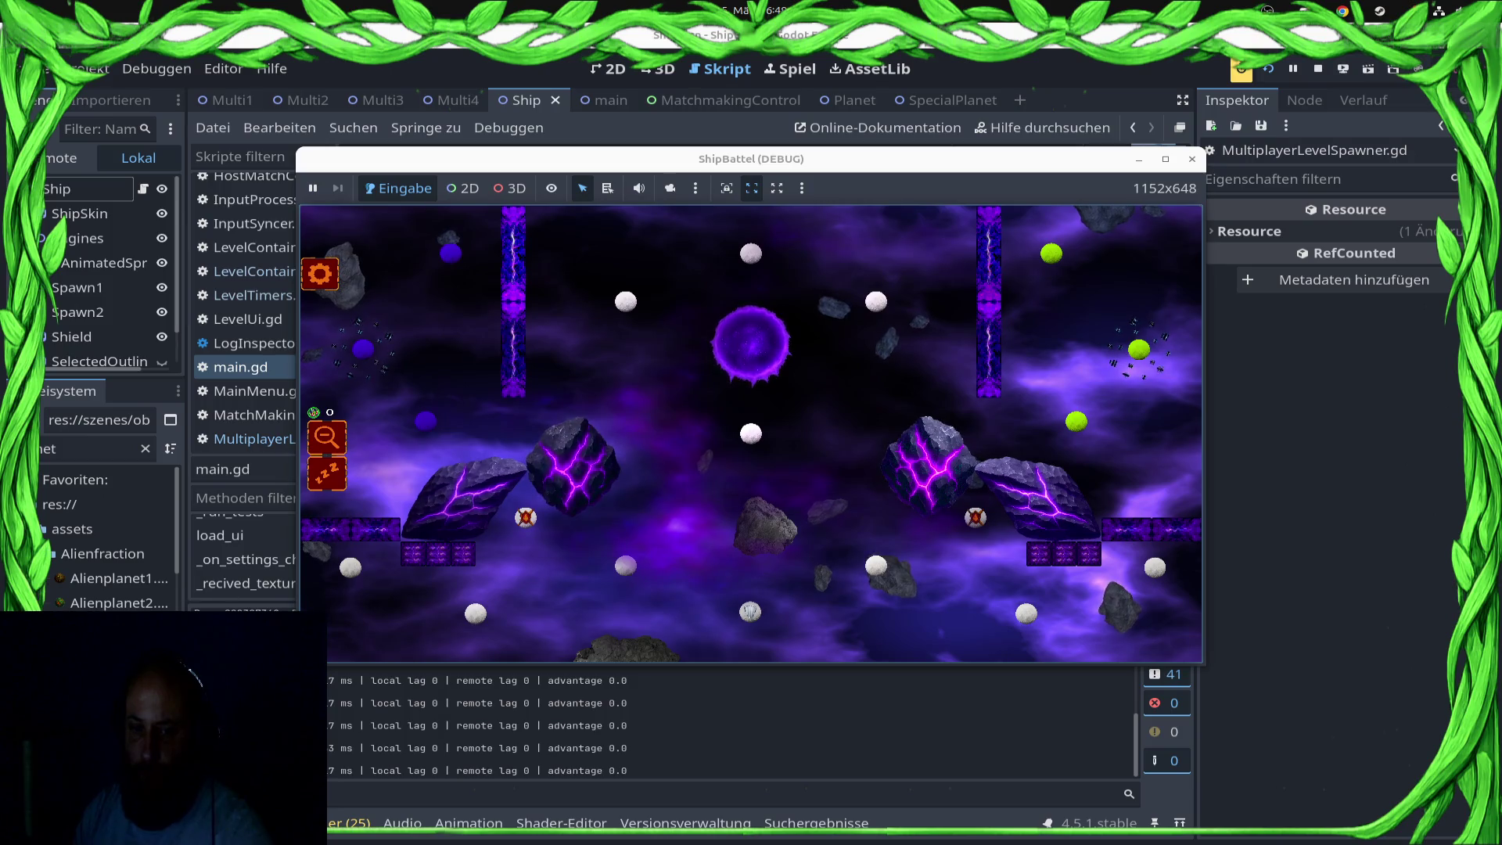
Step: Comment out the _on_level_ready_to_play await on line 168, save main.gd, and stop the game
scroll(732, 352, down, 4)
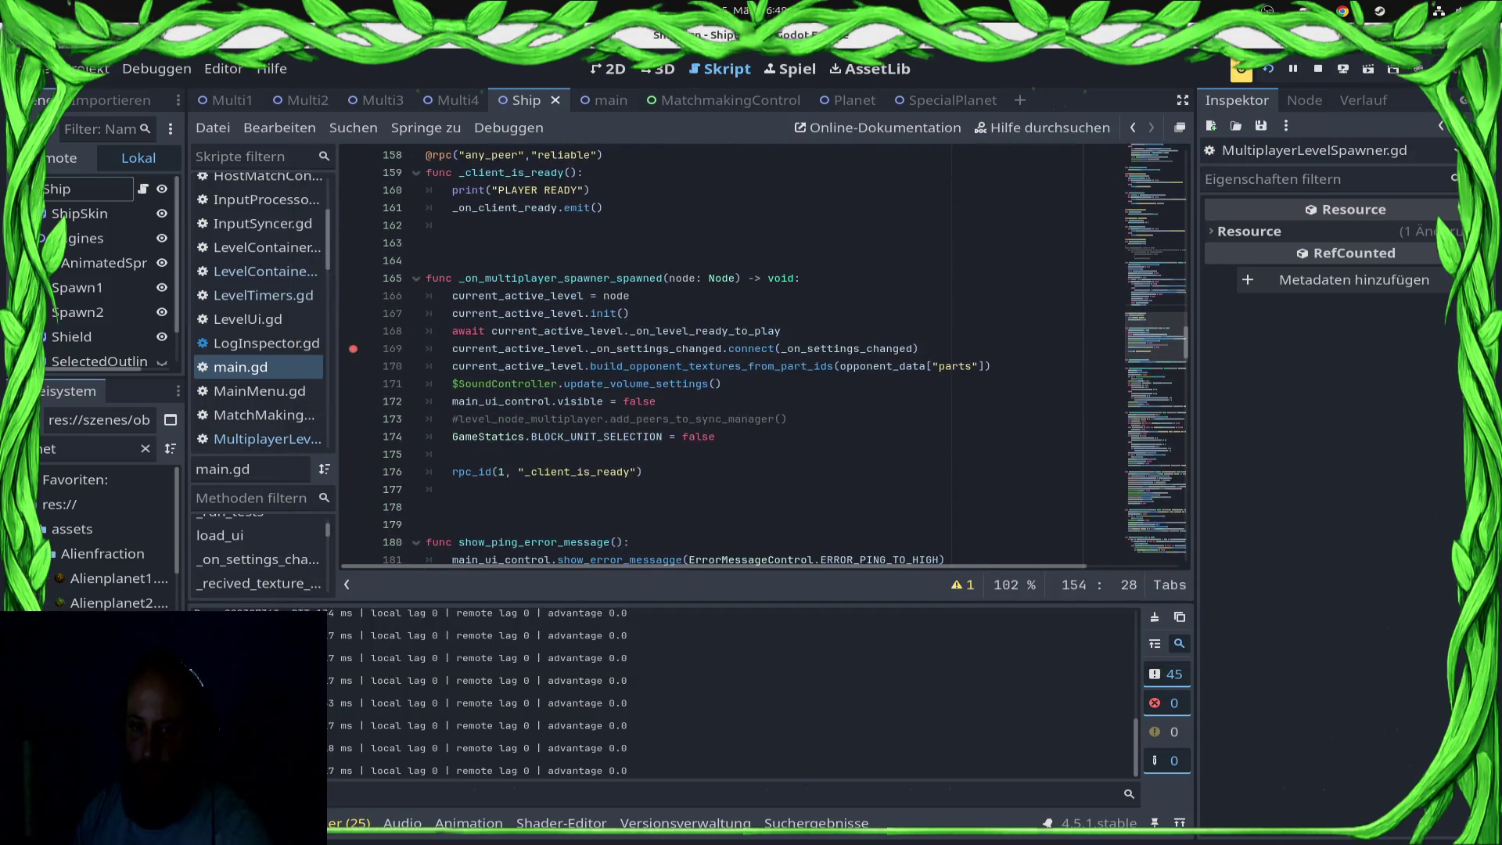
click(469, 313)
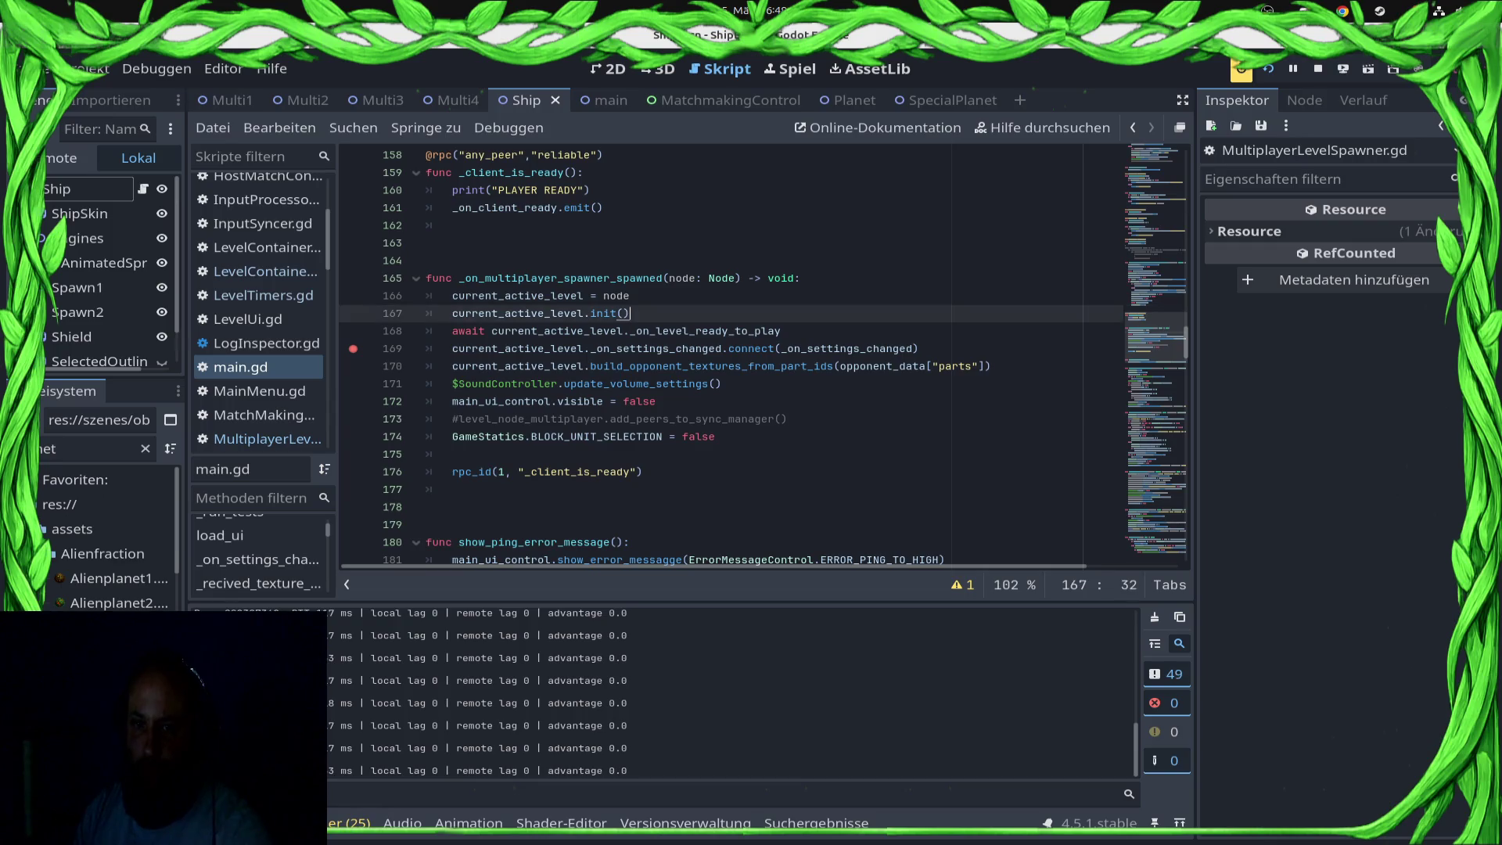
click(452, 331)
text(#)
key(ctrl+s)
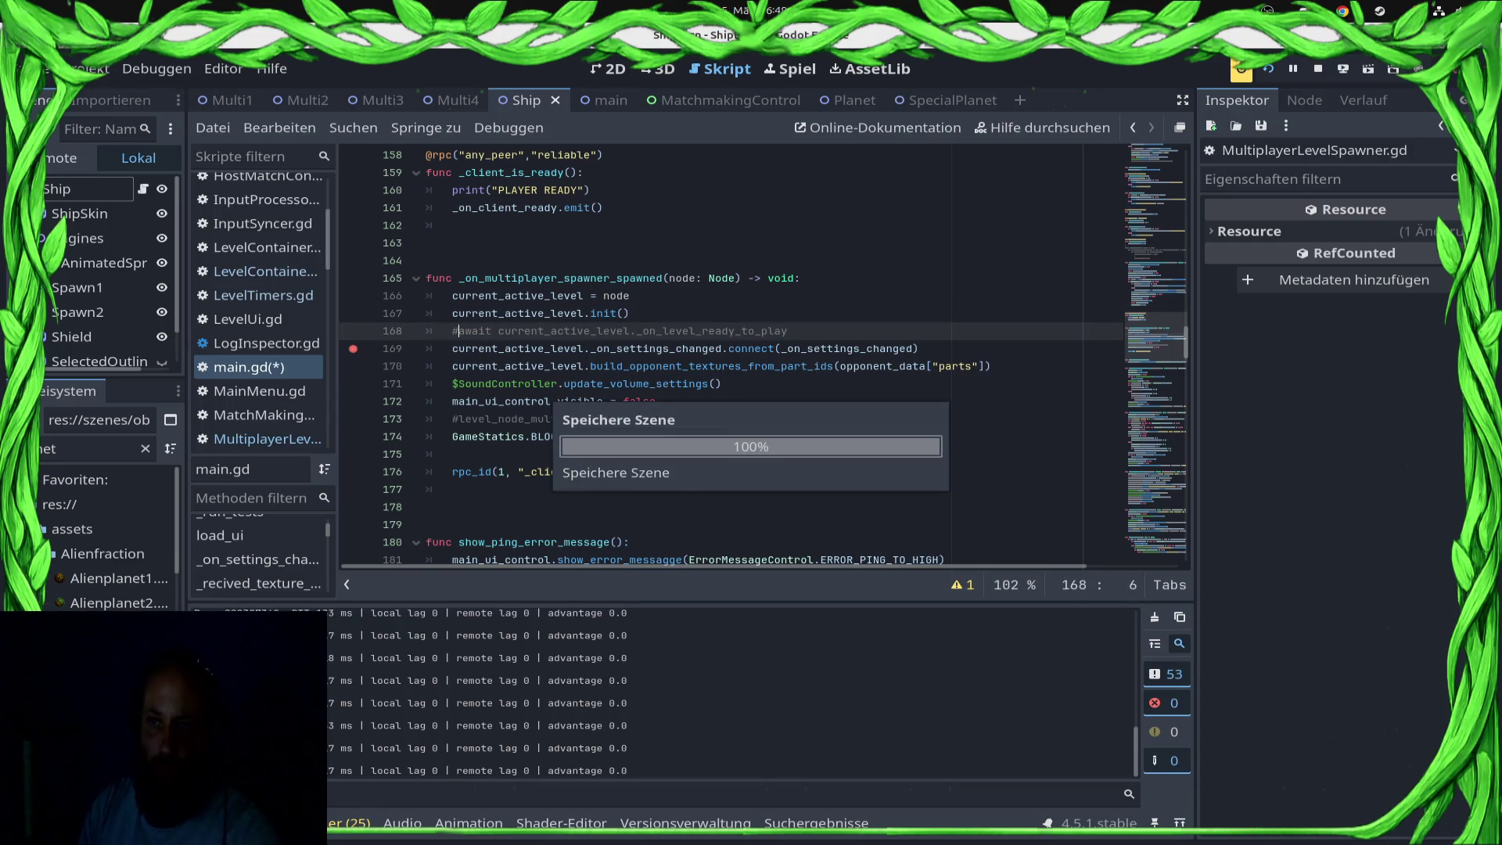
key(F8)
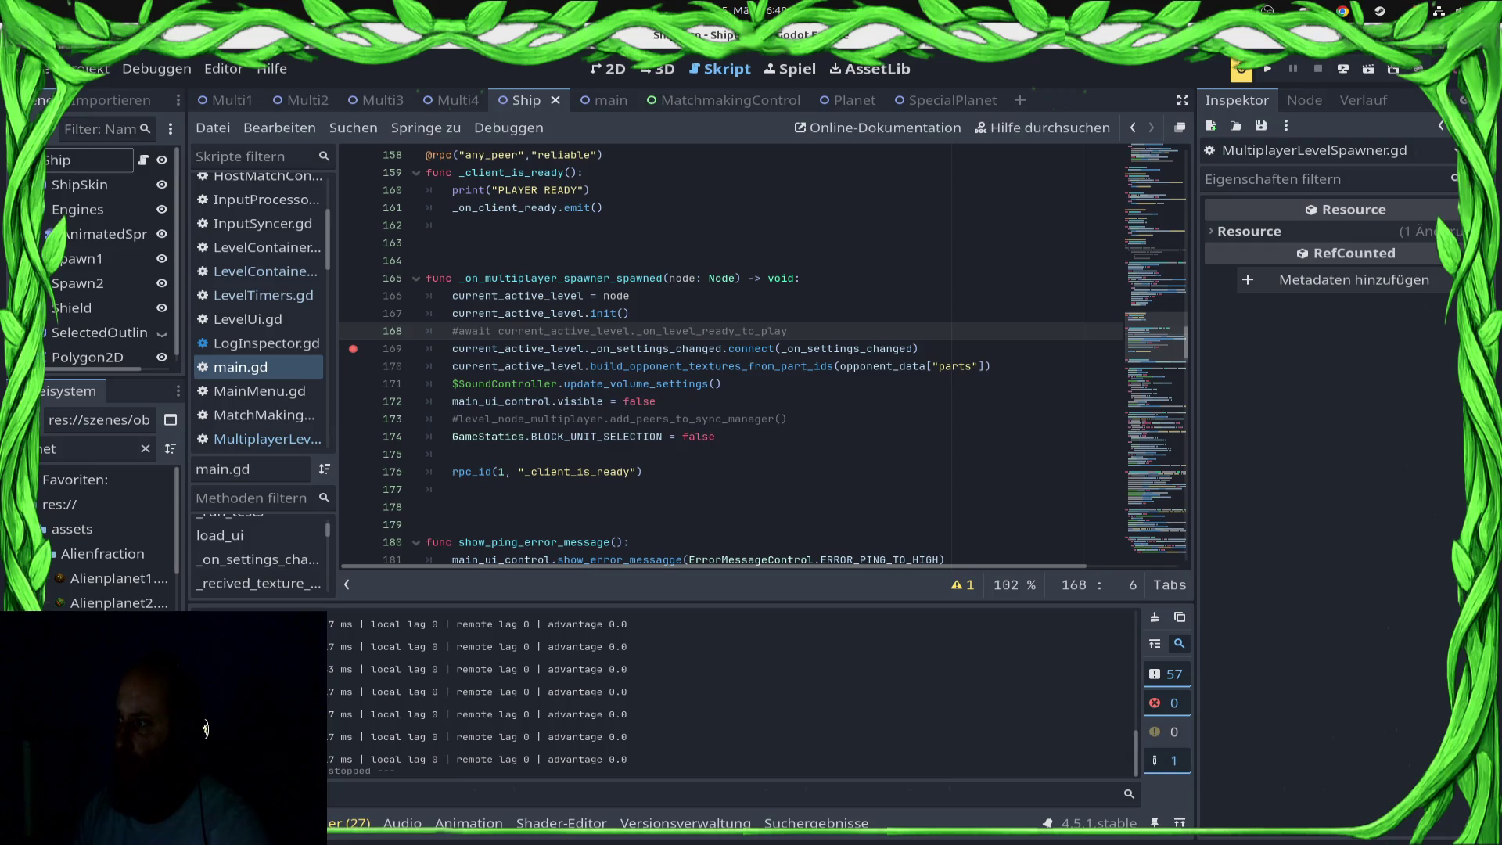
click(1343, 68)
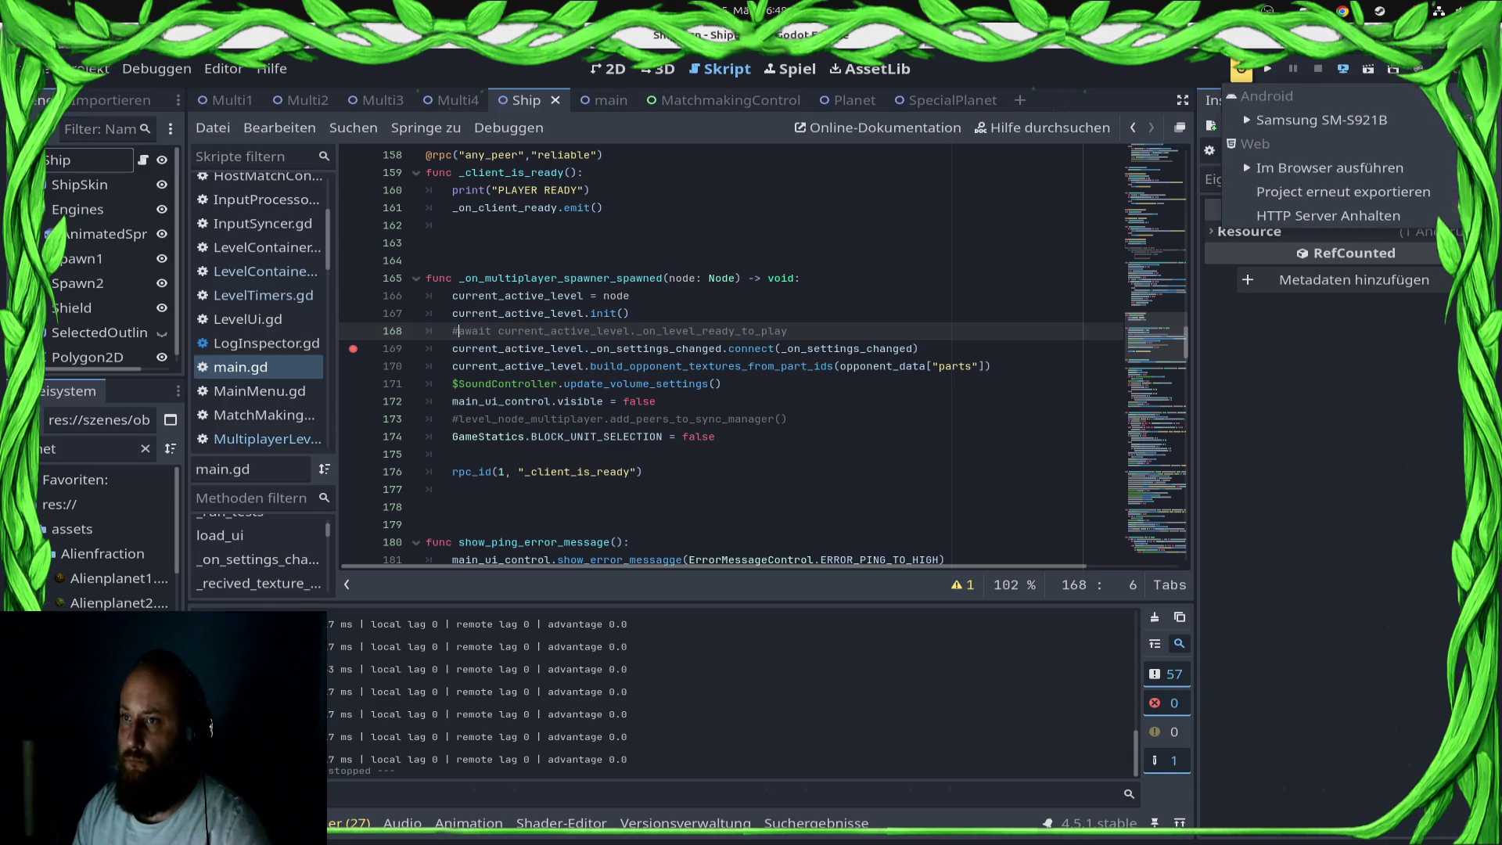
Step: Redeploy to the Samsung phone and compare the _client_is_ready and line 154 stack frames
click(1321, 120)
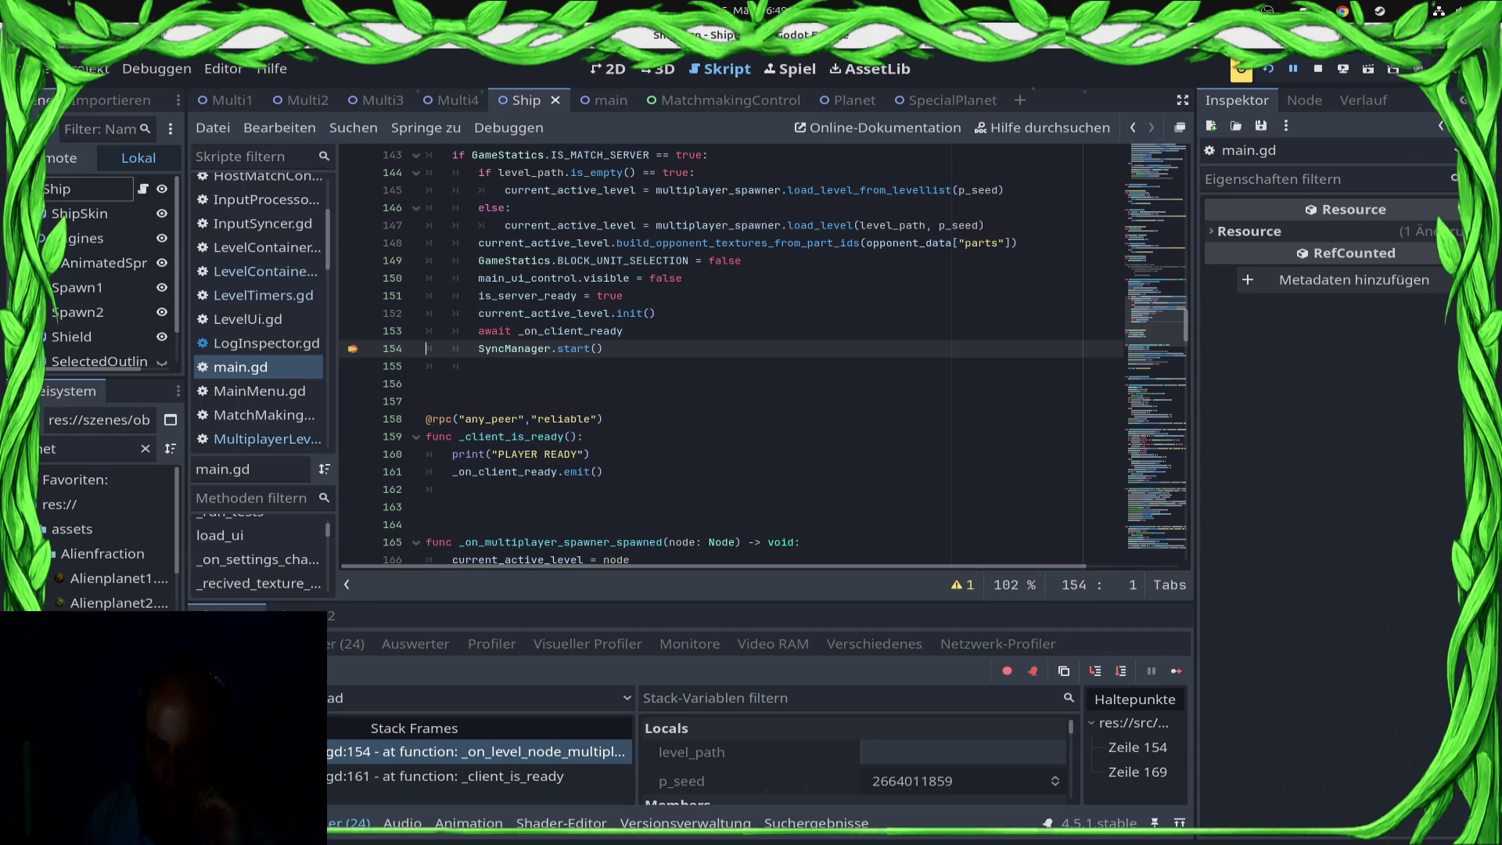
scroll(762, 352, down, 3)
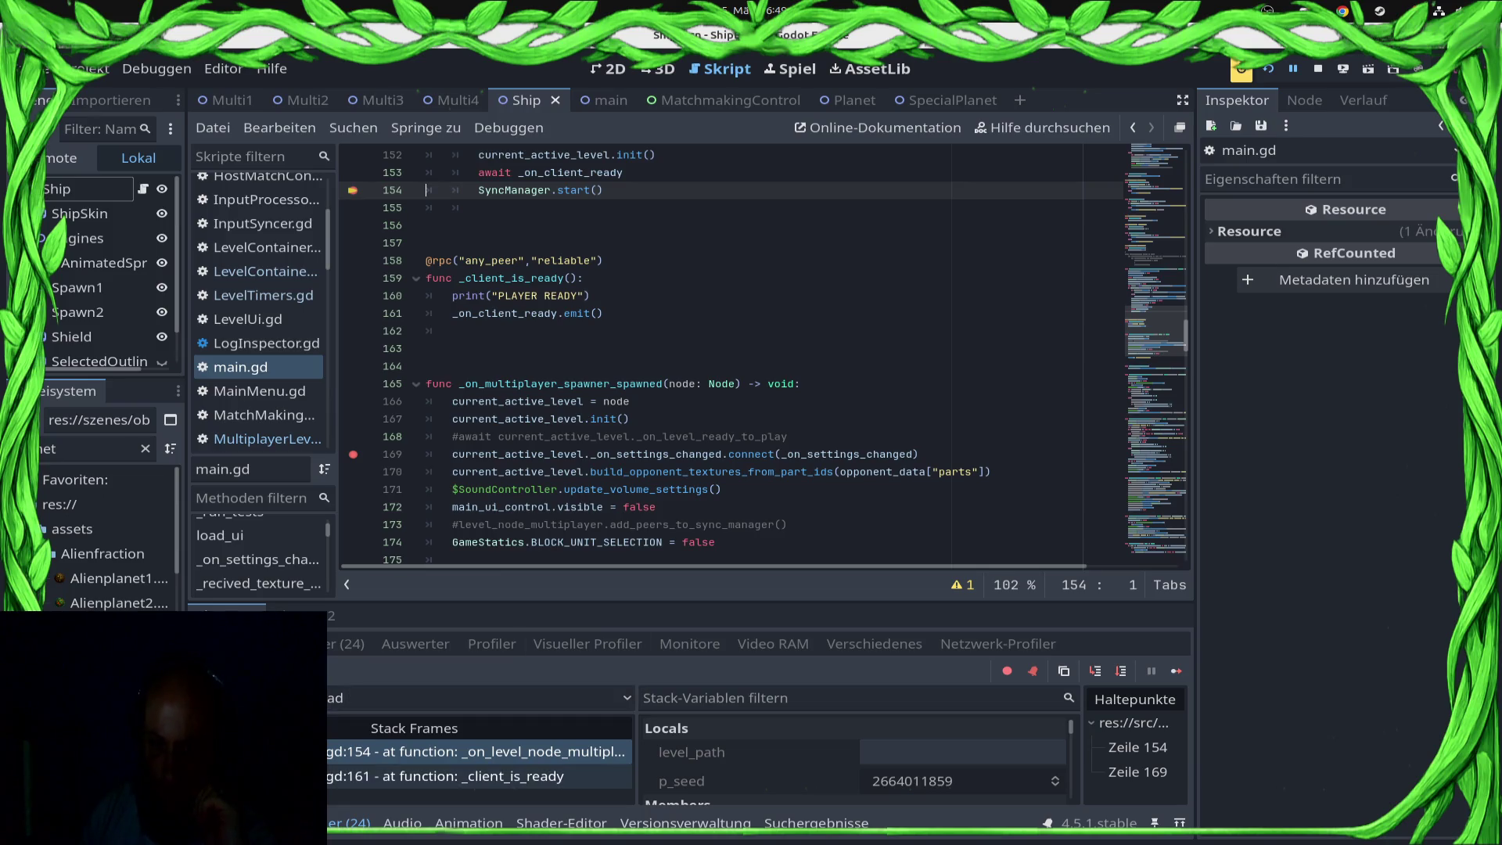
click(469, 776)
click(469, 751)
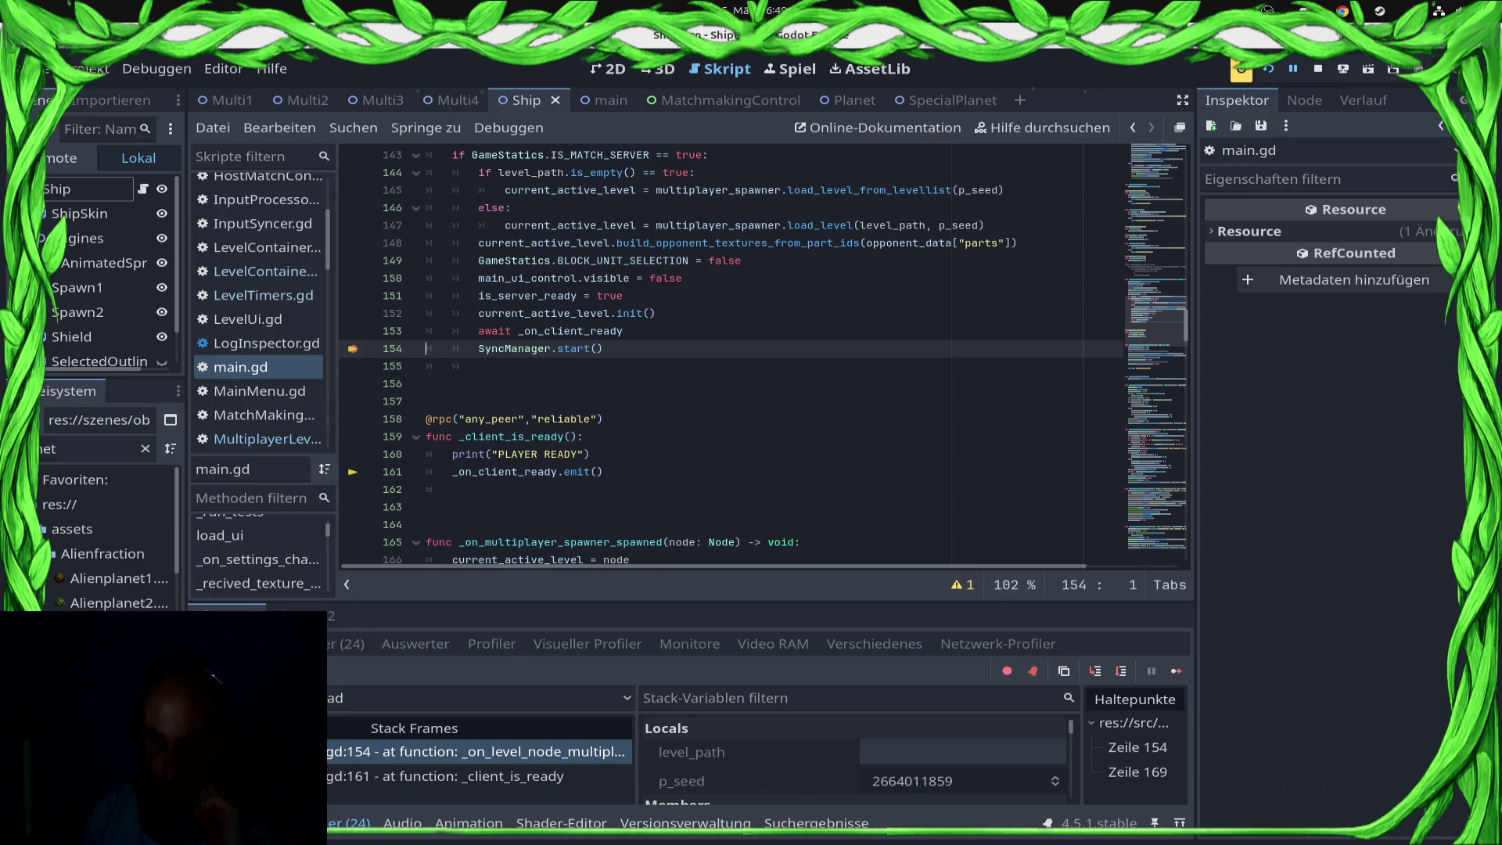
scroll(763, 352, up, 1)
Step: Inspect the remote level node, its container children and both InputSyncer nodes, then stop the run
click(67, 158)
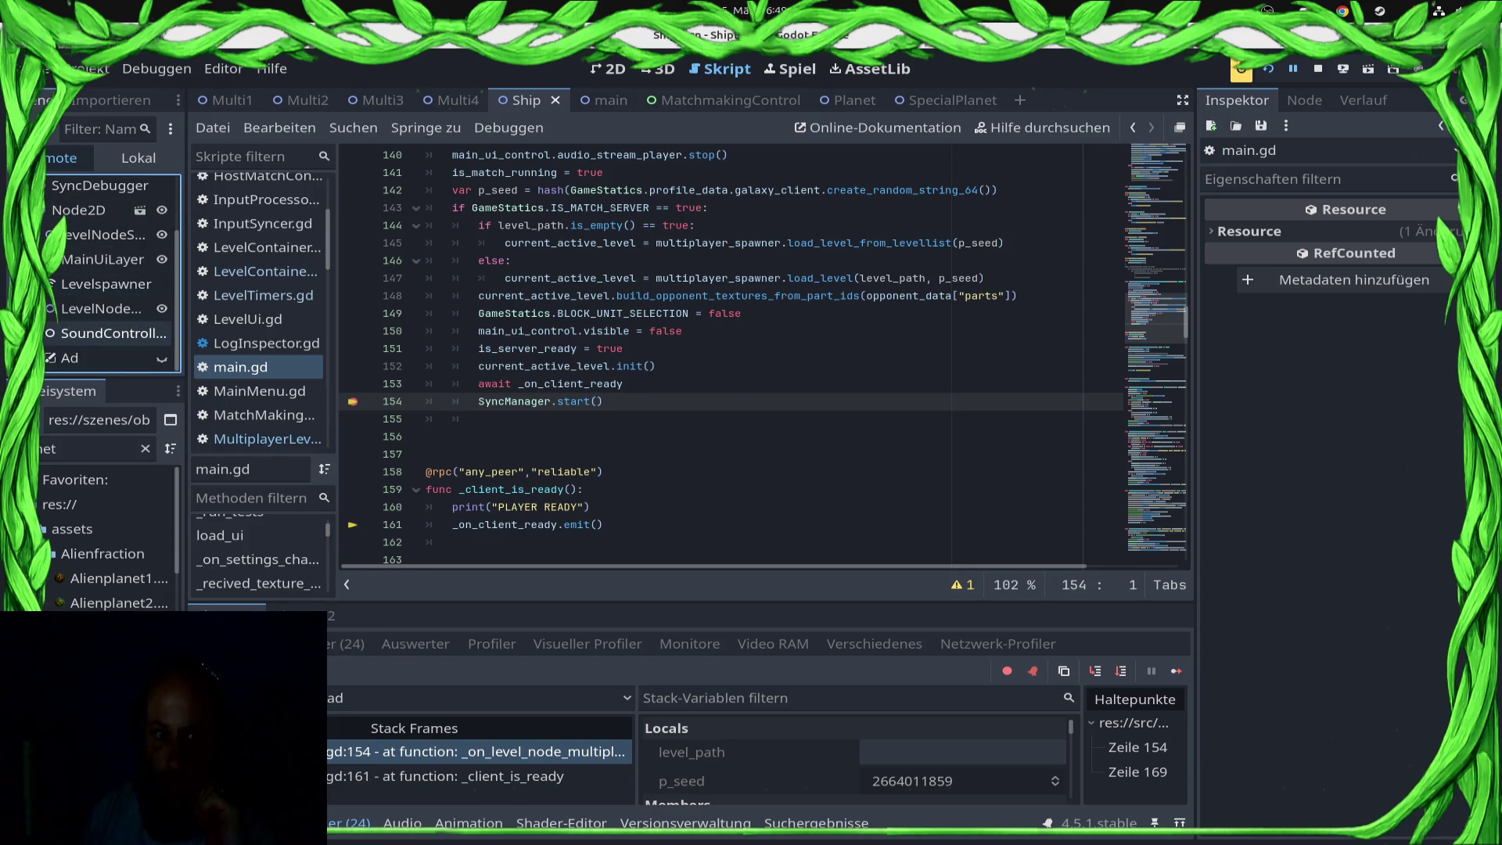
click(100, 284)
click(55, 309)
scroll(101, 313, down, 3)
key(Down)
key(Down)
key(Right)
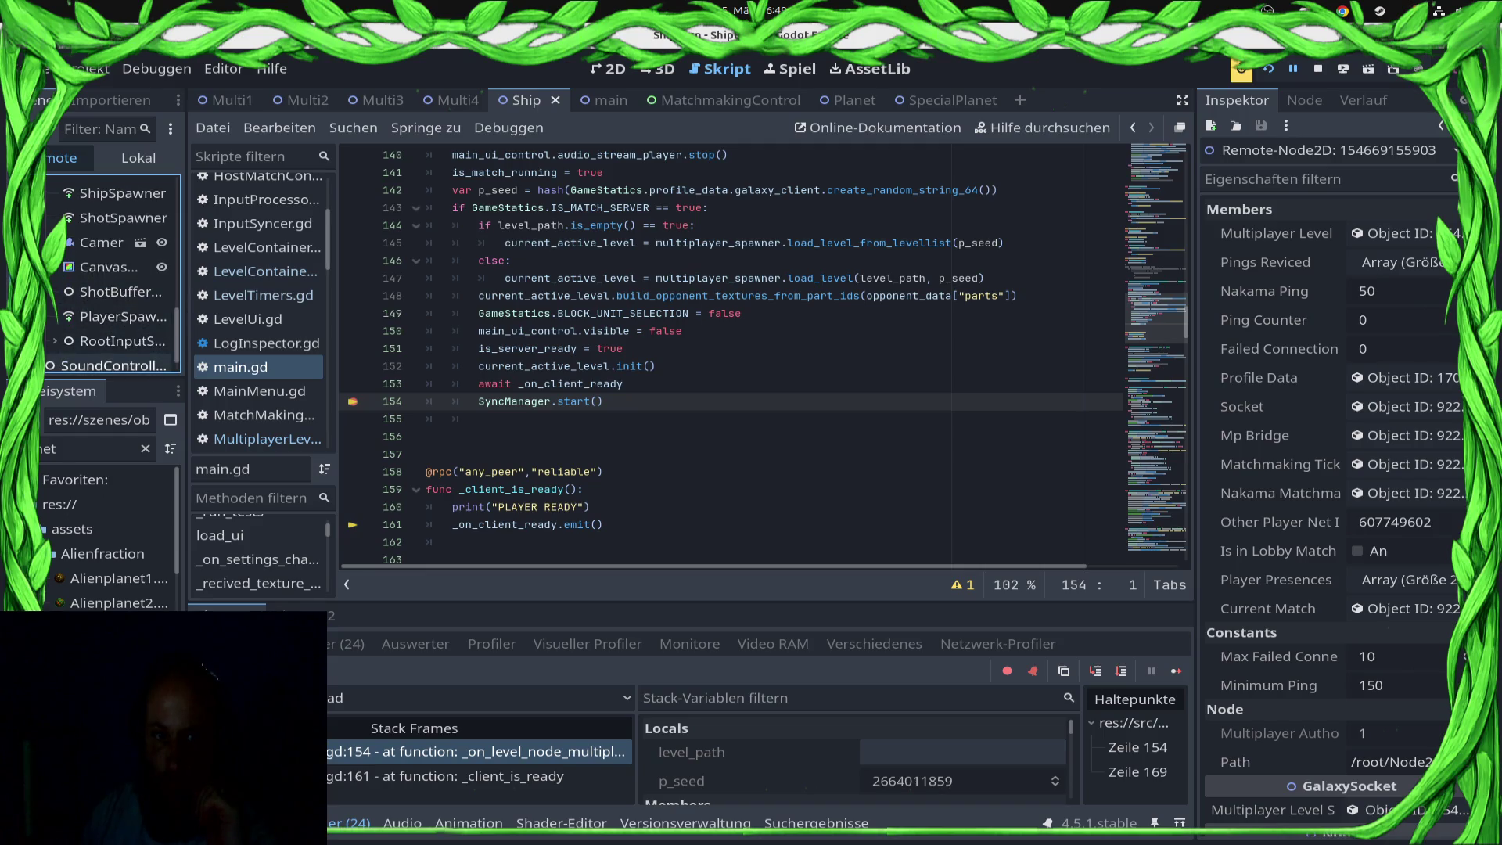
scroll(102, 313, down, 2)
click(100, 309)
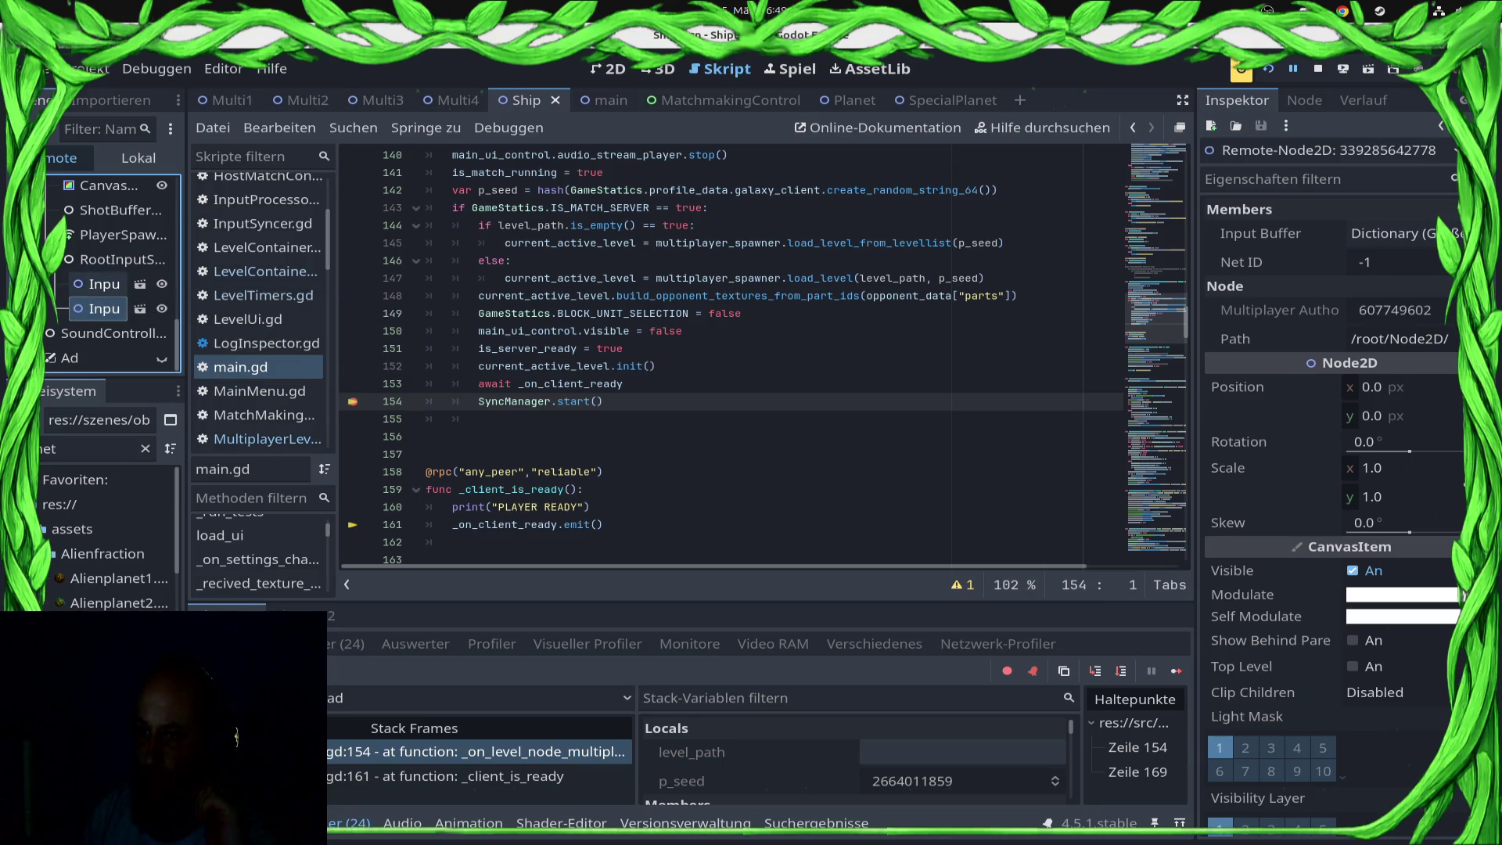
click(101, 284)
scroll(102, 256, up, 5)
scroll(102, 250, up, 5)
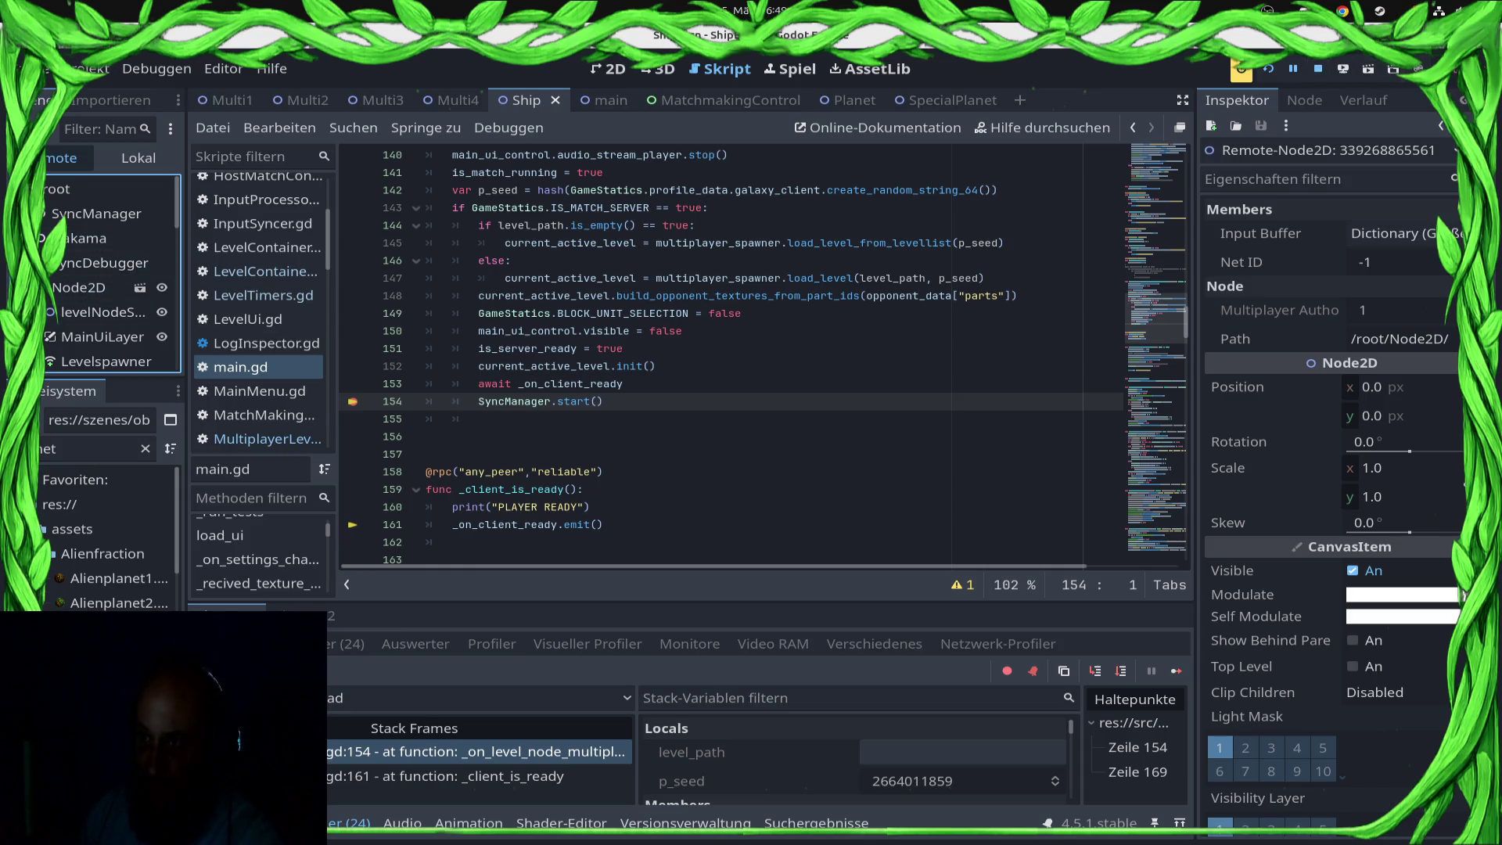
click(1318, 69)
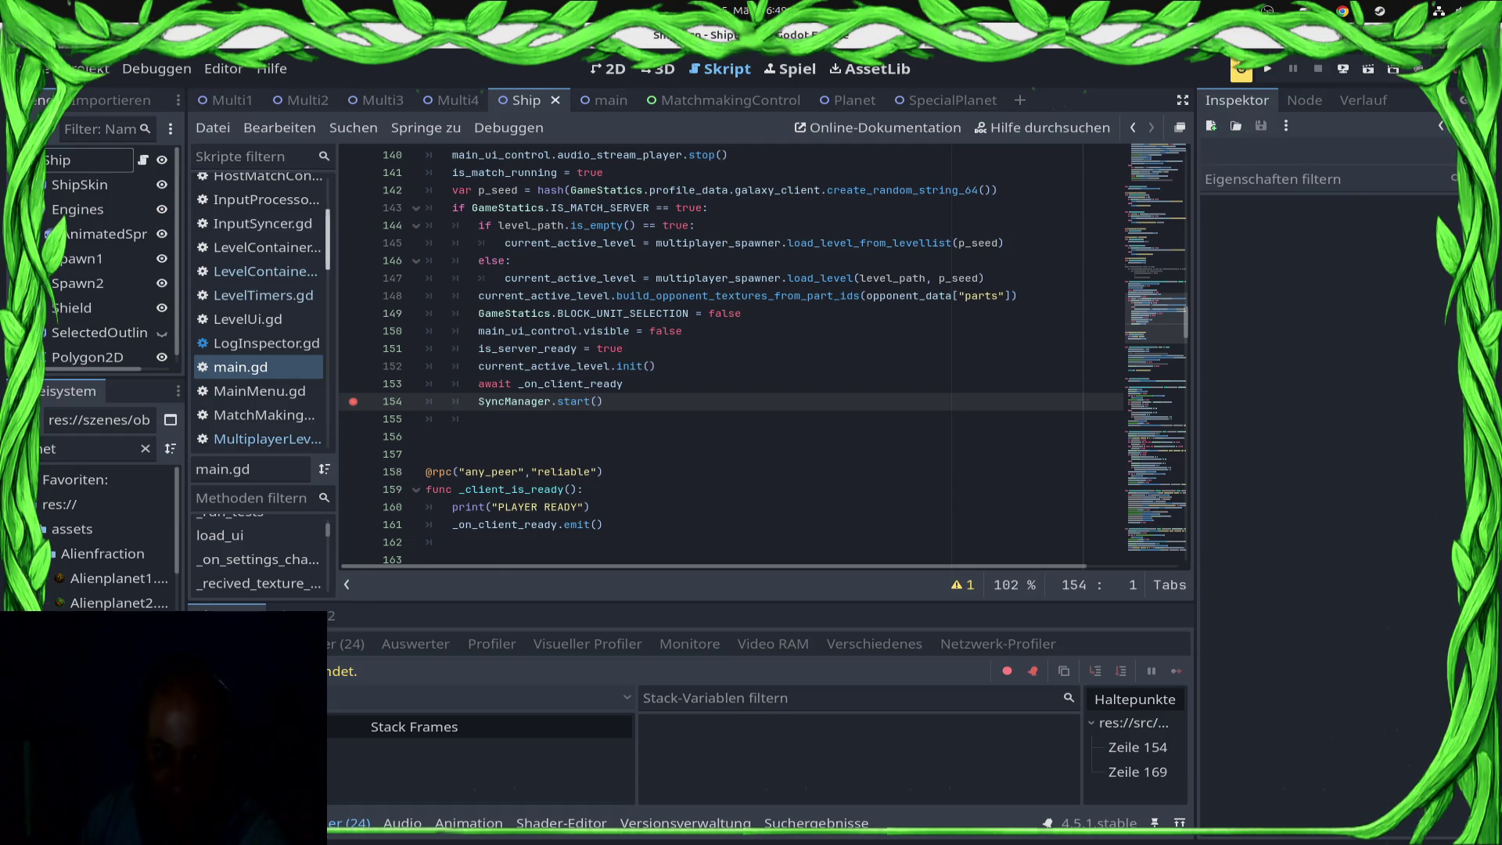
Step: Run the game locally in debug mode and start an online match search from its menu
click(1267, 69)
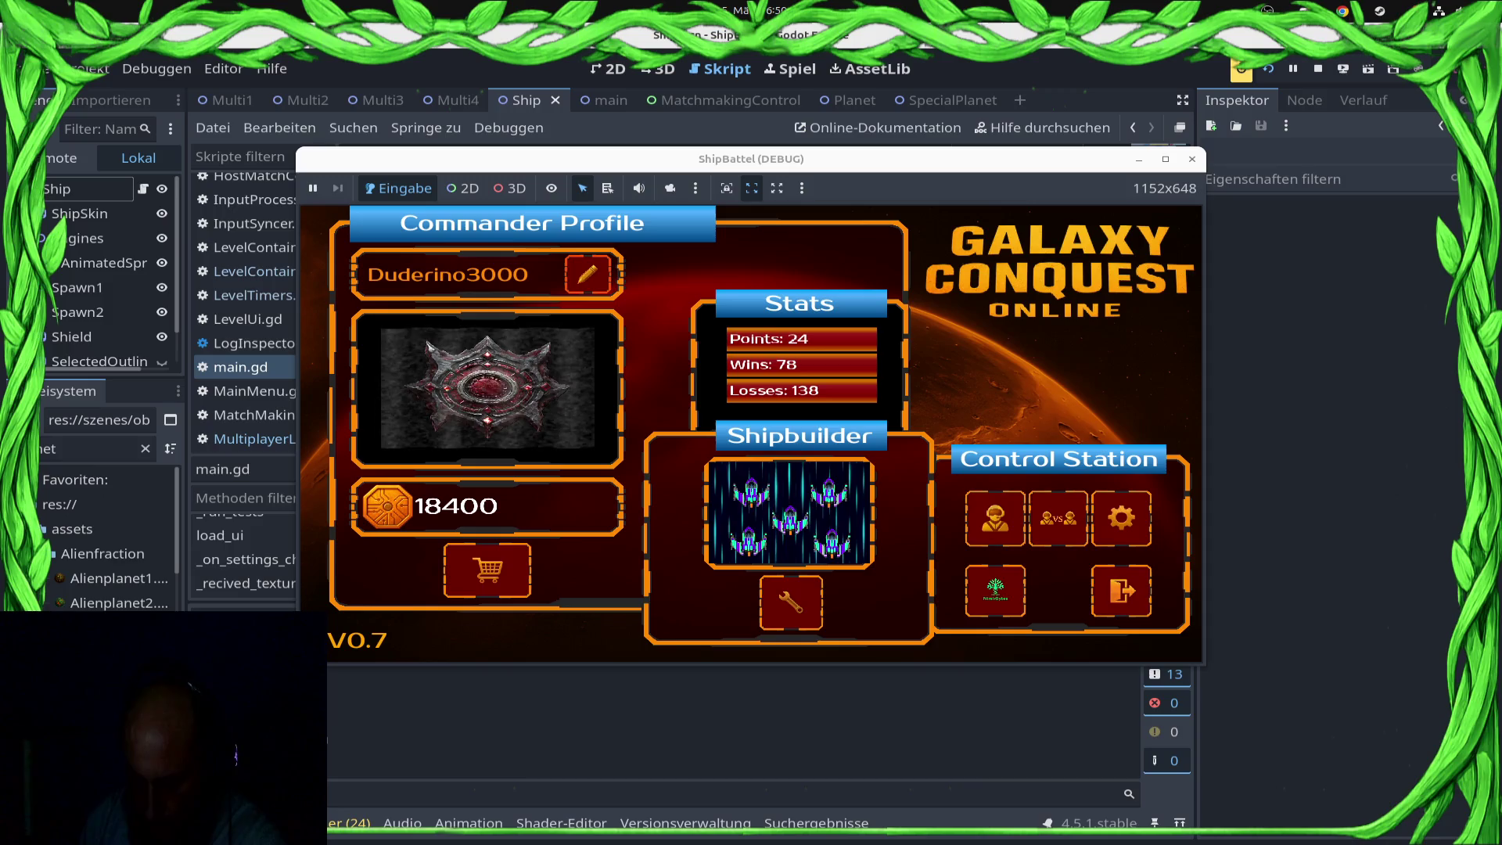
click(1057, 518)
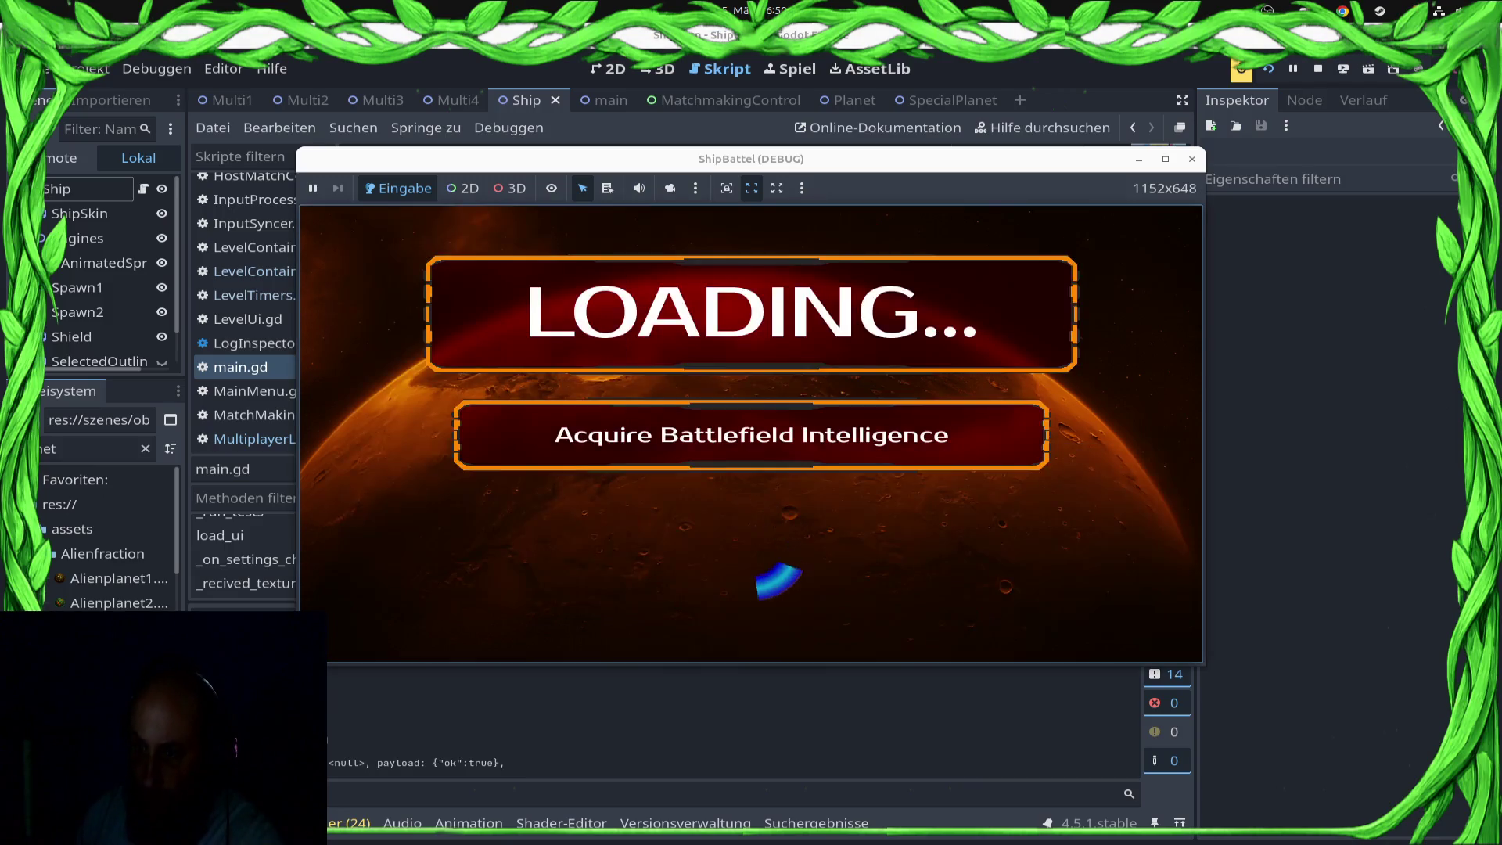
click(1031, 499)
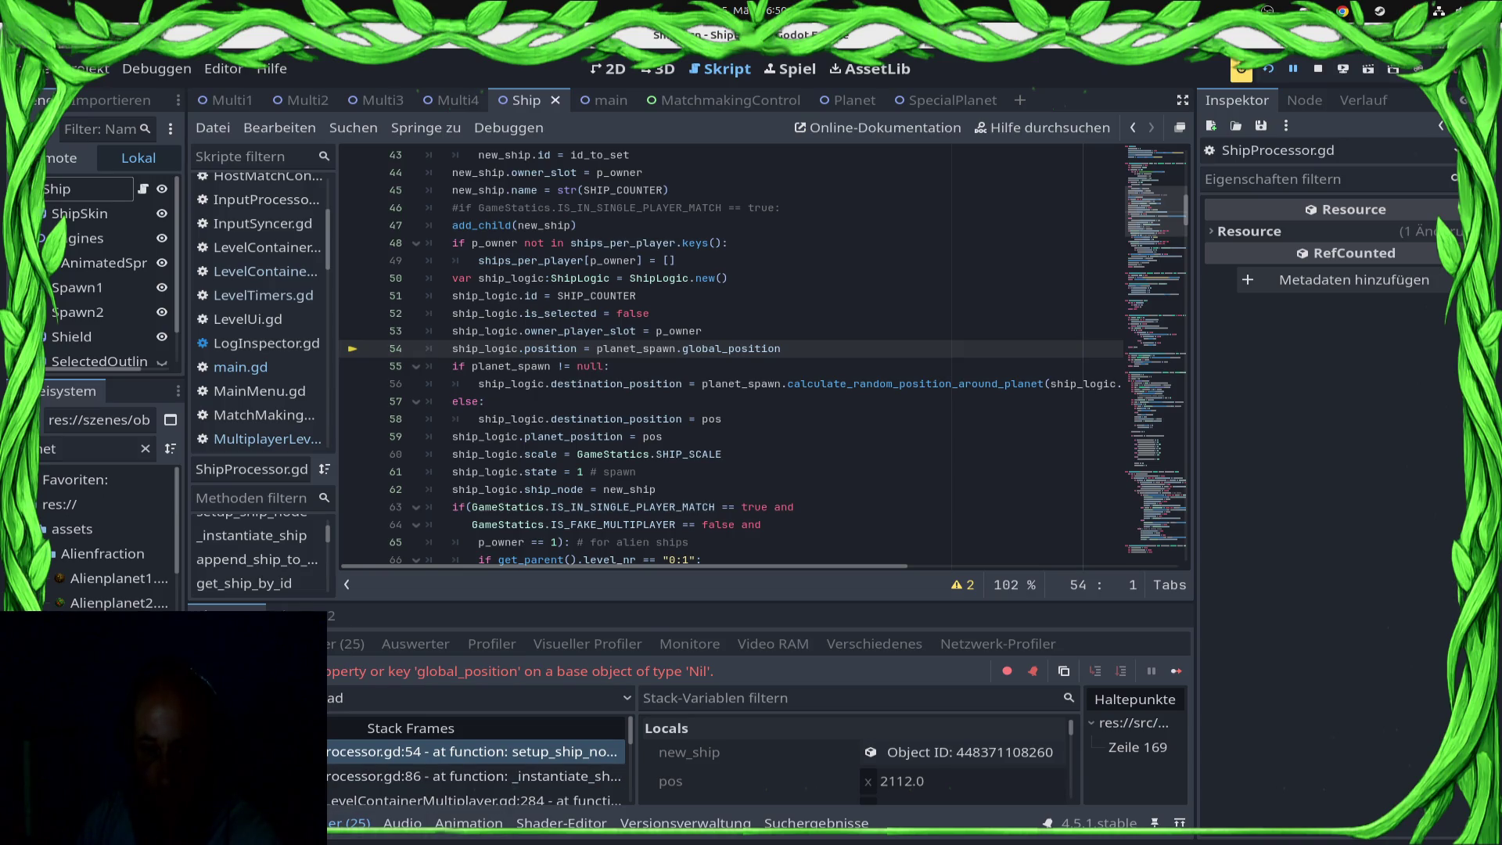
Step: Review the sync mismatch output and ShipProcessor.gd, then switch to the Ship.gd script
click(297, 823)
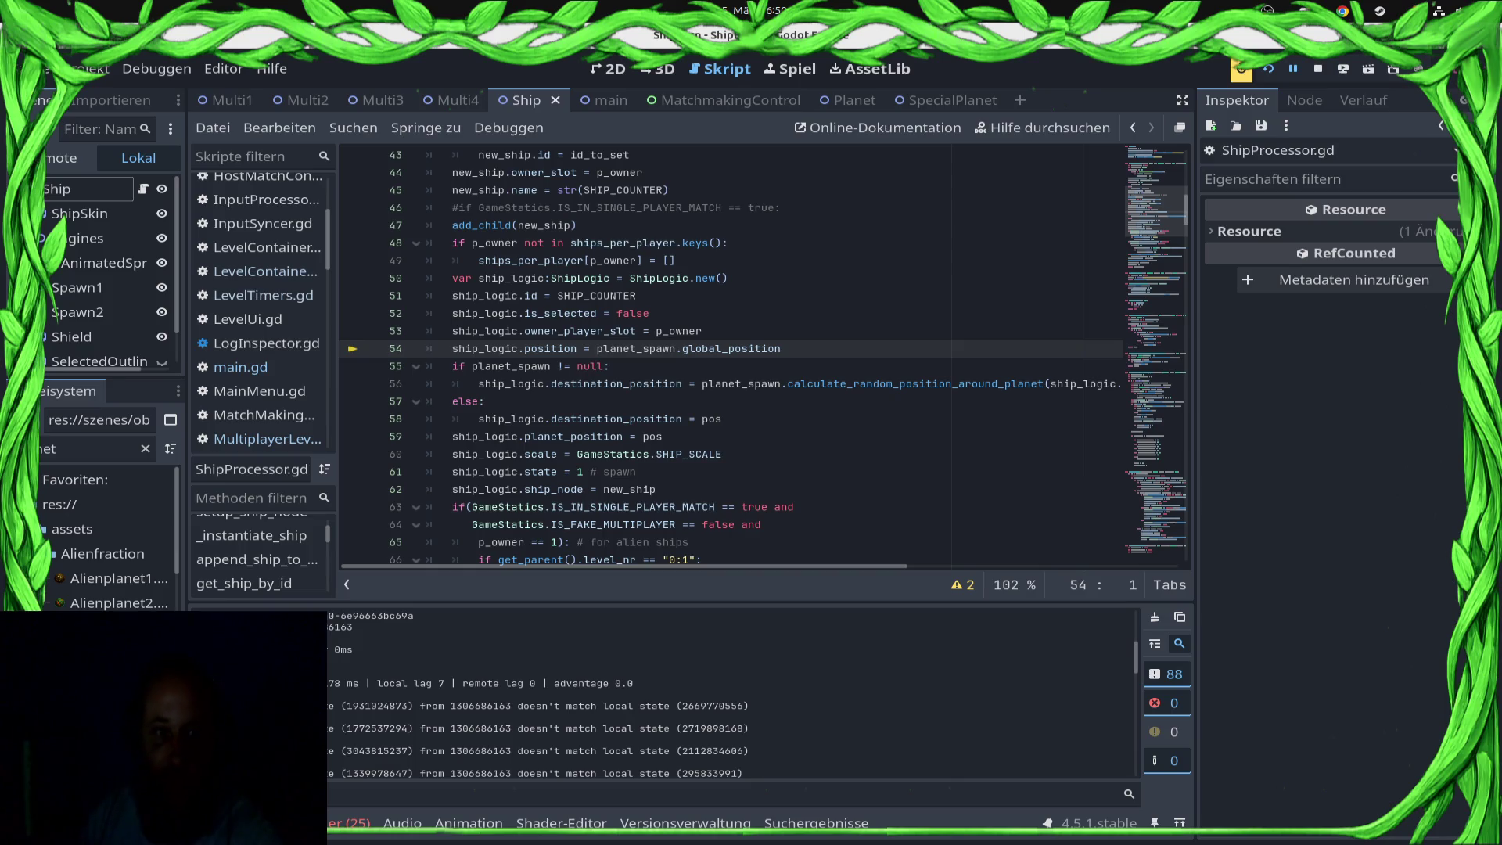
scroll(763, 356, up, 10)
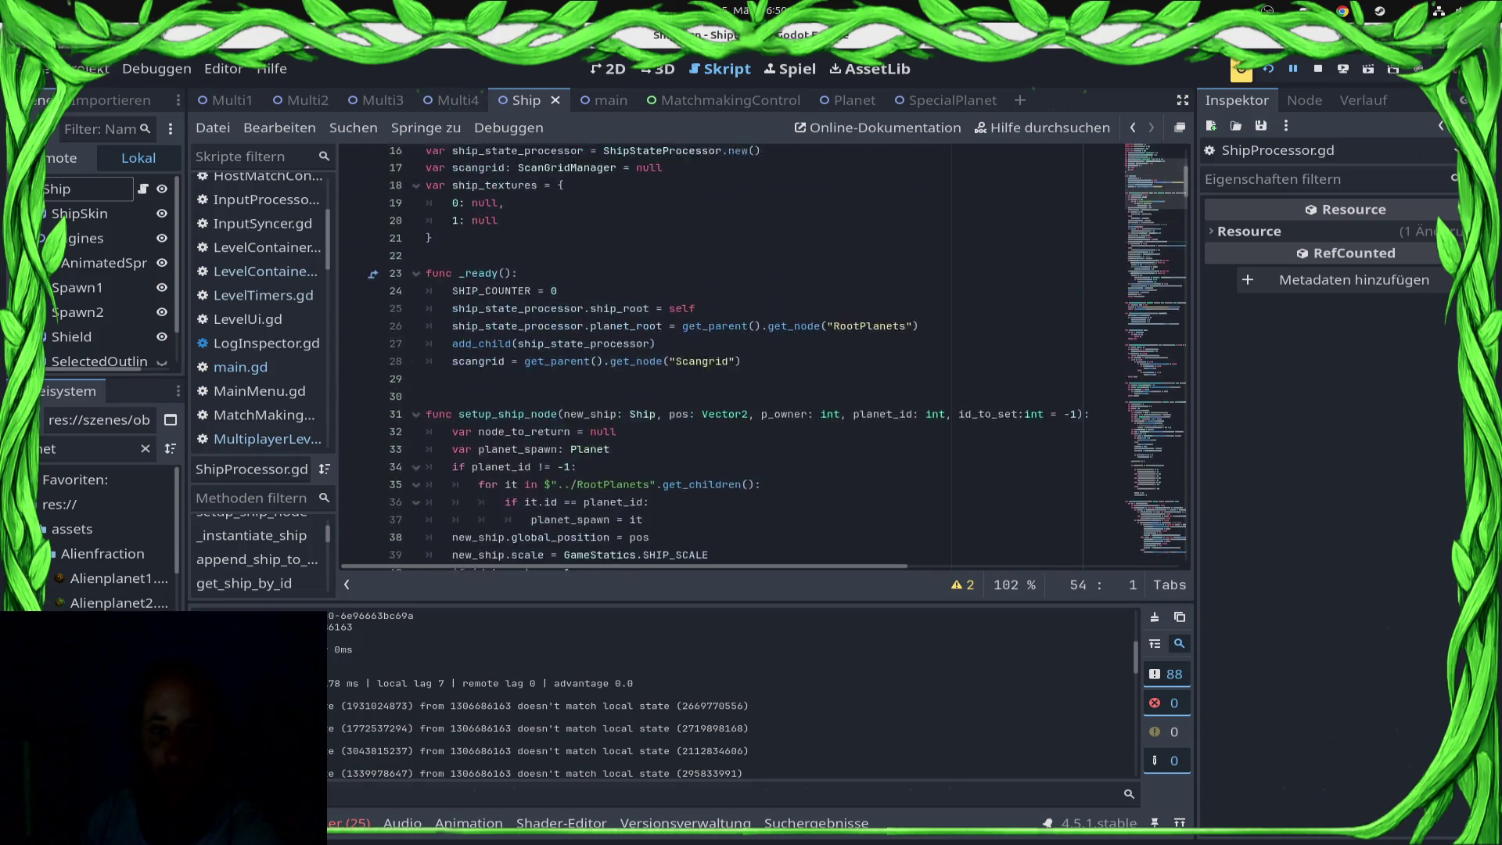
scroll(763, 356, down, 20)
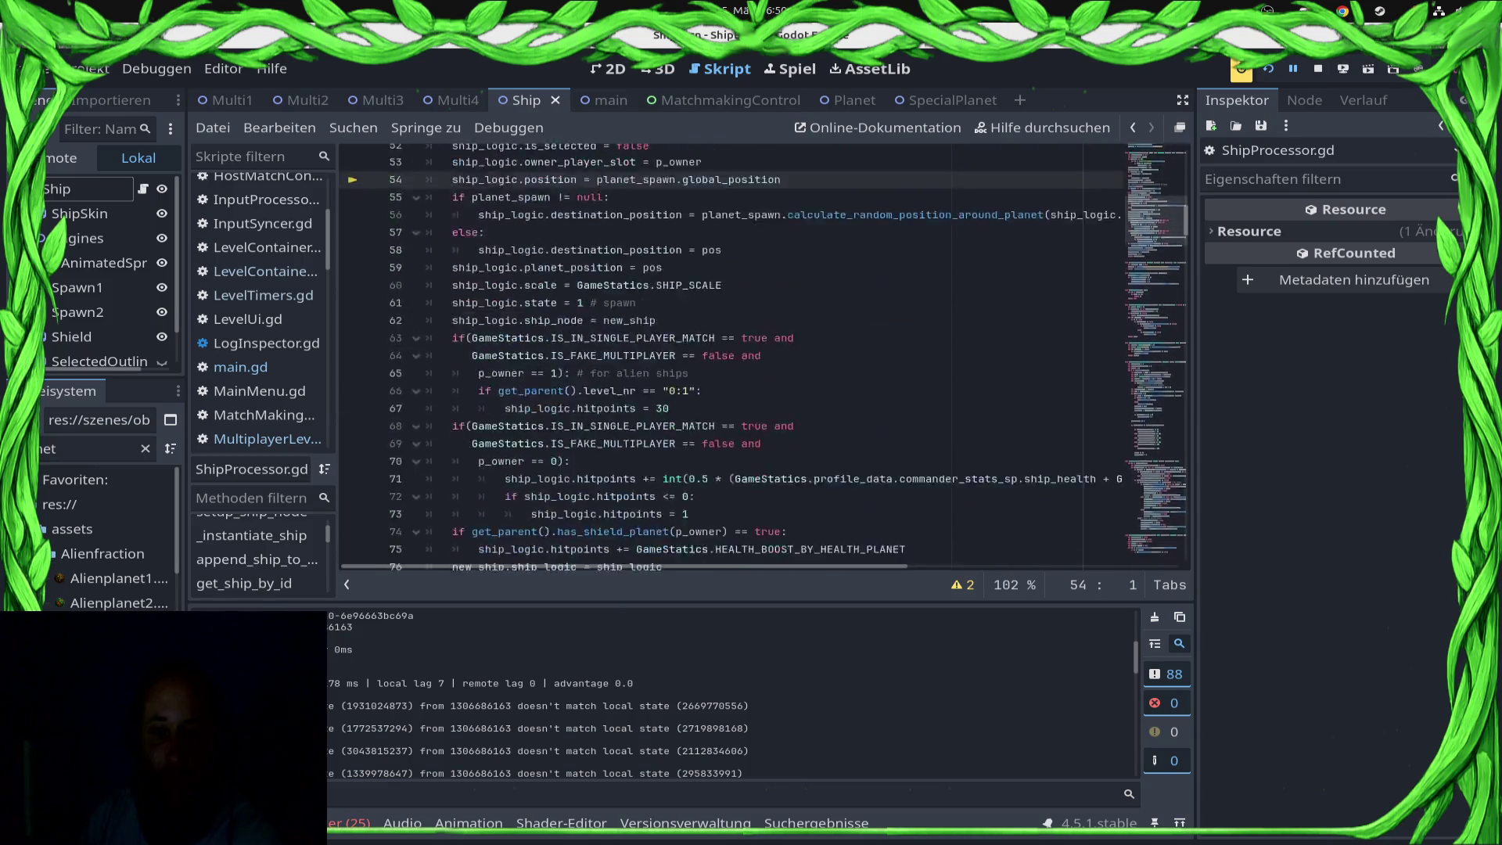
scroll(763, 356, down, 14)
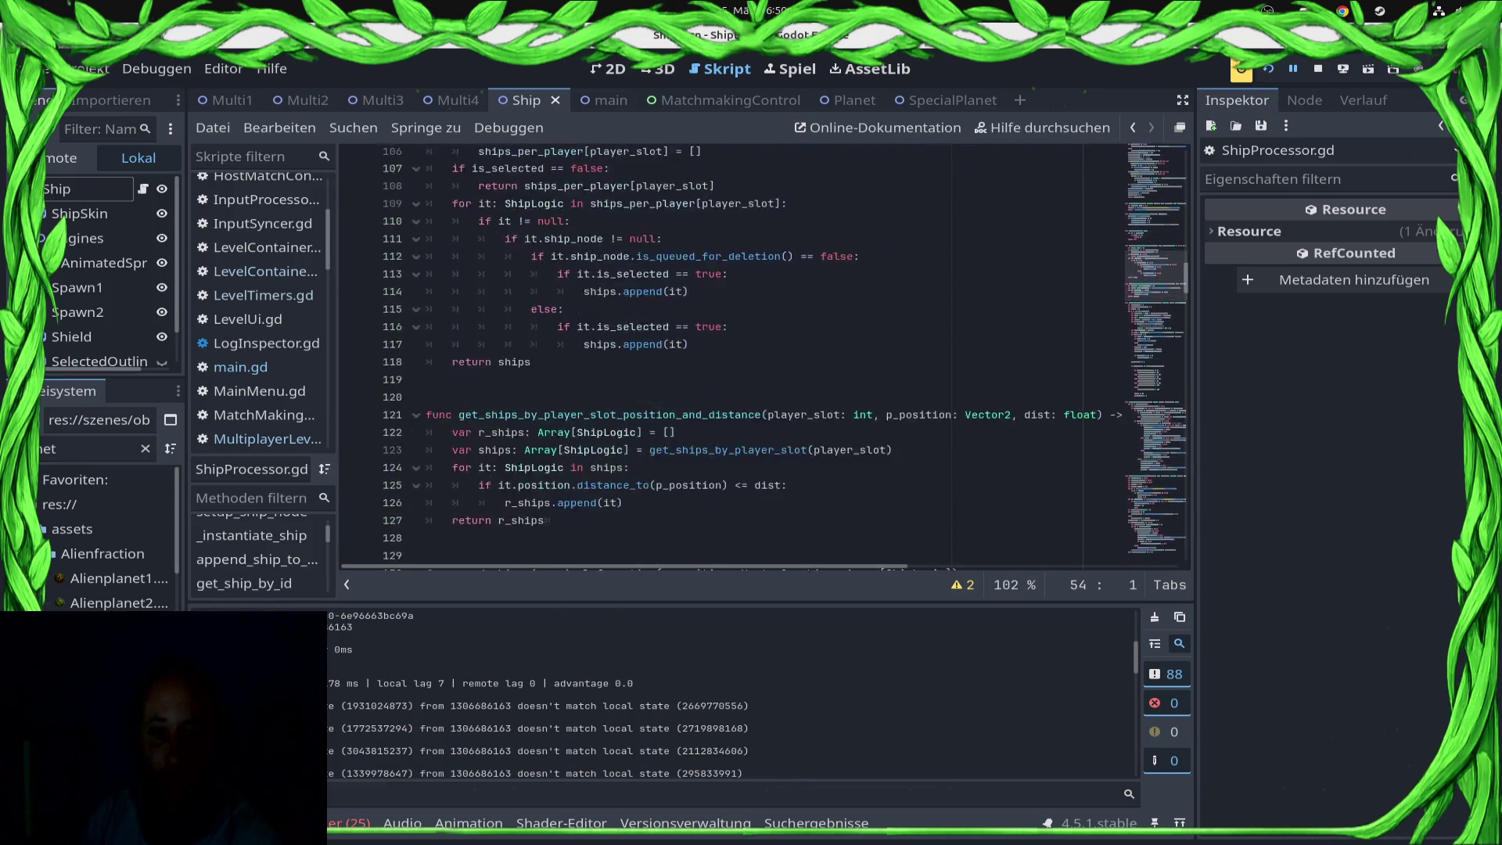
scroll(762, 356, down, 6)
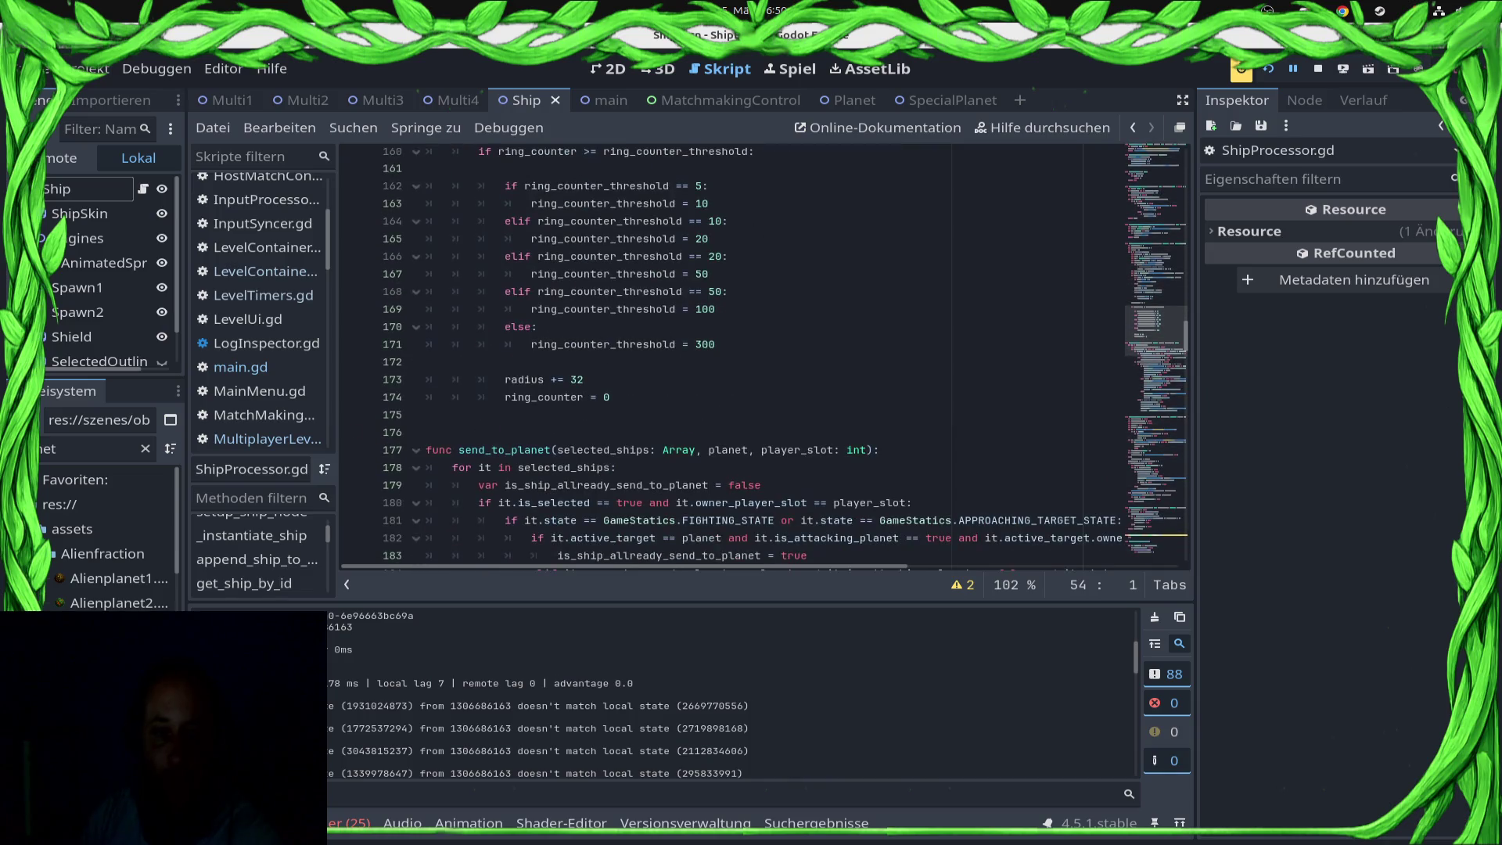
scroll(258, 305, down, 5)
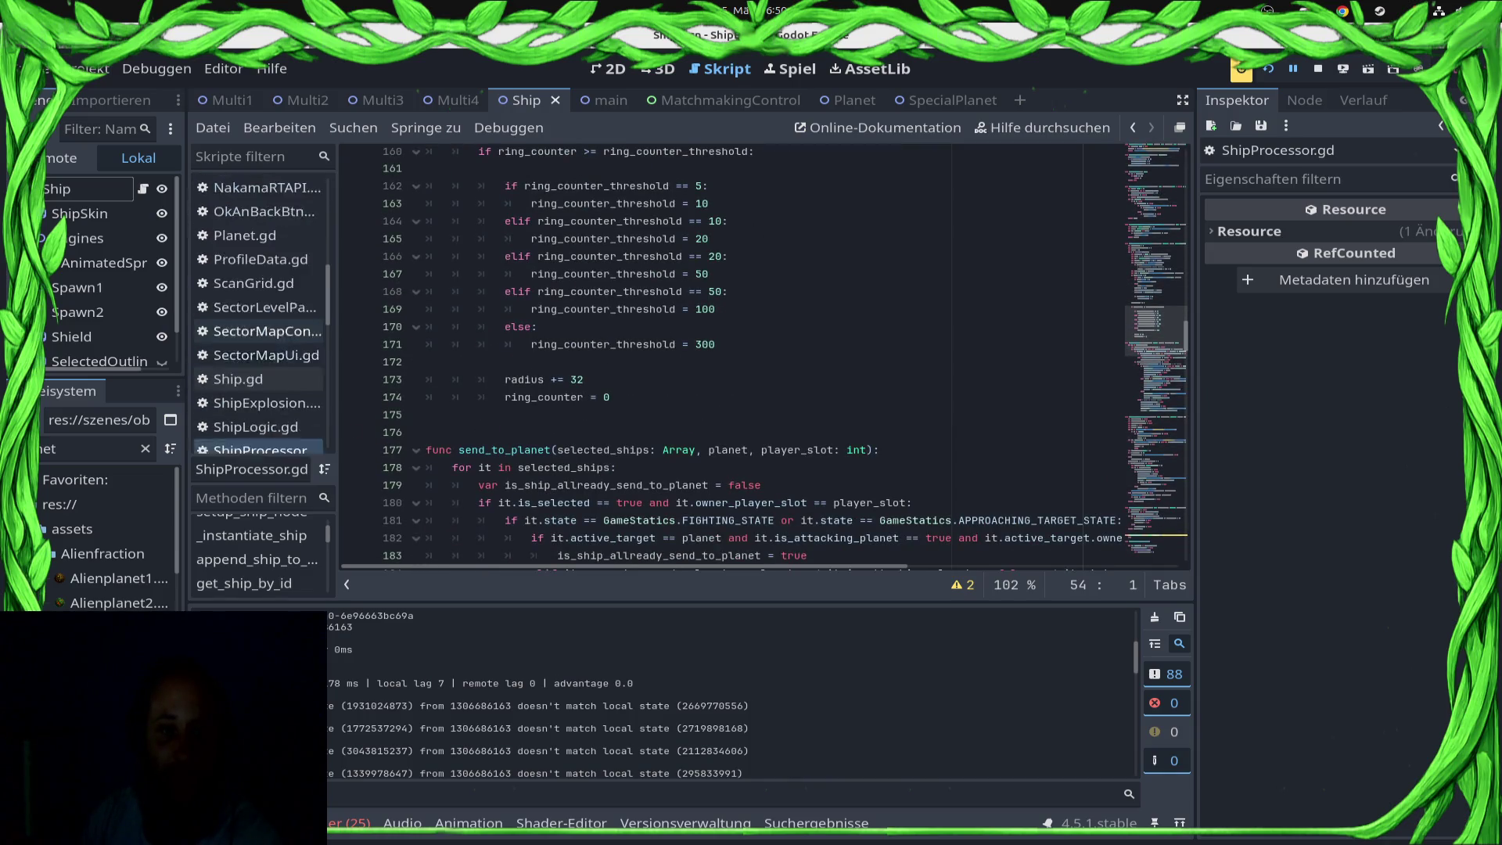
click(239, 311)
scroll(763, 356, up, 11)
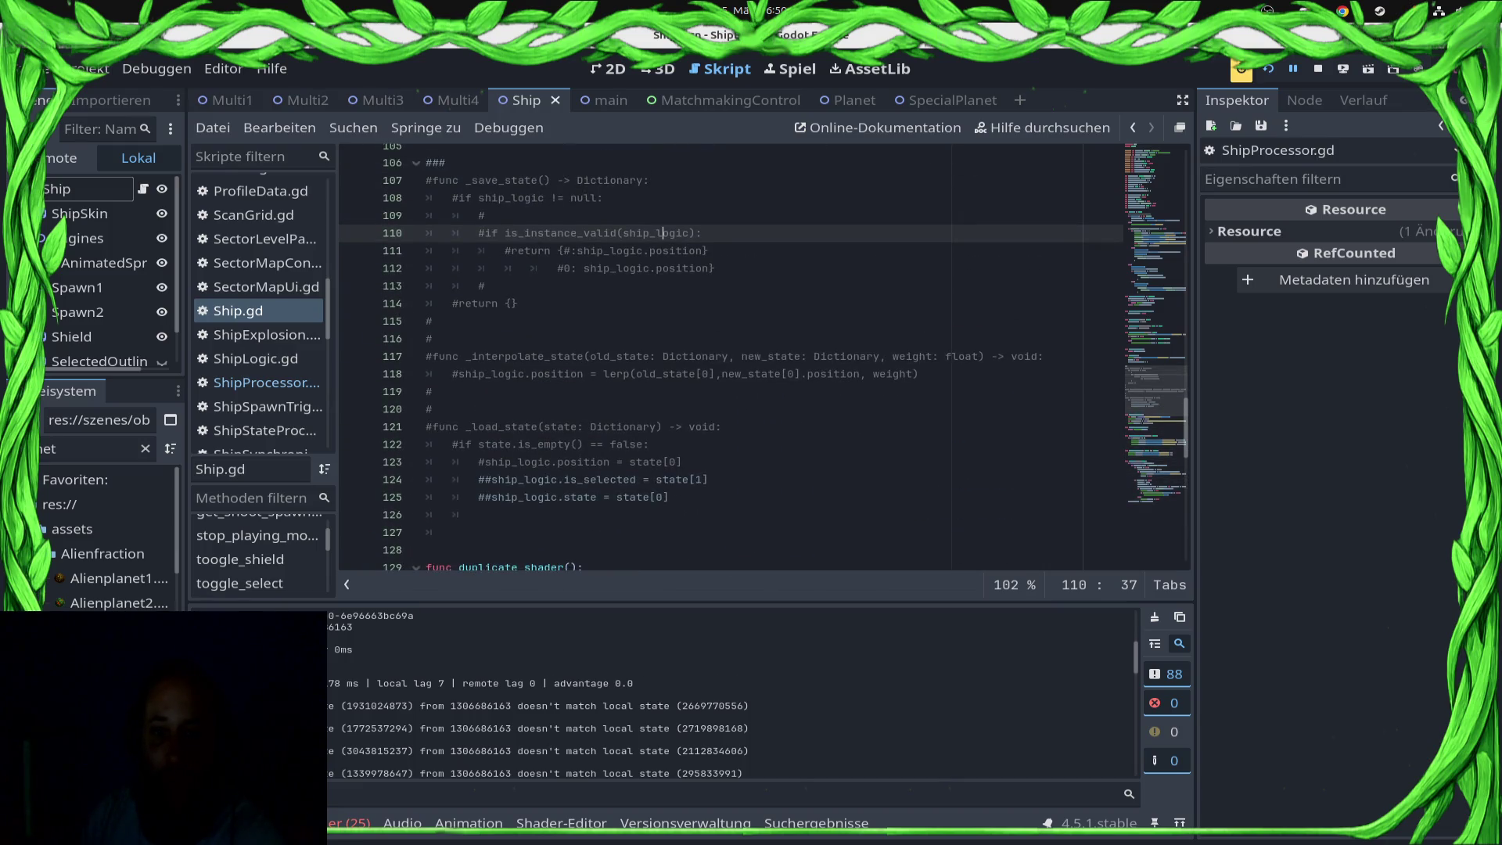
Step: Search all project files for _save_state with In Dateien suchen
double_click(538, 180)
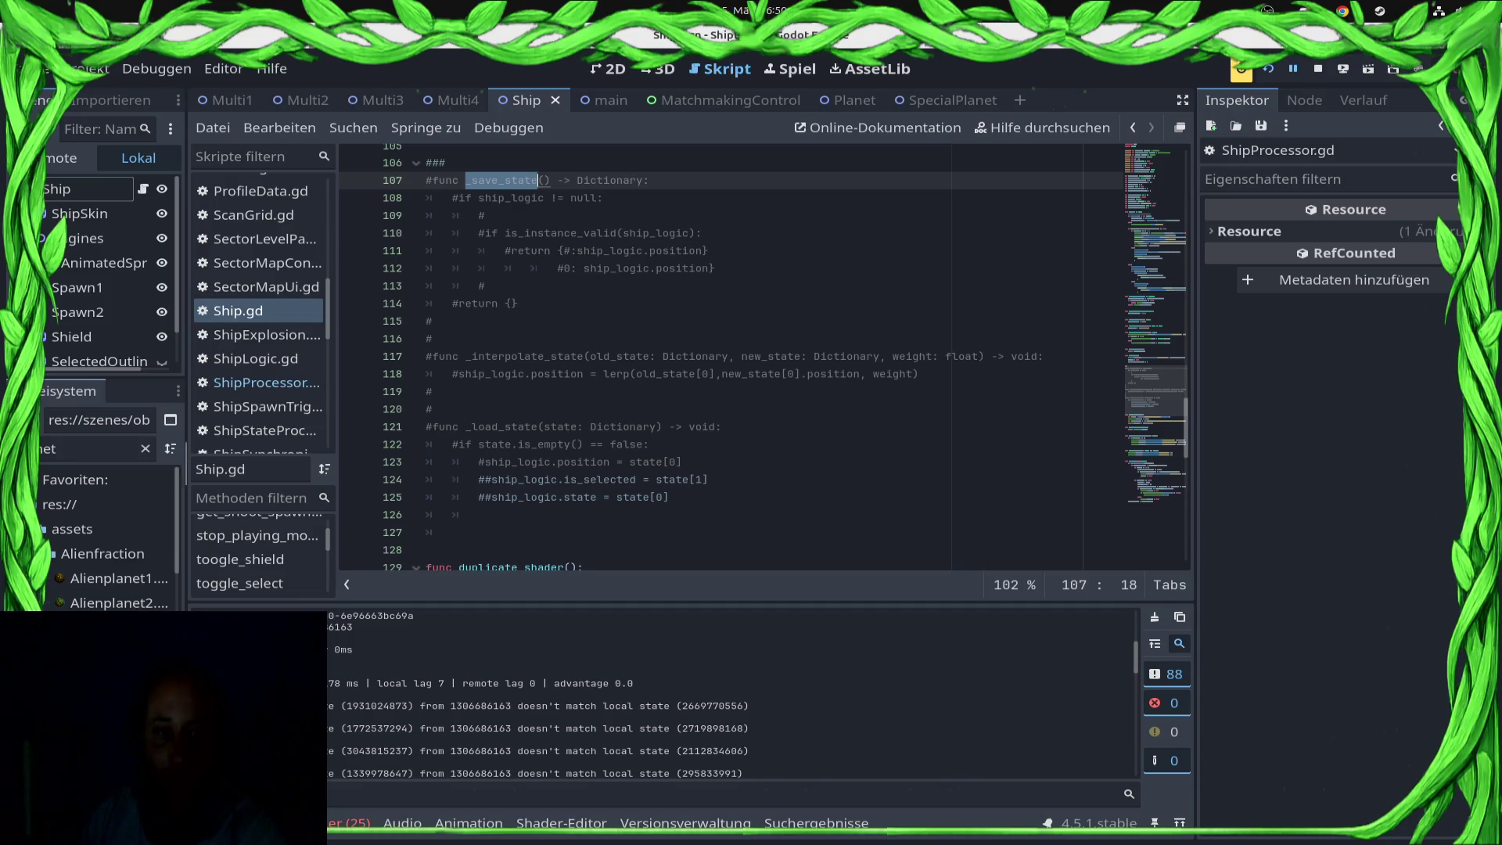
click(353, 127)
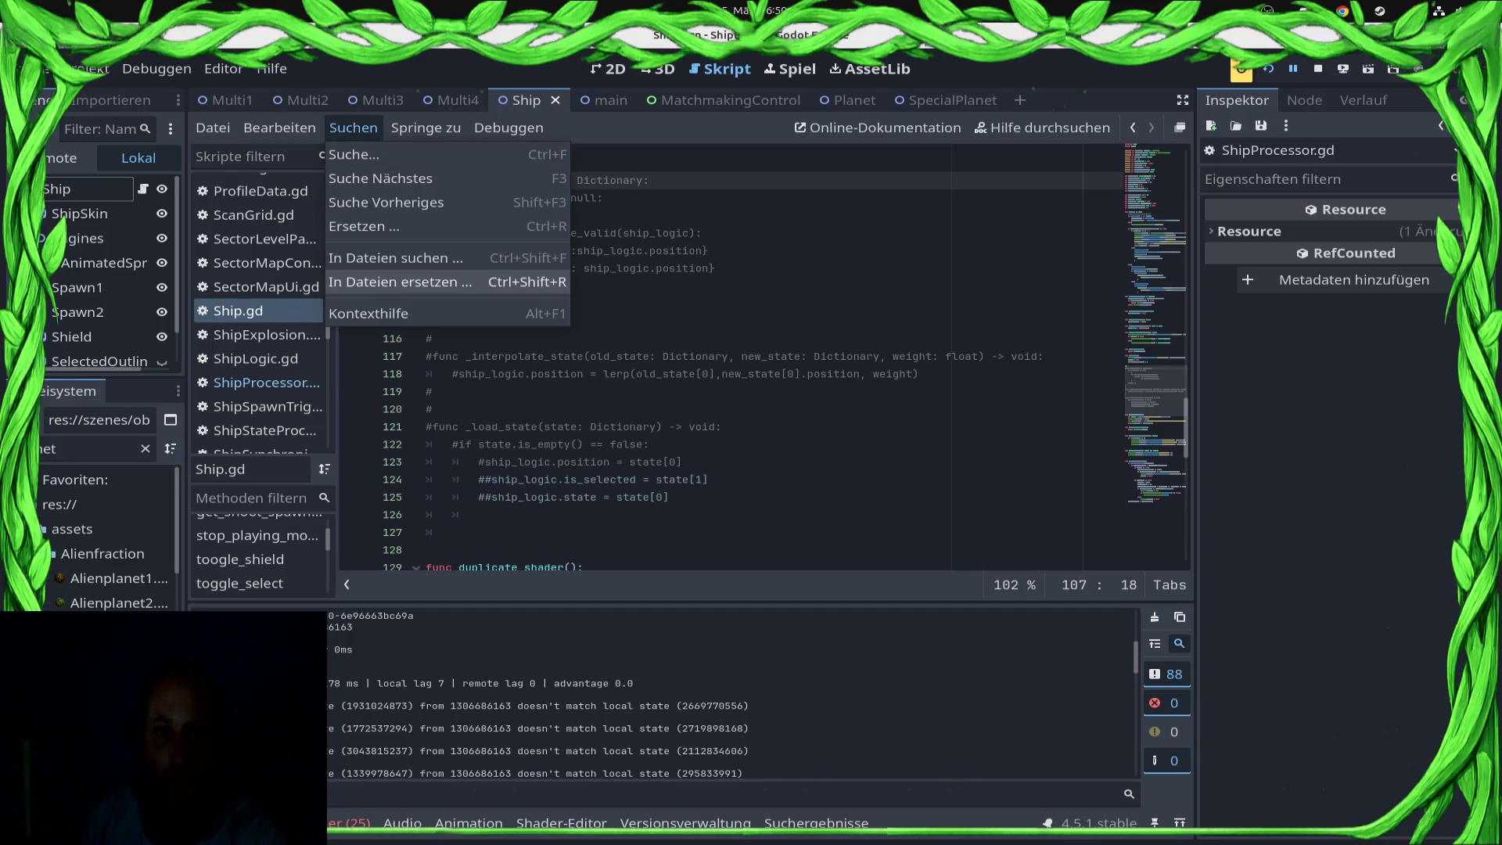
click(399, 283)
key(Escape)
click(353, 128)
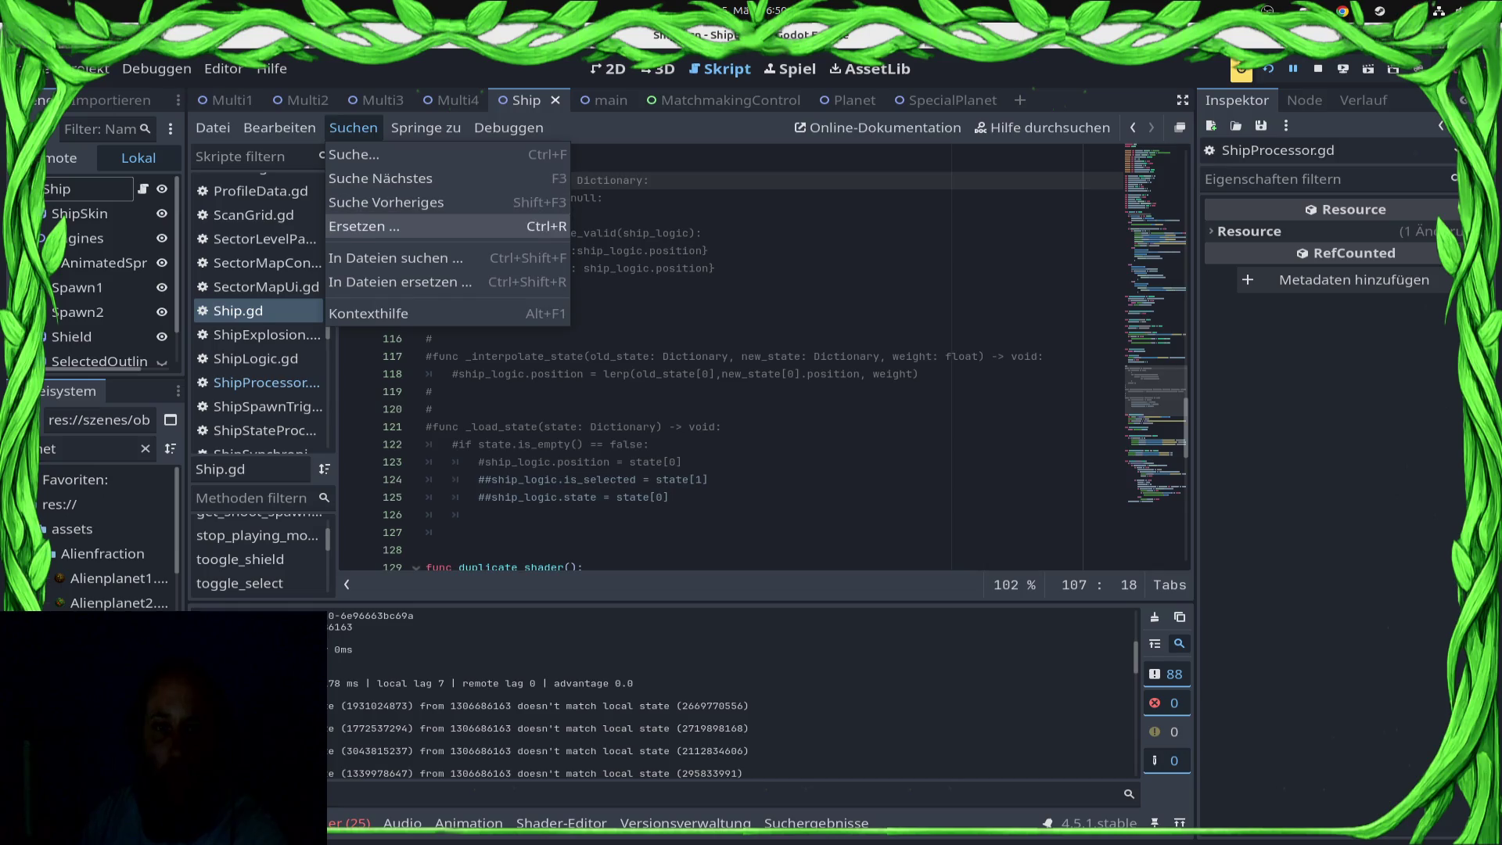
click(399, 258)
key(Return)
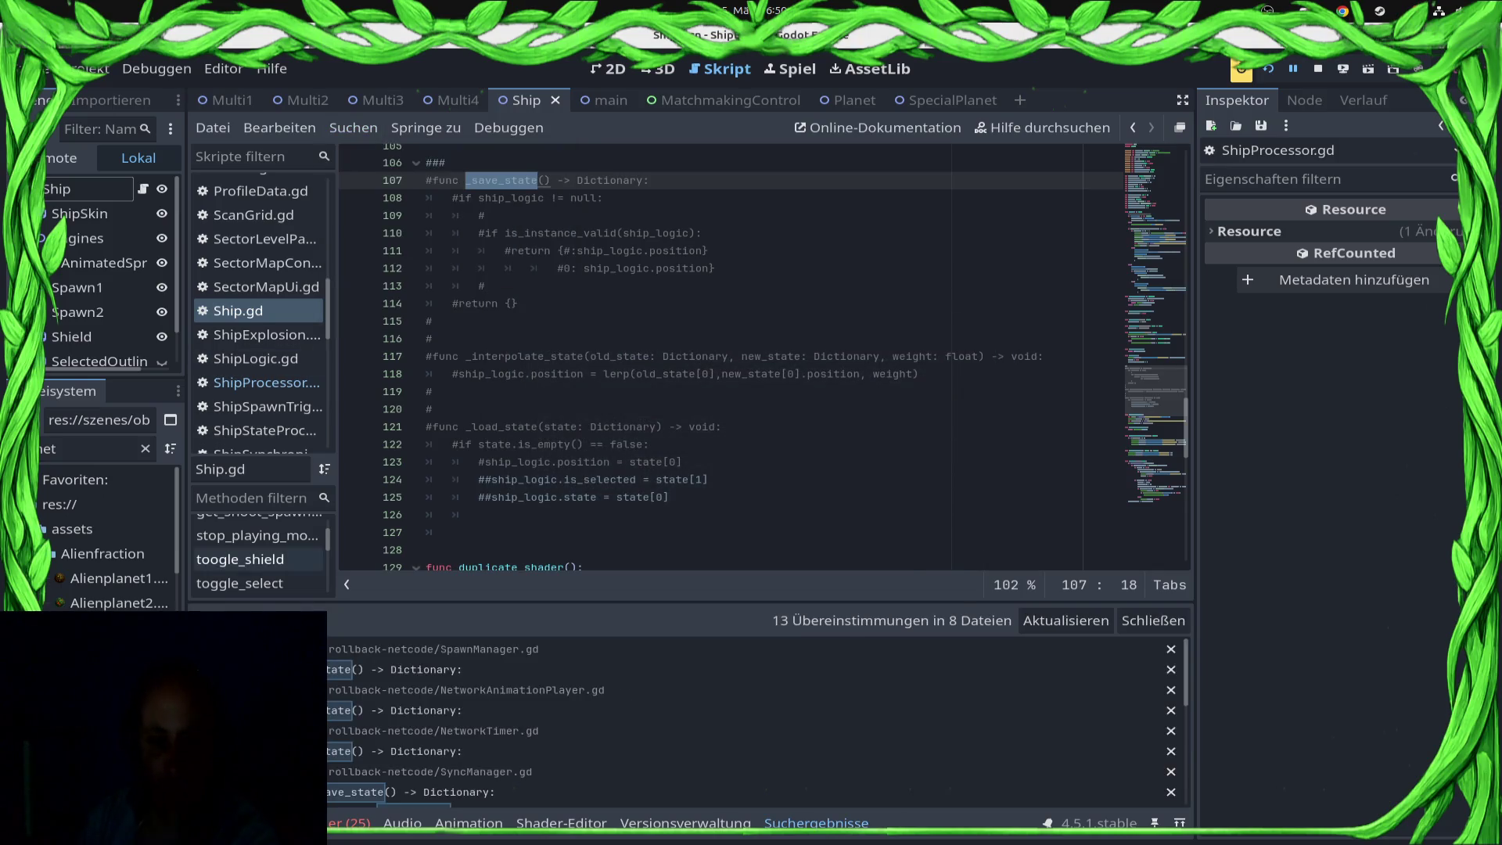
Step: Browse the 13 _save_state matches across 8 files, then stop the running game
scroll(751, 720, down, 3)
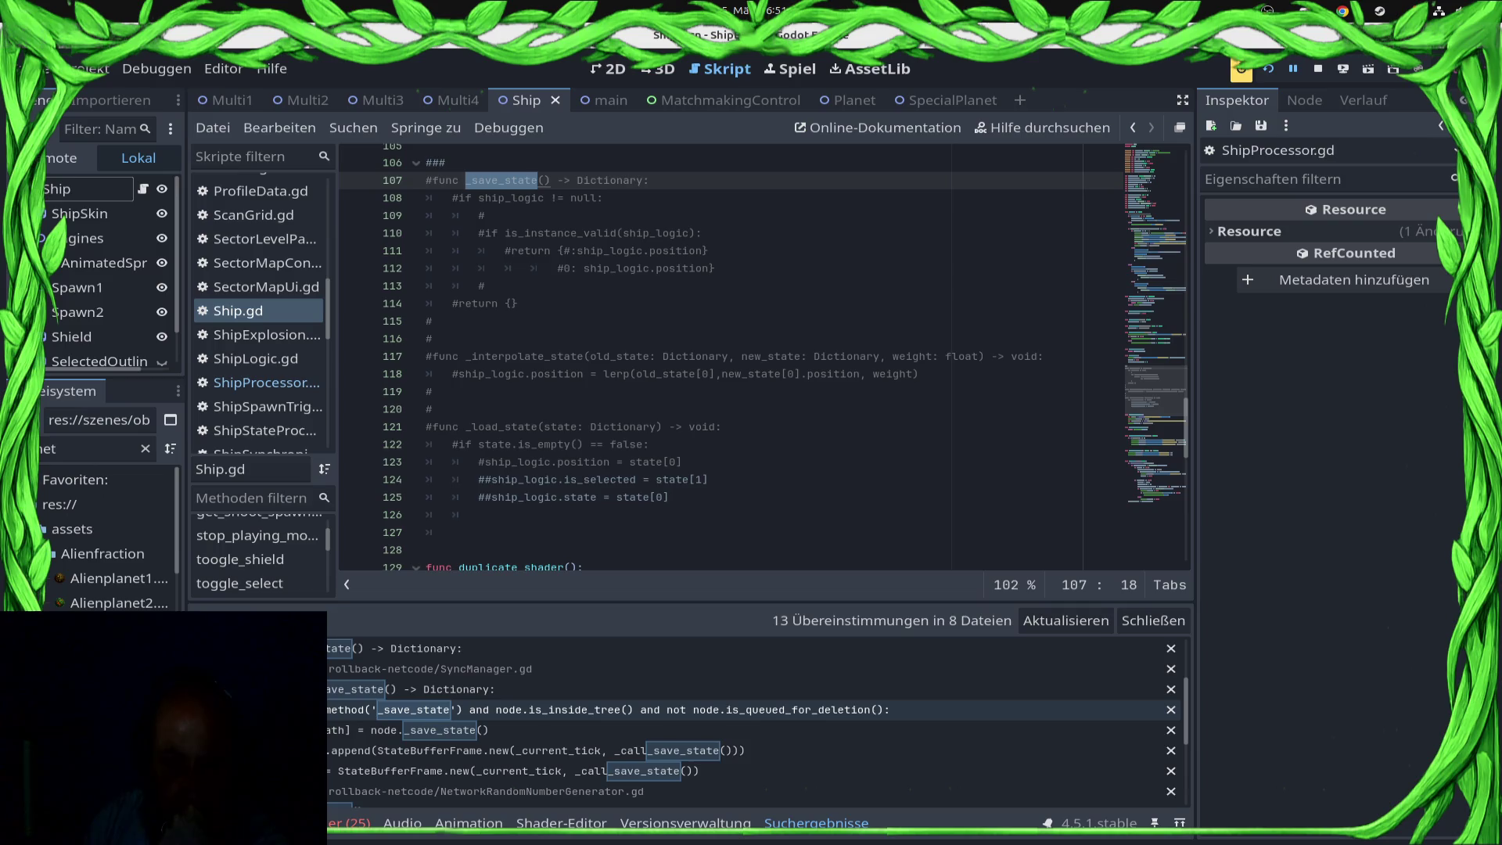
scroll(751, 704, down, 3)
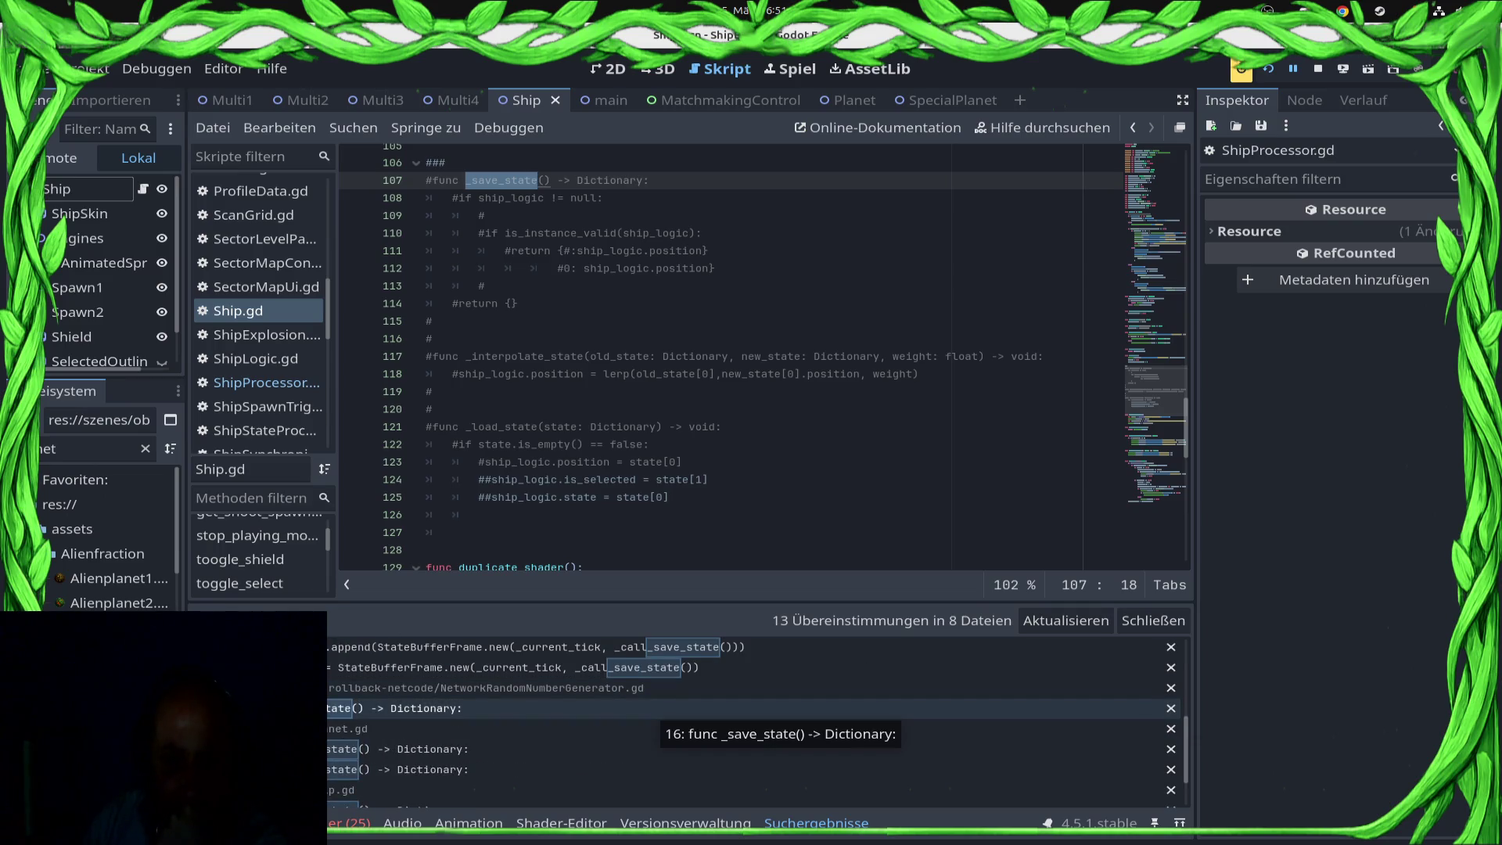
scroll(657, 712, down, 2)
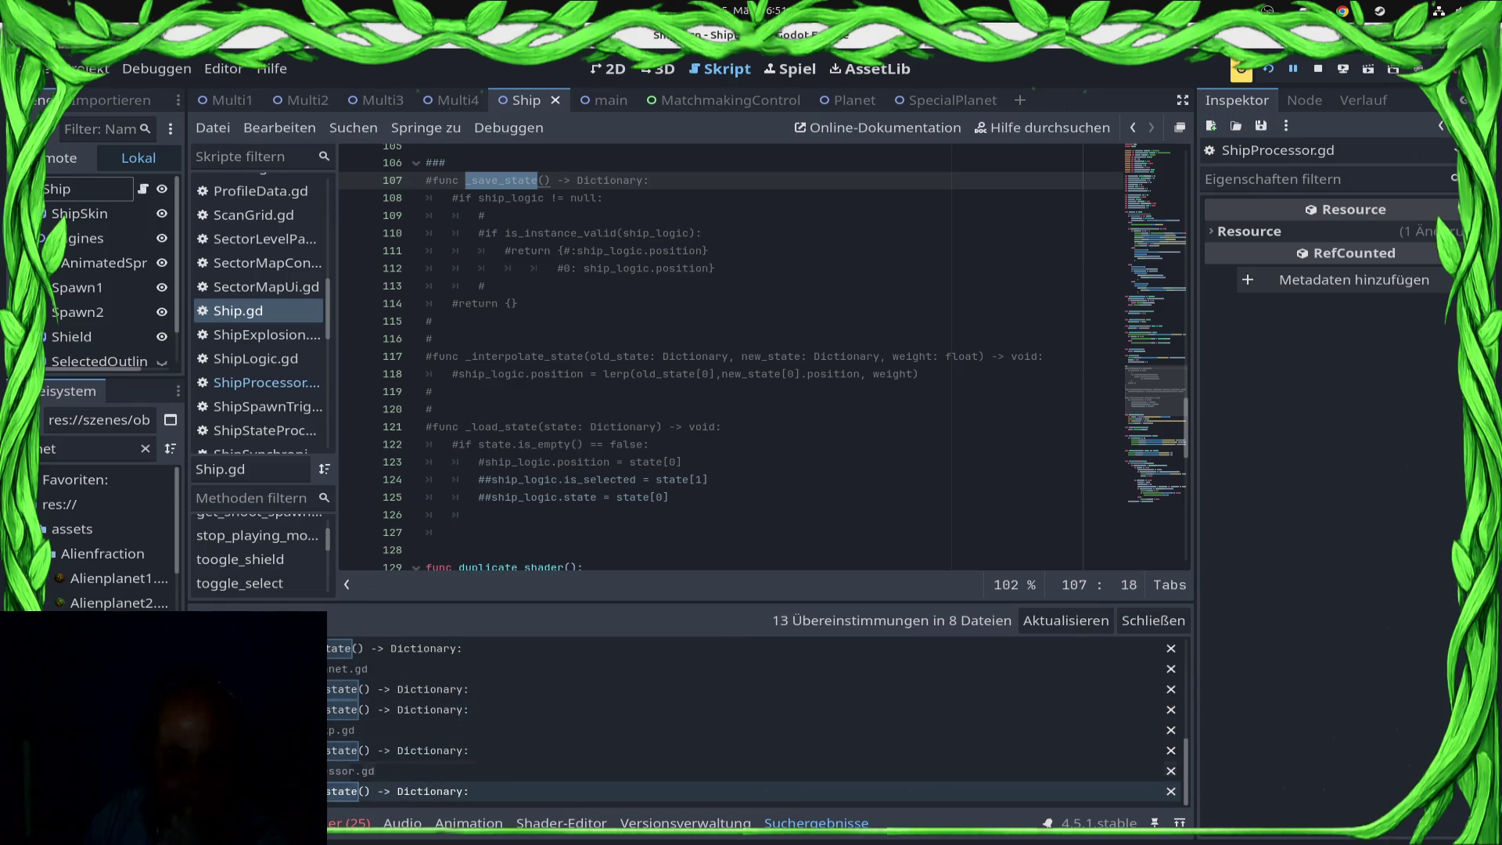
scroll(735, 360, up, 10)
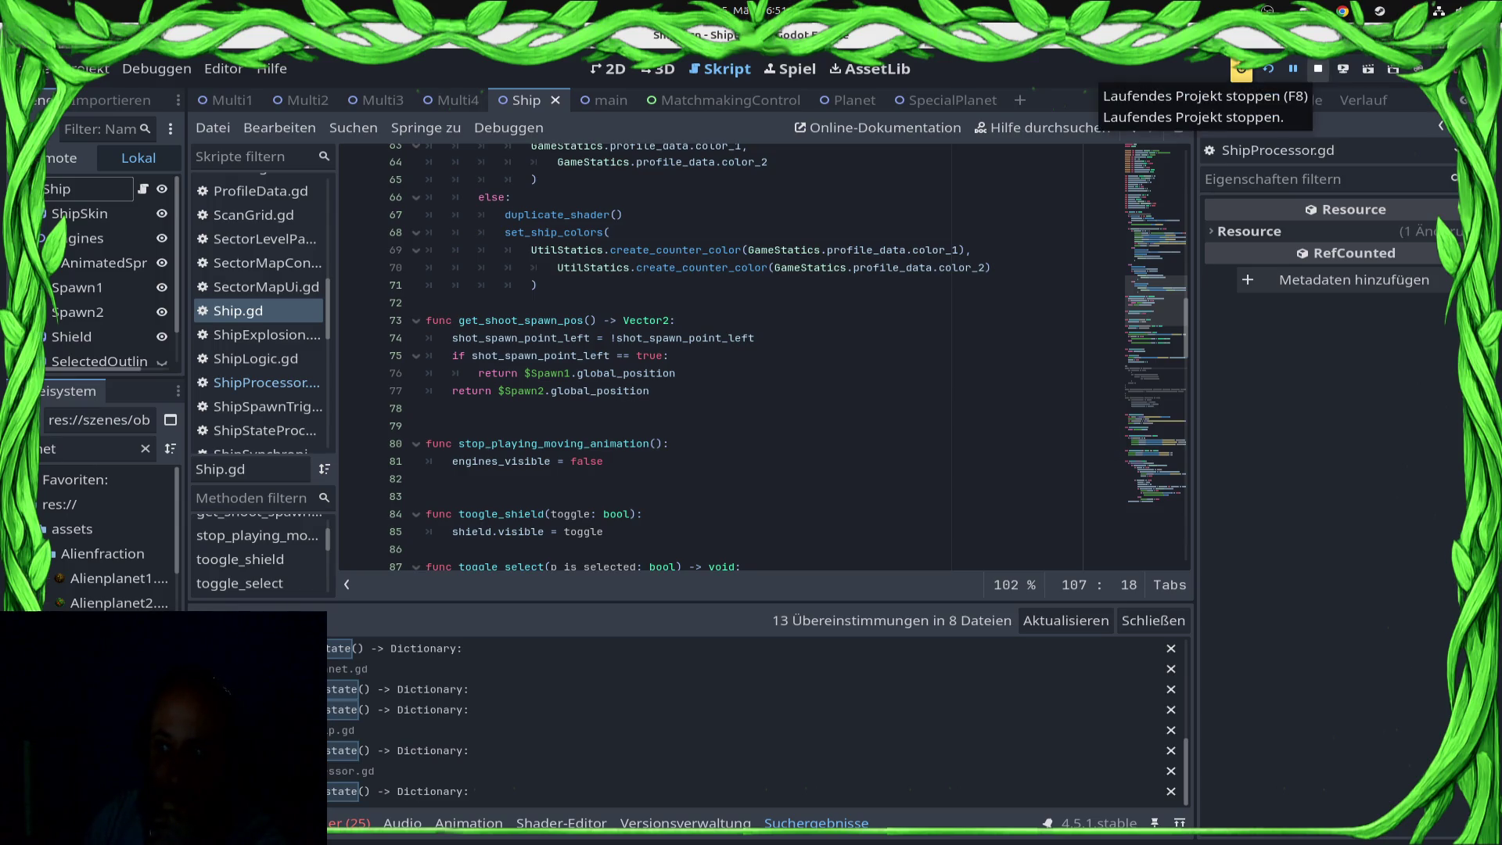
click(1318, 69)
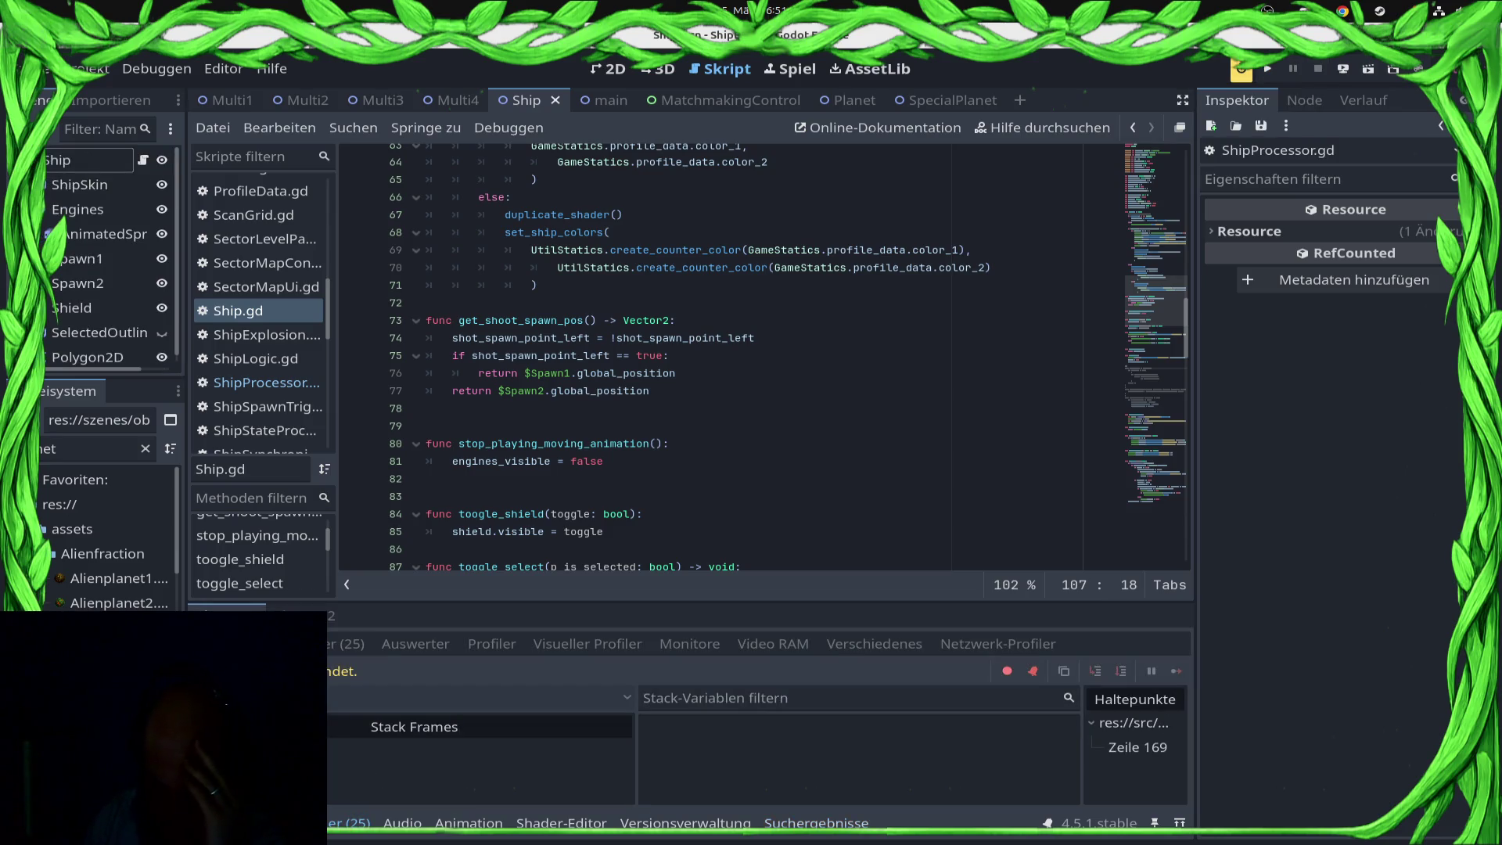
Step: Switch from Multi4 to the Multi3 scene and inspect its pathfinding and LevelContainer nodes
scroll(765, 357, up, 15)
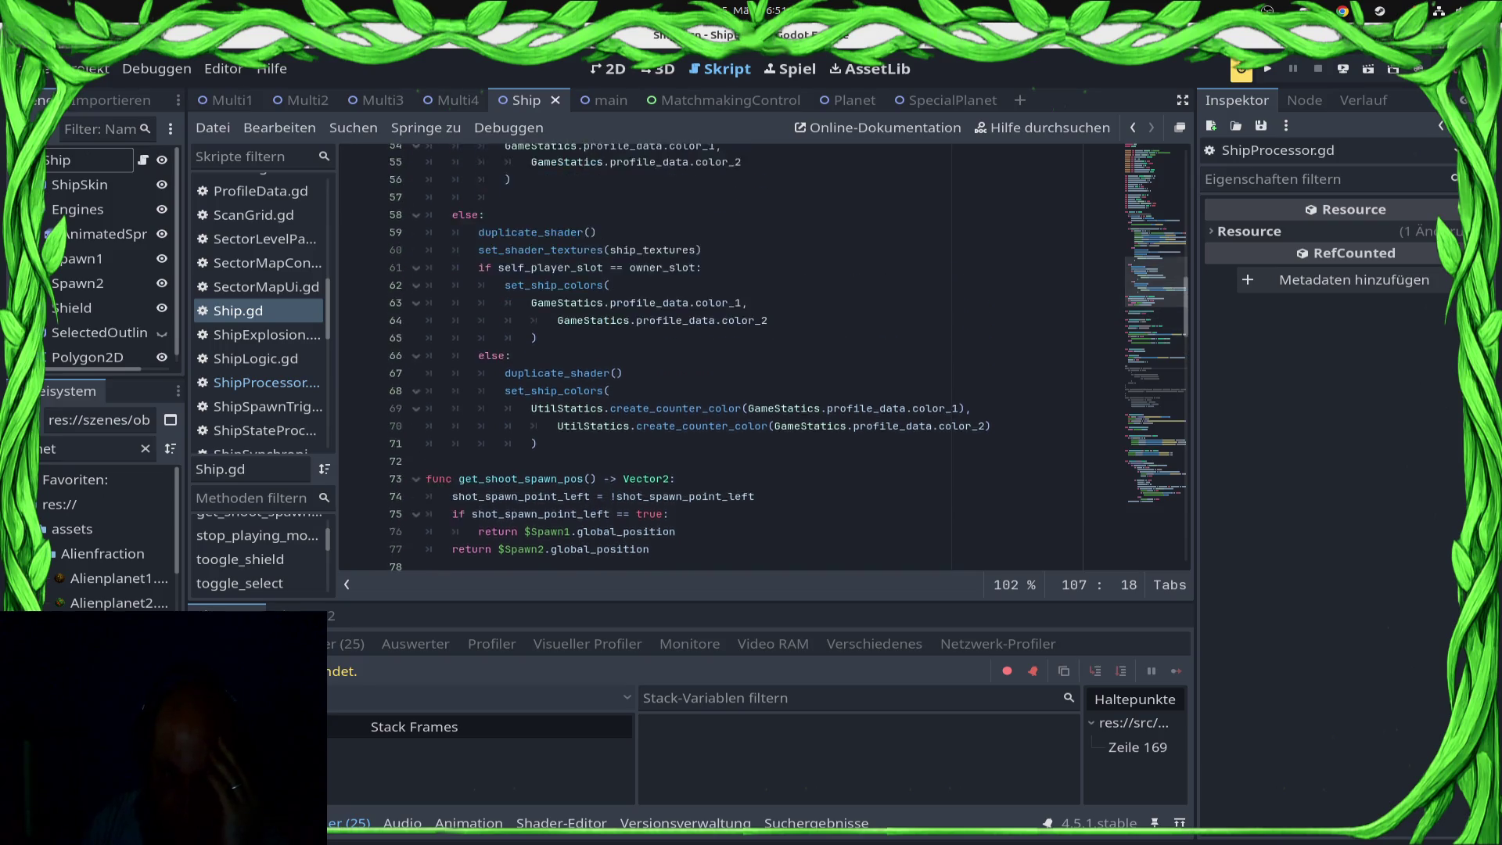
scroll(765, 357, down, 13)
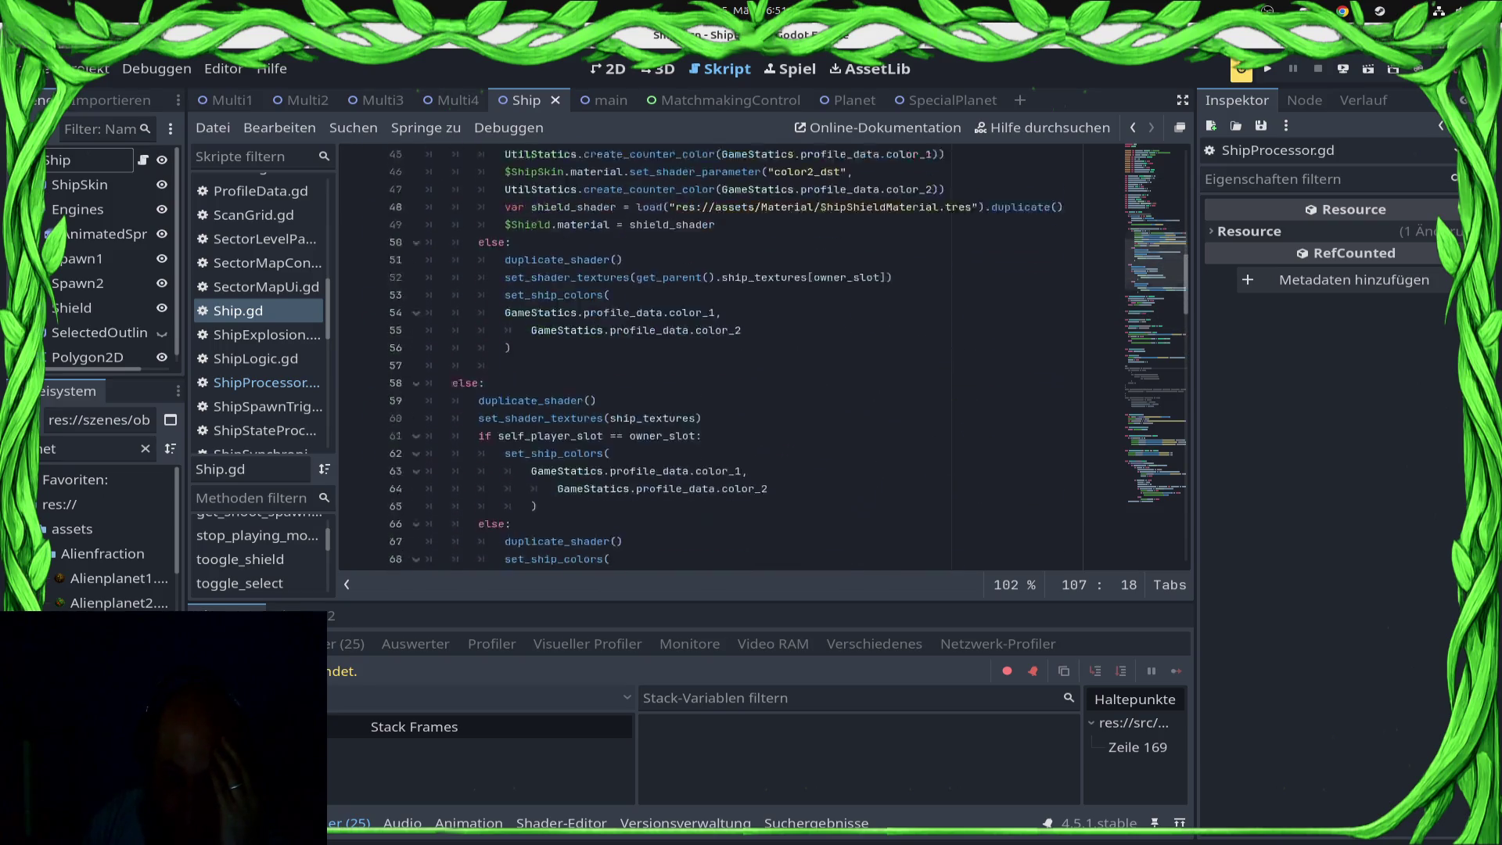
click(454, 100)
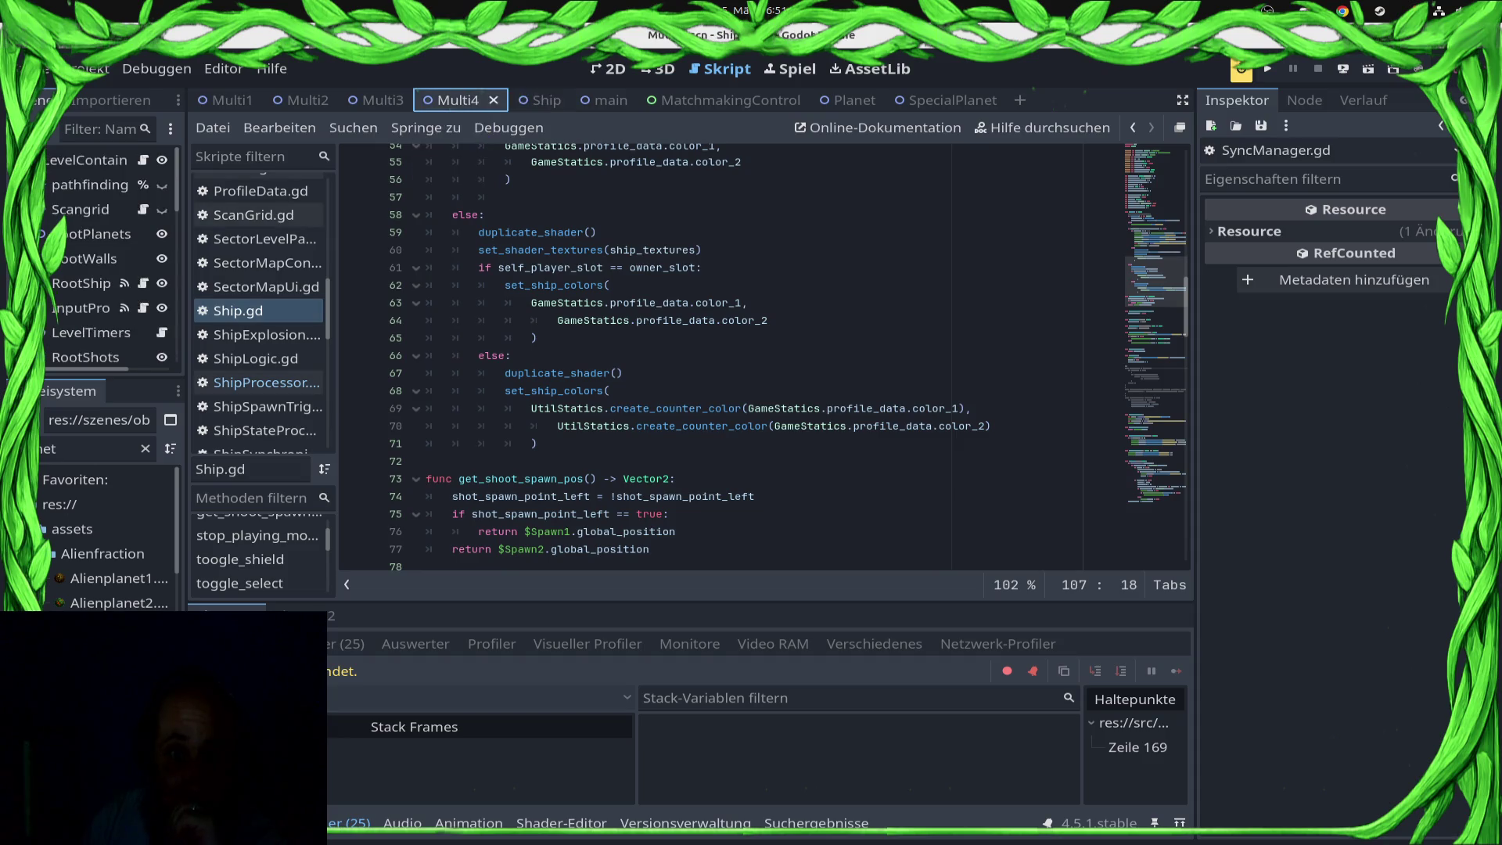
click(383, 100)
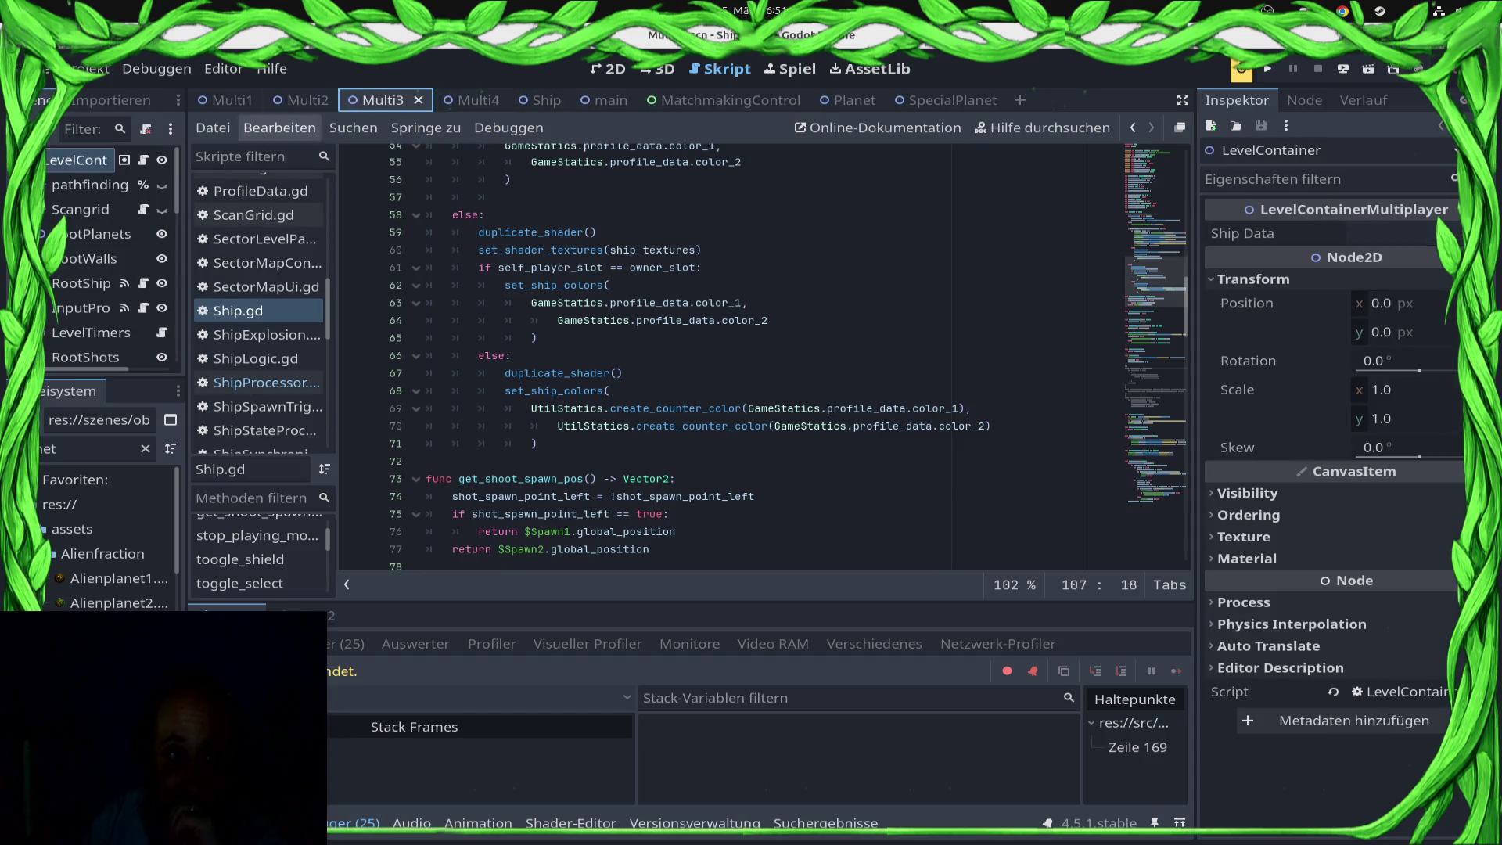
click(90, 185)
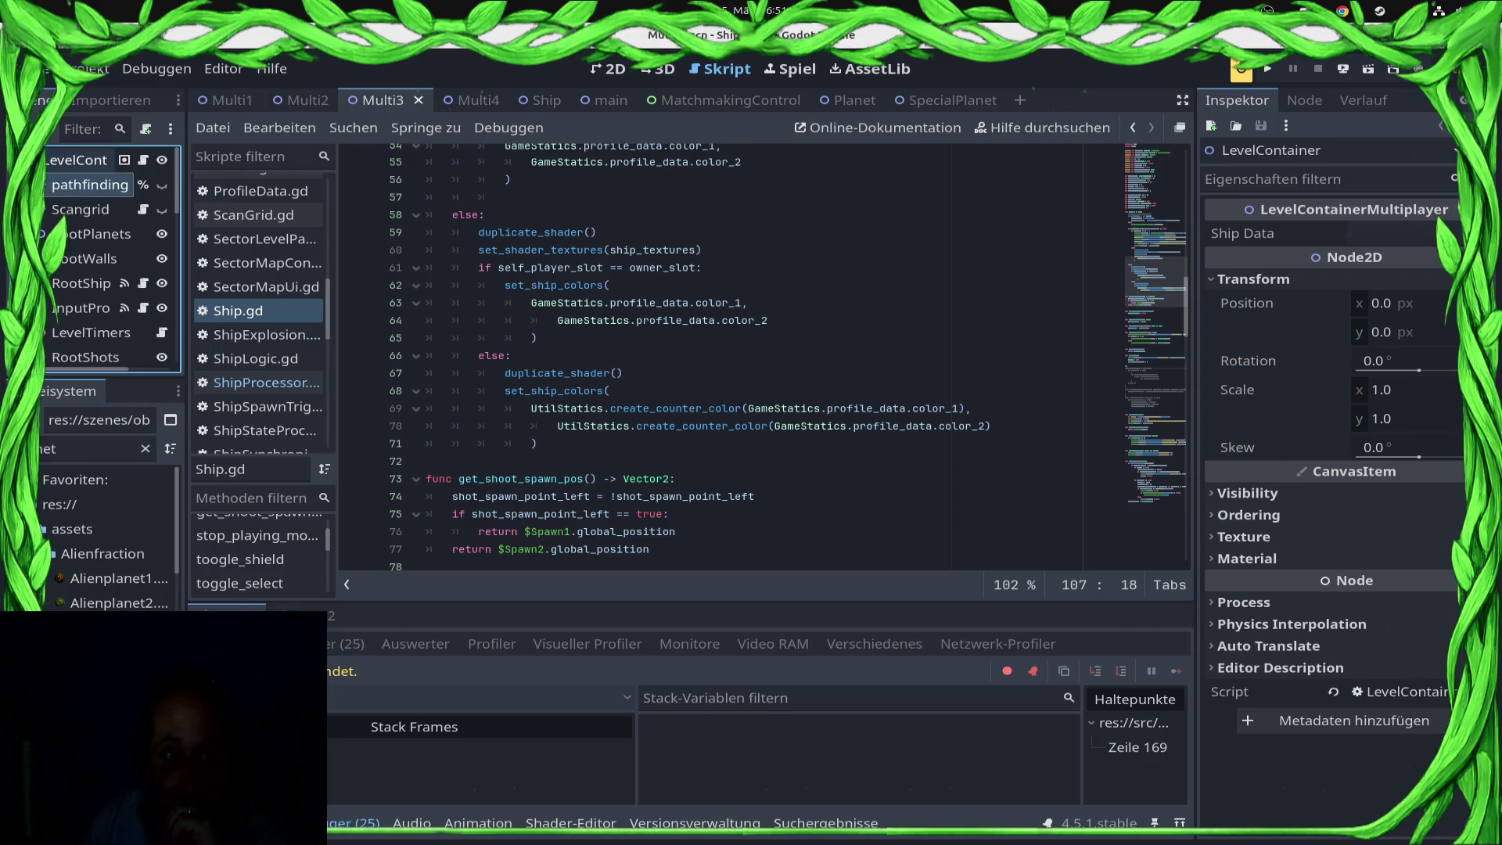
click(79, 160)
scroll(110, 258, down, 5)
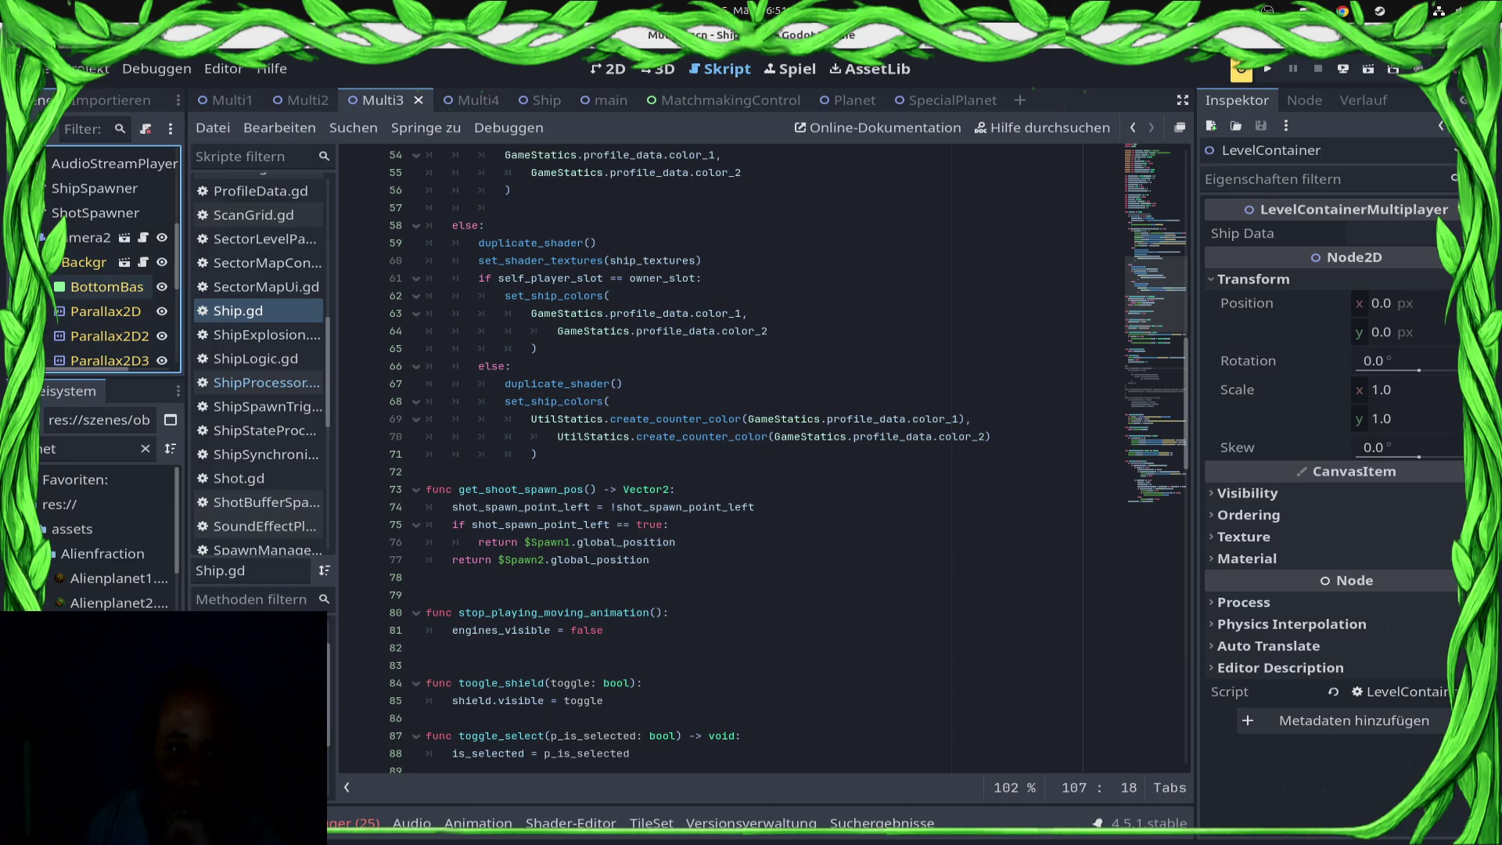
scroll(110, 258, up, 1)
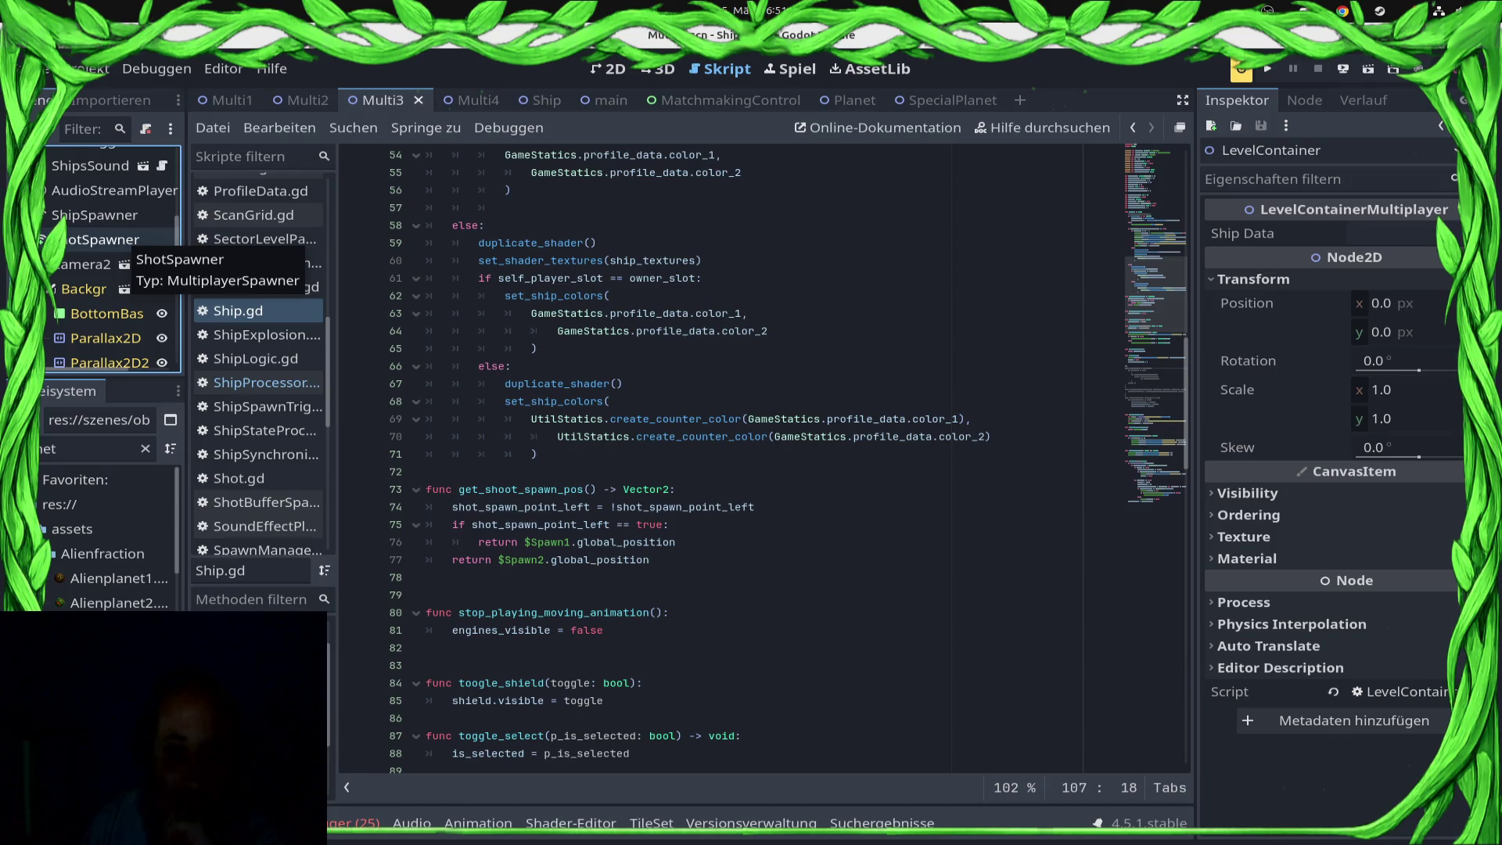
scroll(110, 258, up, 5)
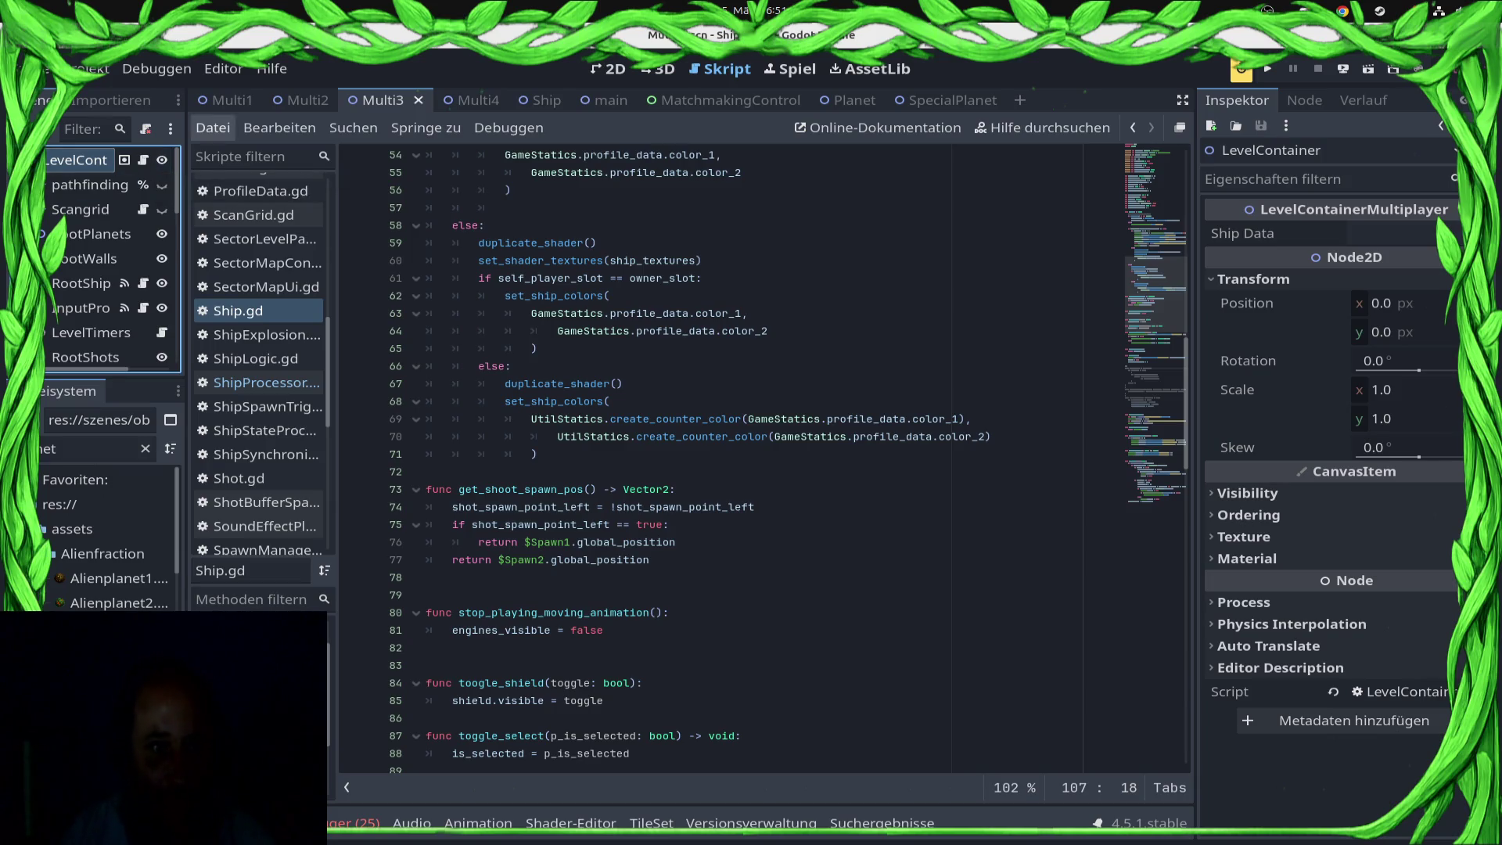
right_click(69, 157)
Step: Add a plain Node child to the scene and name it NetworkTick
key(Escape)
key(ctrl+a)
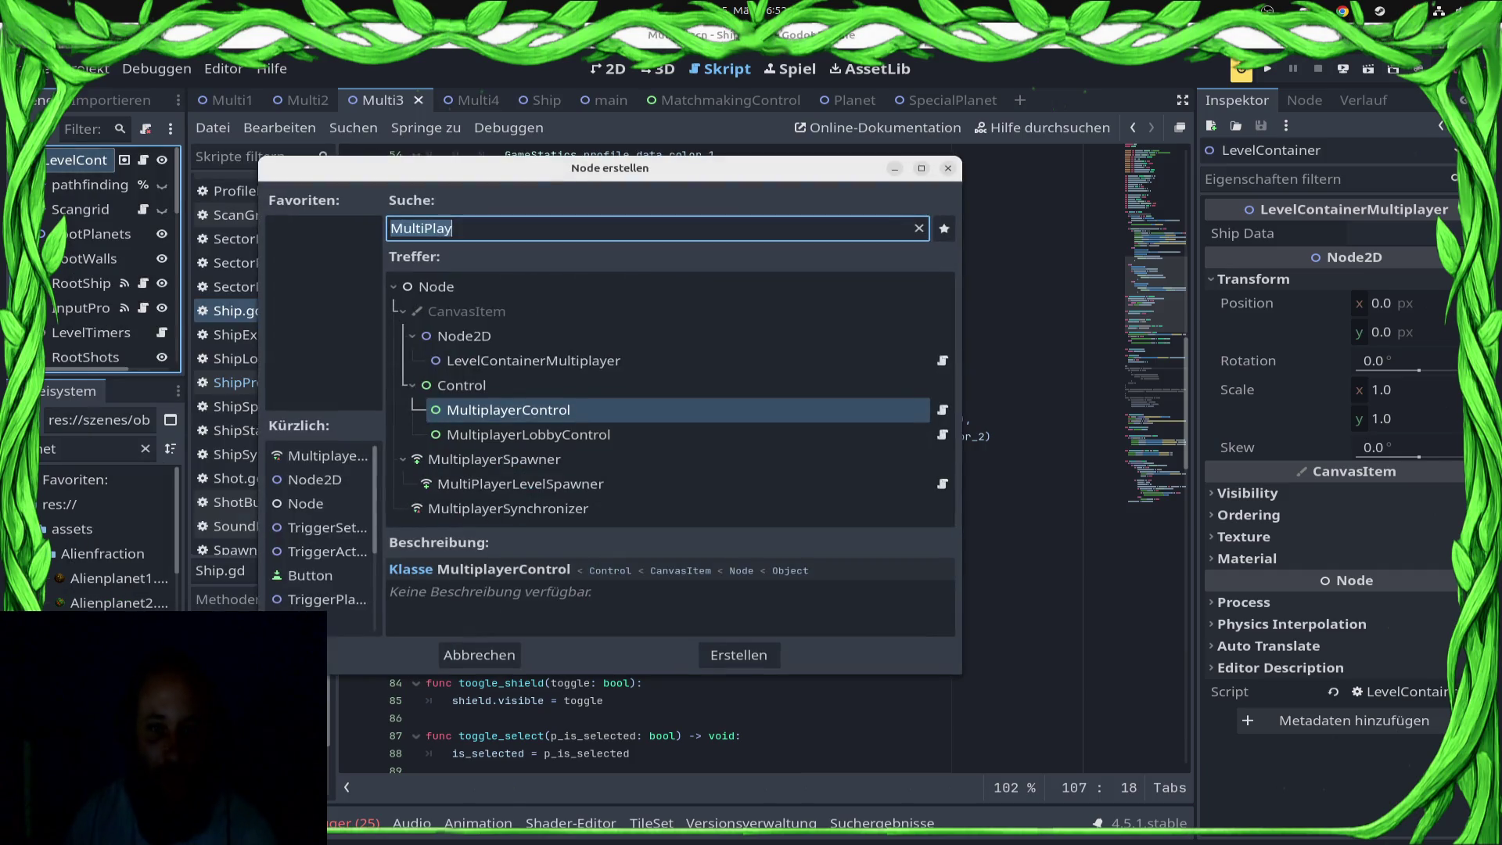
text(Node)
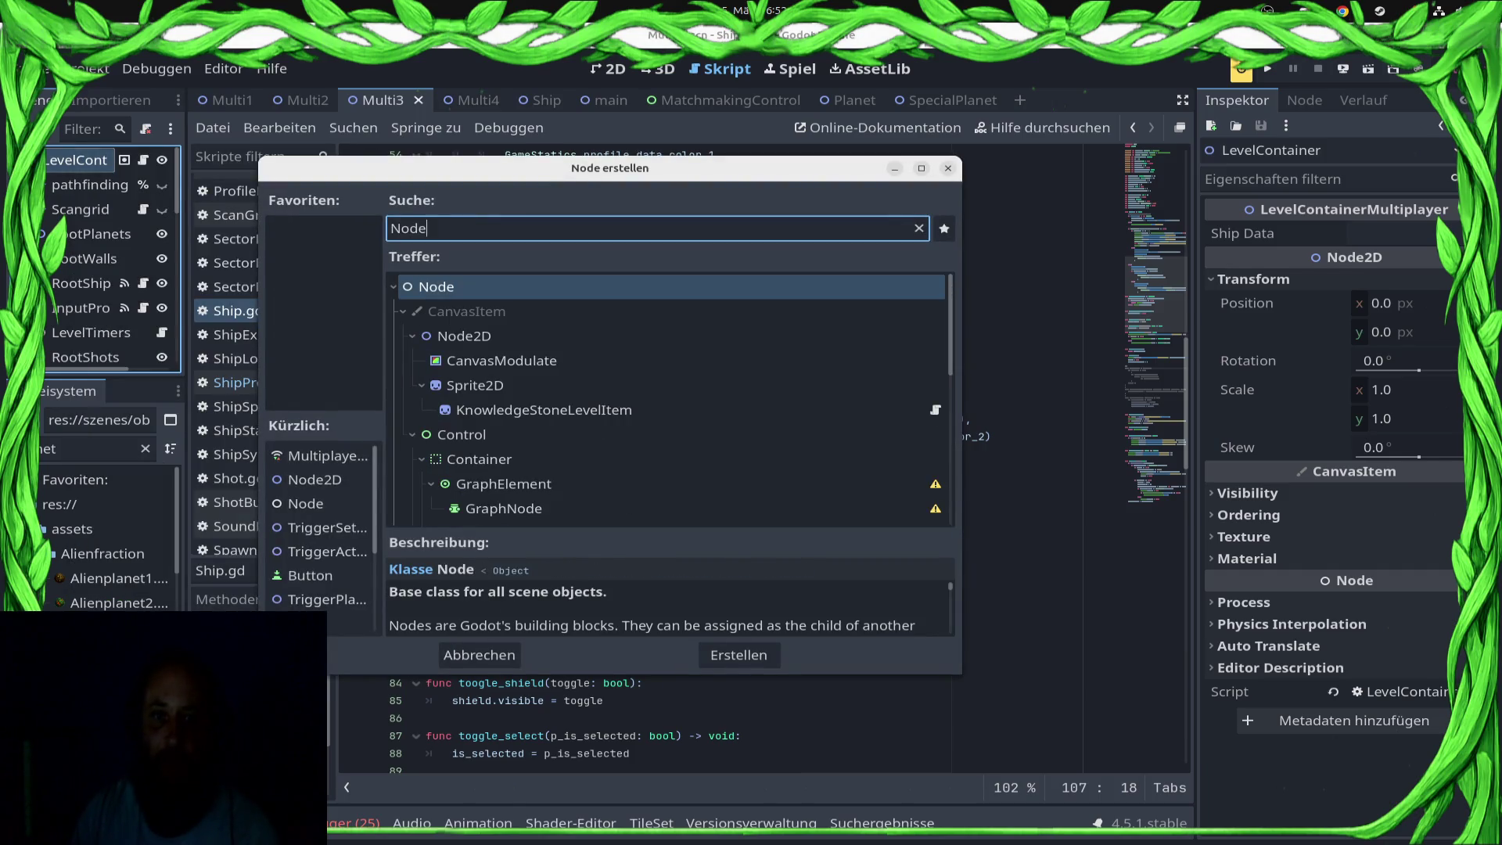
key(Return)
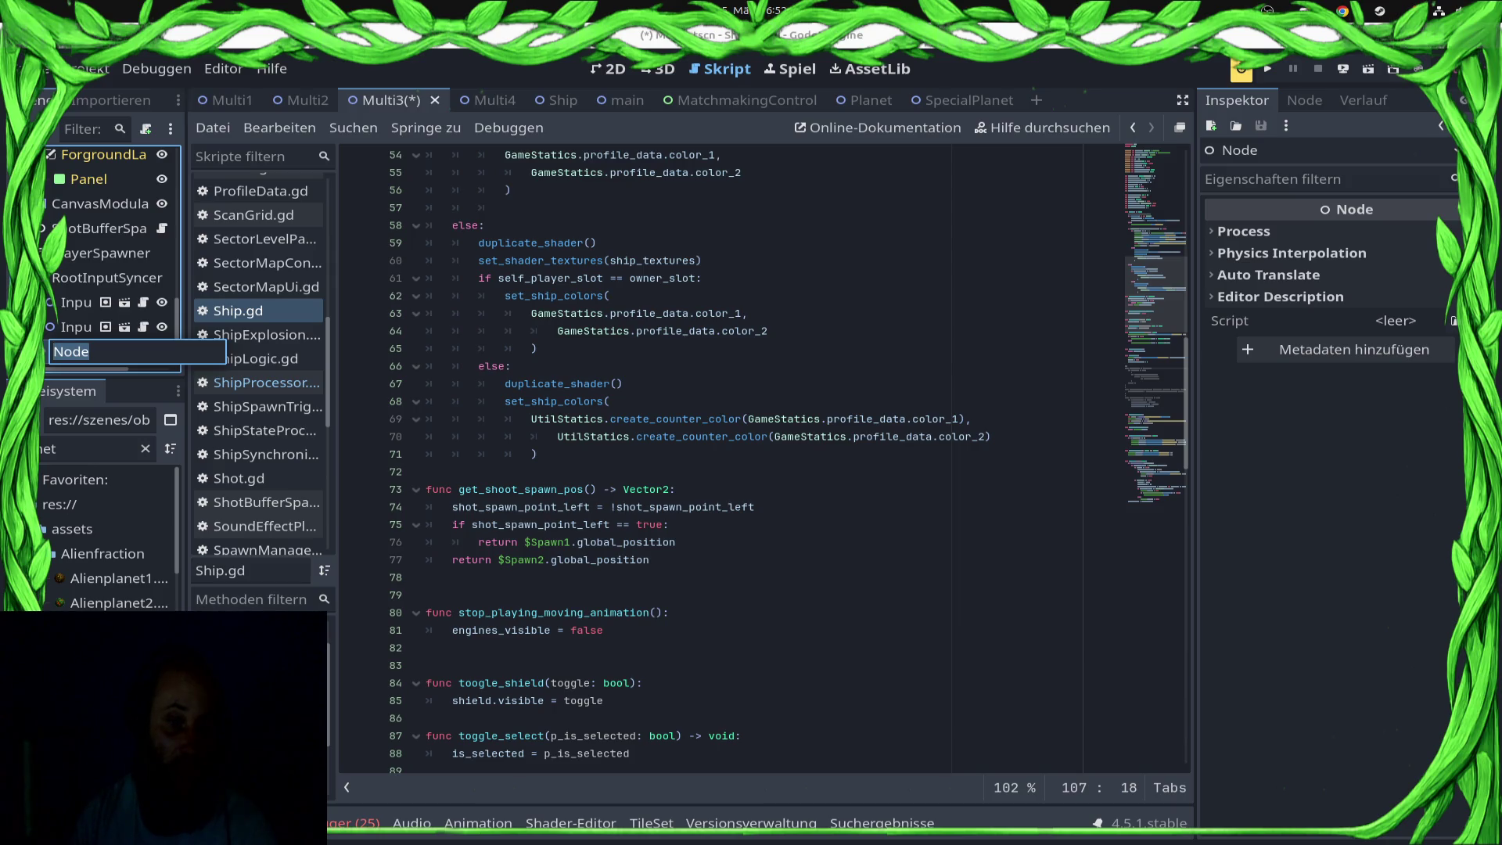
text(NetworkTick)
key(Return)
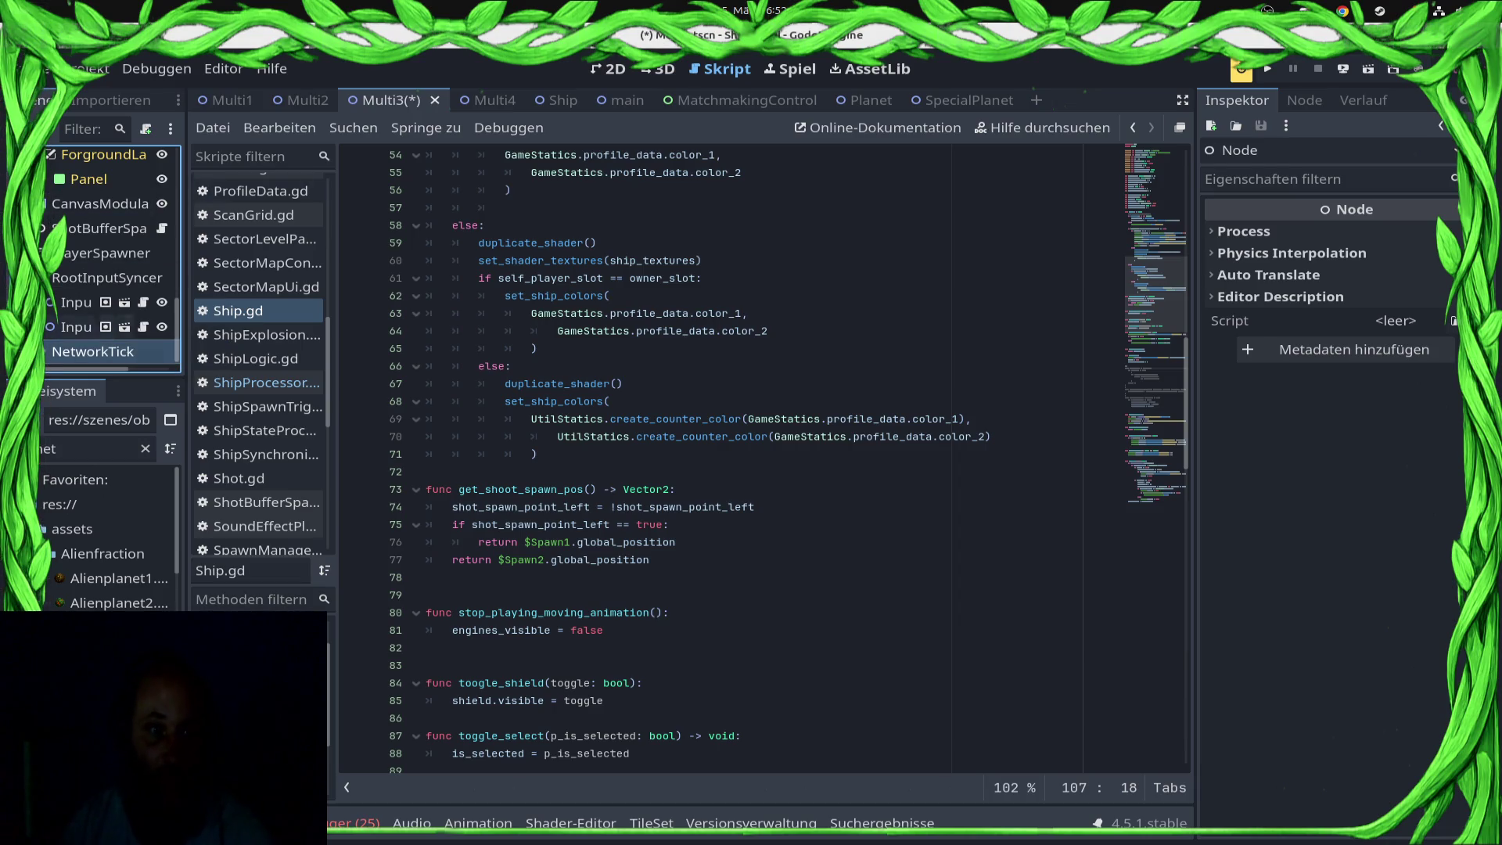
Step: Attach a new NetworkTick.gd script saved in res://src/level to the NetworkTick node
right_click(114, 351)
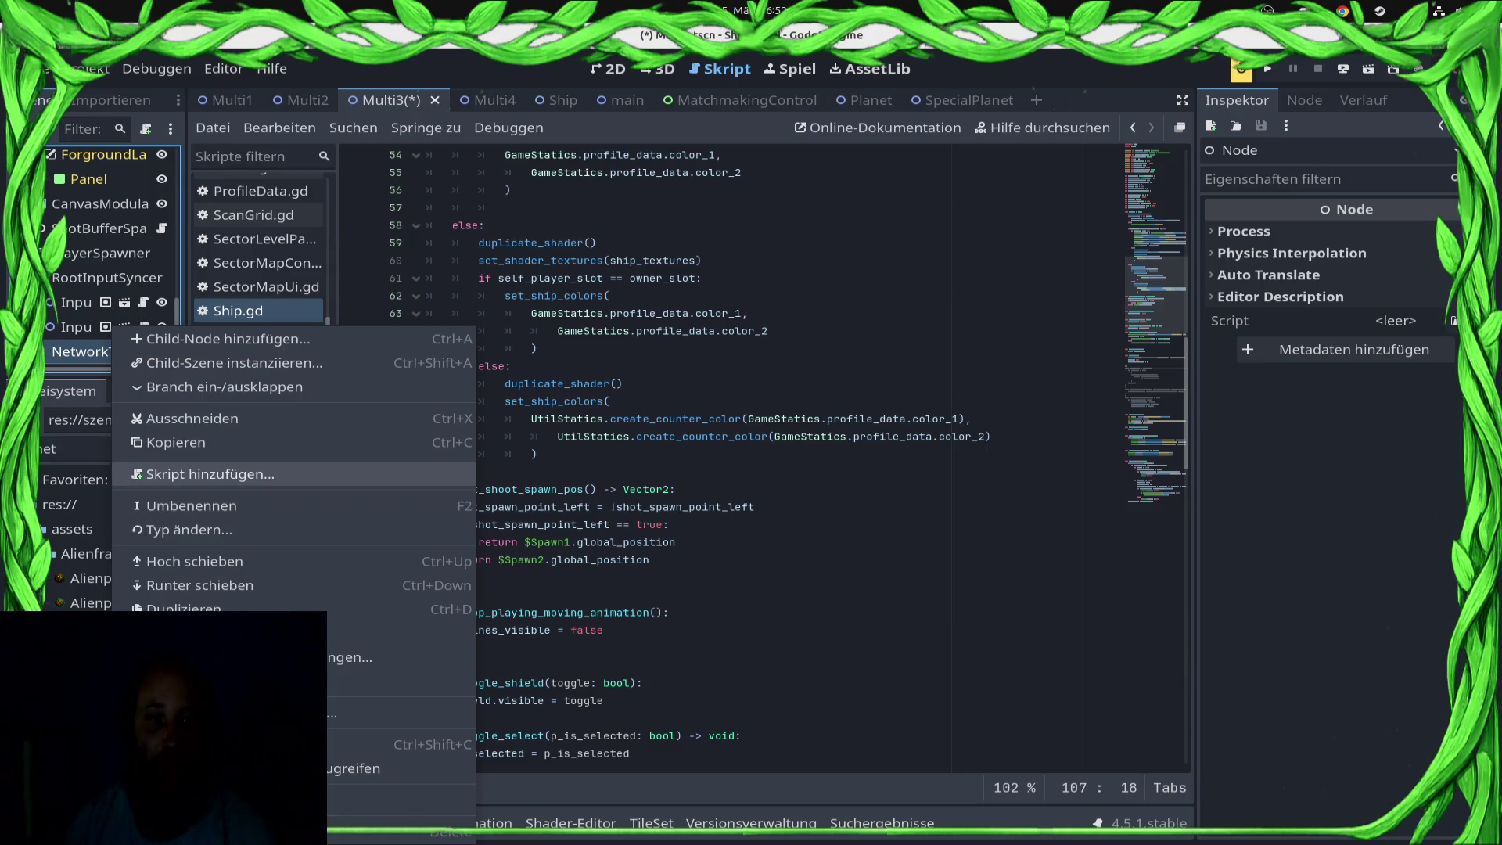
click(210, 474)
text(NetworkTick.gd)
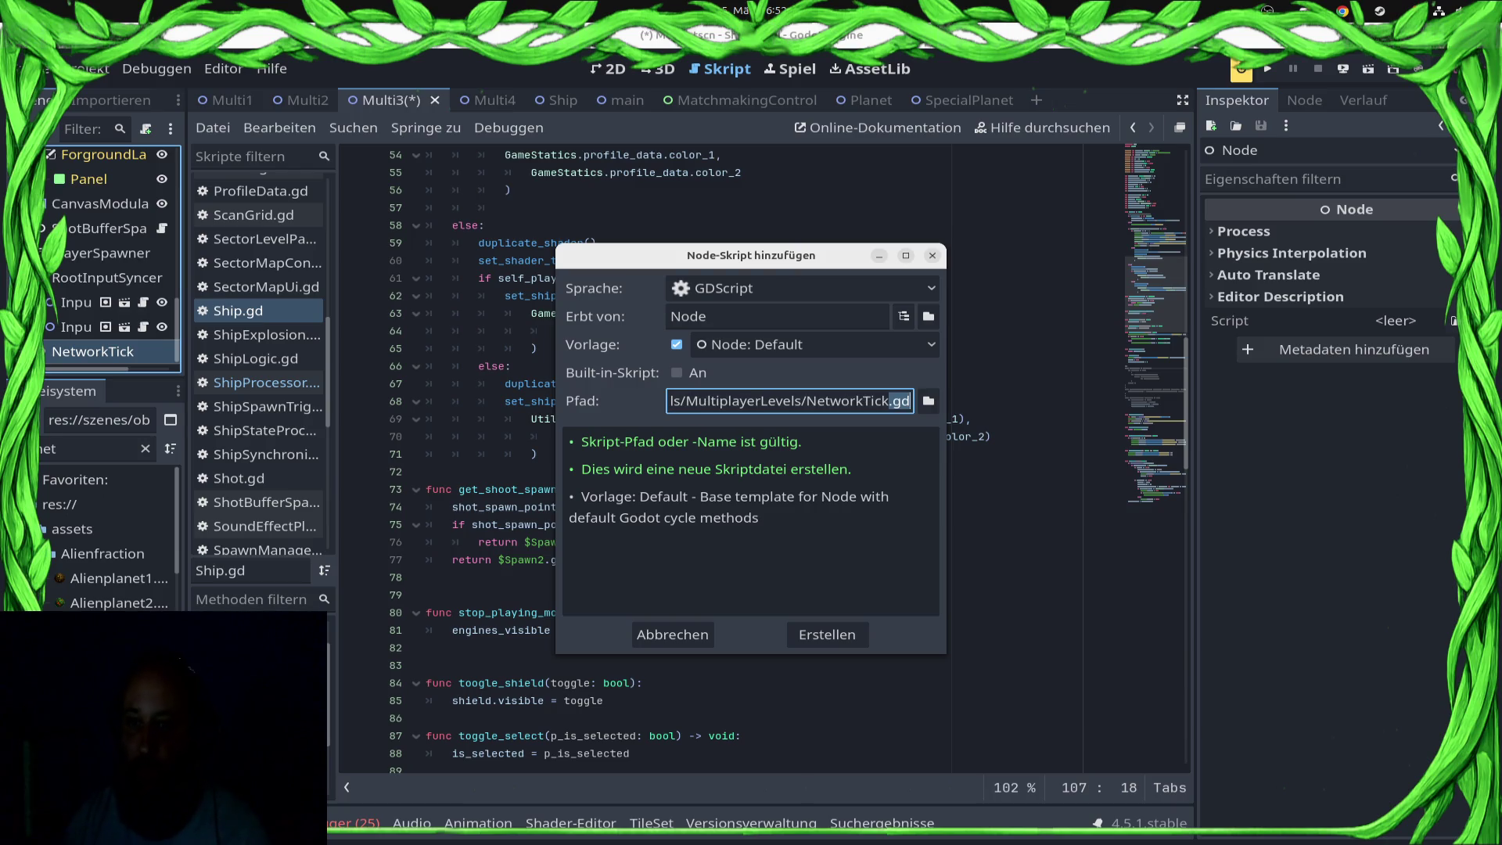
click(929, 400)
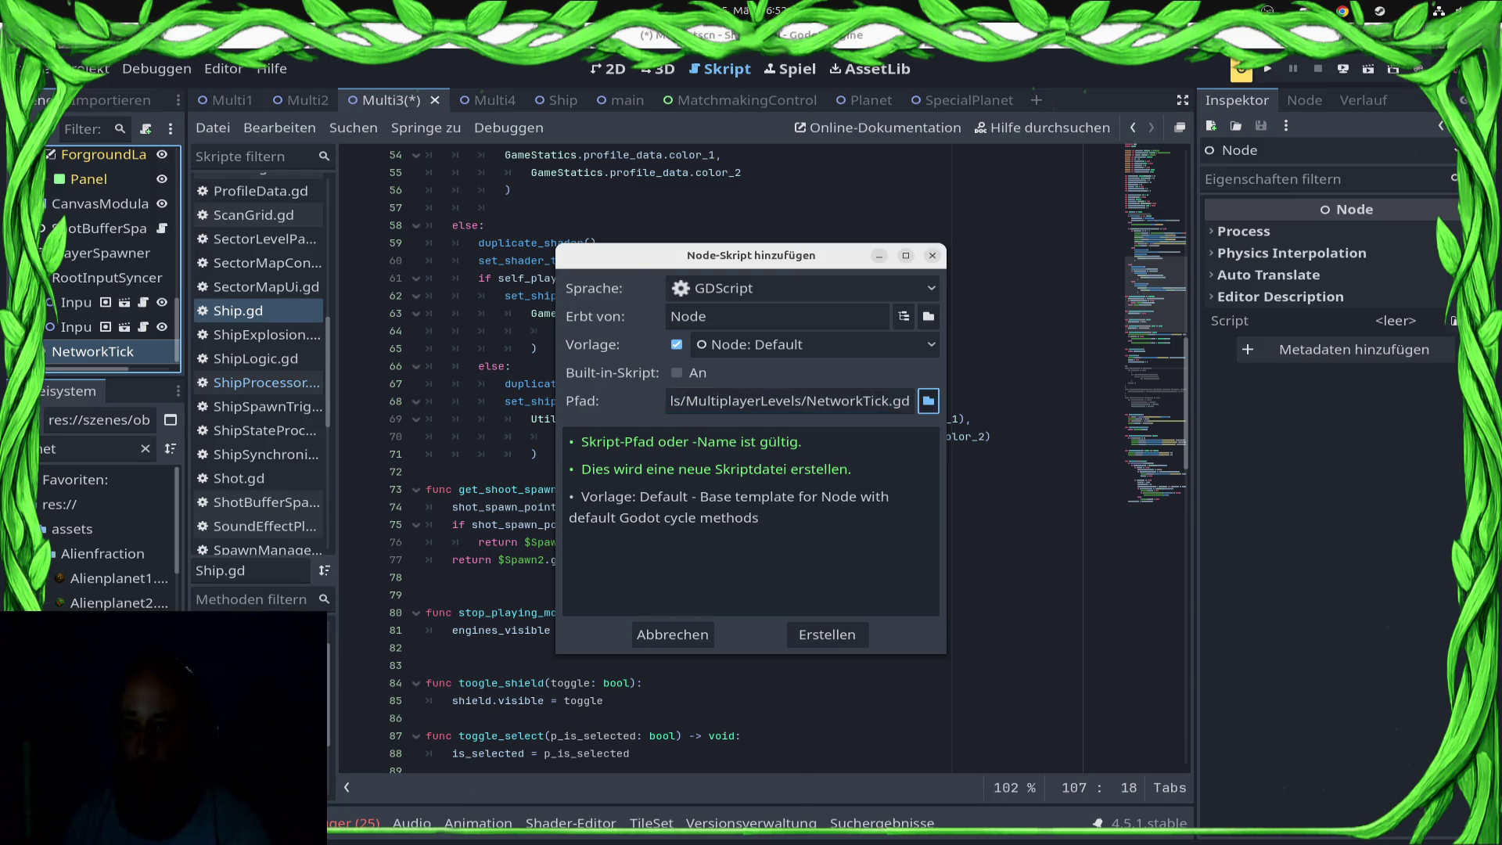
scroll(407, 577, down, 6)
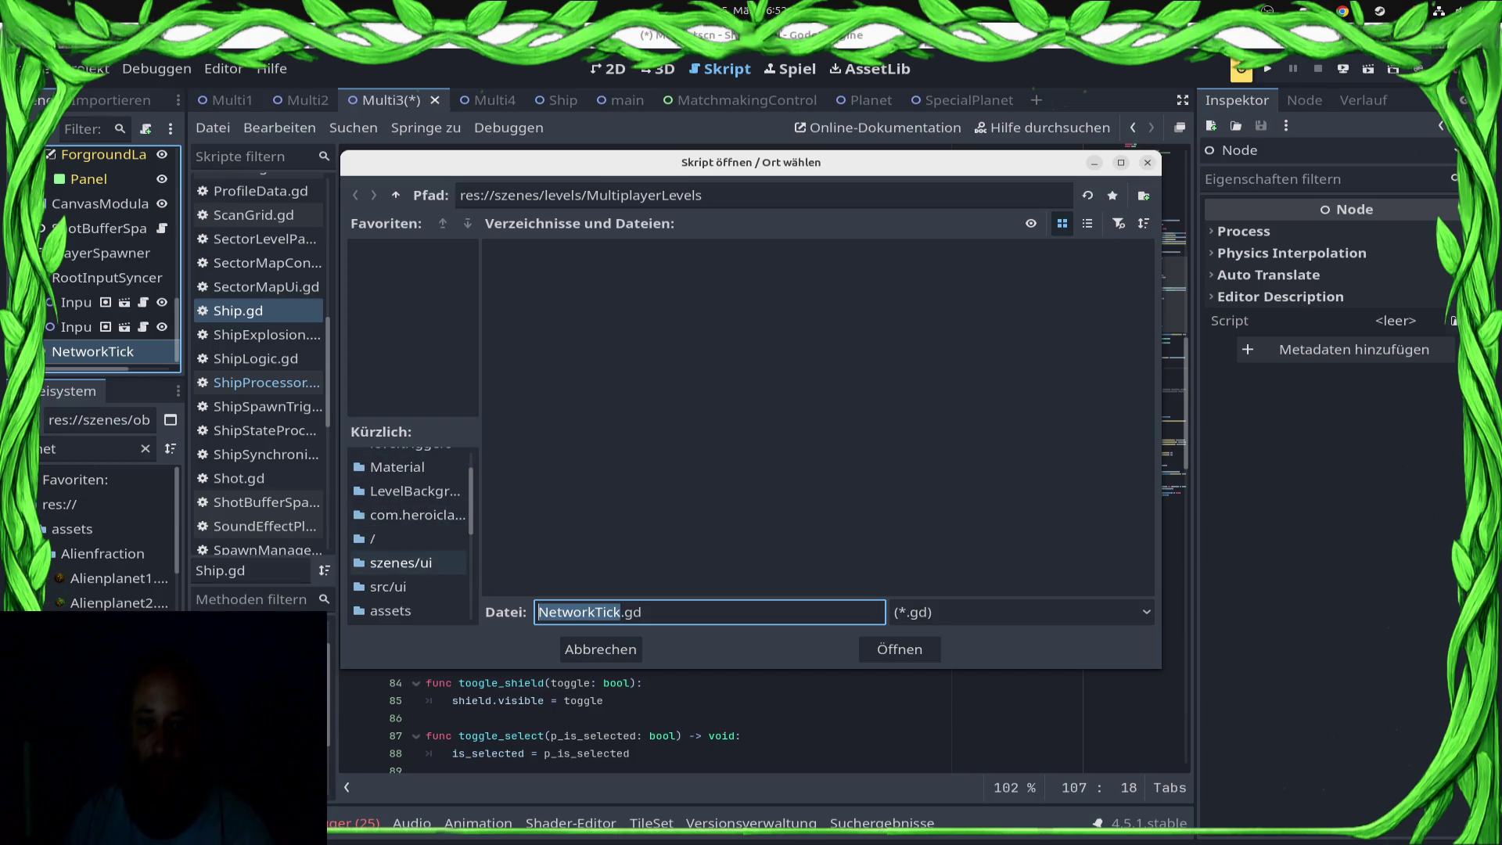
scroll(406, 577, down, 3)
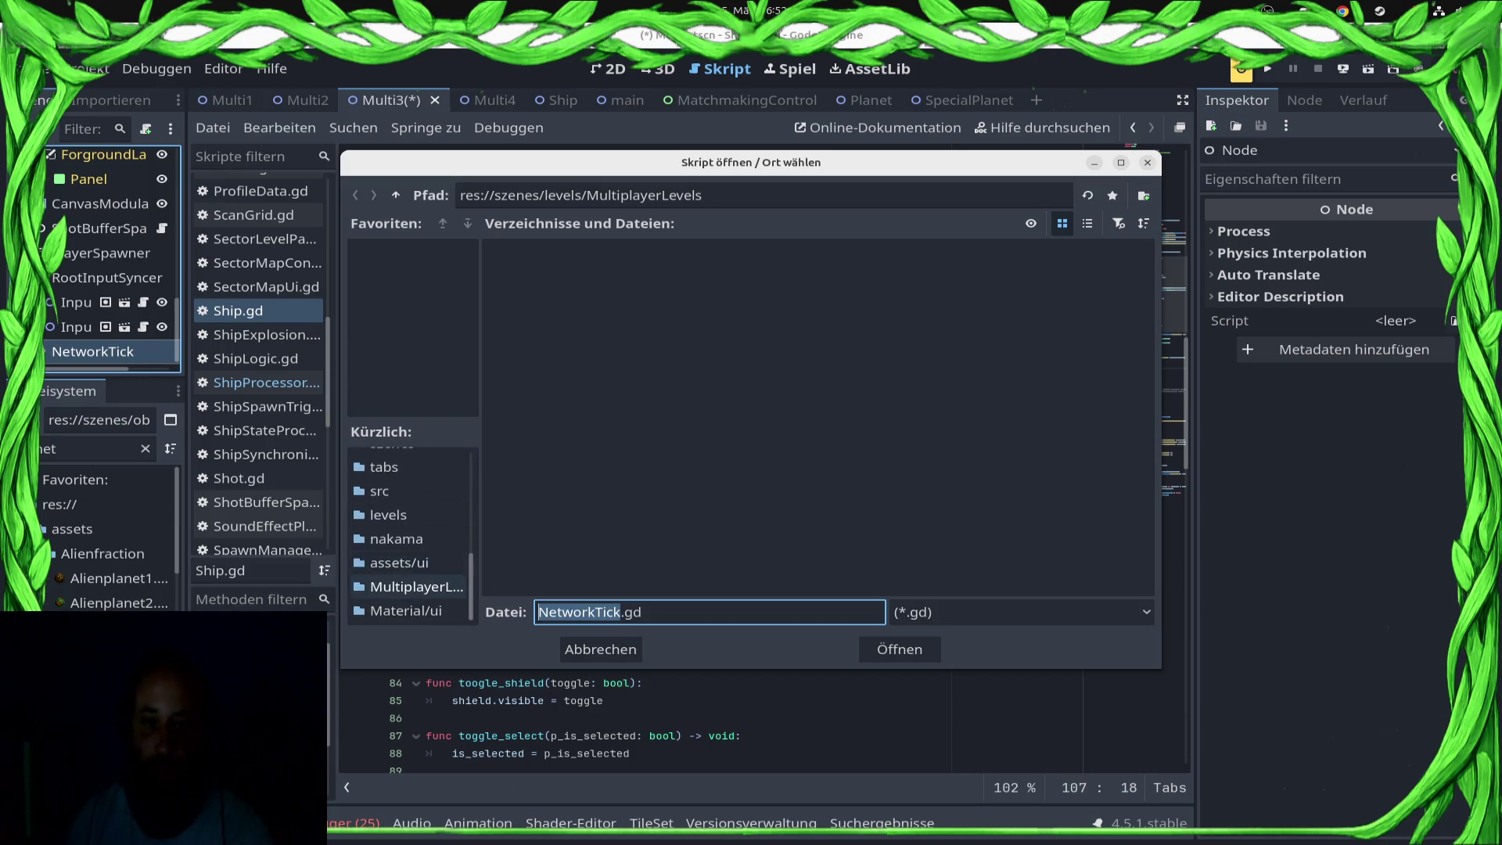
scroll(407, 563, up, 2)
click(406, 555)
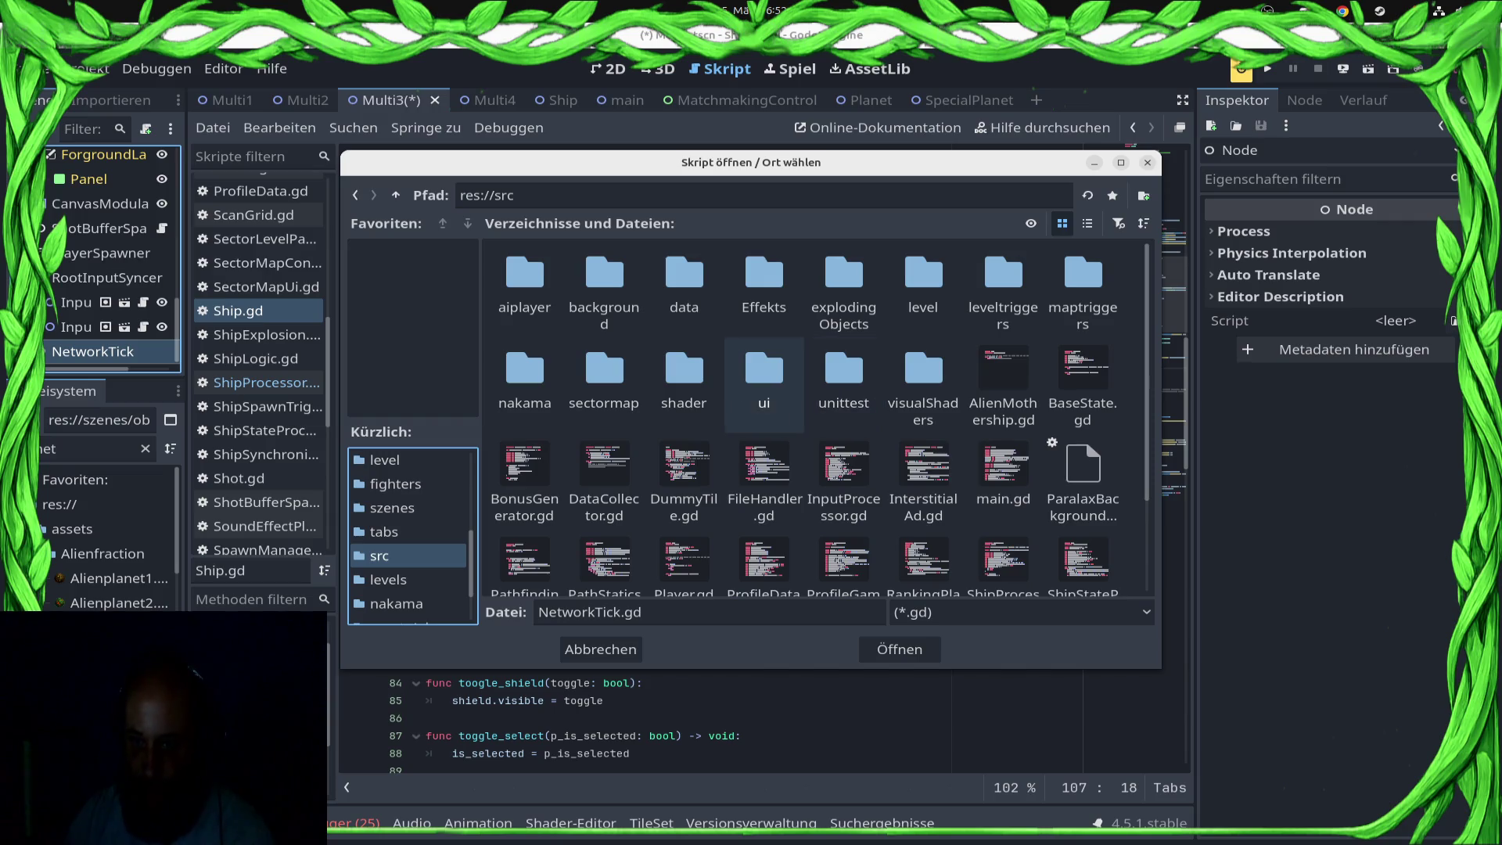
double_click(923, 286)
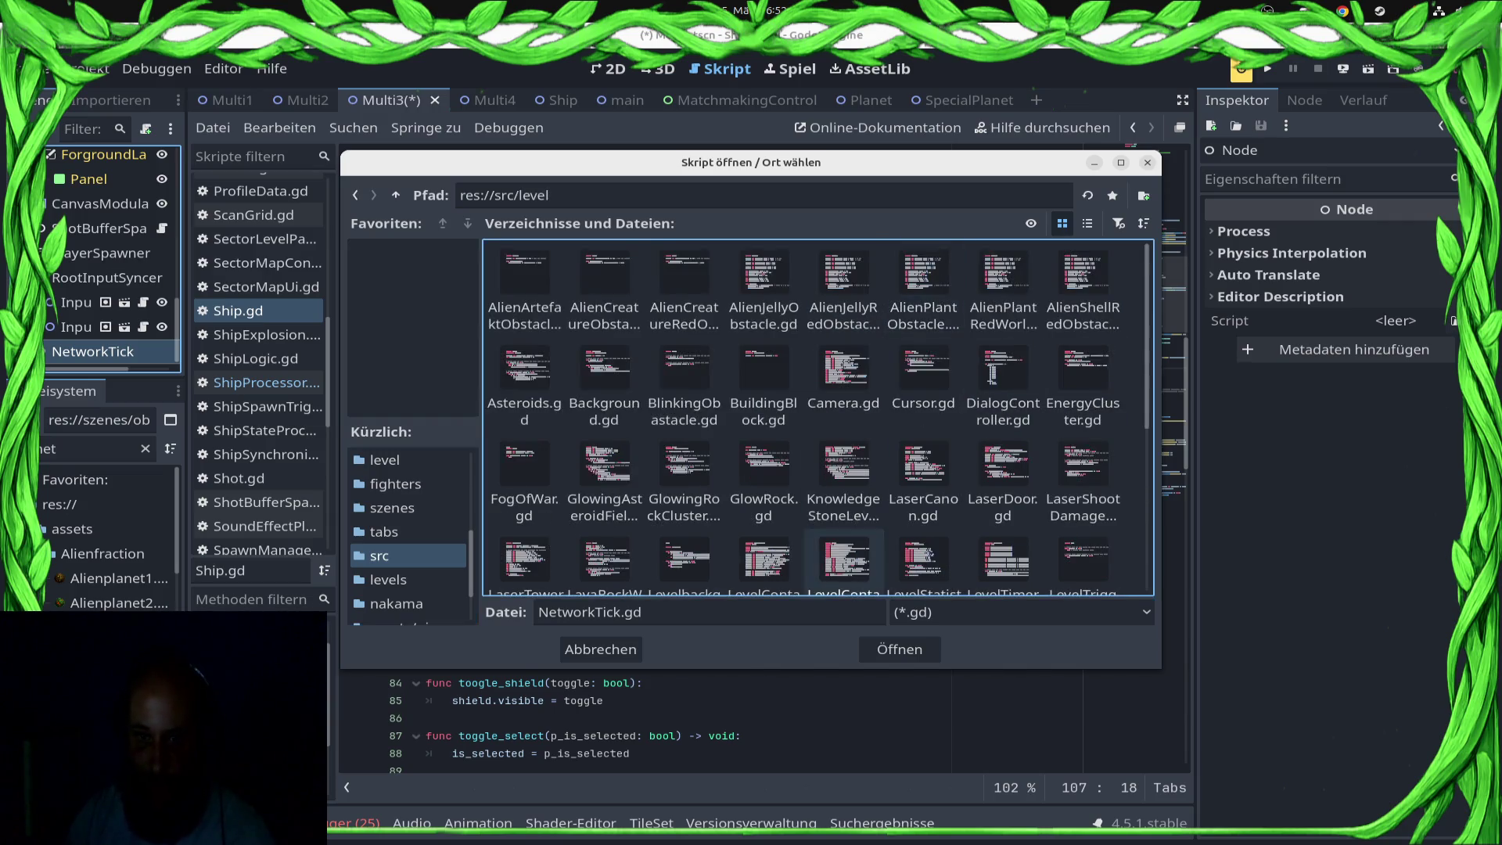
click(900, 649)
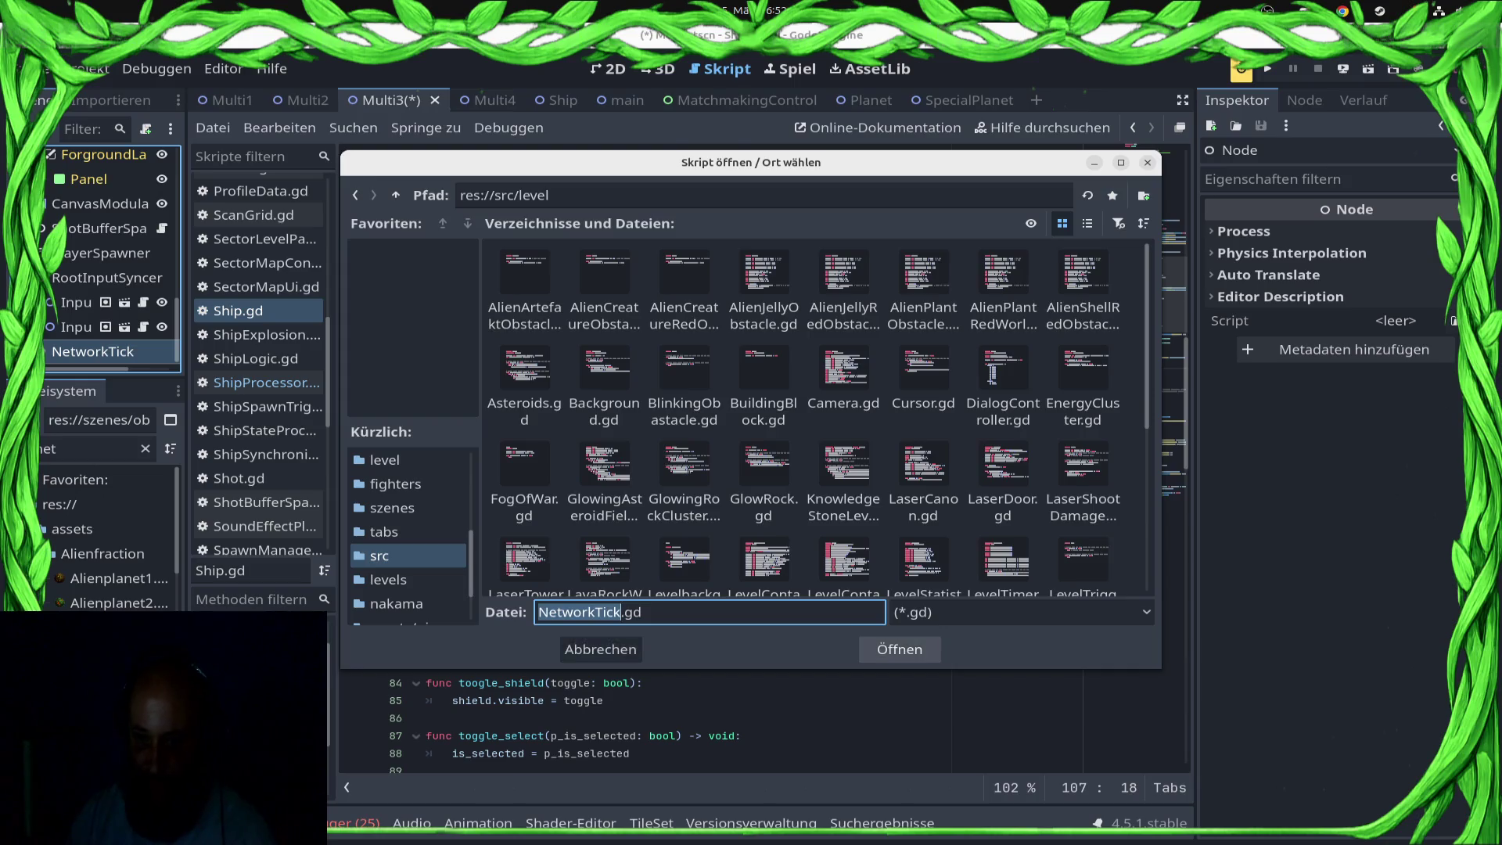
click(827, 634)
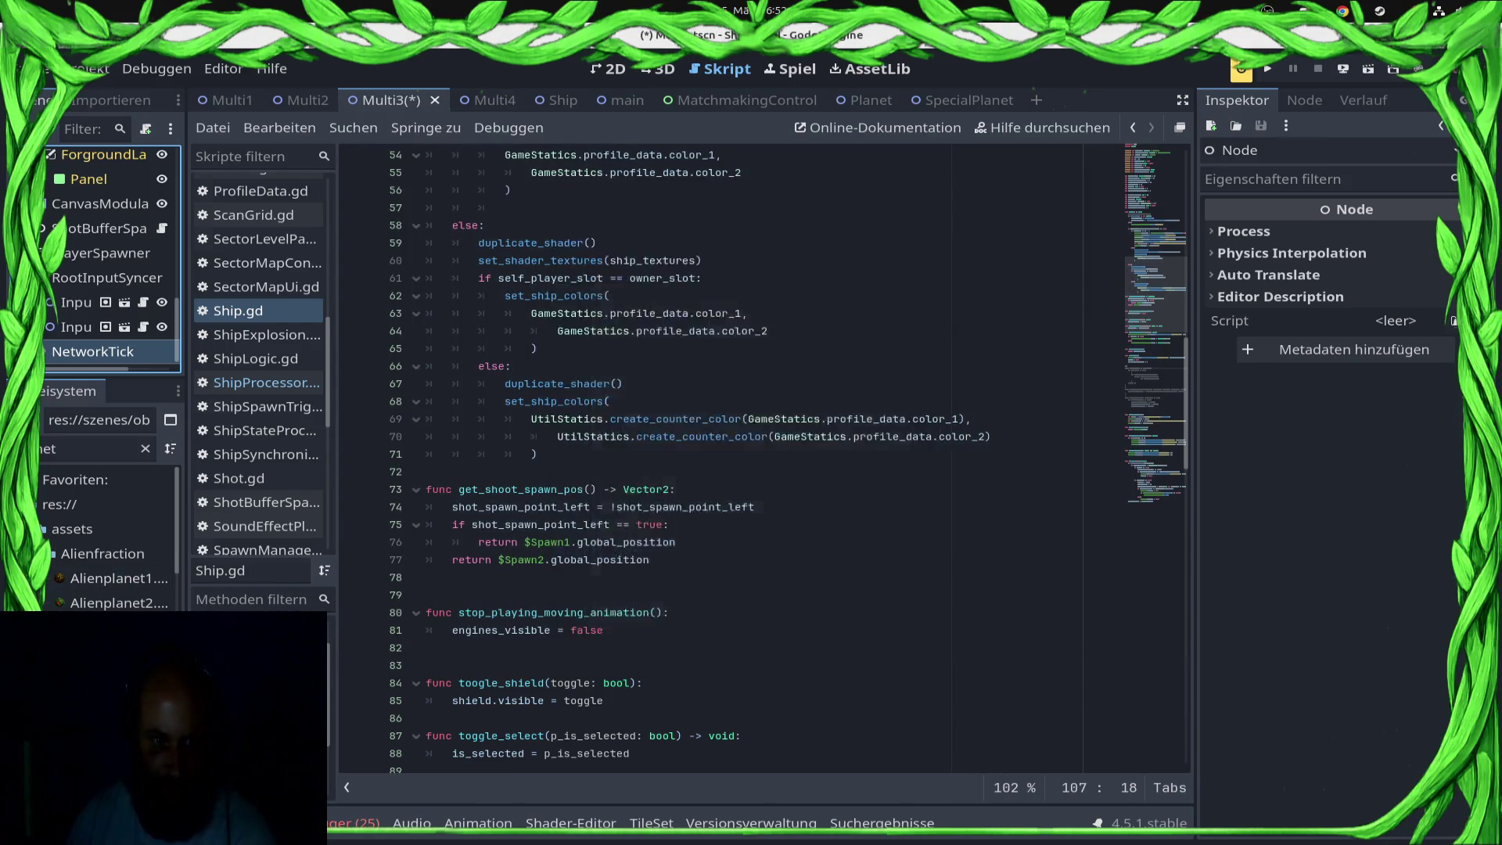
key(ctrl+End)
Step: Move the network_sync group from LevelContainer to NetworkTick and save the scene
key(shift+Up)
key(shift+Up)
key(shift+Up)
key(shift+Down)
key(shift+Down)
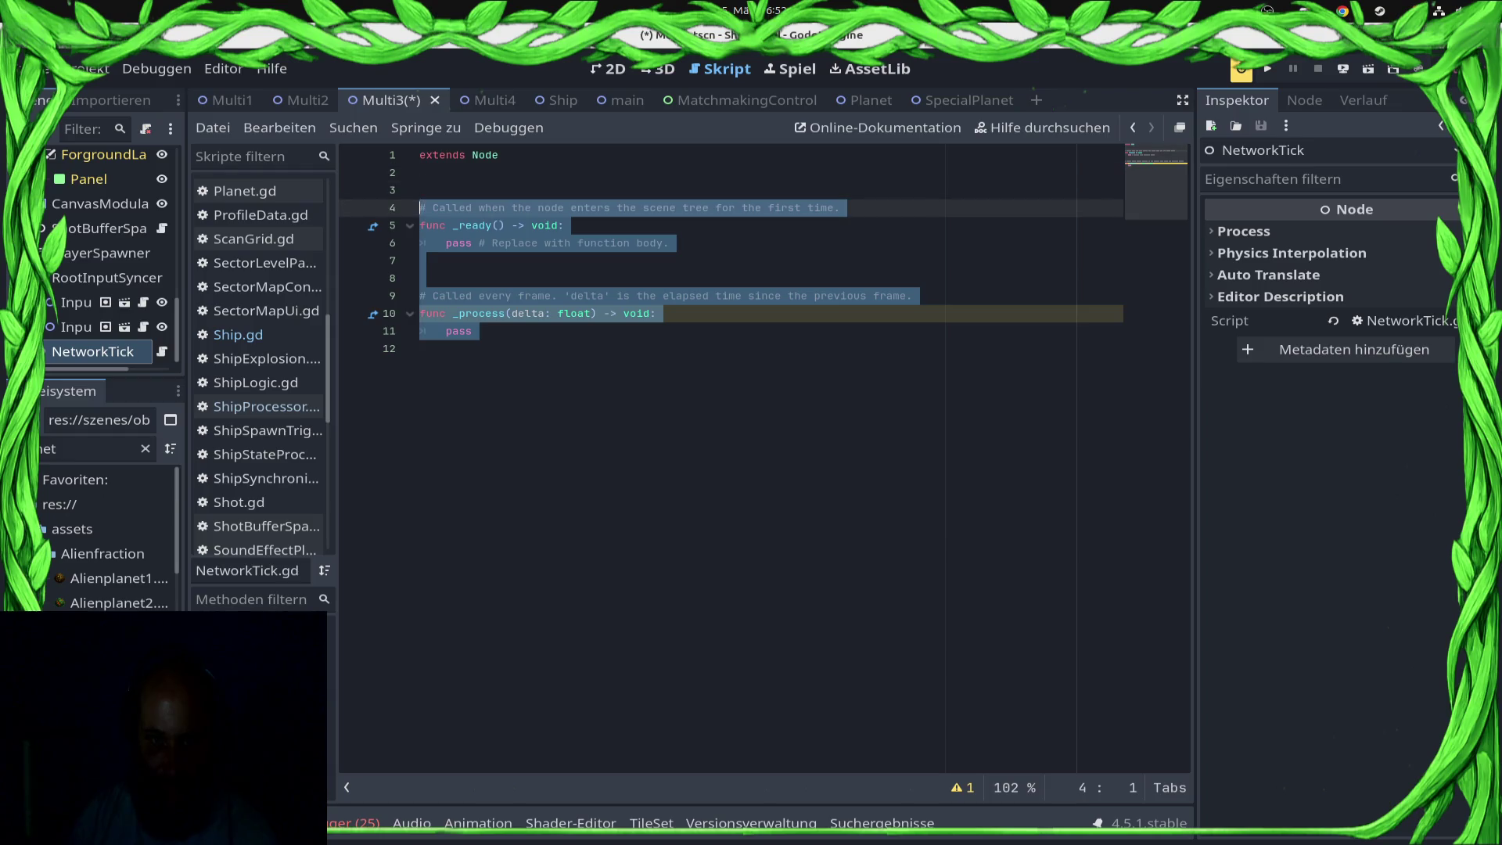
click(1304, 100)
click(1228, 238)
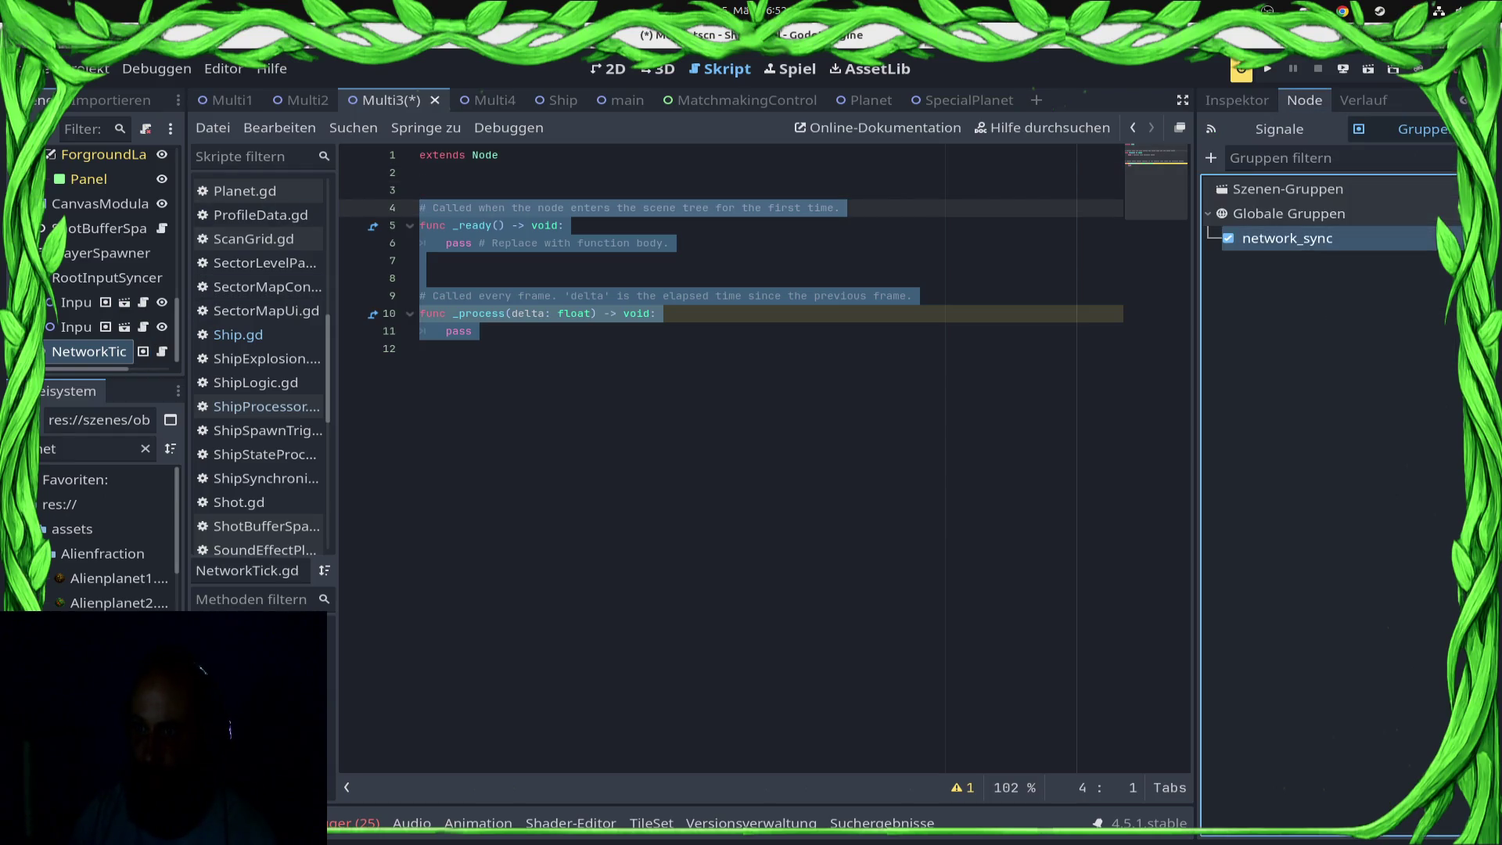
key(ctrl+s)
scroll(110, 258, up, 10)
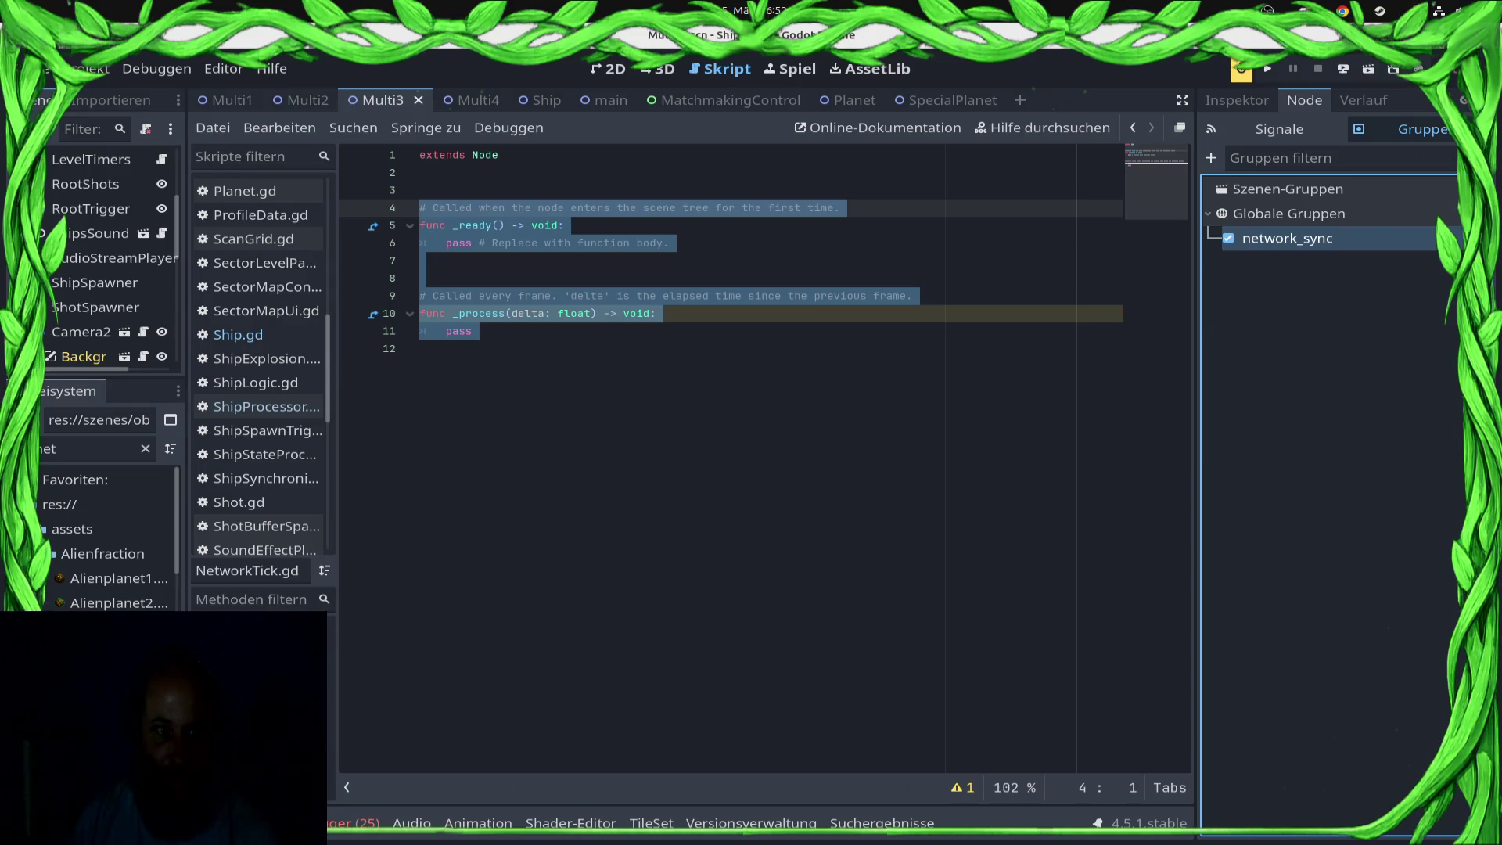
click(78, 159)
click(1228, 239)
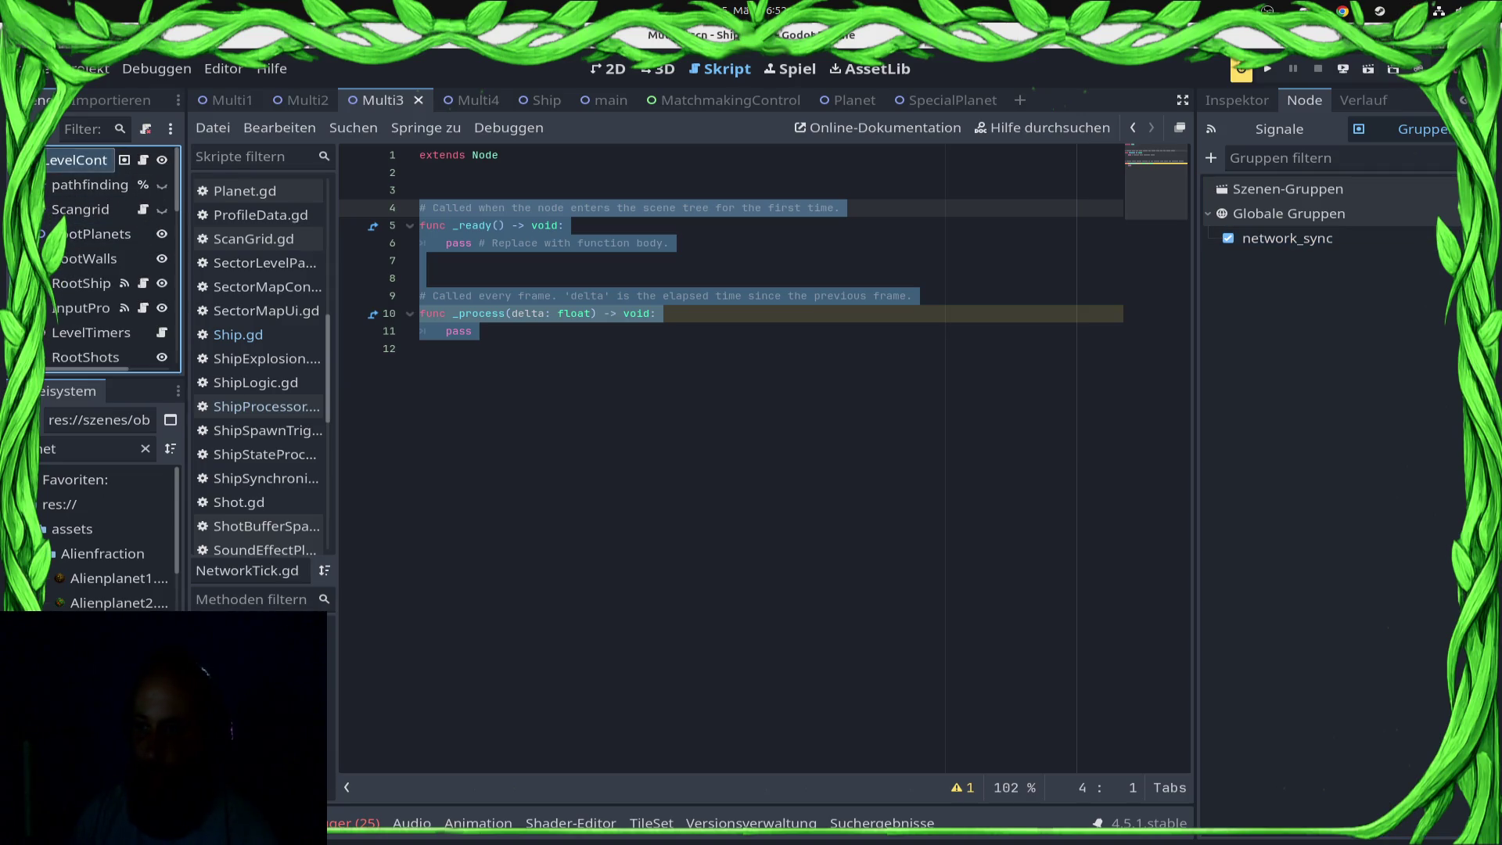
key(ctrl+s)
Step: Replace the NetworkTick.gd template with func _network_process(intput: Dictionary) -> void:
scroll(102, 259, down, 10)
click(88, 350)
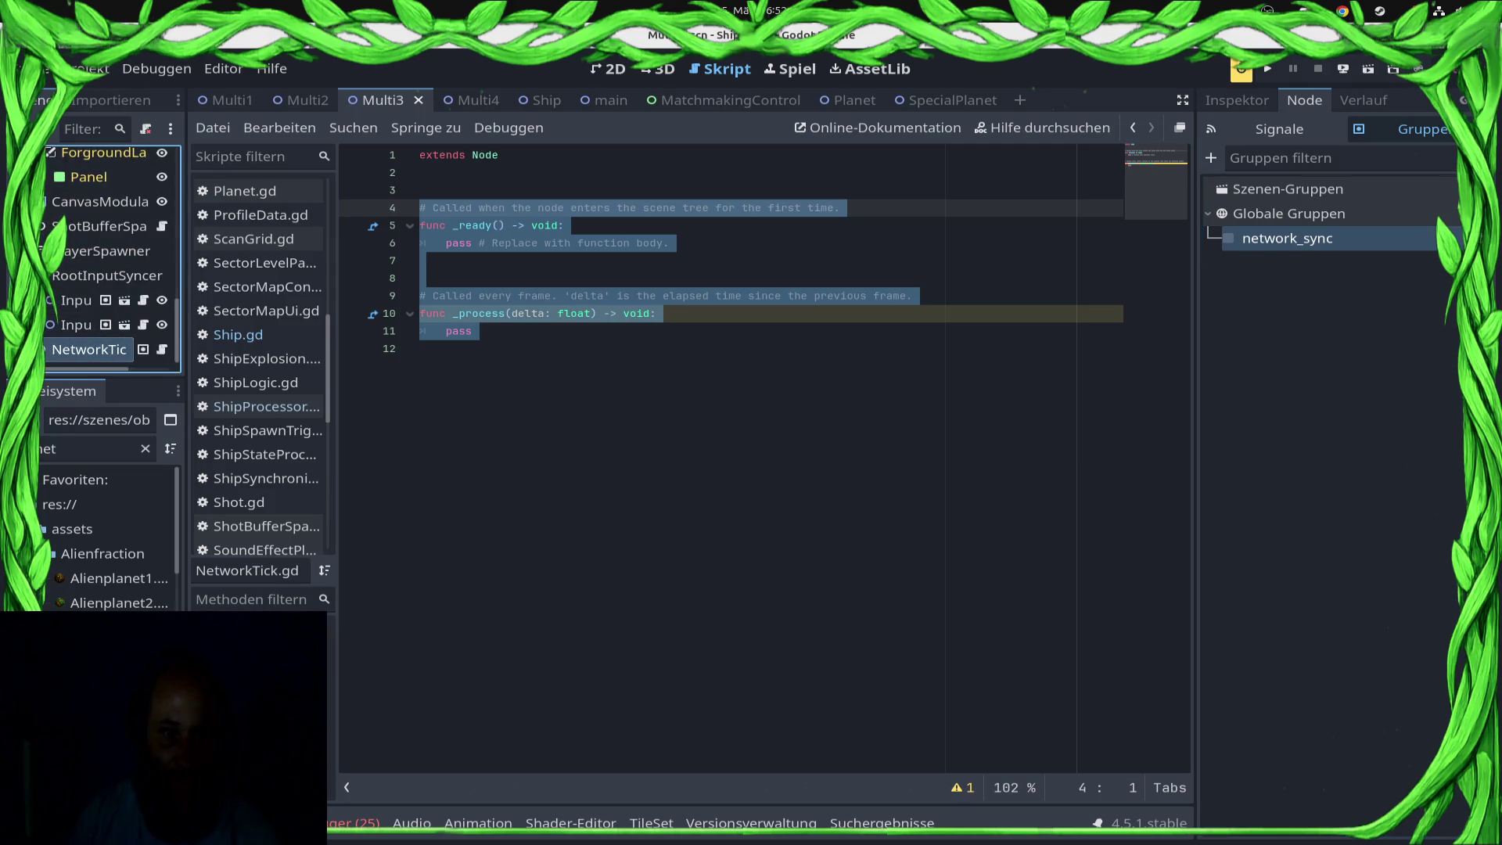
click(423, 190)
key(BackSpace)
text(func _)
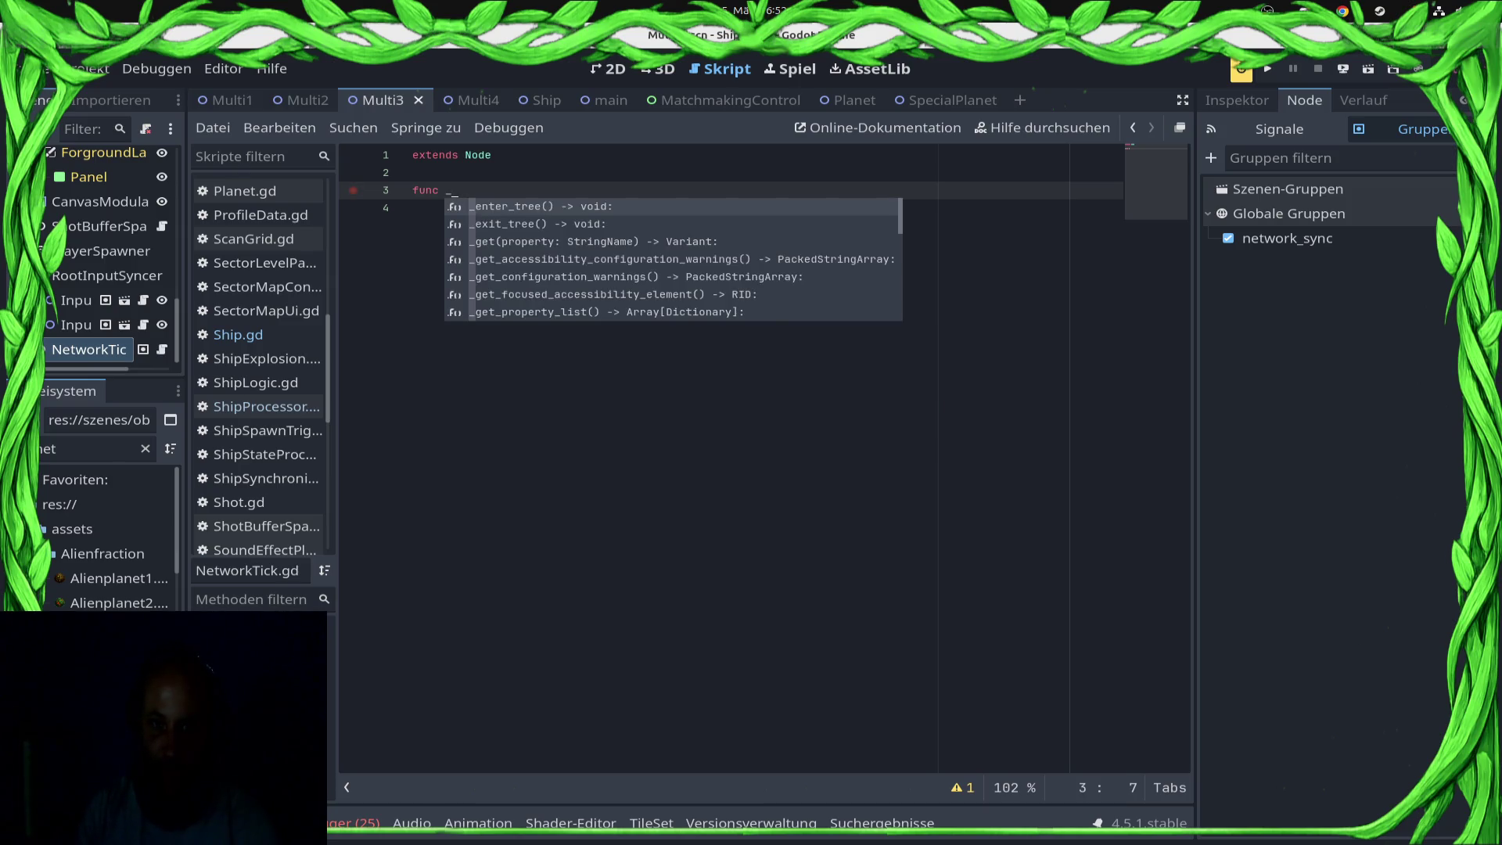
text(net_)
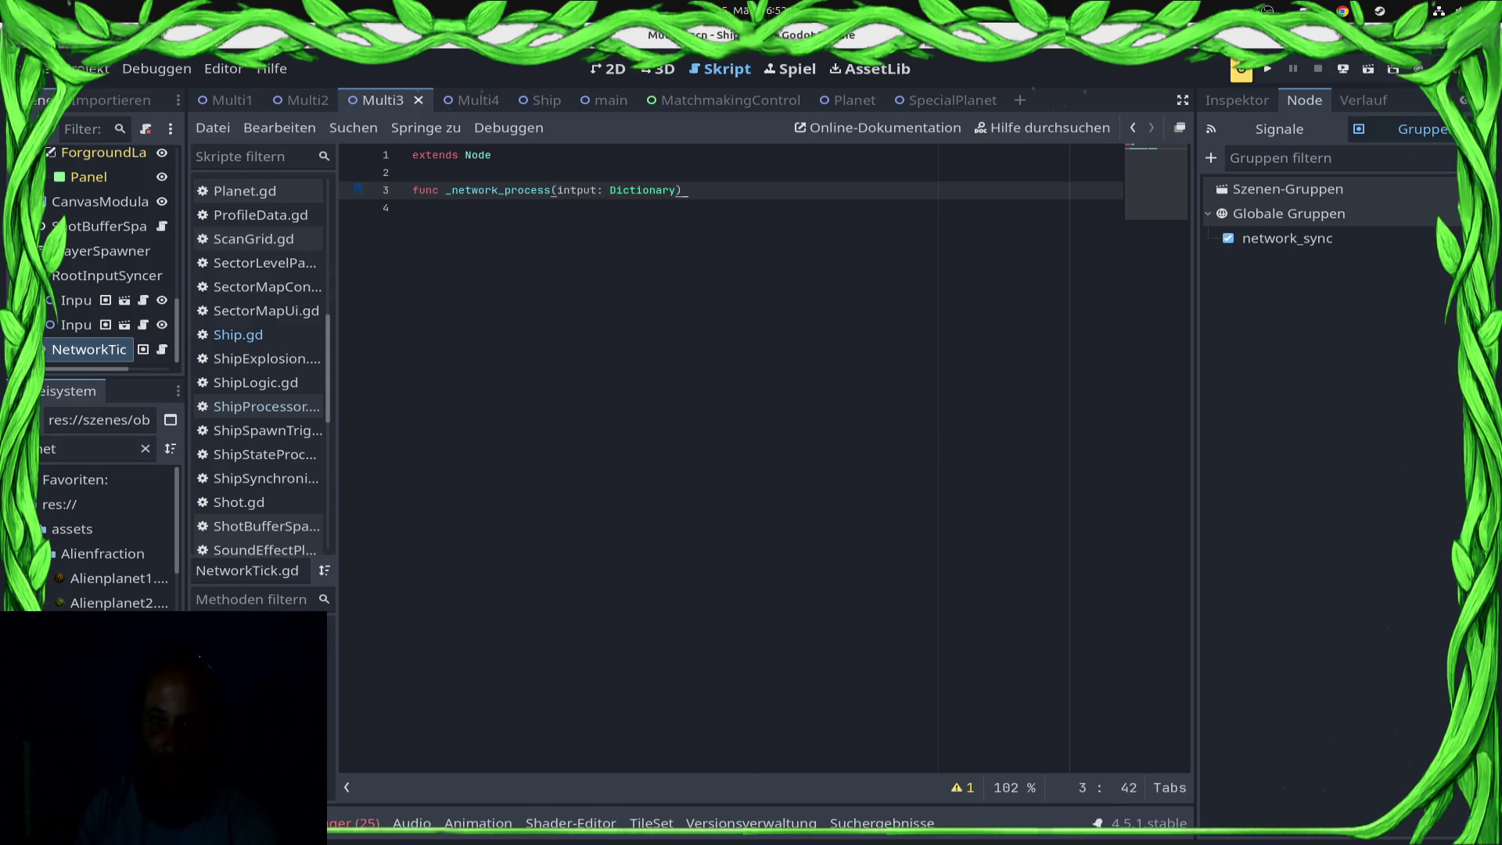
key(BackSpace)
key(BackSpace)
key(BackSpace)
text(v)
key(BackSpace)
text(d:)
key(Return)
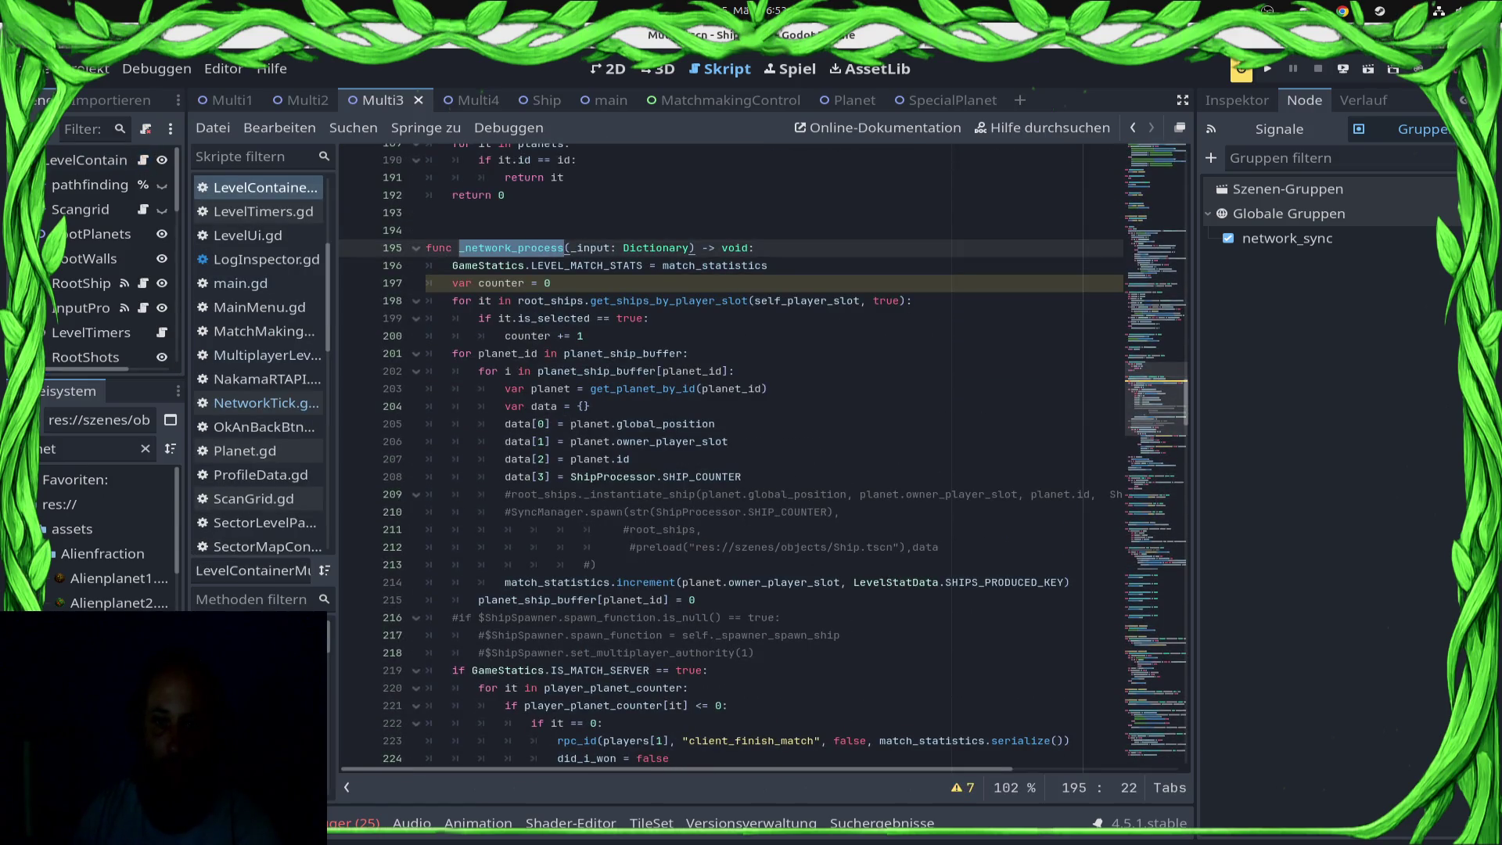
Step: In NetworkTick's script, paste _network_process into the parent call so it reads ._network_process(i
scroll(110, 344, down, 5)
scroll(109, 346, down, 2)
click(162, 349)
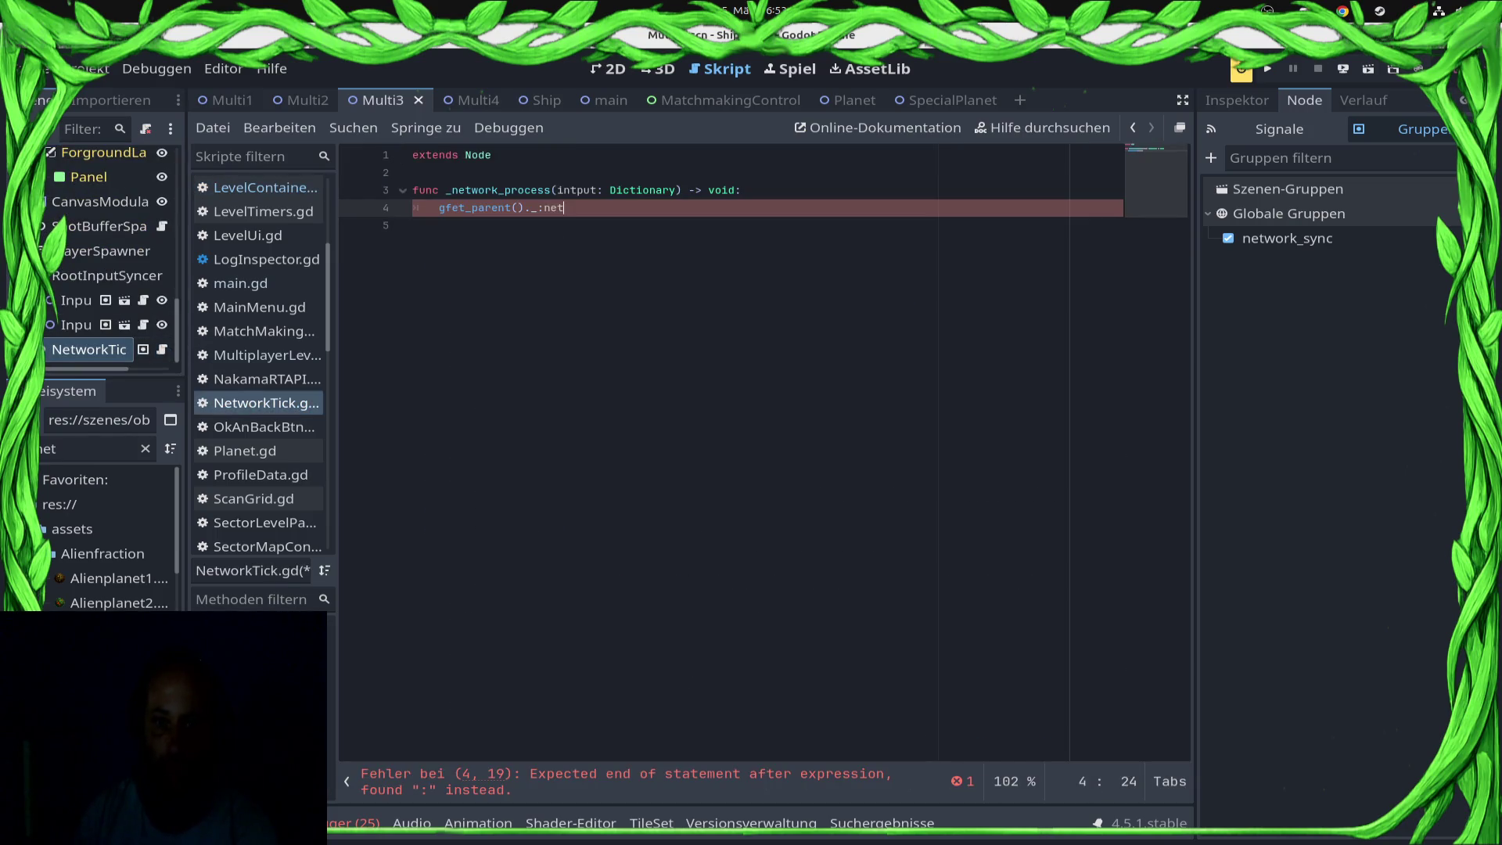
double_click(501, 190)
key(ctrl+c)
click(552, 190)
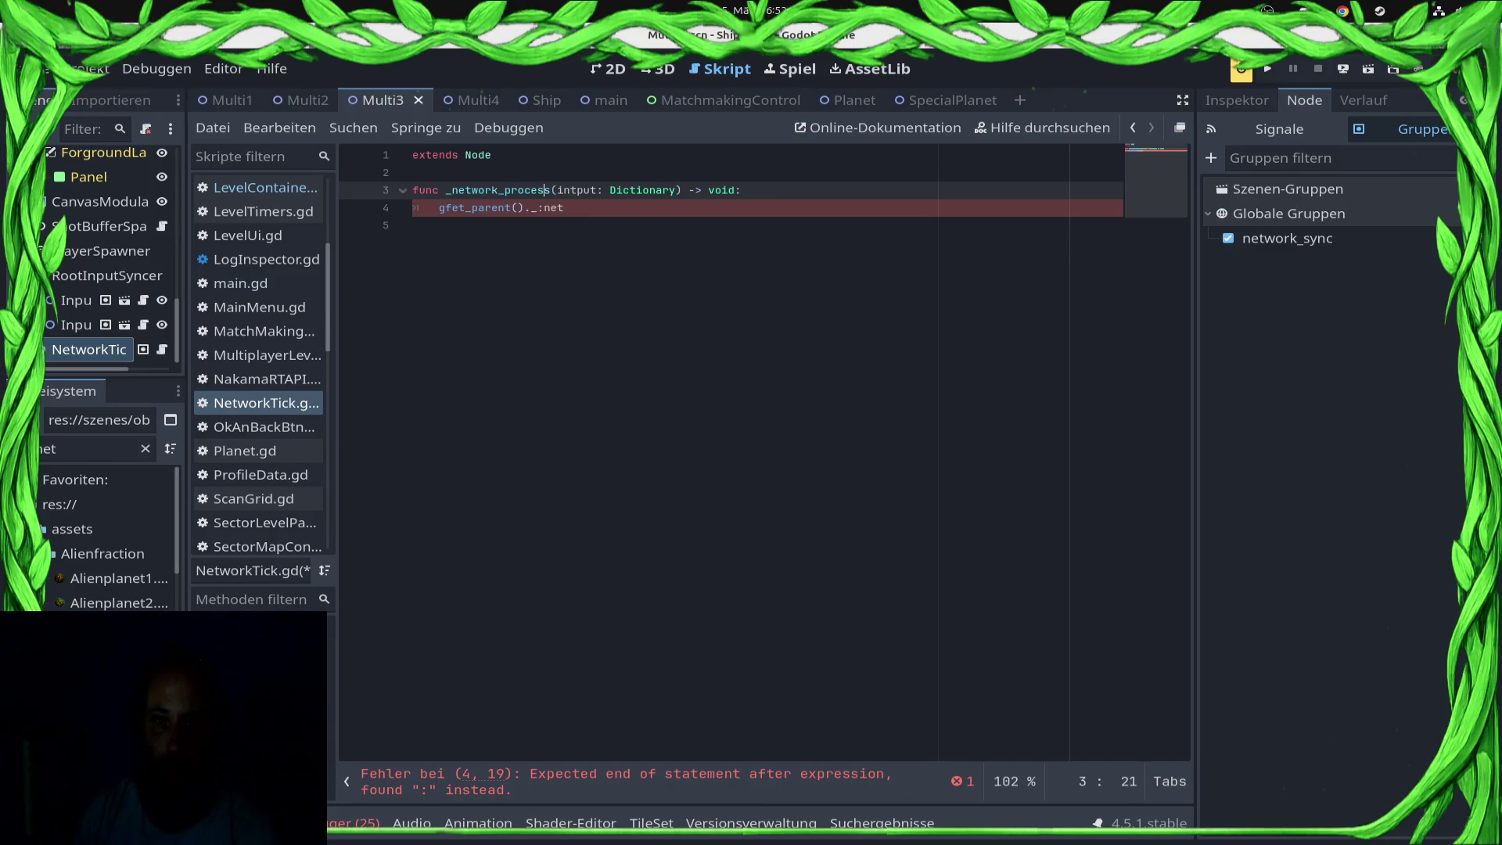
click(565, 208)
key(BackSpace)
key(BackSpace)
key(BackSpace)
key(ctrl+v)
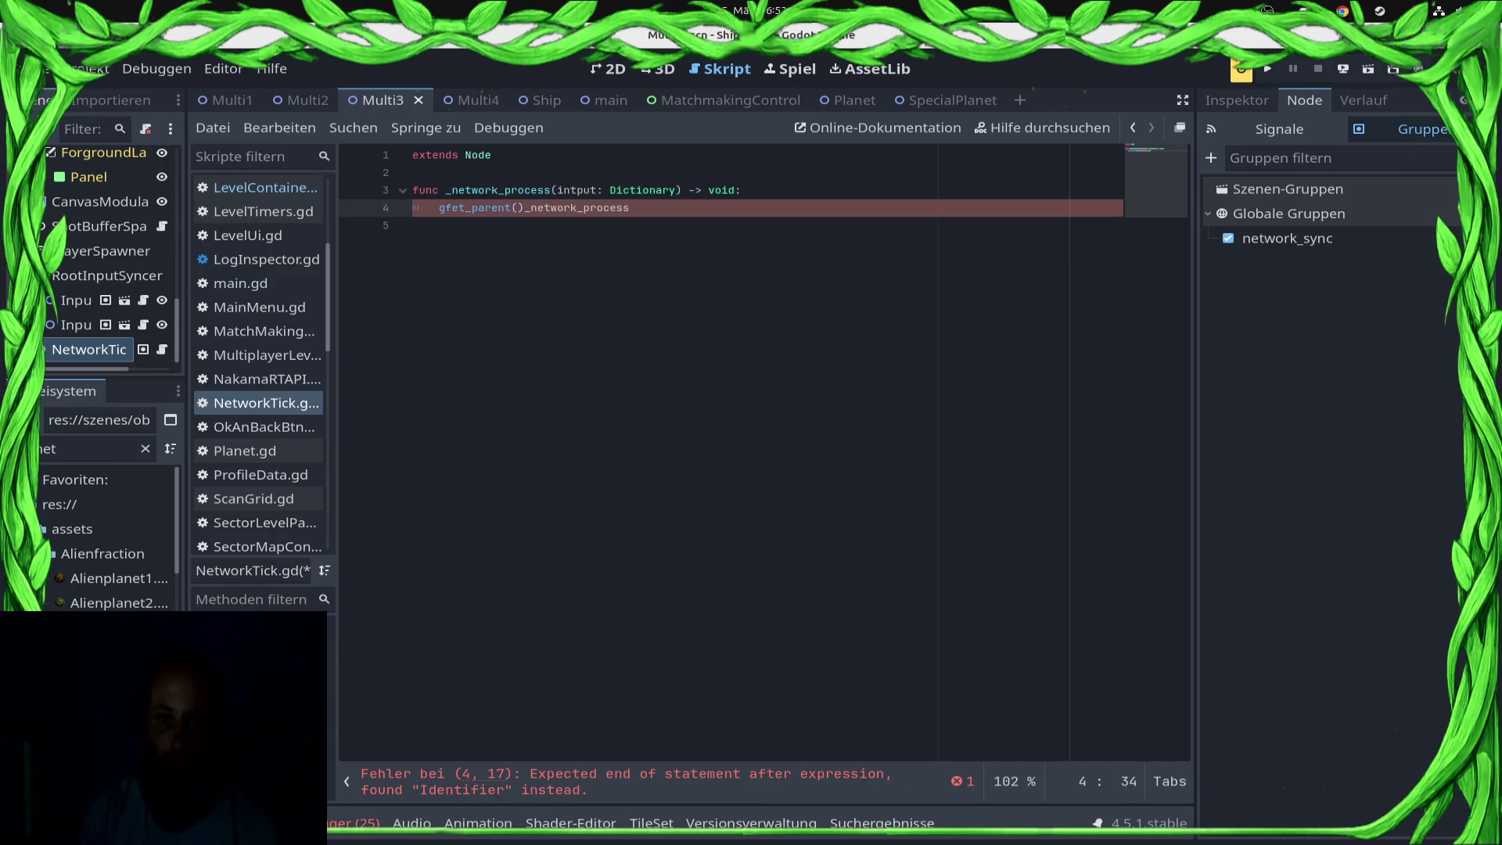
key(Left)
key(Left)
text(.)
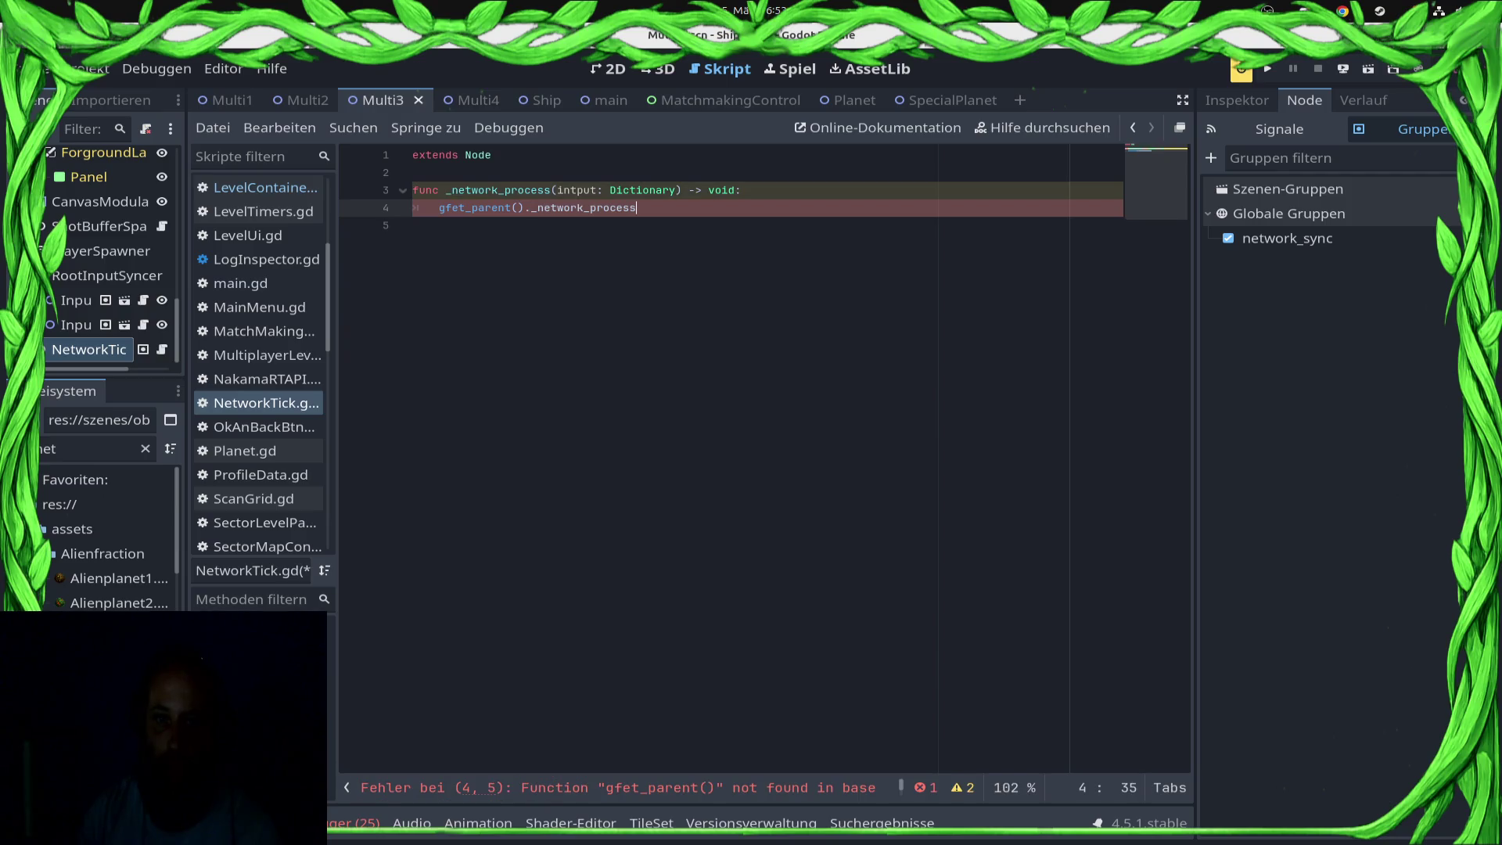
key(End)
text((i)
Step: Fix the 'intput' and 'gfet_parent' typos so the call forwards input to get_parent(), and save
click(650, 190)
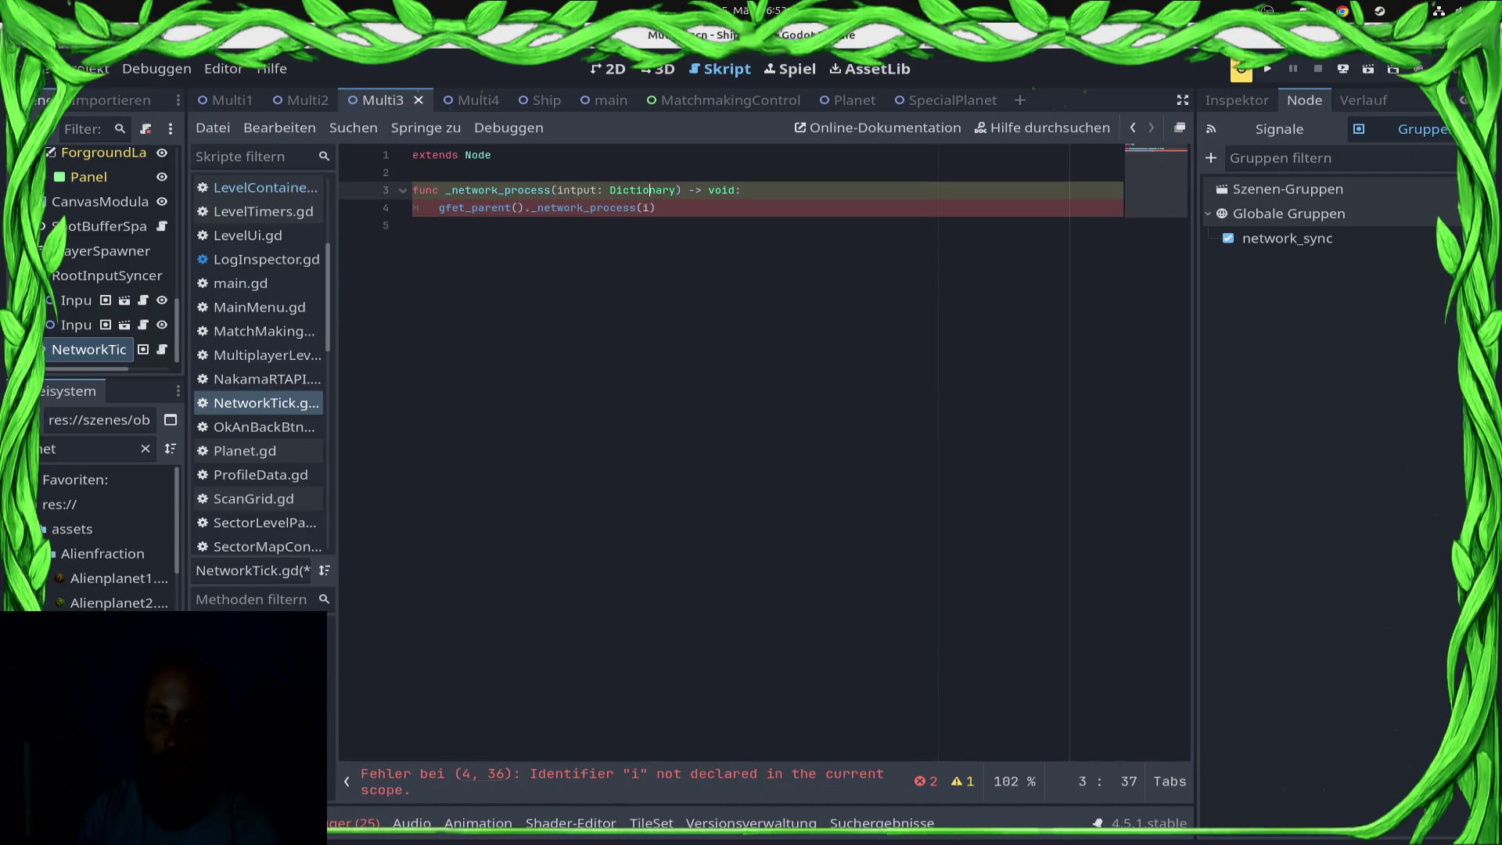
key(BackSpace)
click(571, 207)
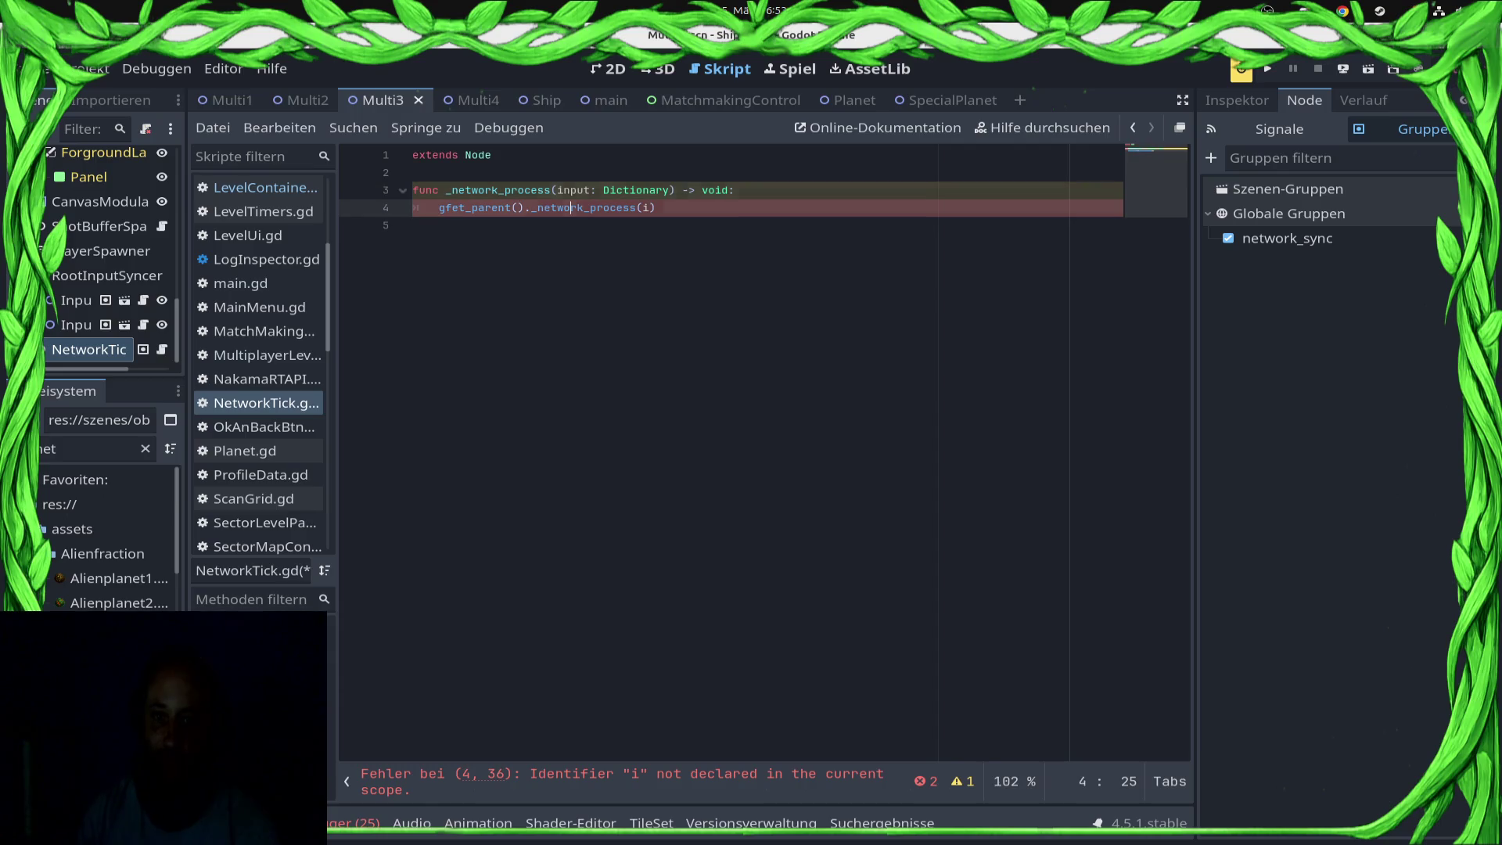
text(np)
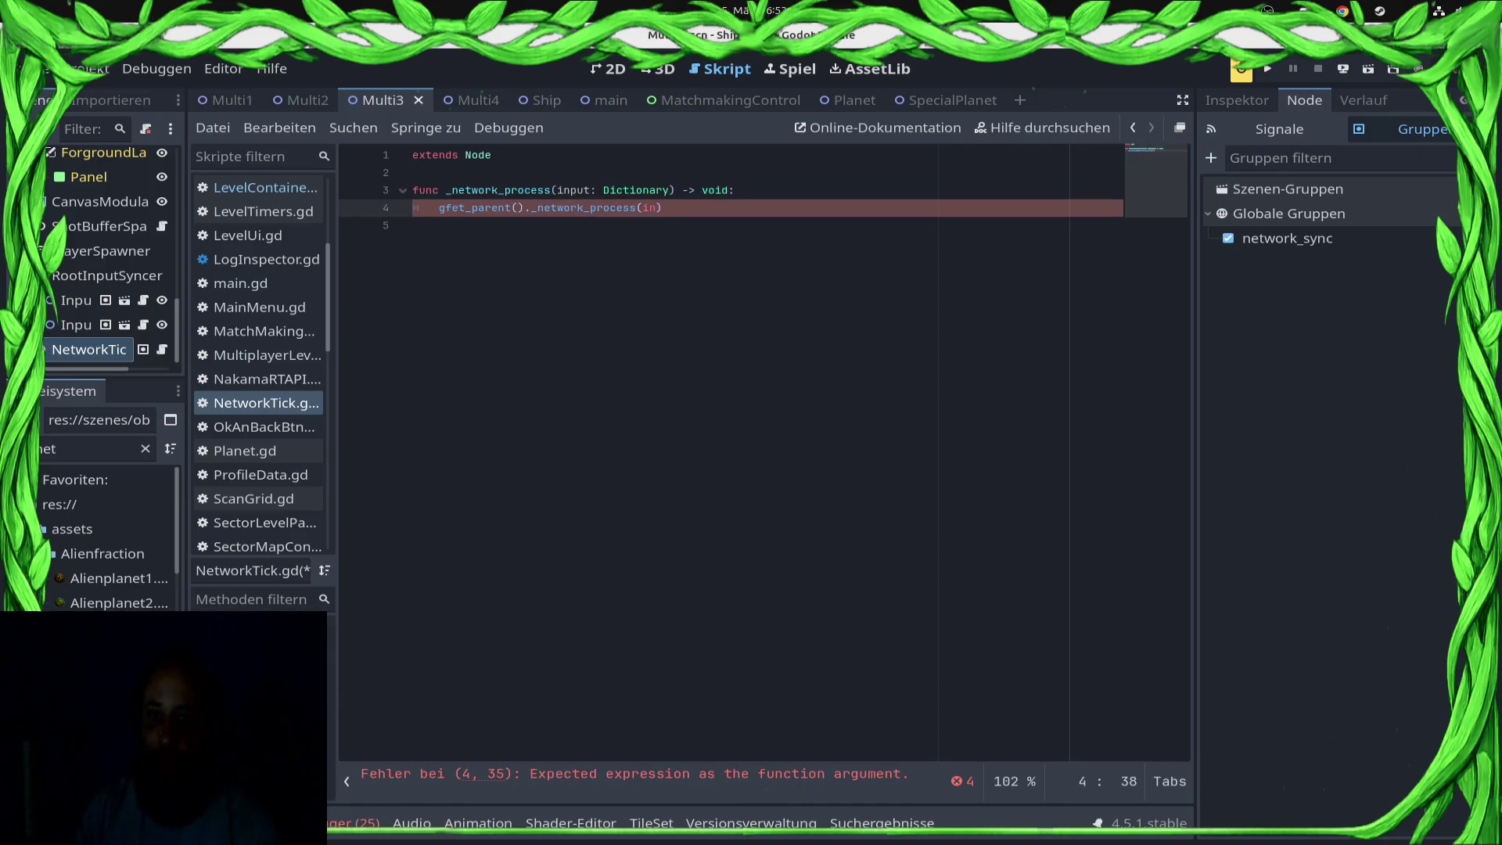
text(ut)
key(ctrl+s)
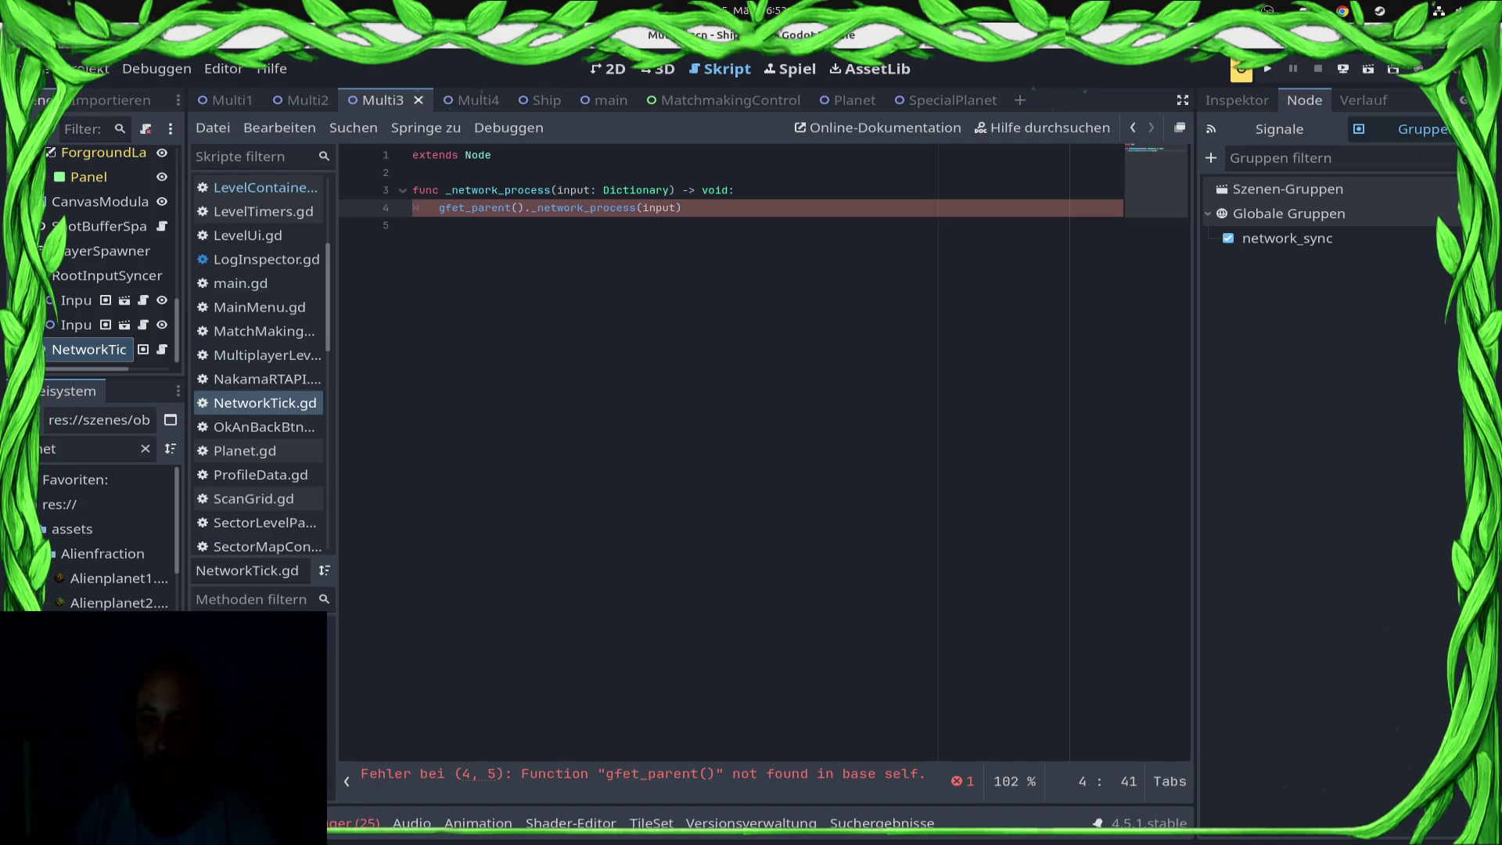
click(440, 207)
key(Delete)
key(ctrl+s)
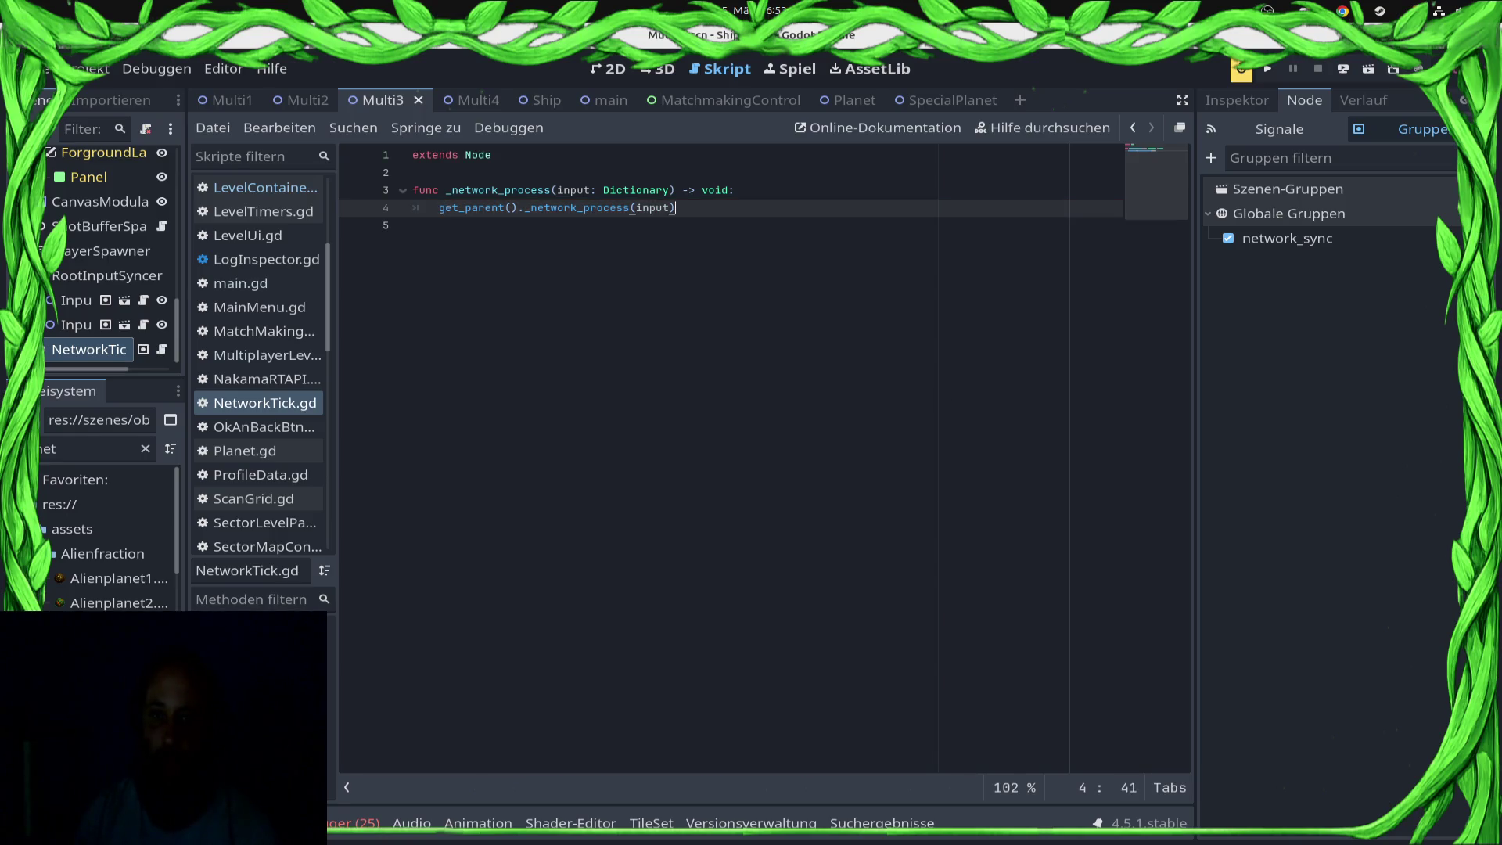
Step: Add a print("NETWORKTICK IN TICK NODE") debug line above the parent call and save
click(413, 172)
key(Down)
key(End)
key(Return)
text(print("N)
text(ETWORKTIO)
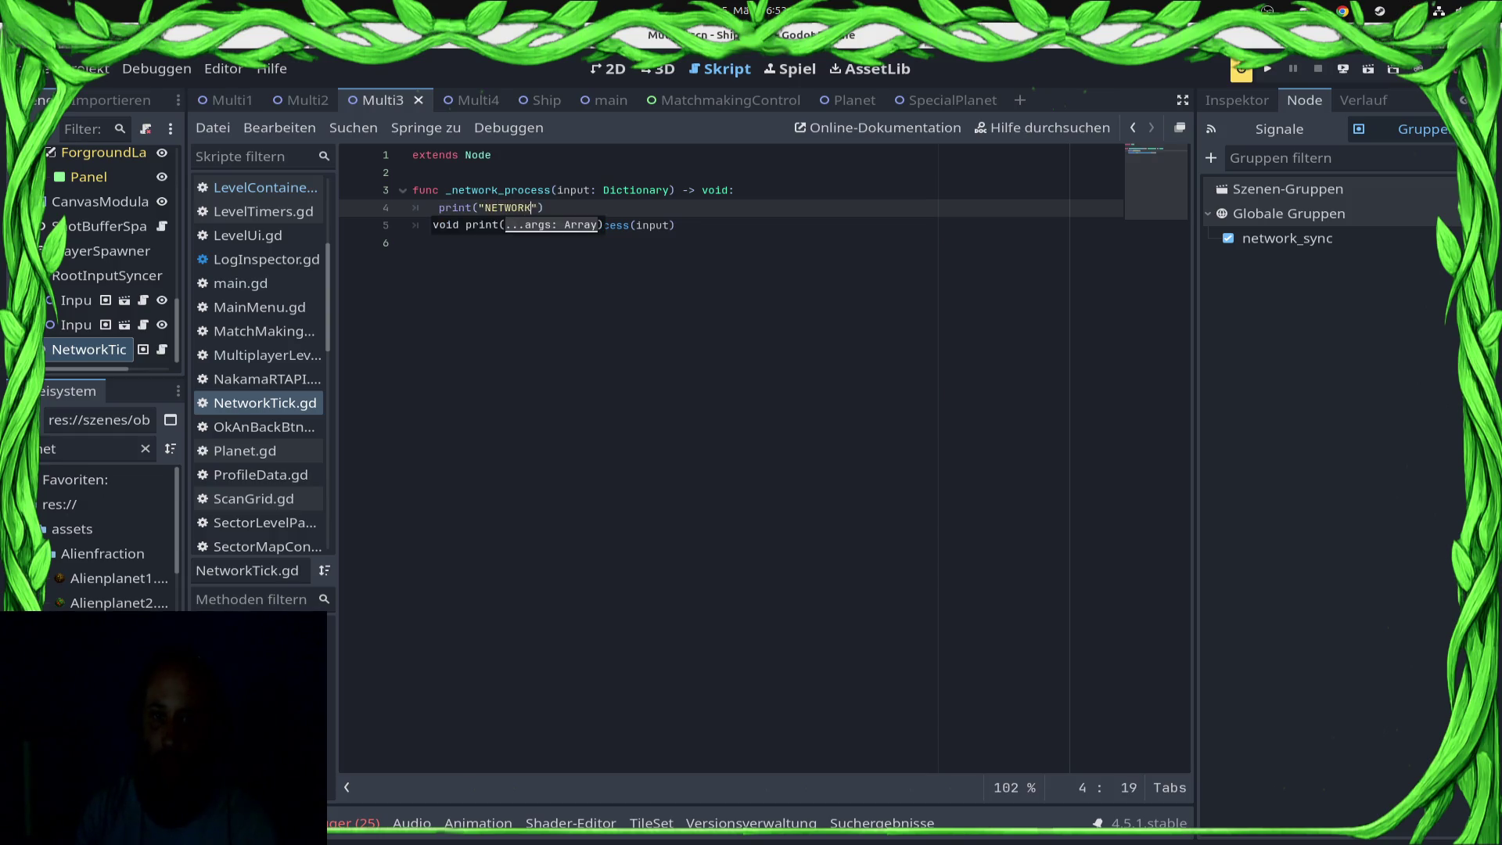
key(BackSpace)
text(CK IN TI)
text(CK NODE)
key(ctrl+s)
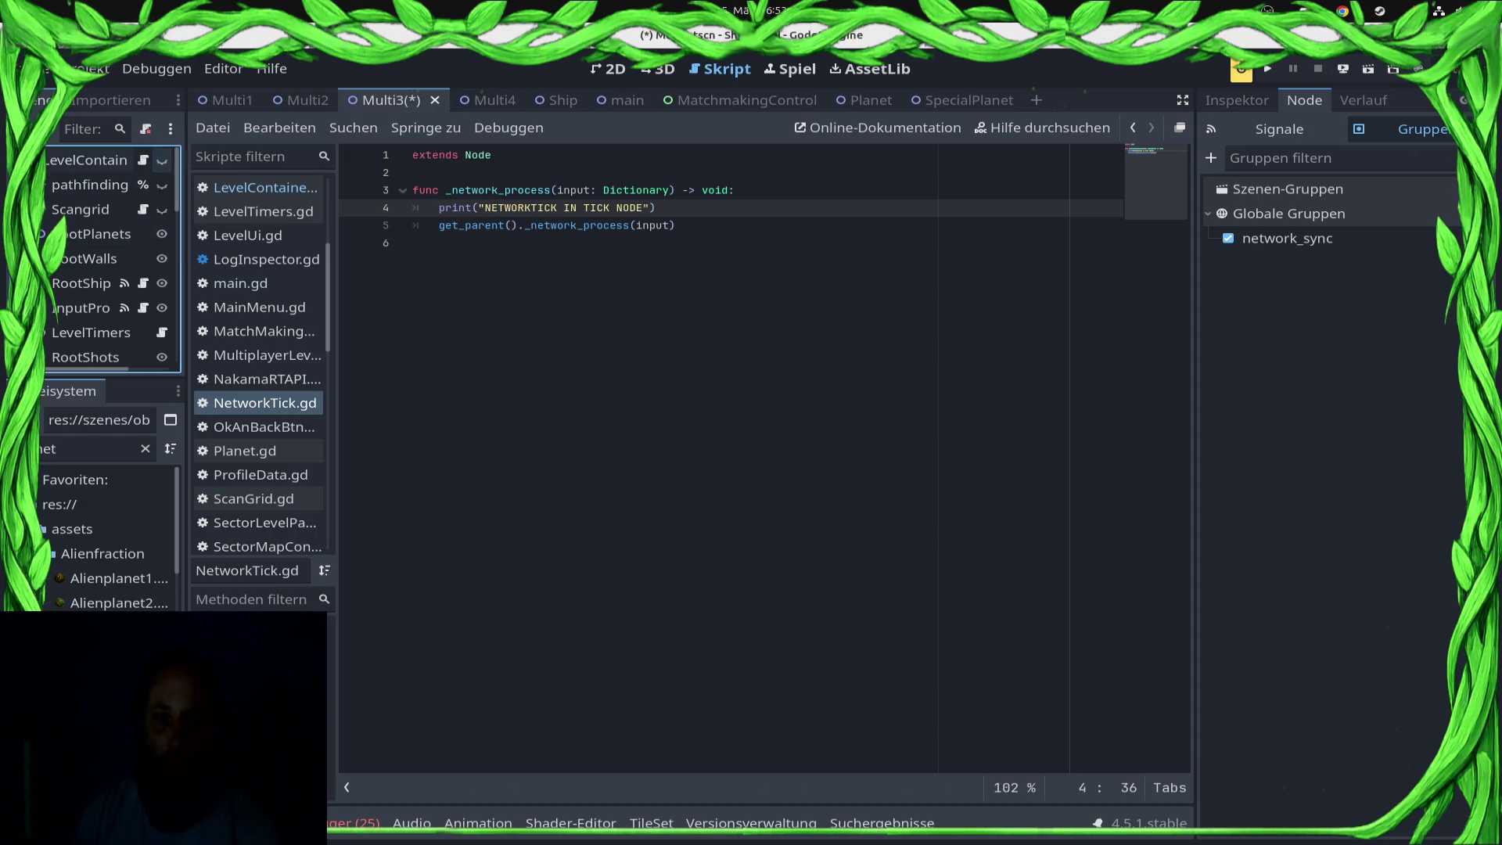
Step: Review _on_spawn_ship's ship-instantiating line in the LevelContainer script, save, and launch the game from the deploy menu
click(143, 160)
scroll(763, 453, down, 10)
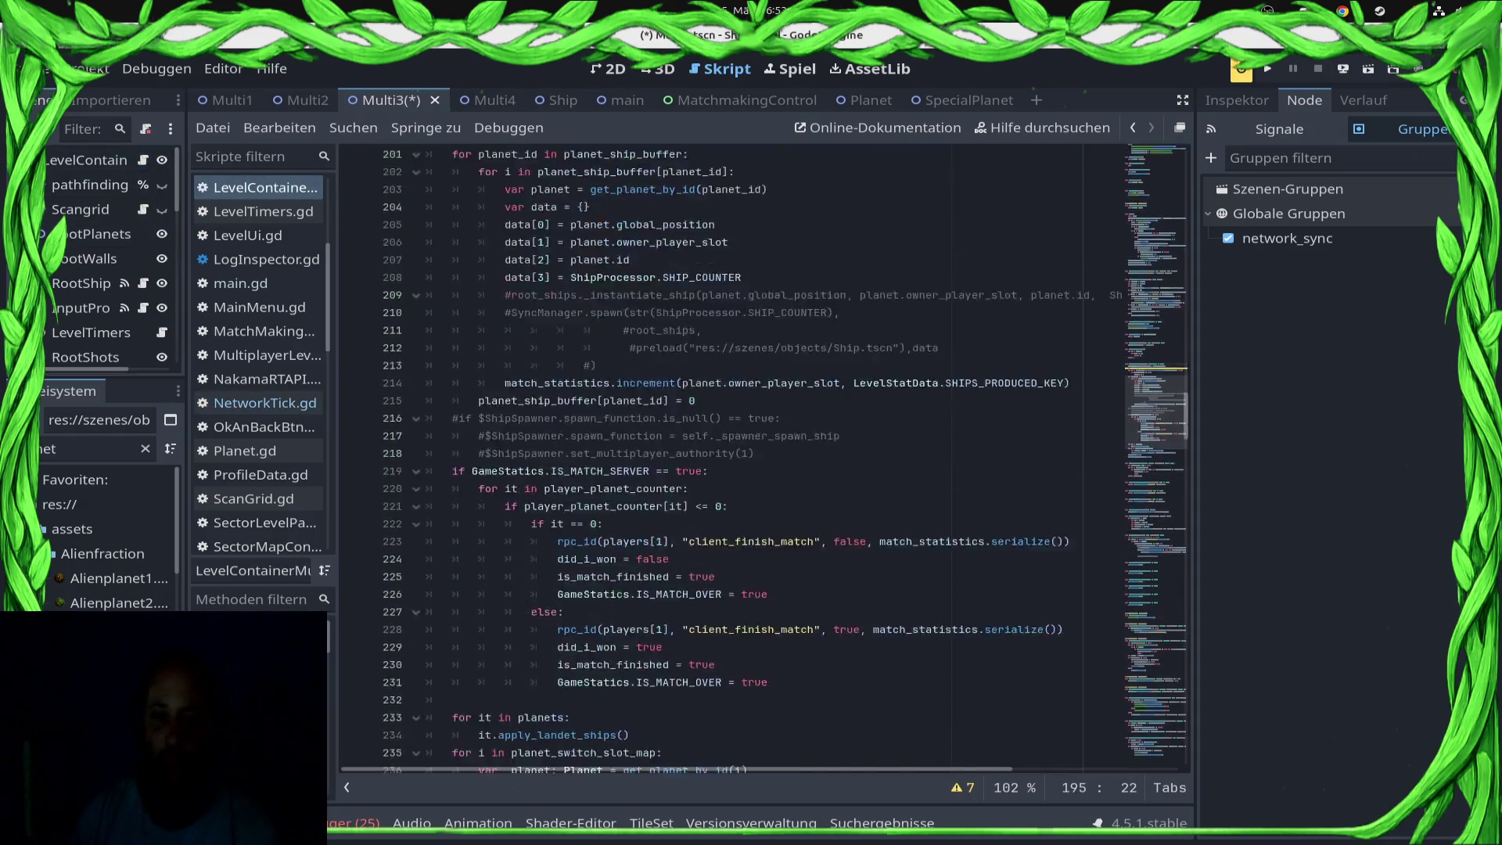
scroll(763, 453, down, 12)
key(ctrl+s)
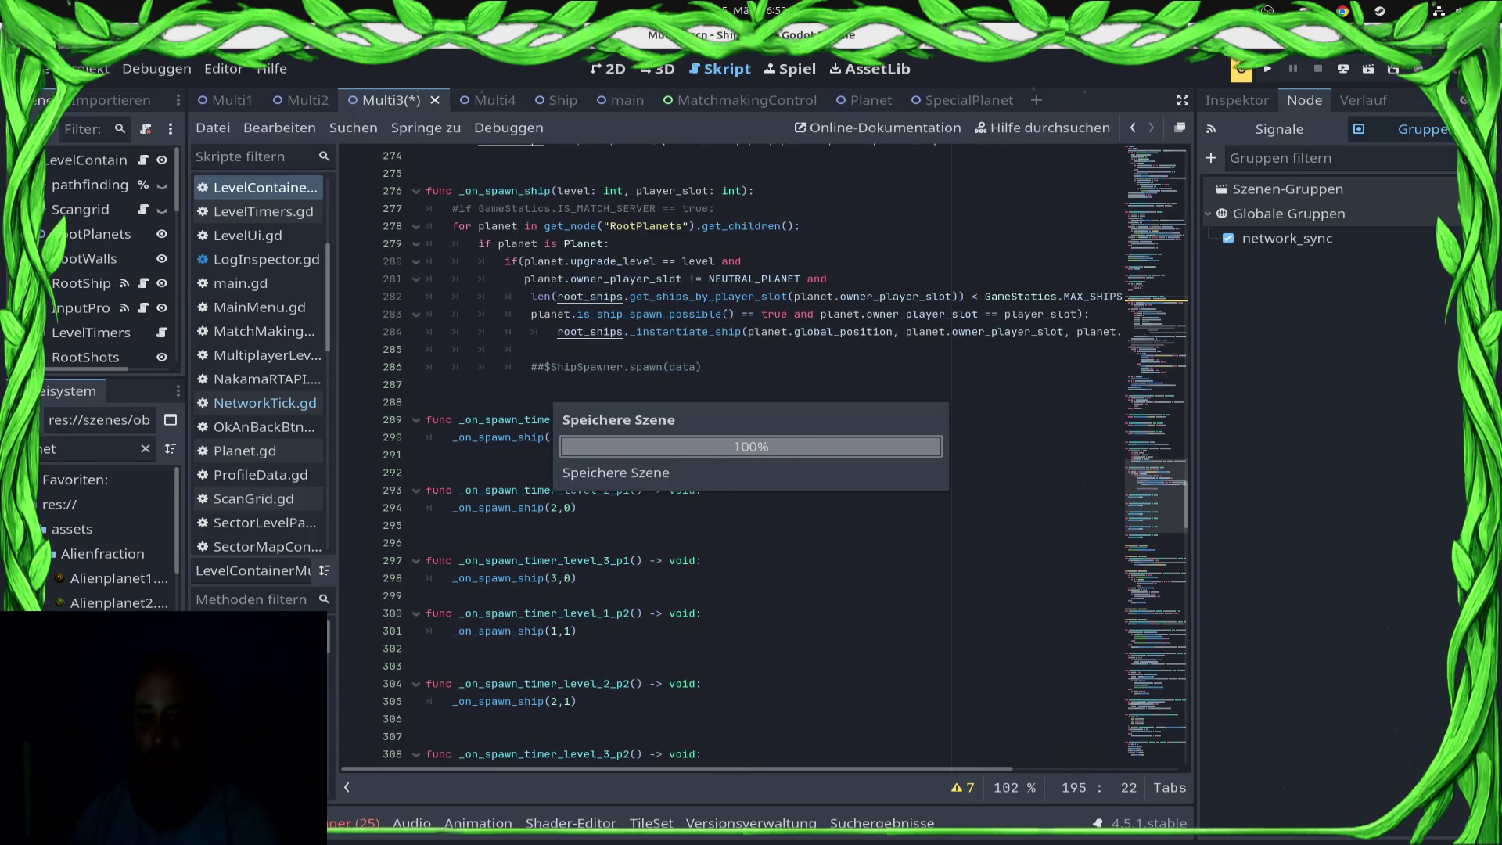
click(547, 349)
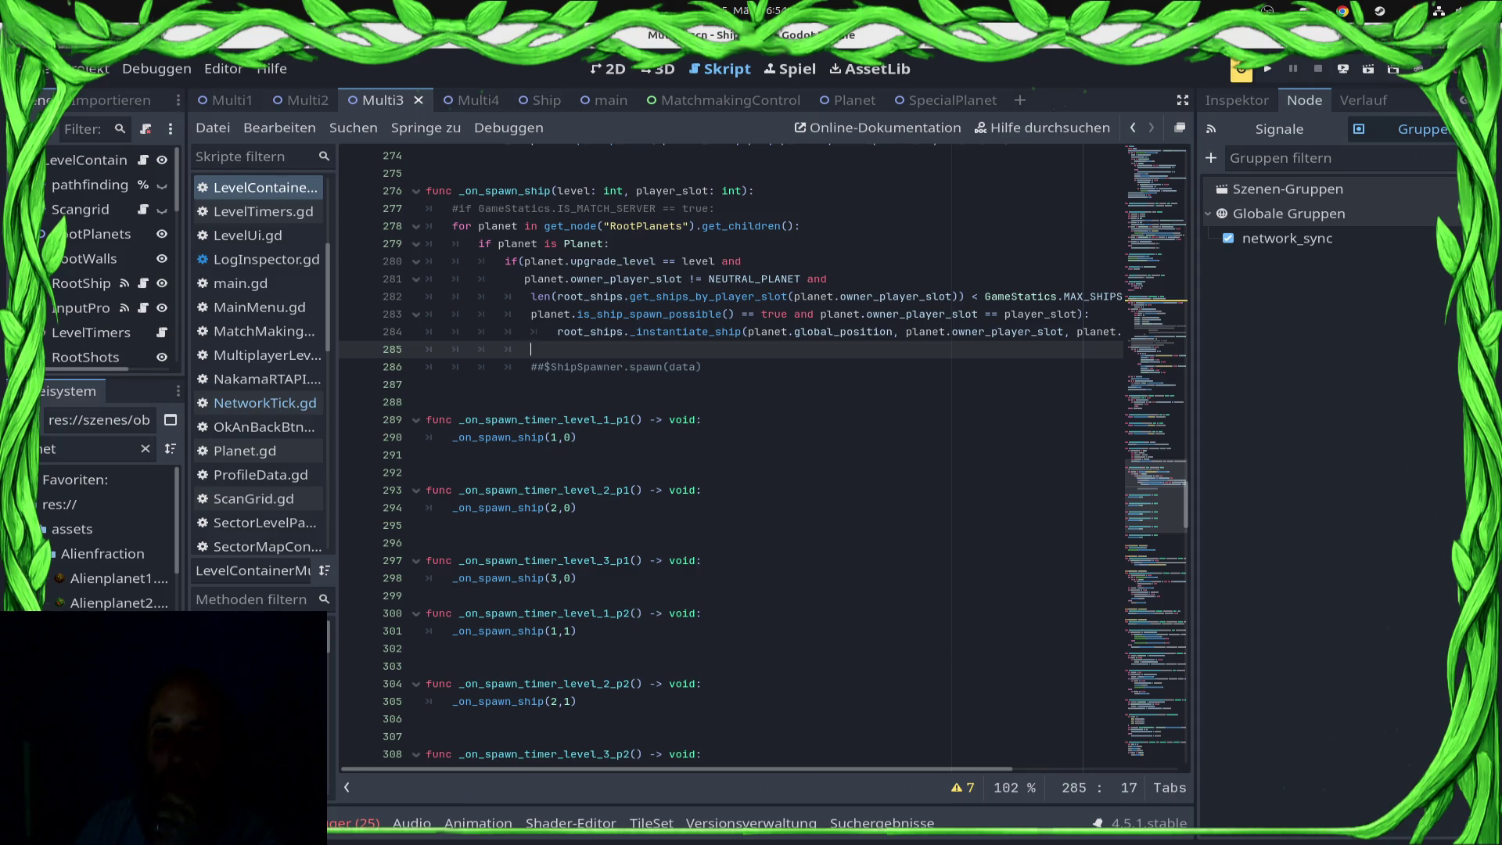
click(1343, 69)
click(1322, 117)
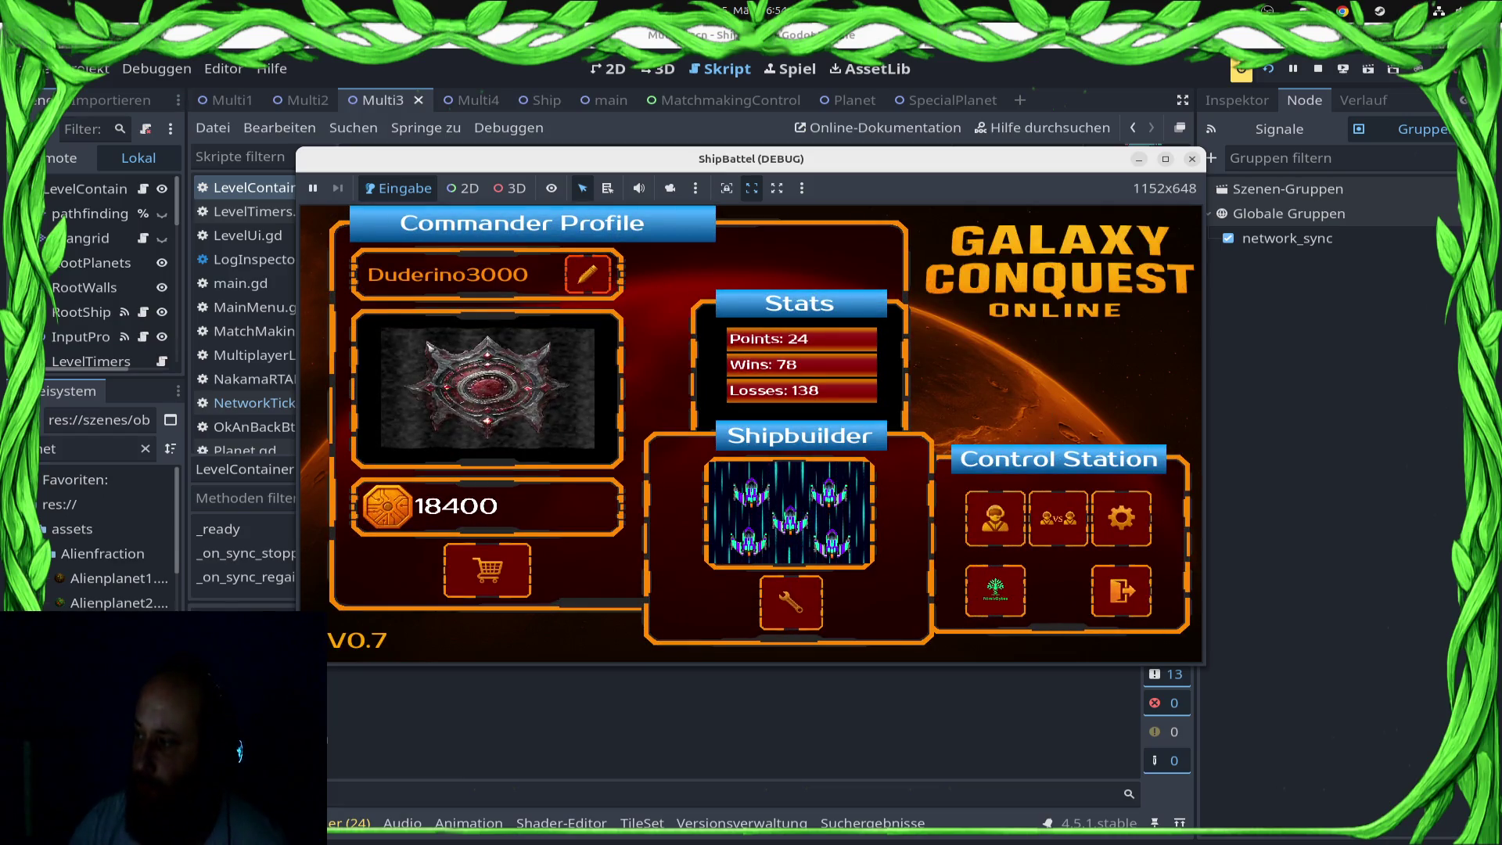
Step: Open the ranked play screen and start matchmaking until the debugger breaks at ShipProcessor.gd:54
click(1121, 517)
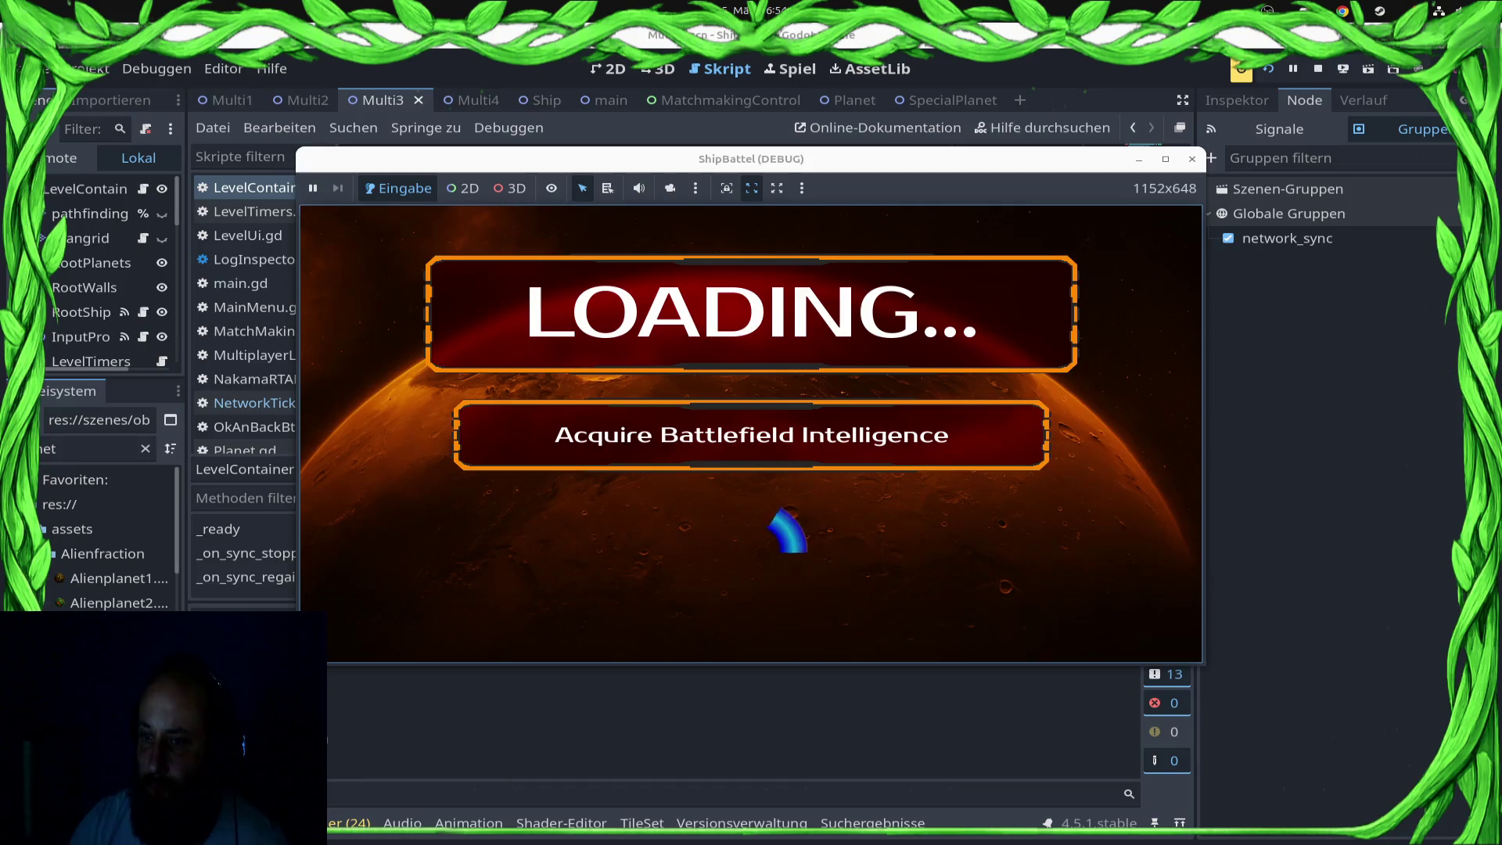
key(Return)
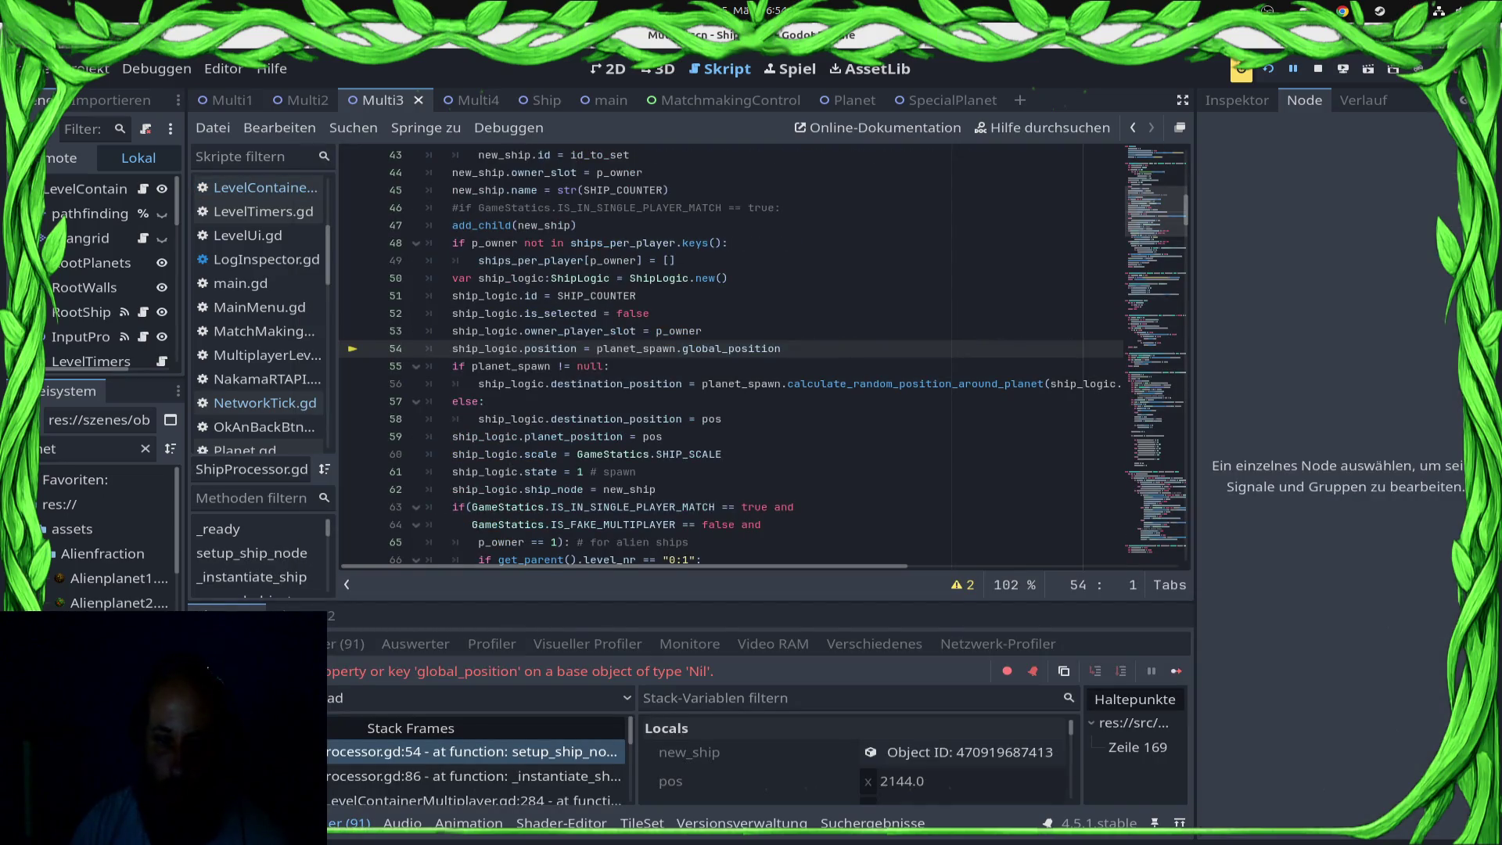
scroll(731, 352, up, 6)
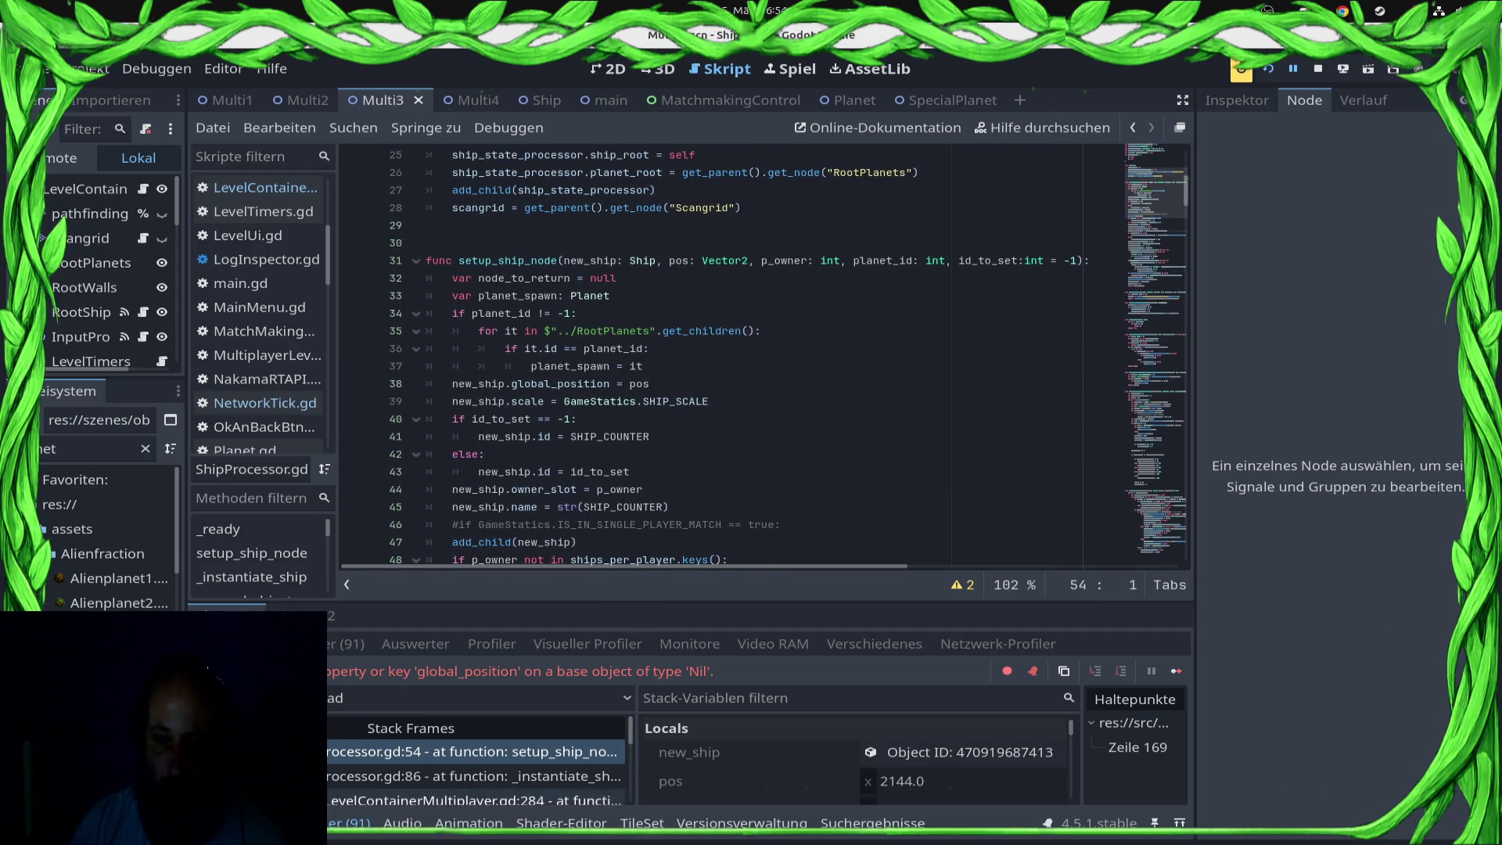
click(474, 776)
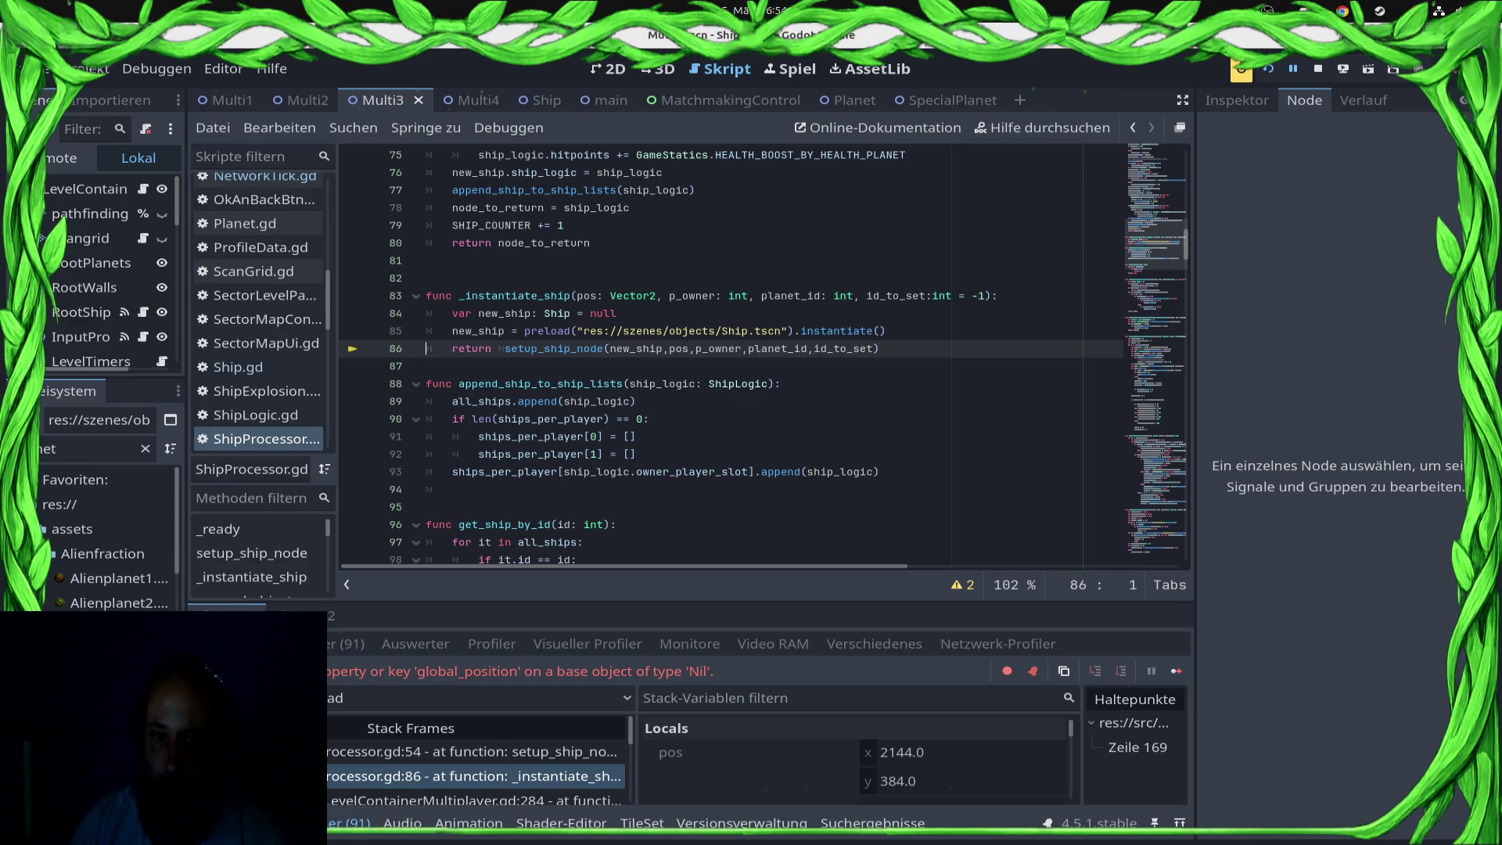
mouse_move(771, 349)
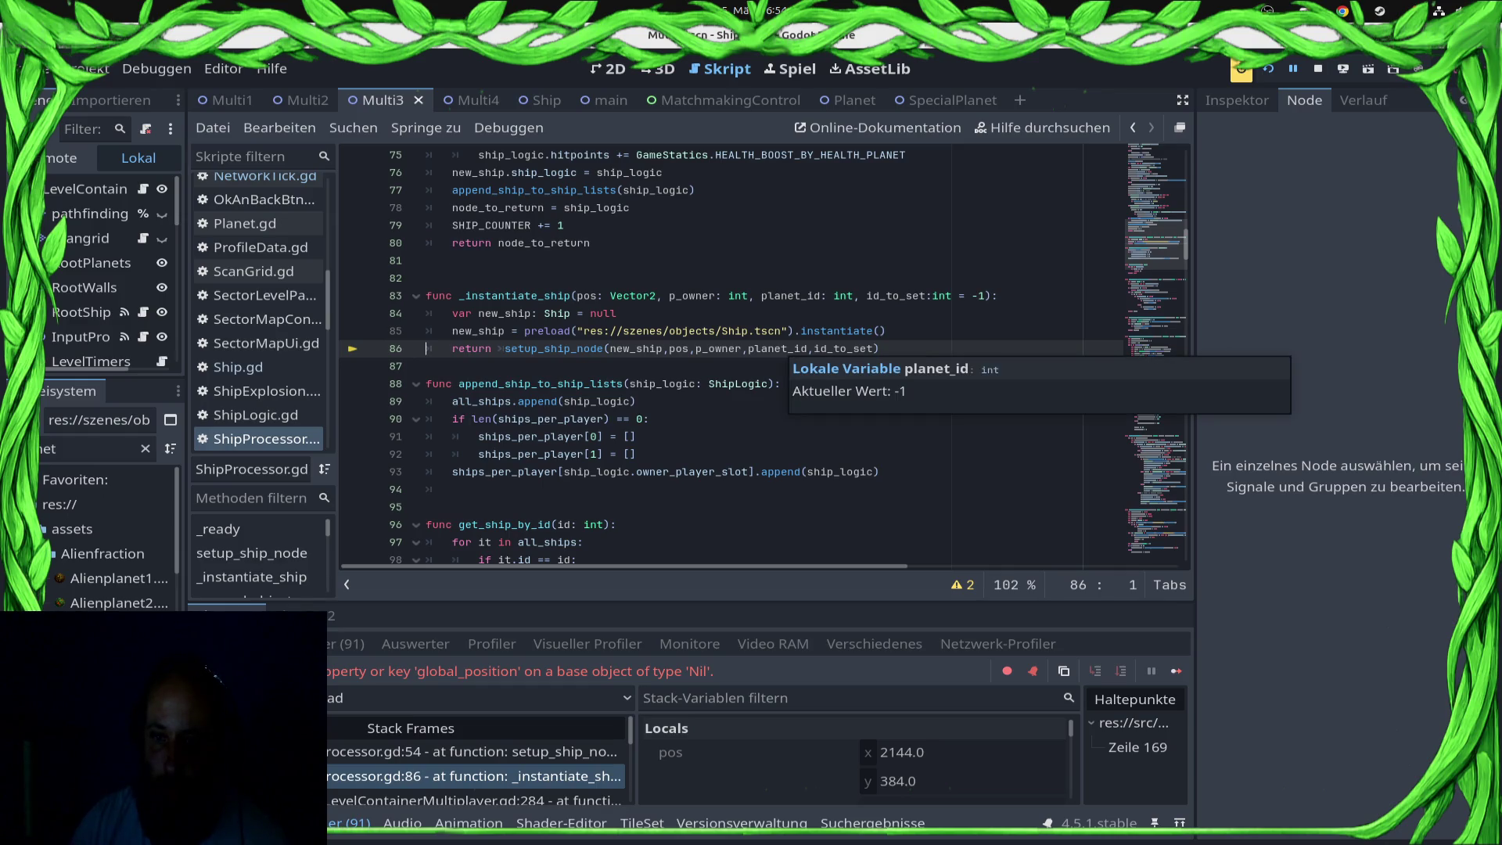
mouse_move(579, 349)
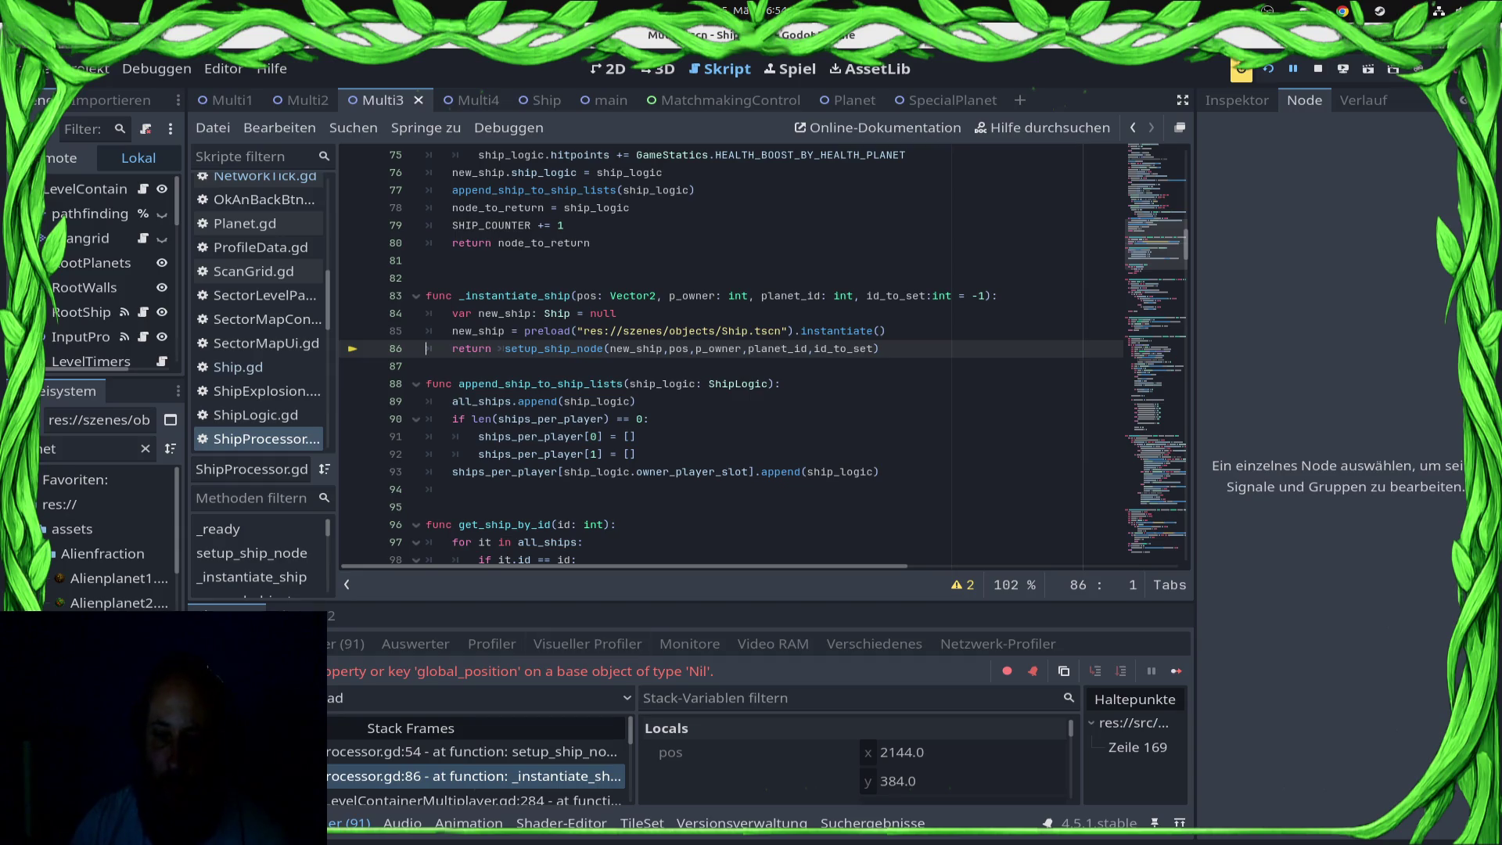
click(470, 751)
click(633, 348)
double_click(638, 348)
scroll(762, 352, up, 6)
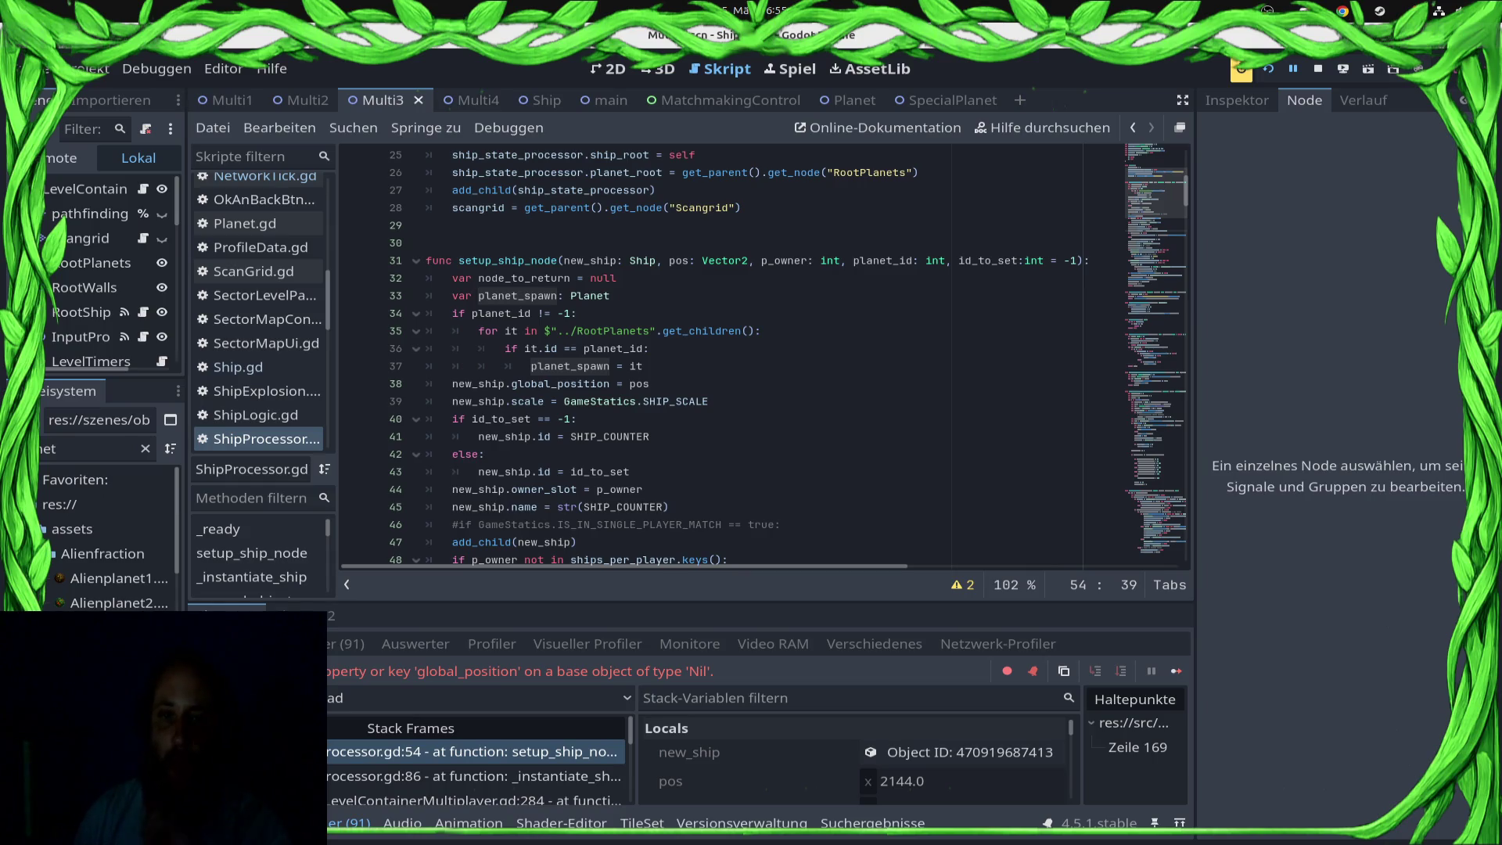
key(alt+Tab)
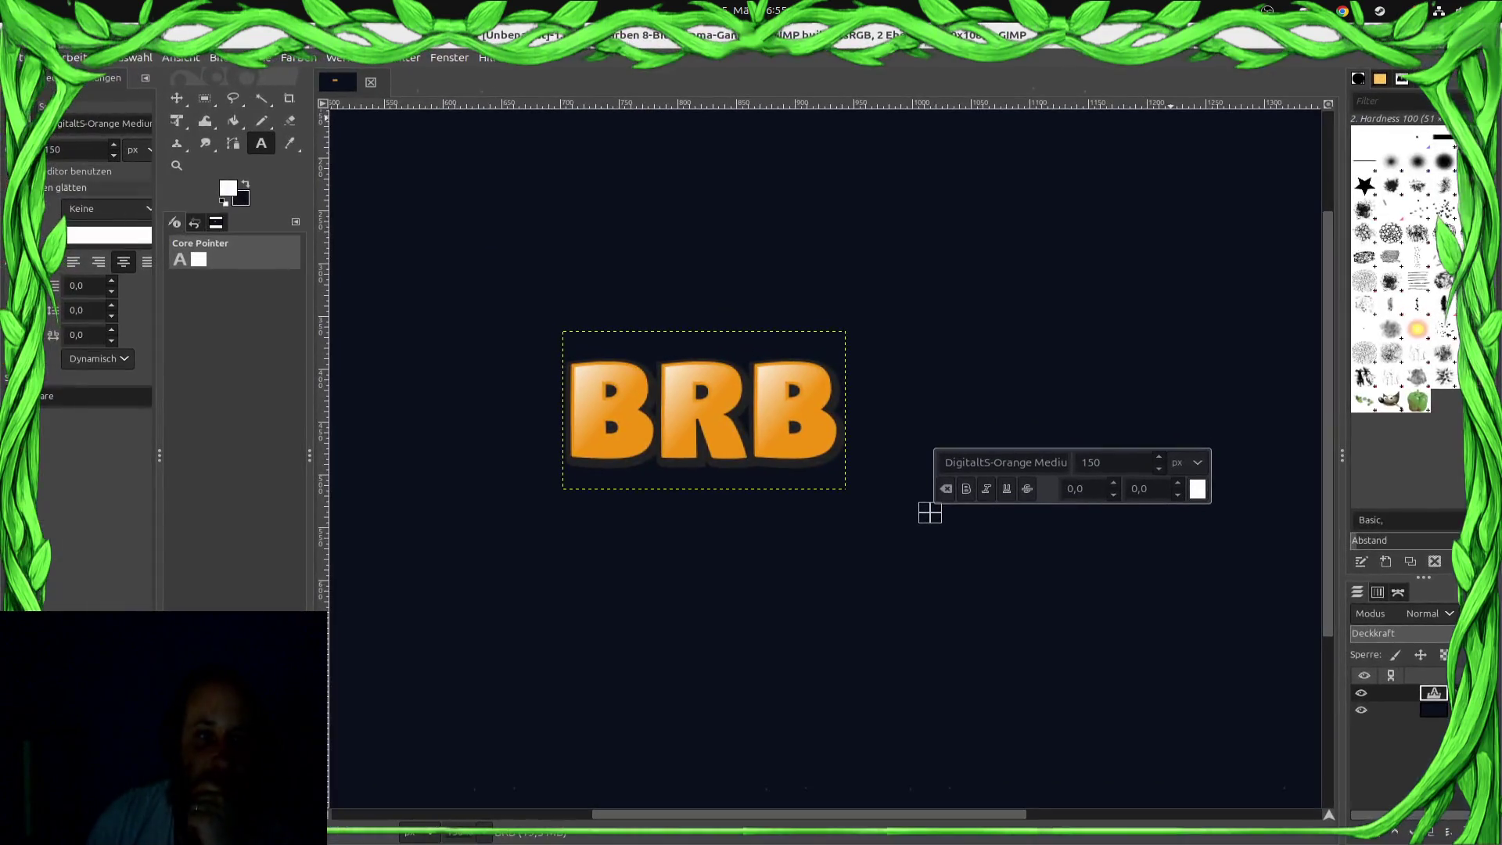
key(alt+Tab)
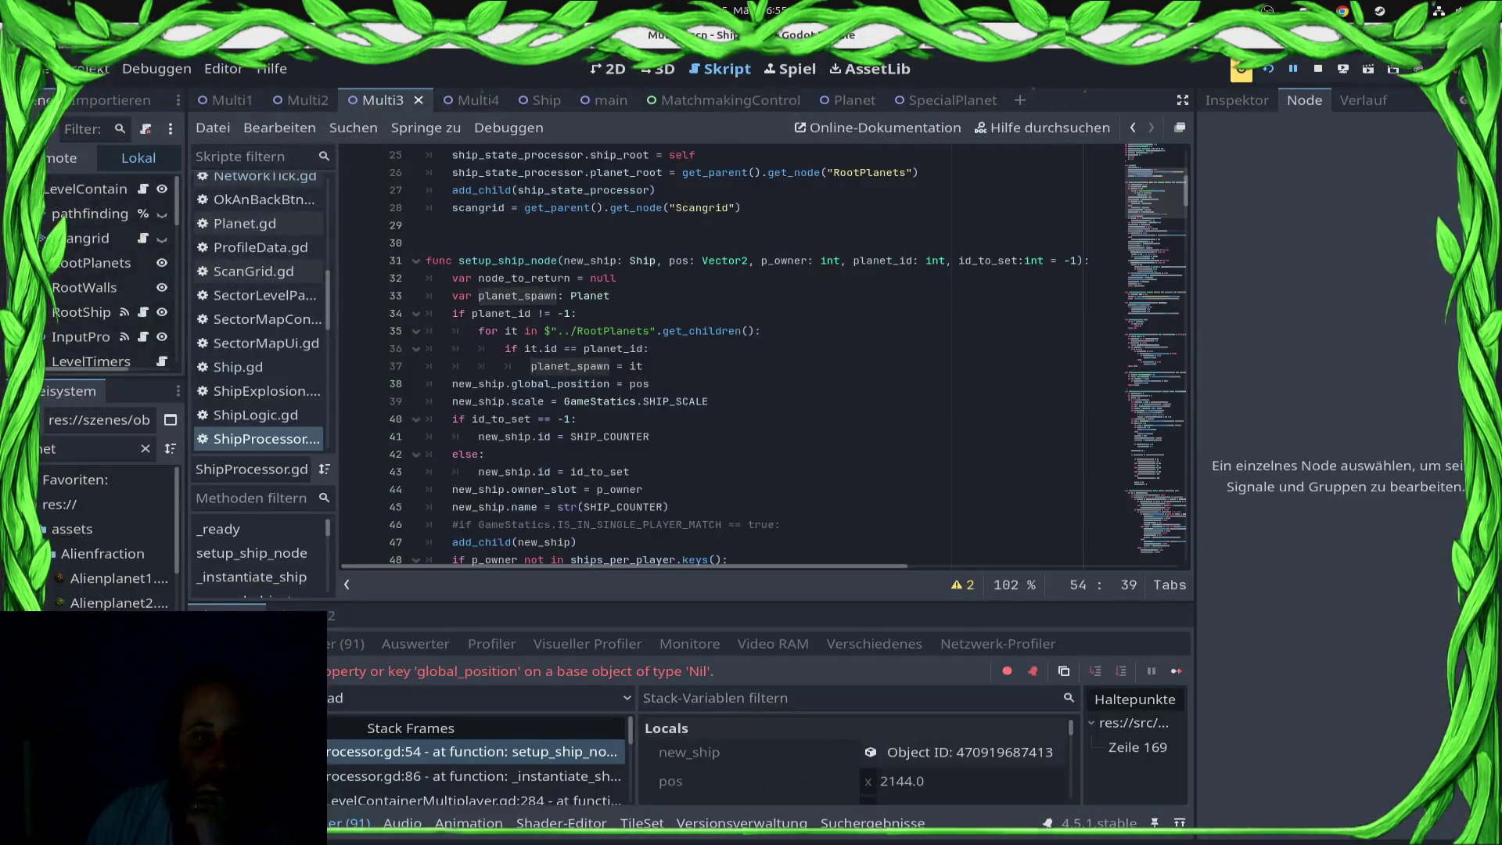
Step: Expand LevelContainer > RootPlanets in the Remote tree, confirm planets still have ID -1, and stop the game
scroll(109, 274, down, 4)
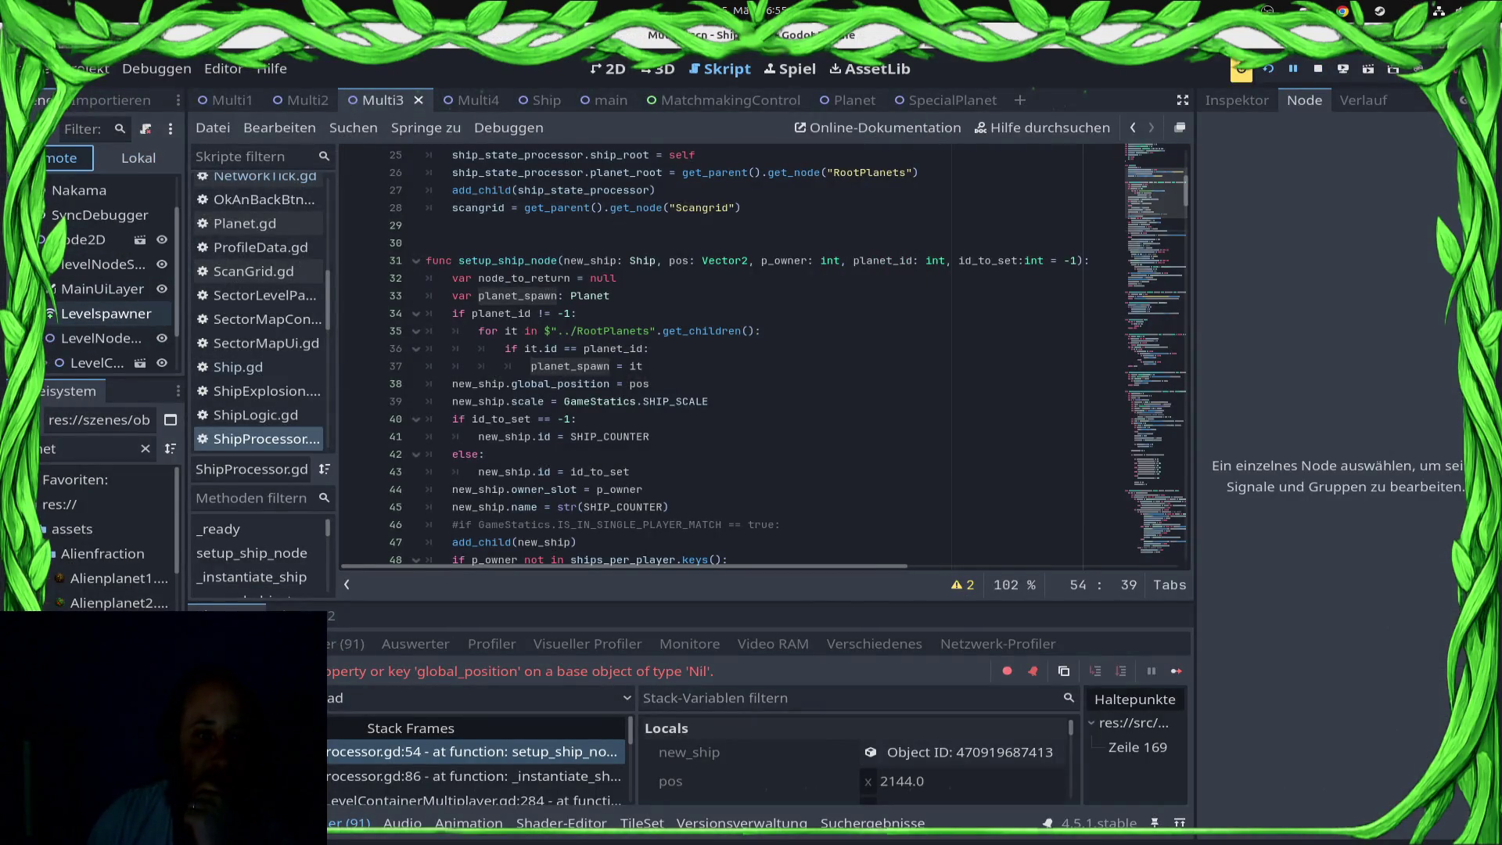
click(56, 308)
scroll(109, 308, down, 3)
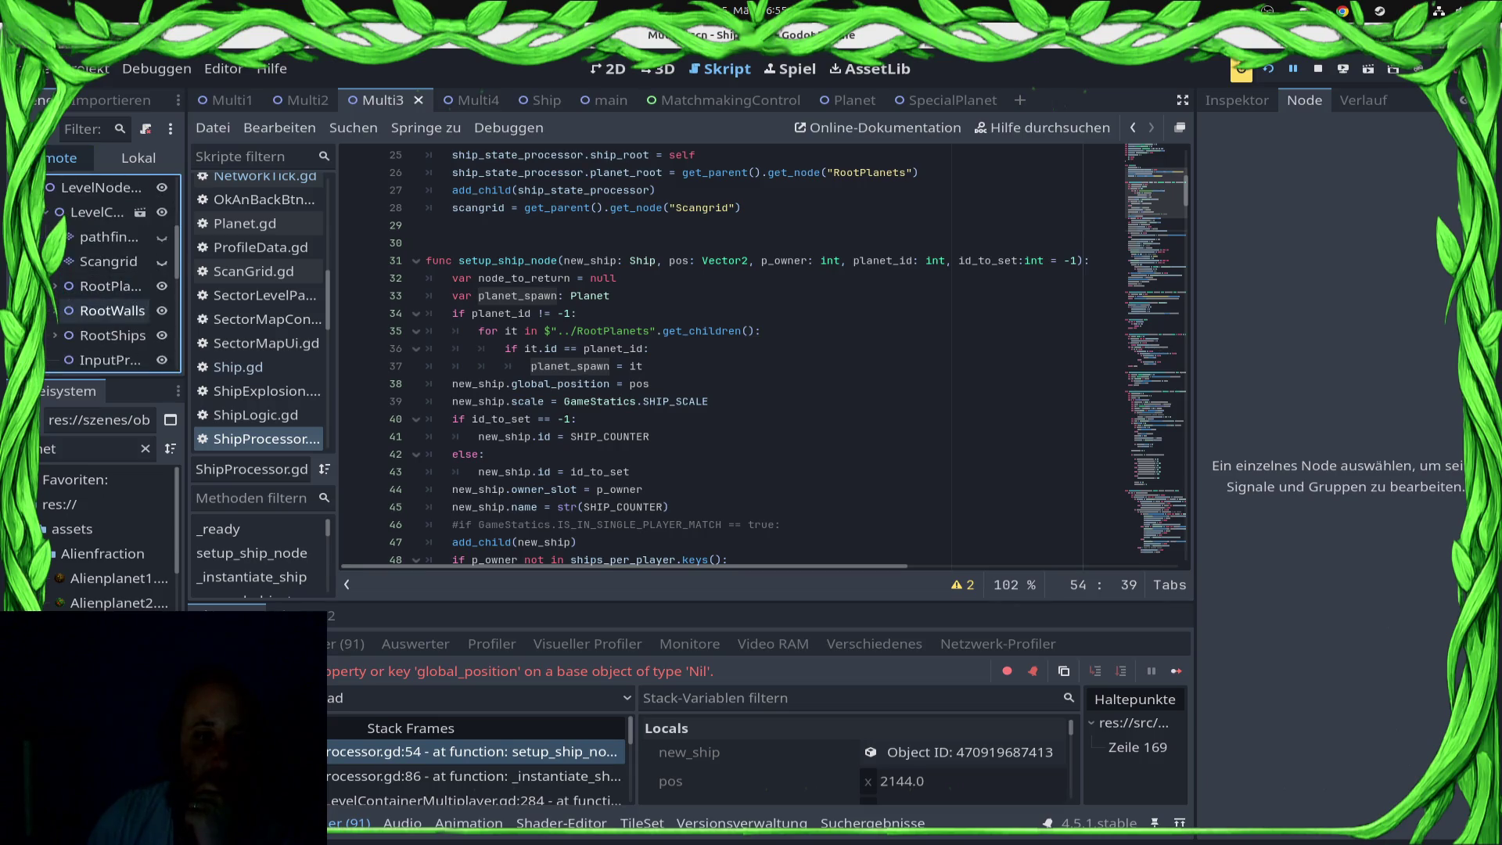
double_click(110, 212)
double_click(101, 262)
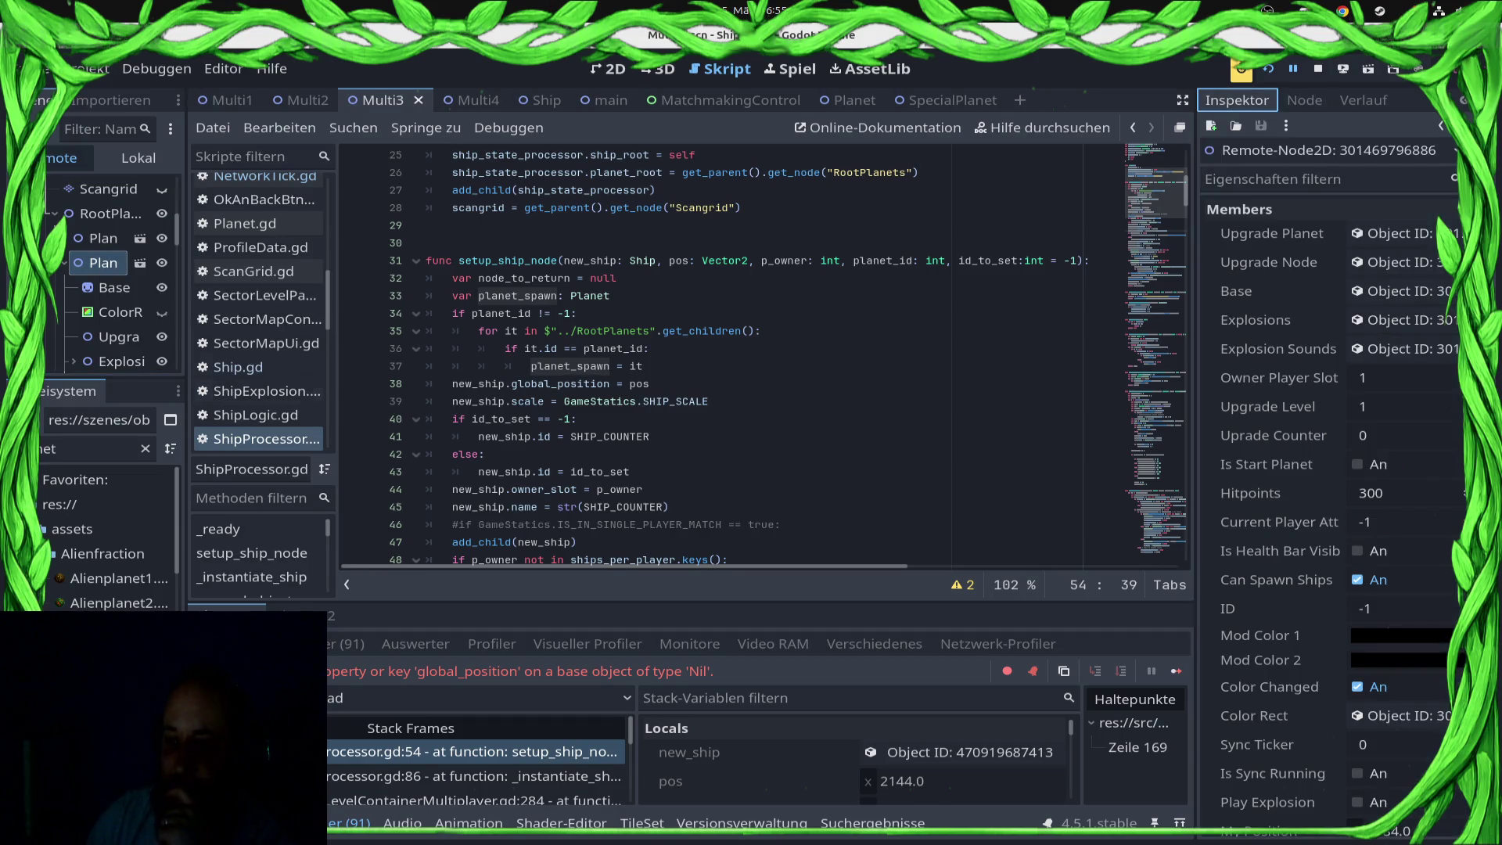
scroll(110, 313, down, 3)
double_click(122, 289)
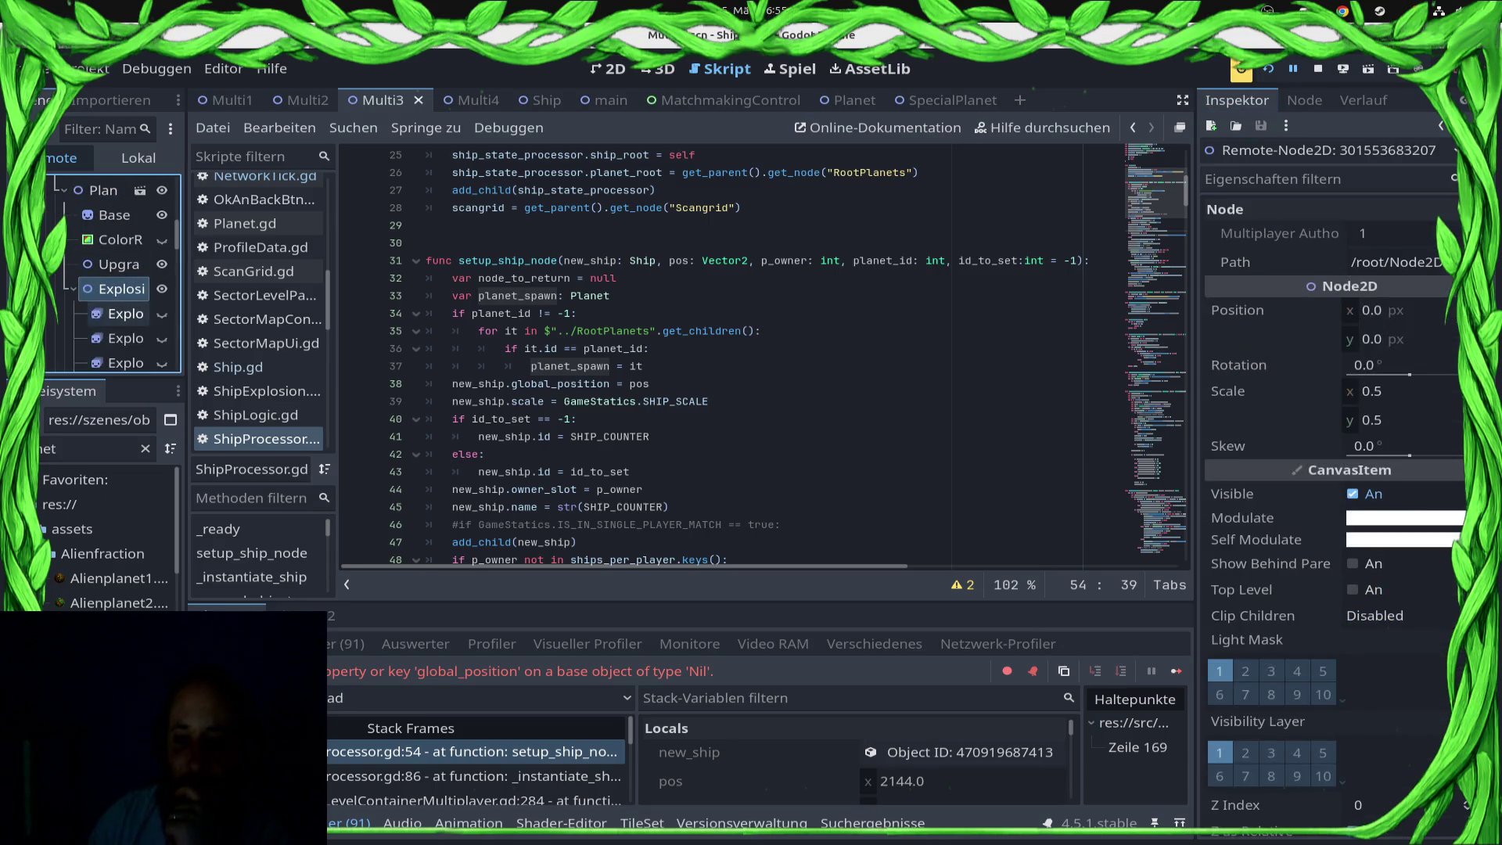
key(Left)
scroll(109, 313, down, 3)
double_click(103, 290)
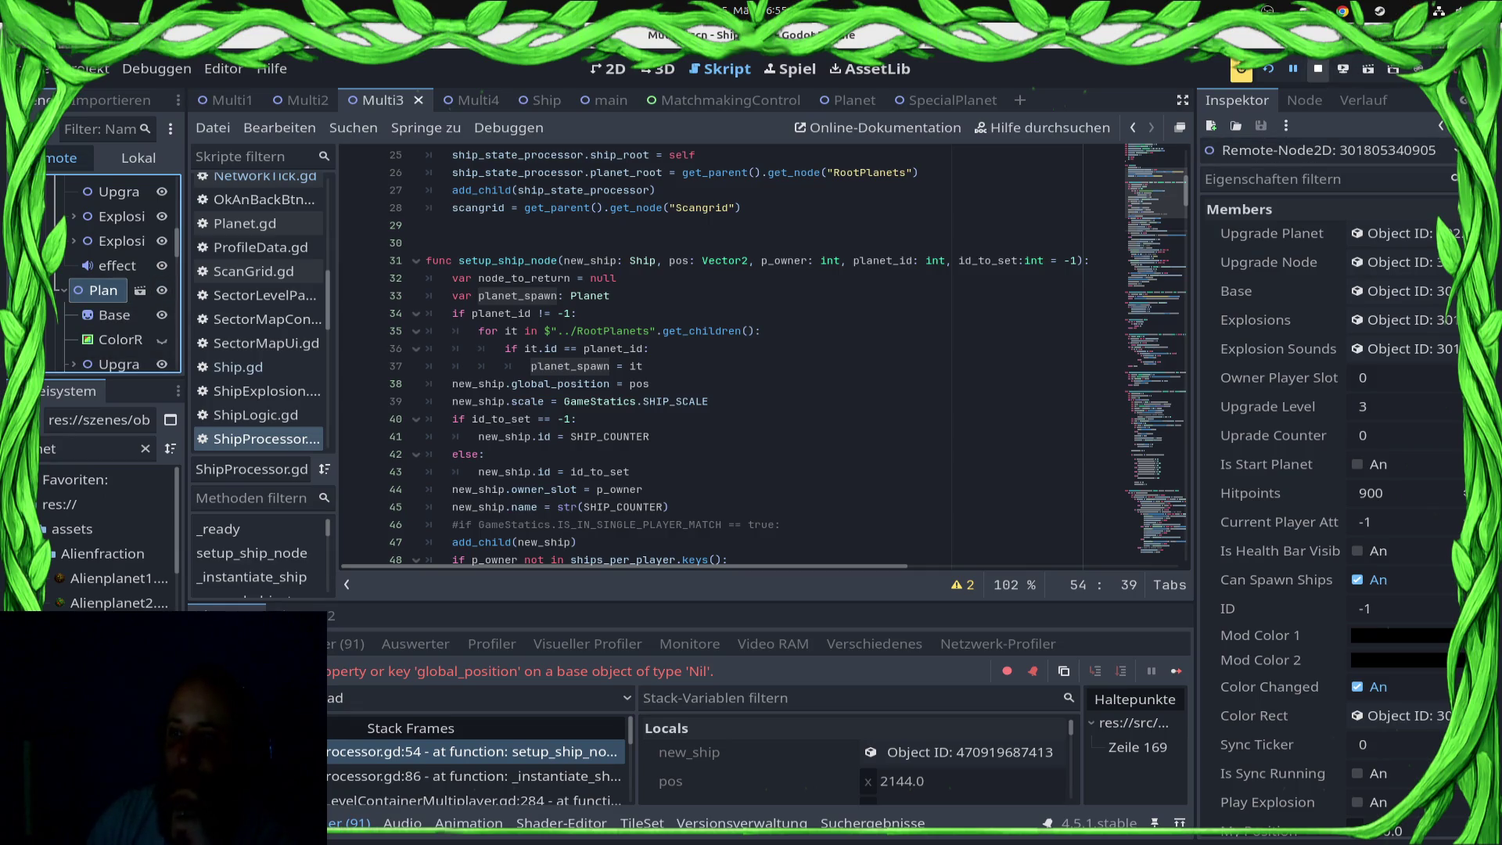
click(1318, 69)
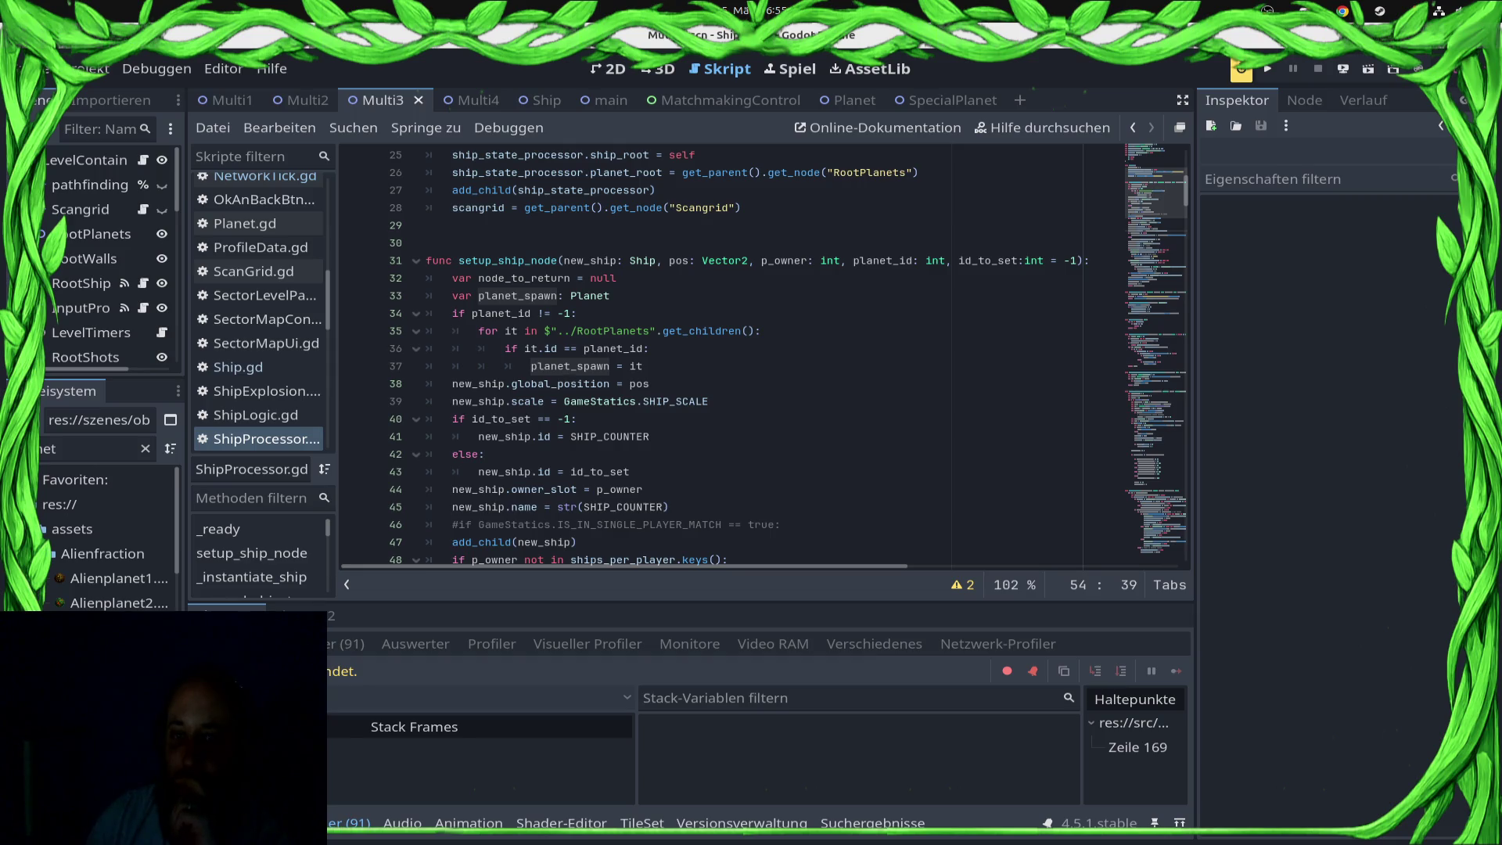
Step: Delete the RootPlanets for-loop on lines 35–37 and initialise planet_spawn to null, then save
mouse_move(689, 331)
double_click(612, 331)
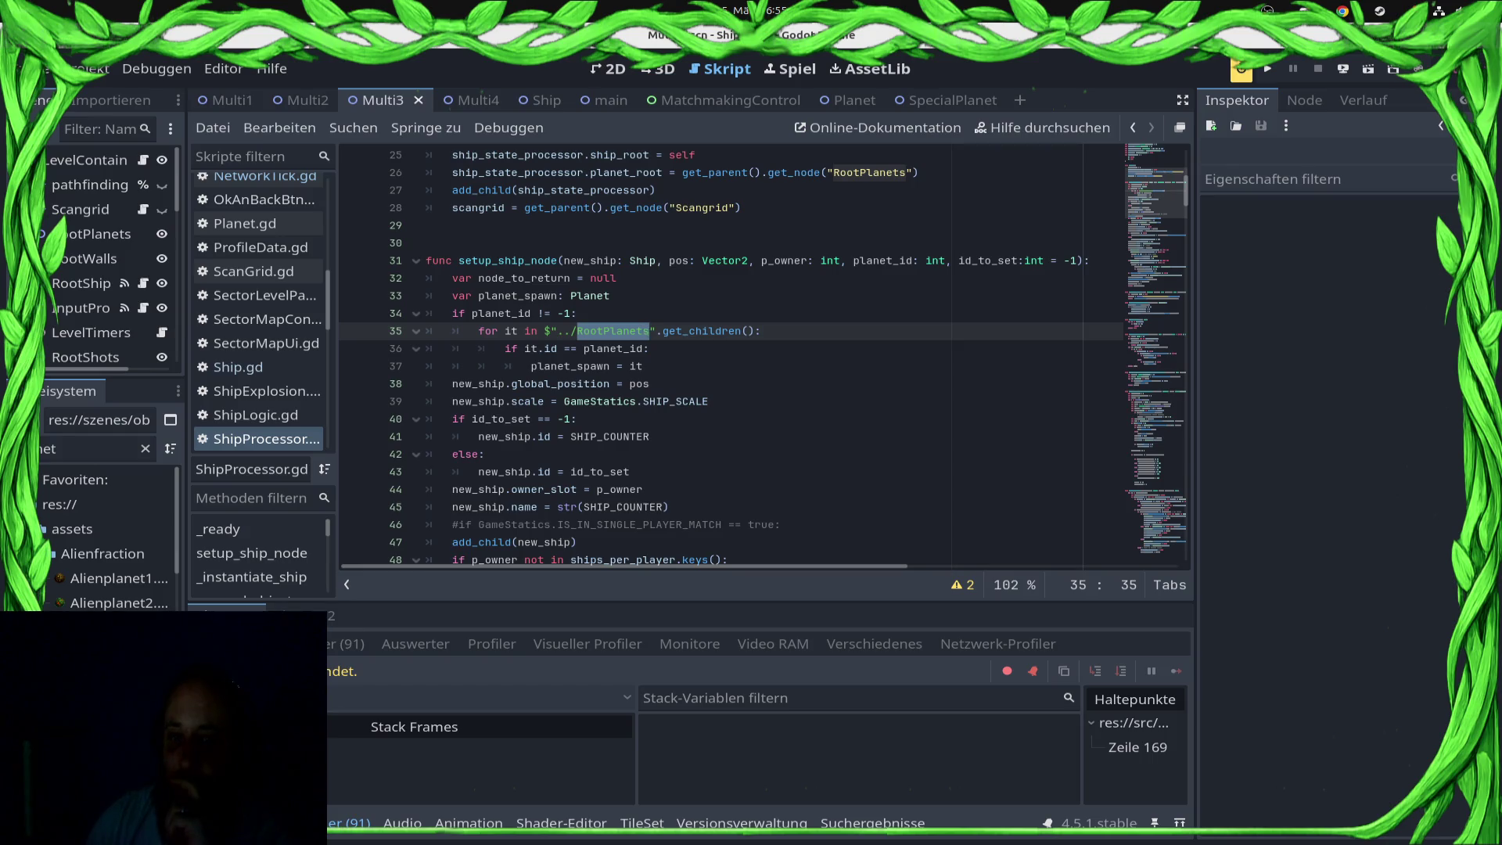
click(466, 313)
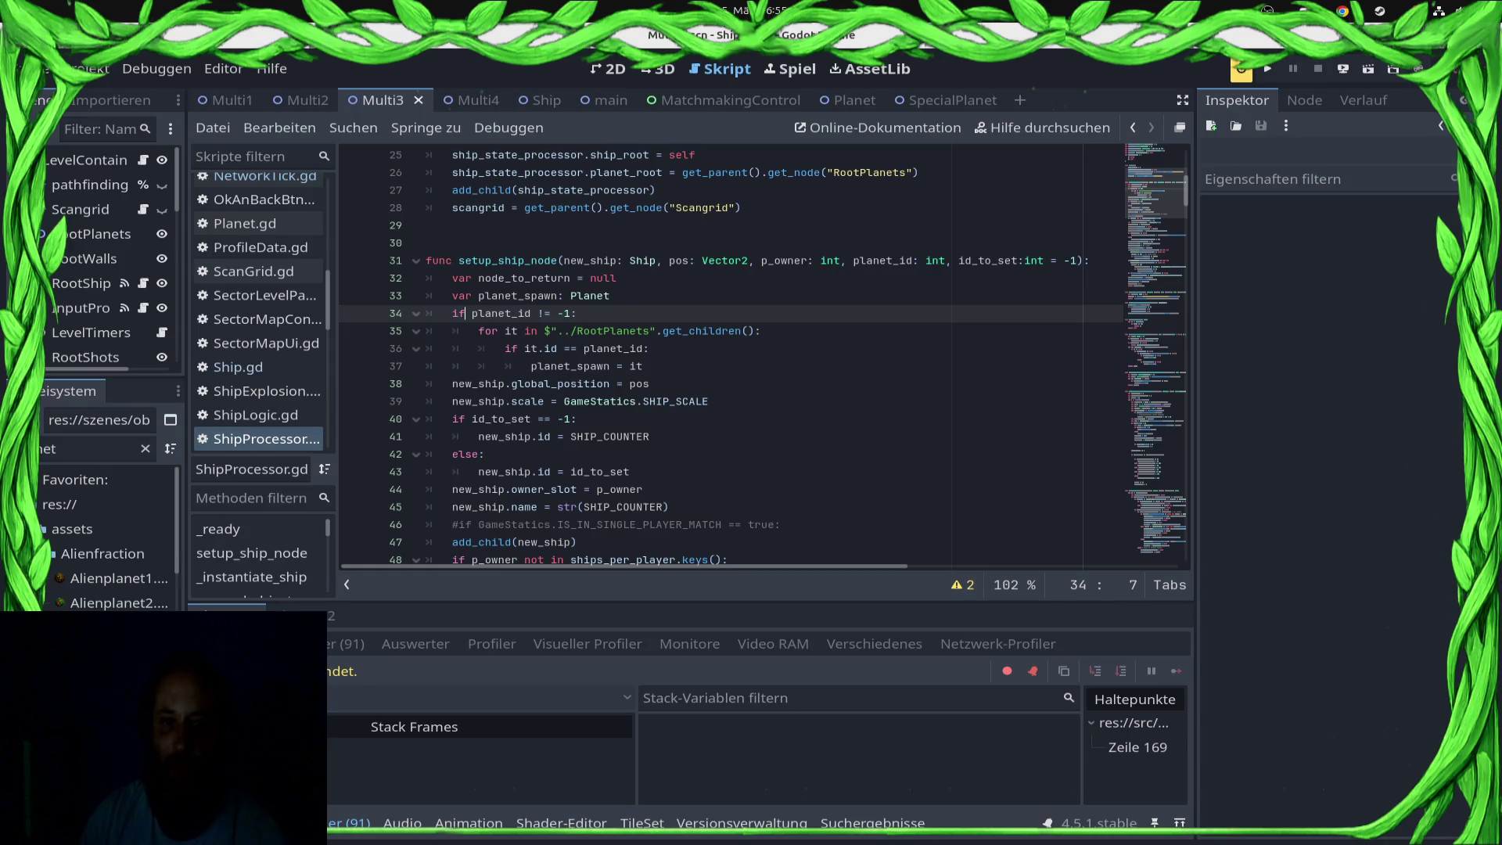
click(483, 331)
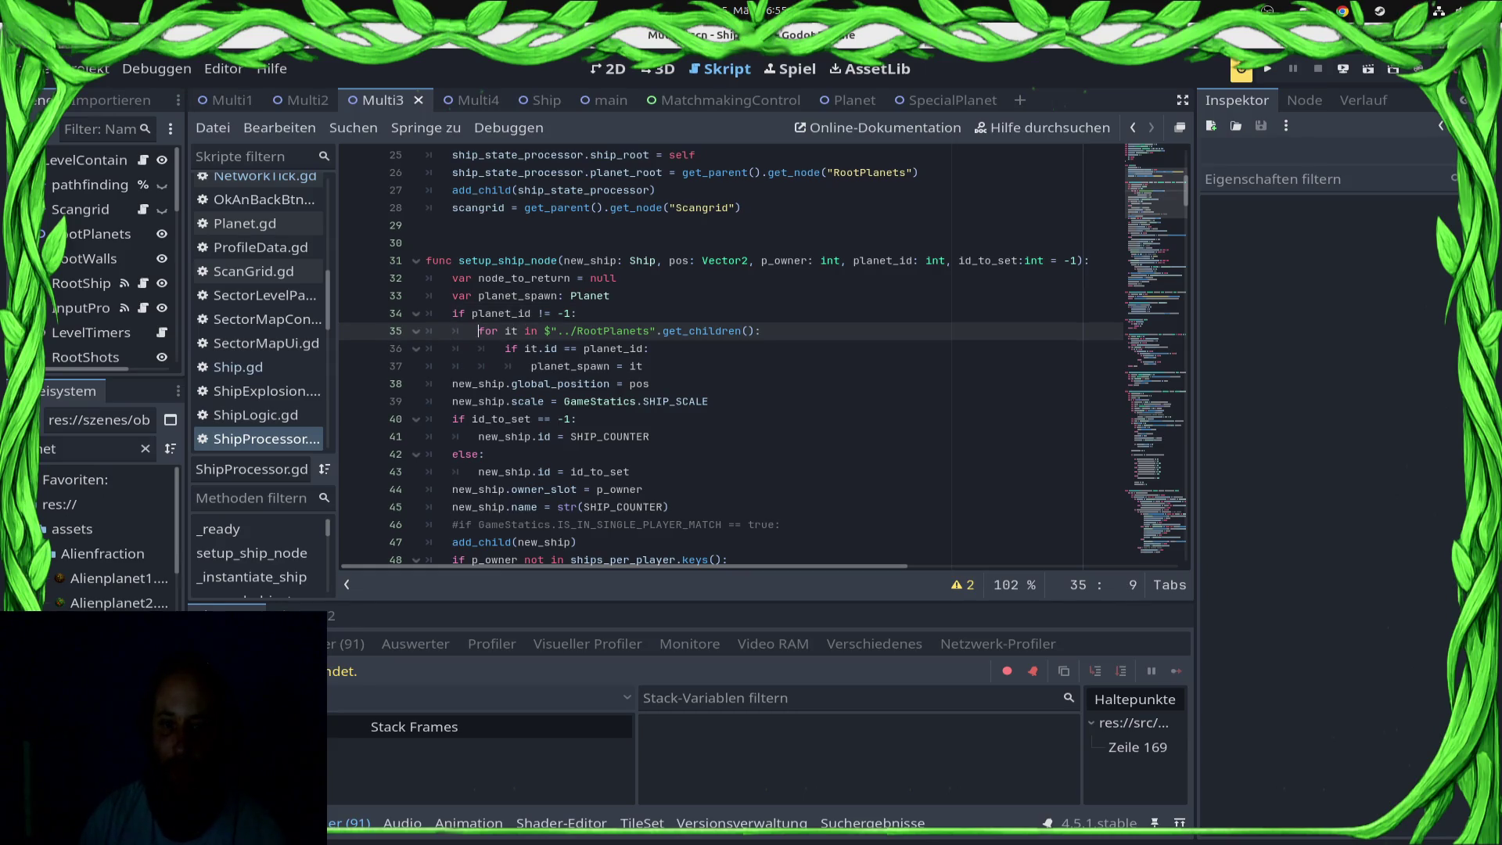
drag(479, 331, 643, 366)
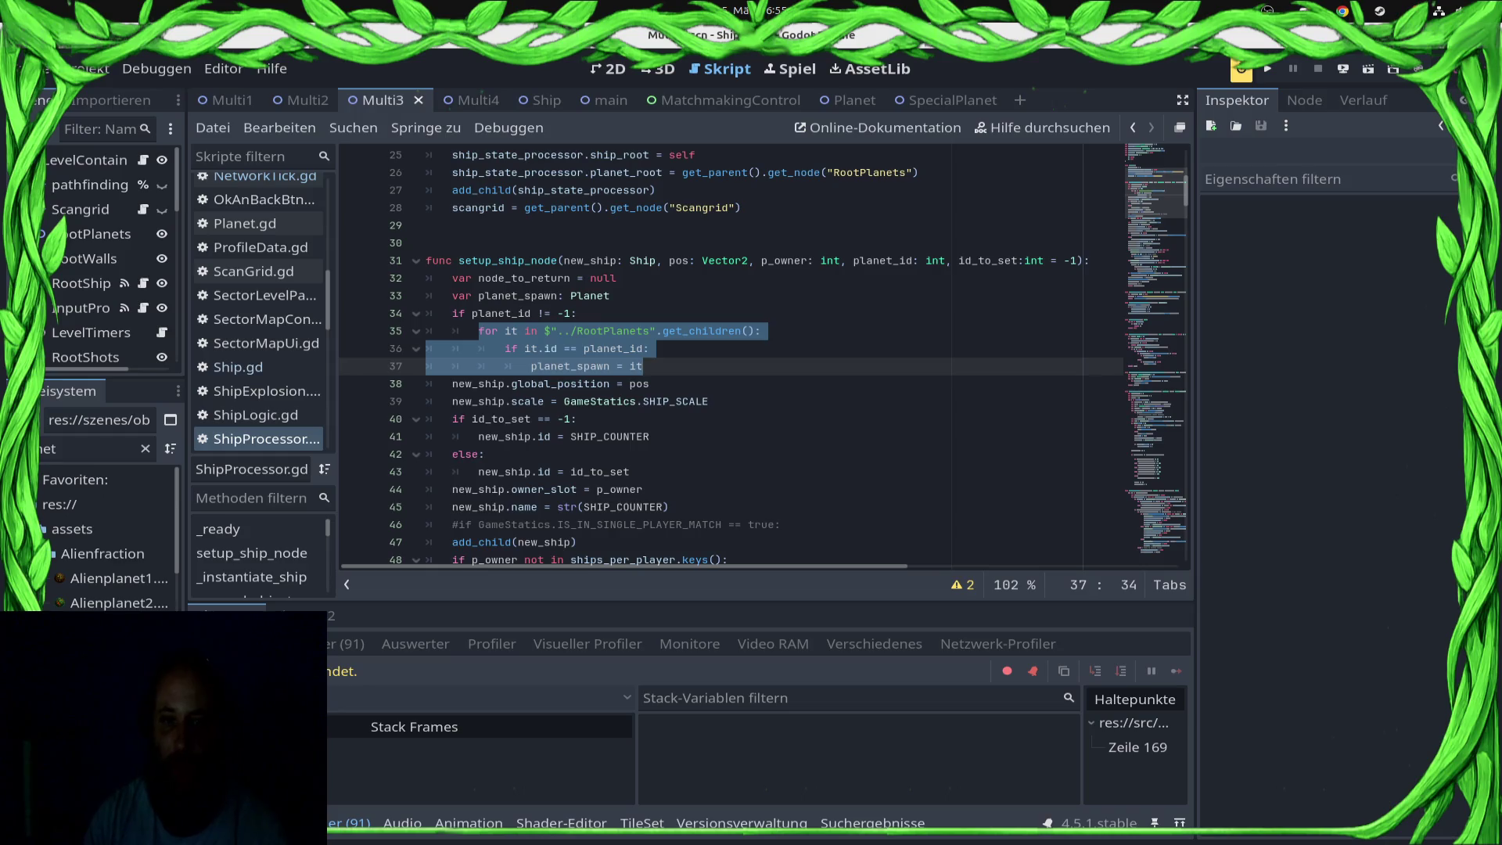
key(BackSpace)
text(spa)
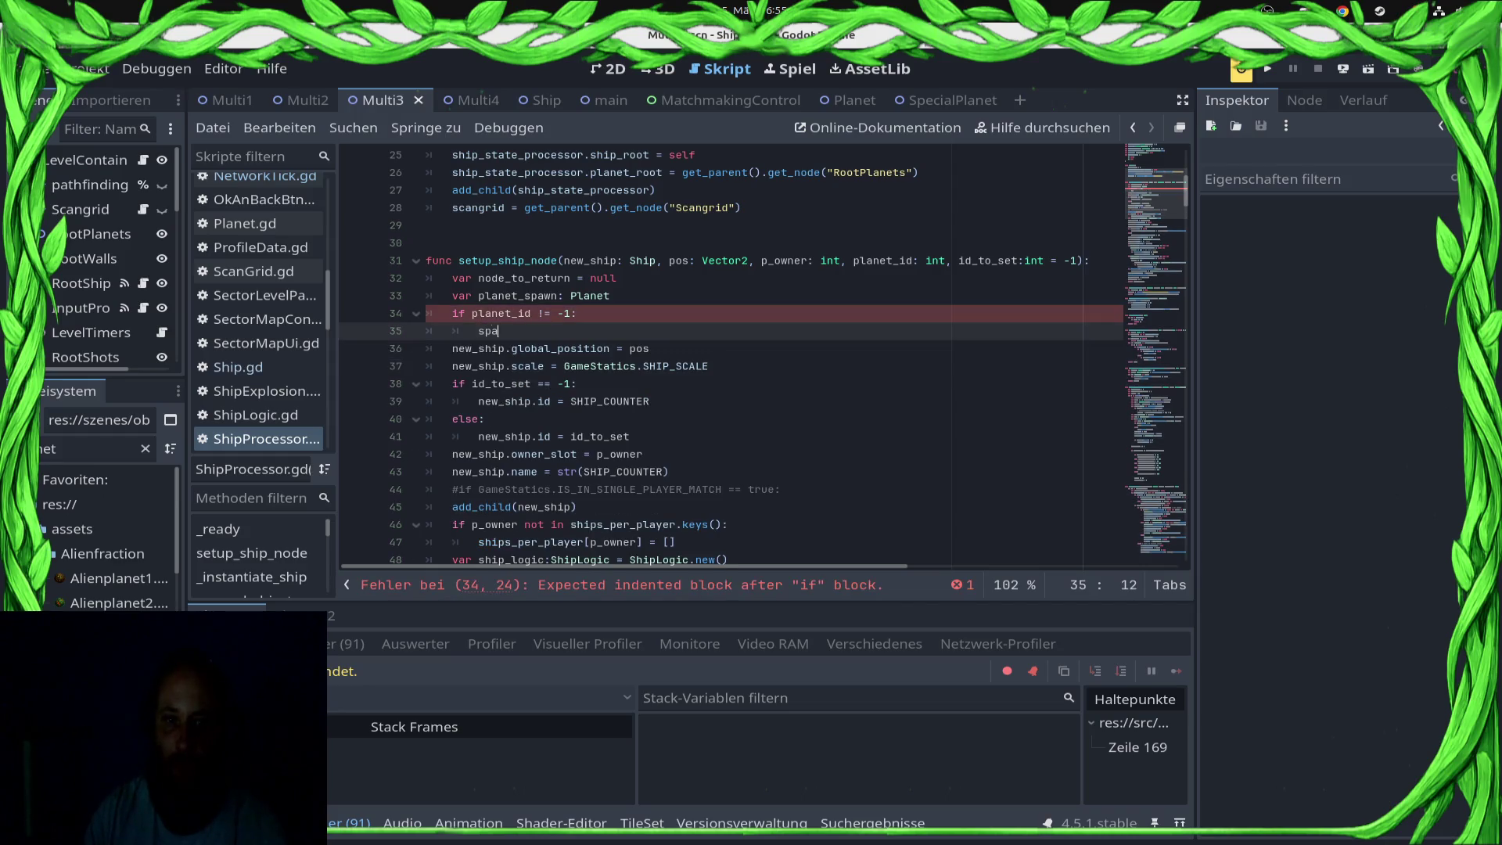
key(BackSpace)
key(BackSpace)
key(BackSpace)
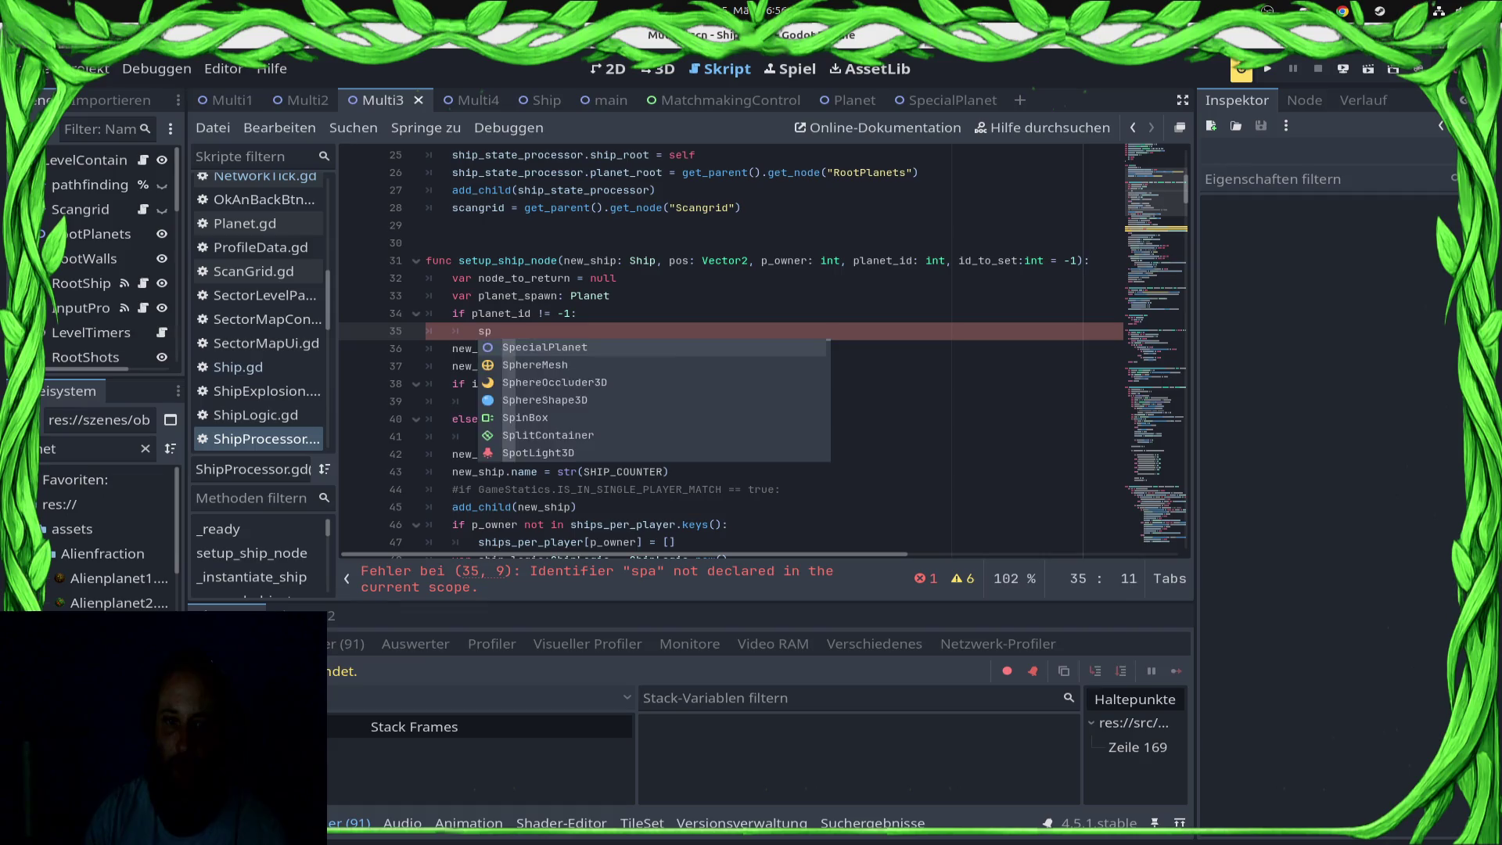
key(Up)
key(Up)
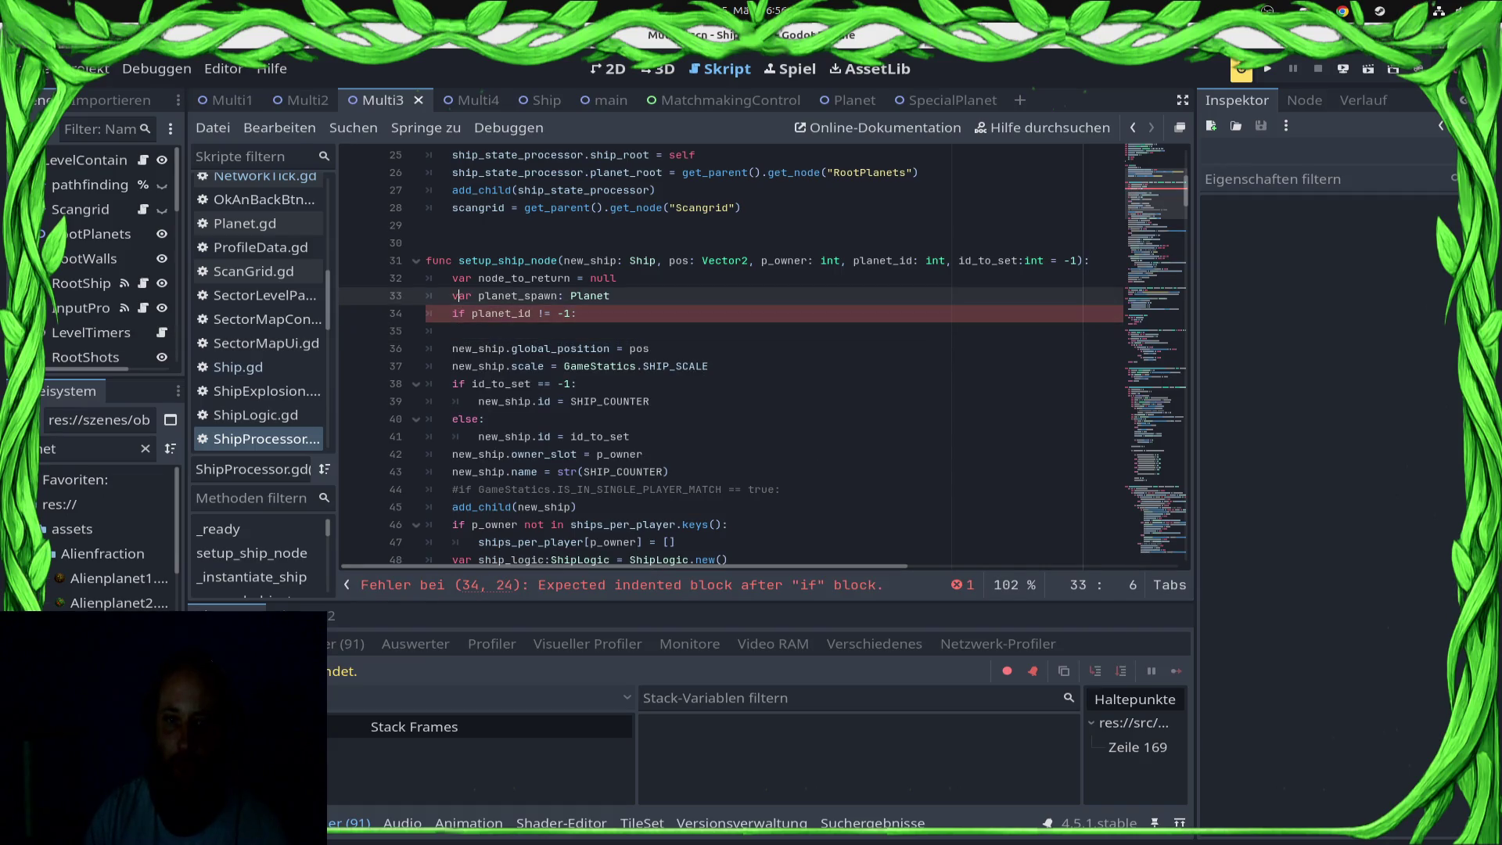
text( = null)
key(ctrl+s)
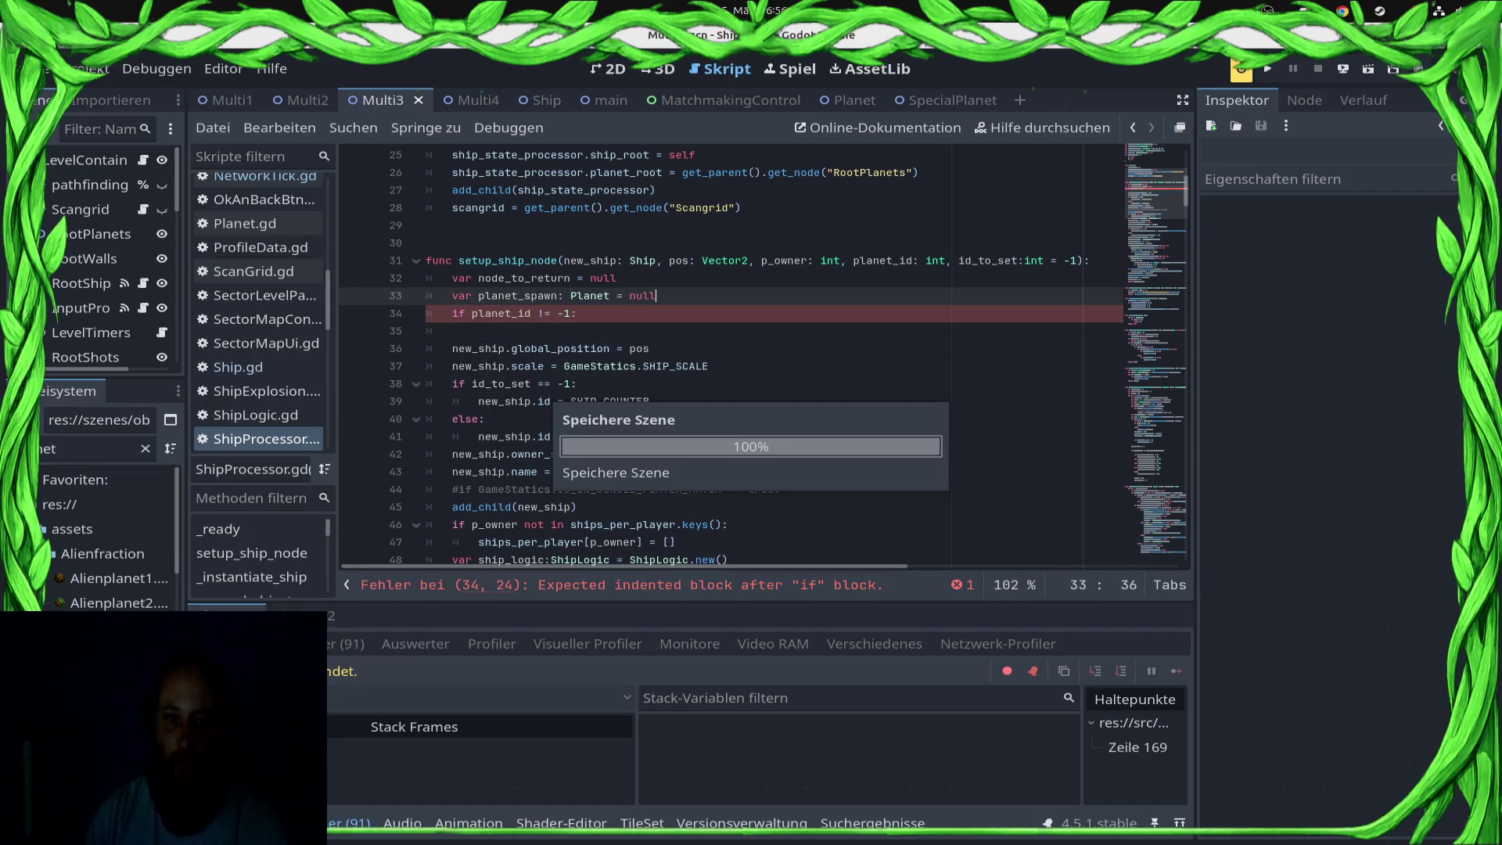
Step: Begin the planet_spawn = get_parent().get_plane… assignment on line 35 of ShipProcessor.gd
key(Down)
key(Down)
text(et_spawn)
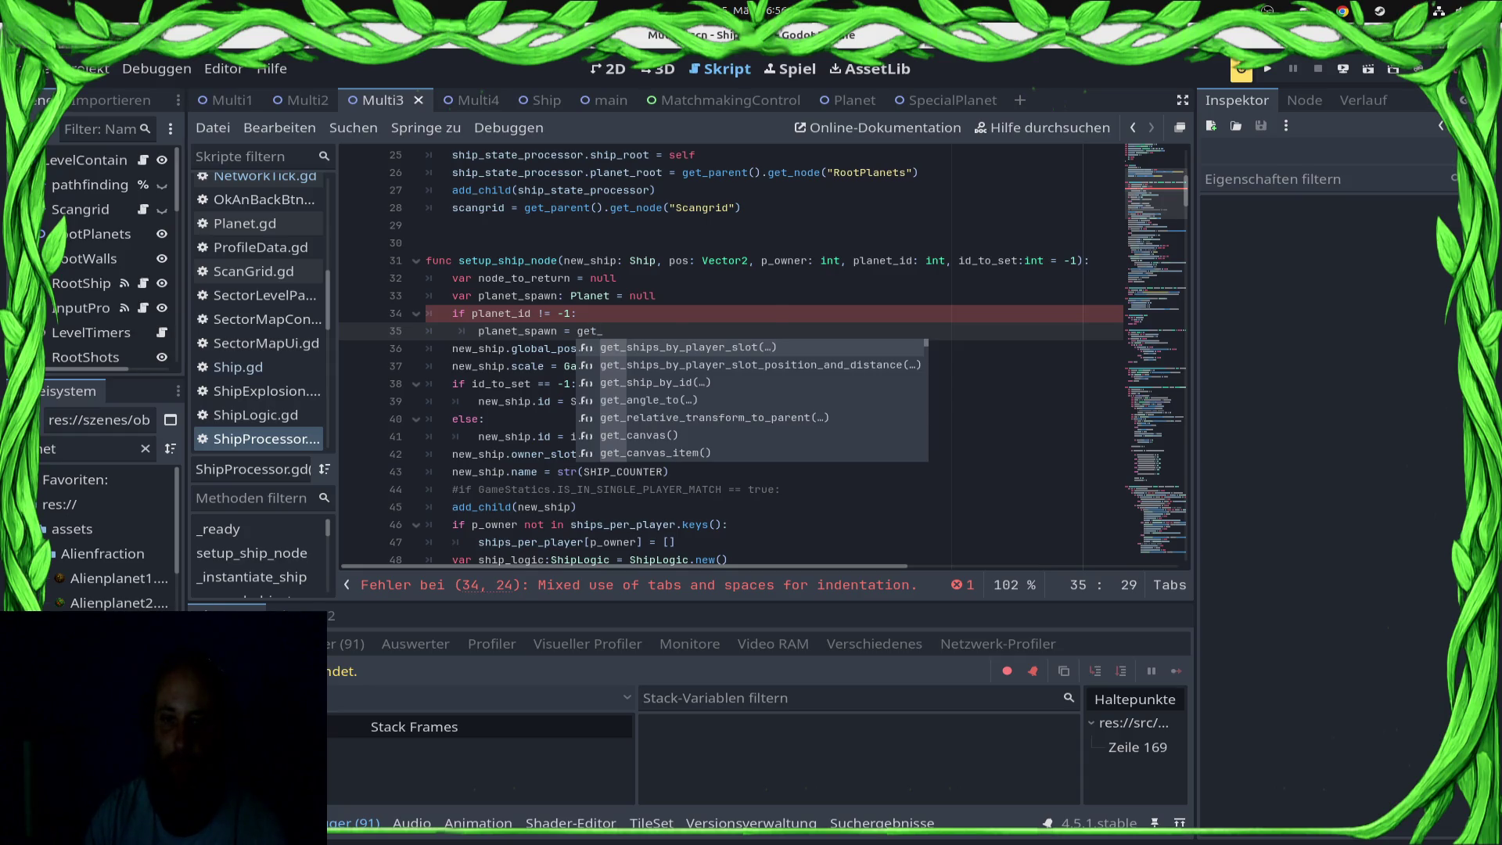
key(BackSpace)
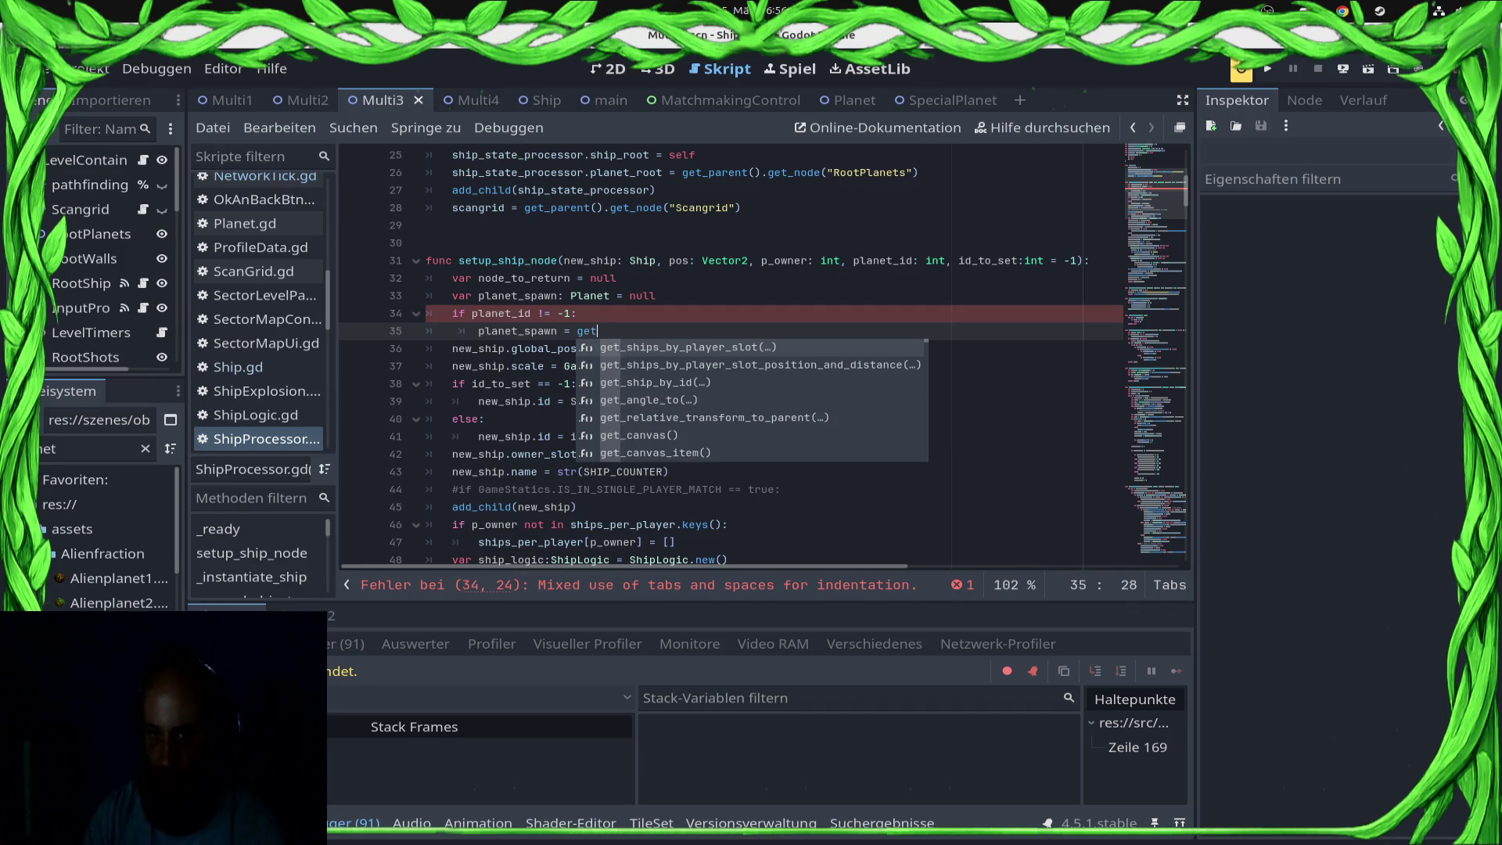
text(_pa)
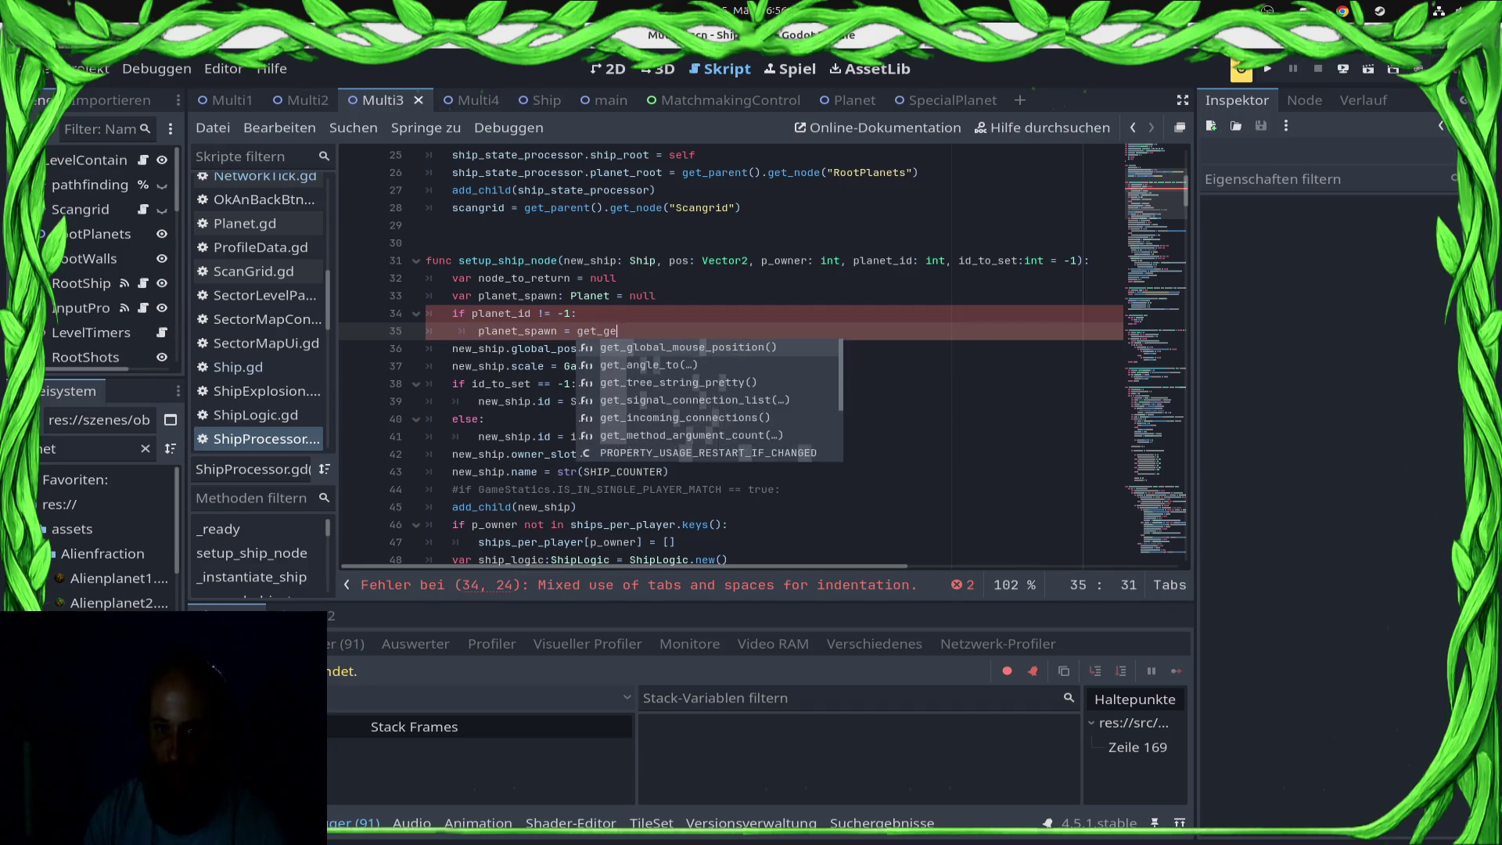
key(Return)
text(.get_planet_ny)
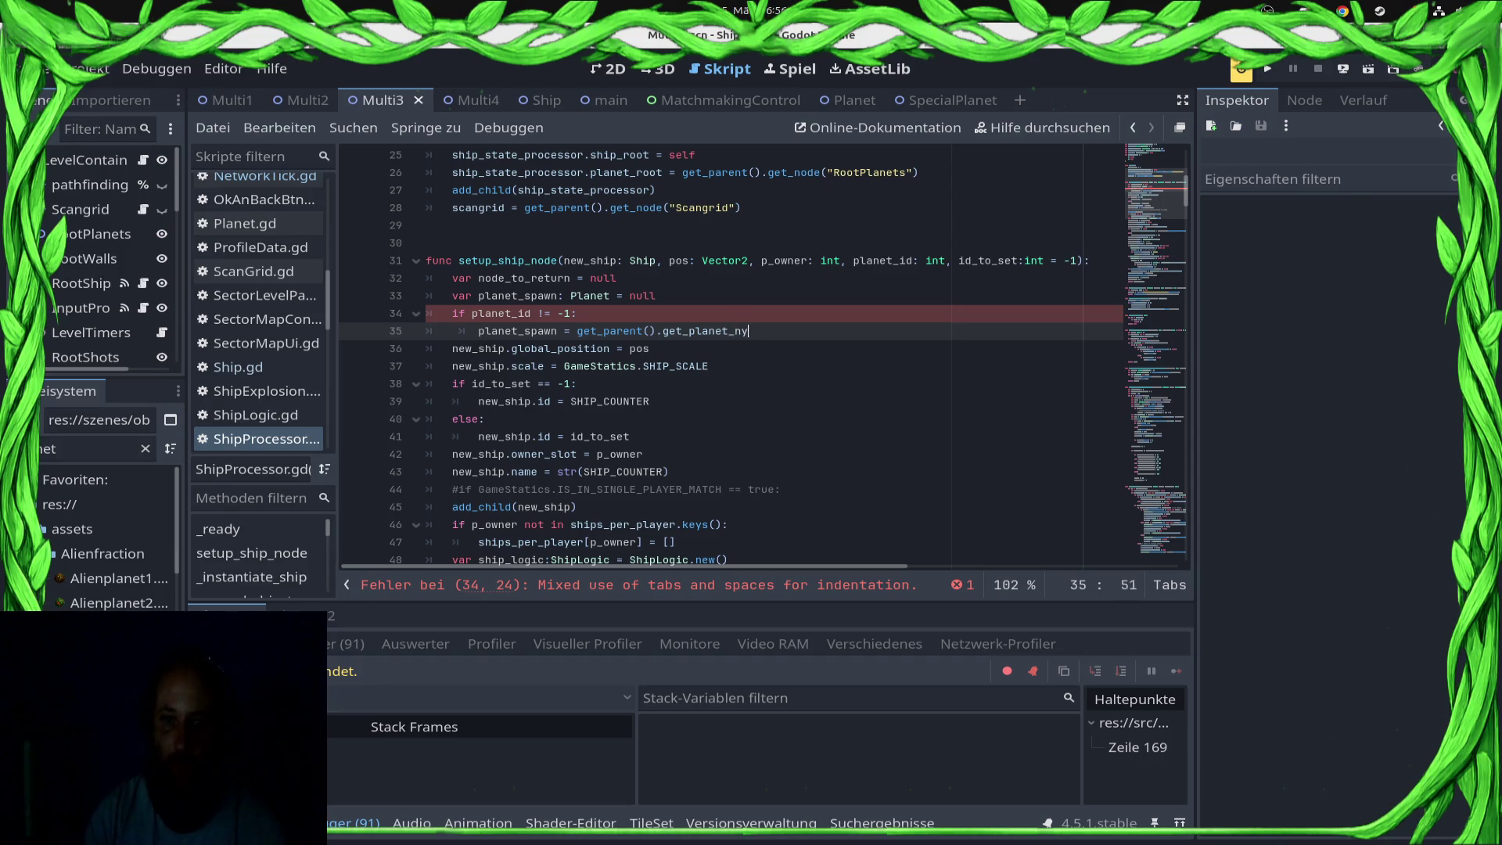
key(BackSpace)
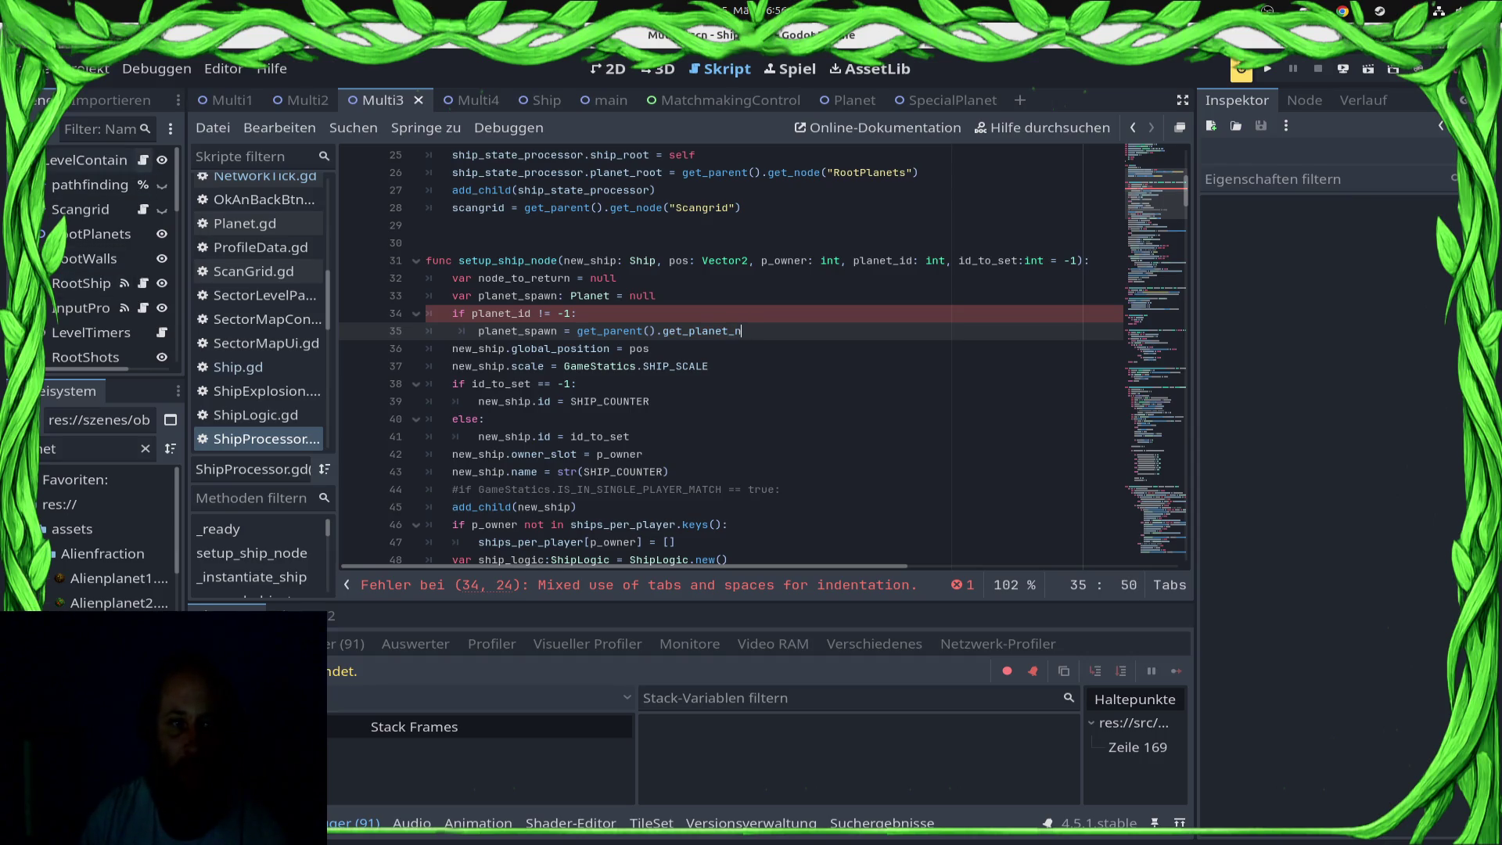
click(143, 159)
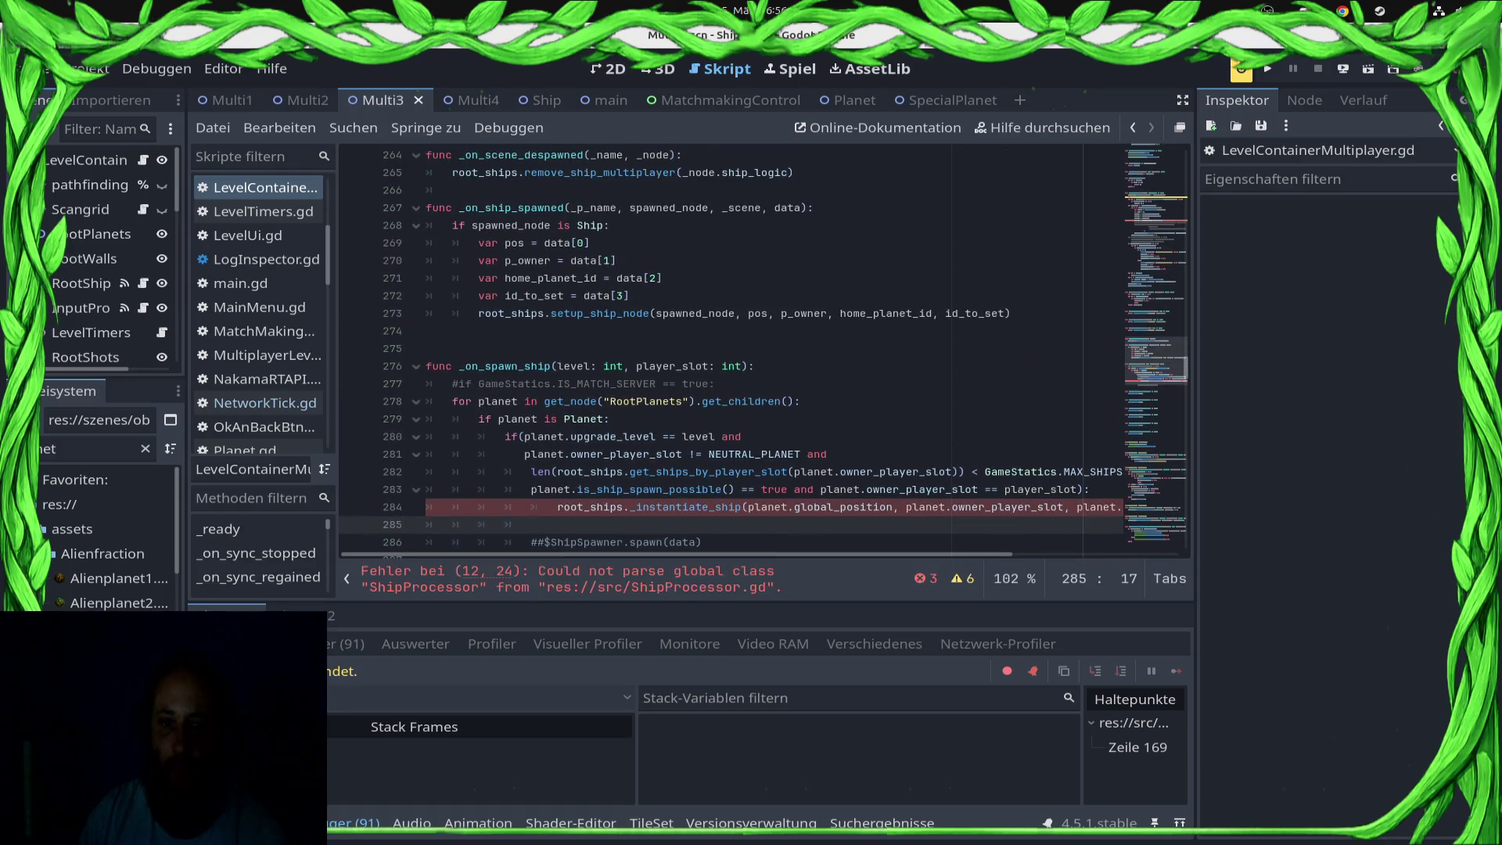
Step: Locate and copy the get_planet_by_id function name in LevelContainerMultiplayer.gd
mouse_move(700, 491)
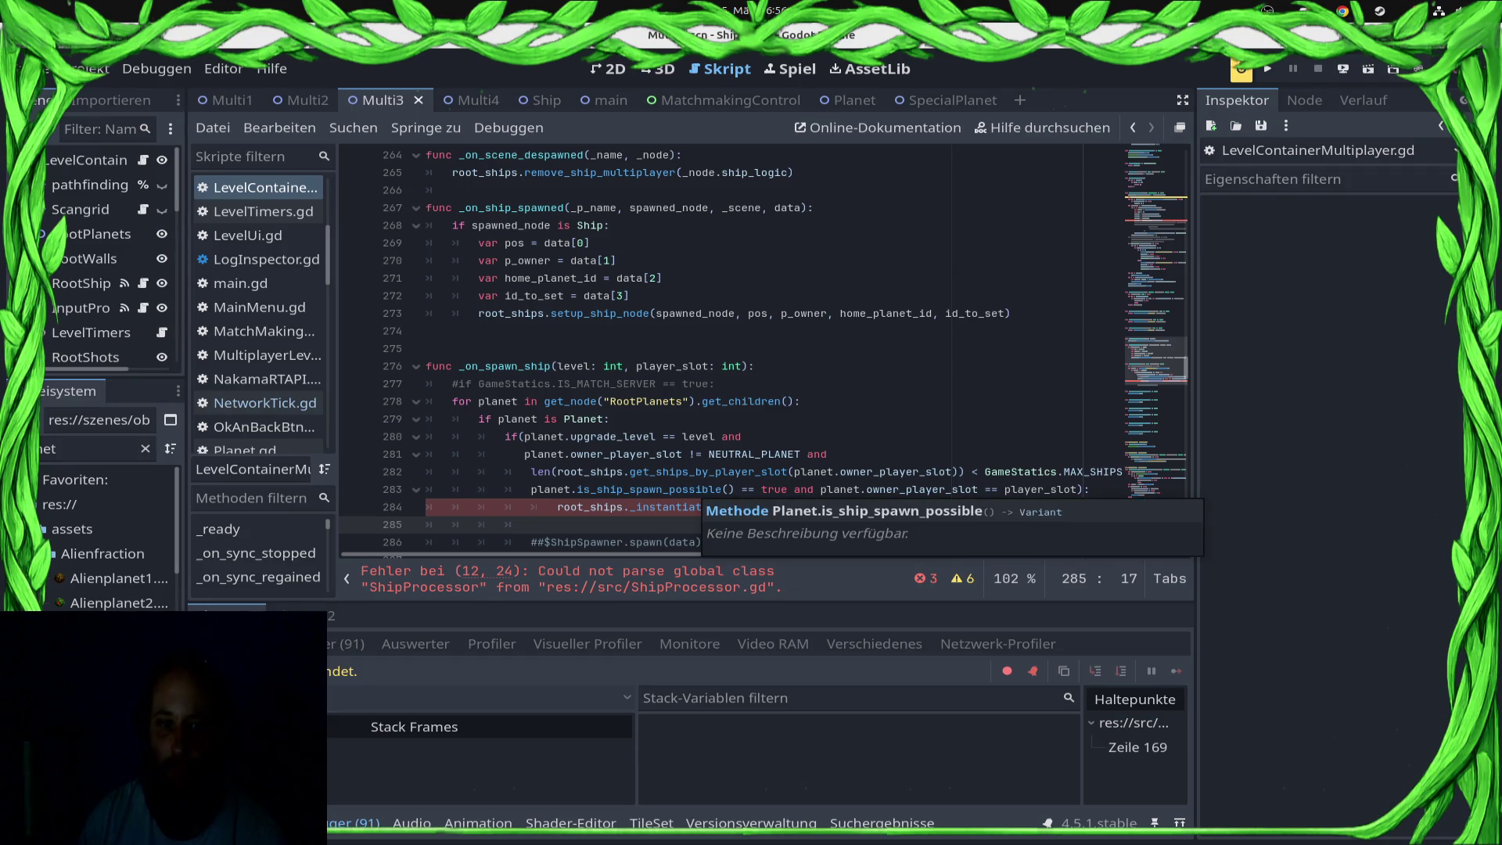
scroll(258, 555, down, 6)
scroll(258, 555, down, 3)
click(251, 547)
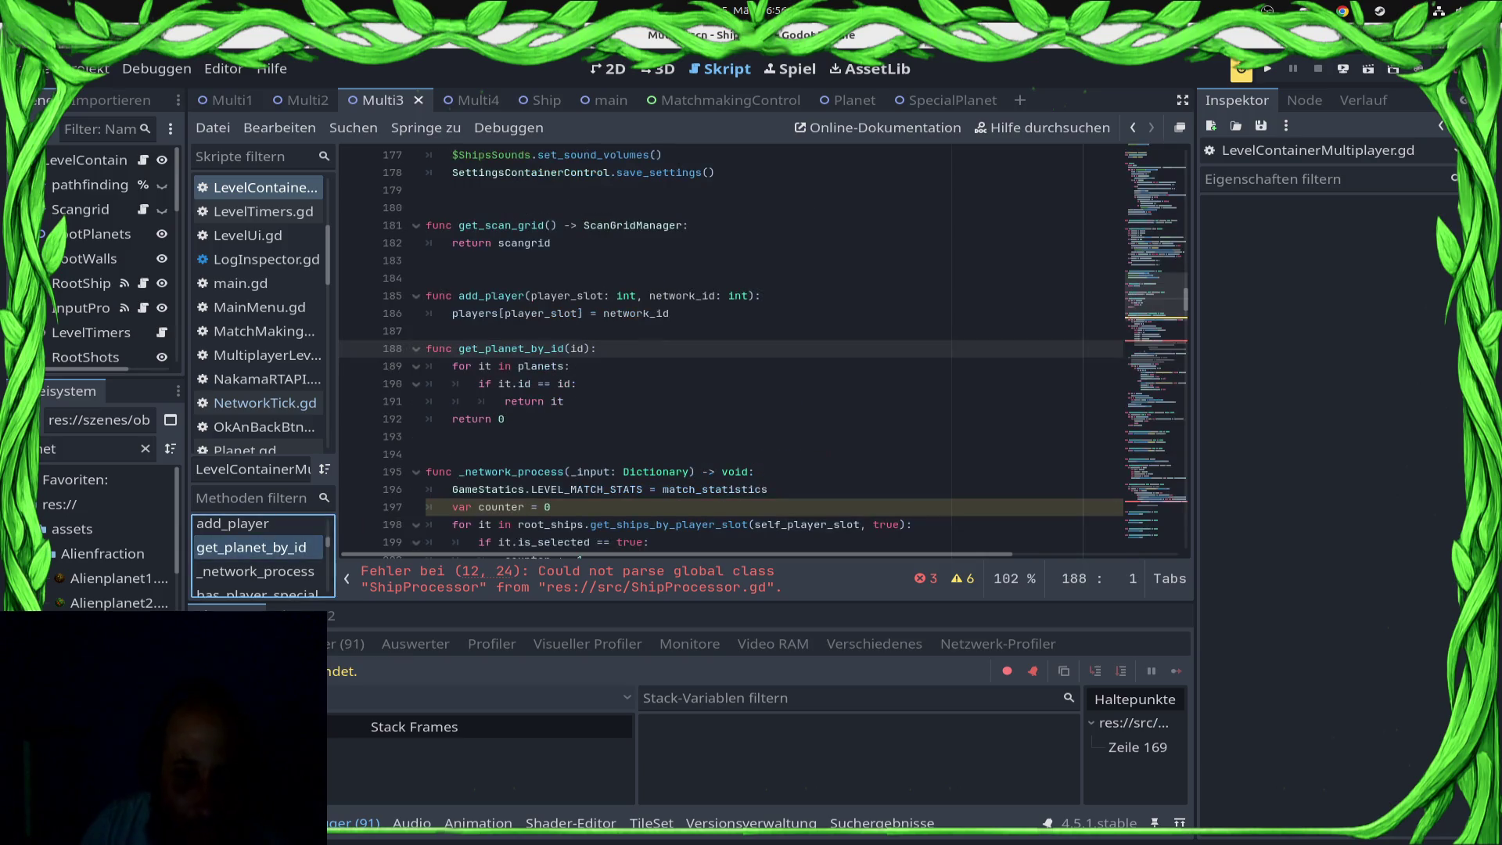
scroll(762, 348, up, 1)
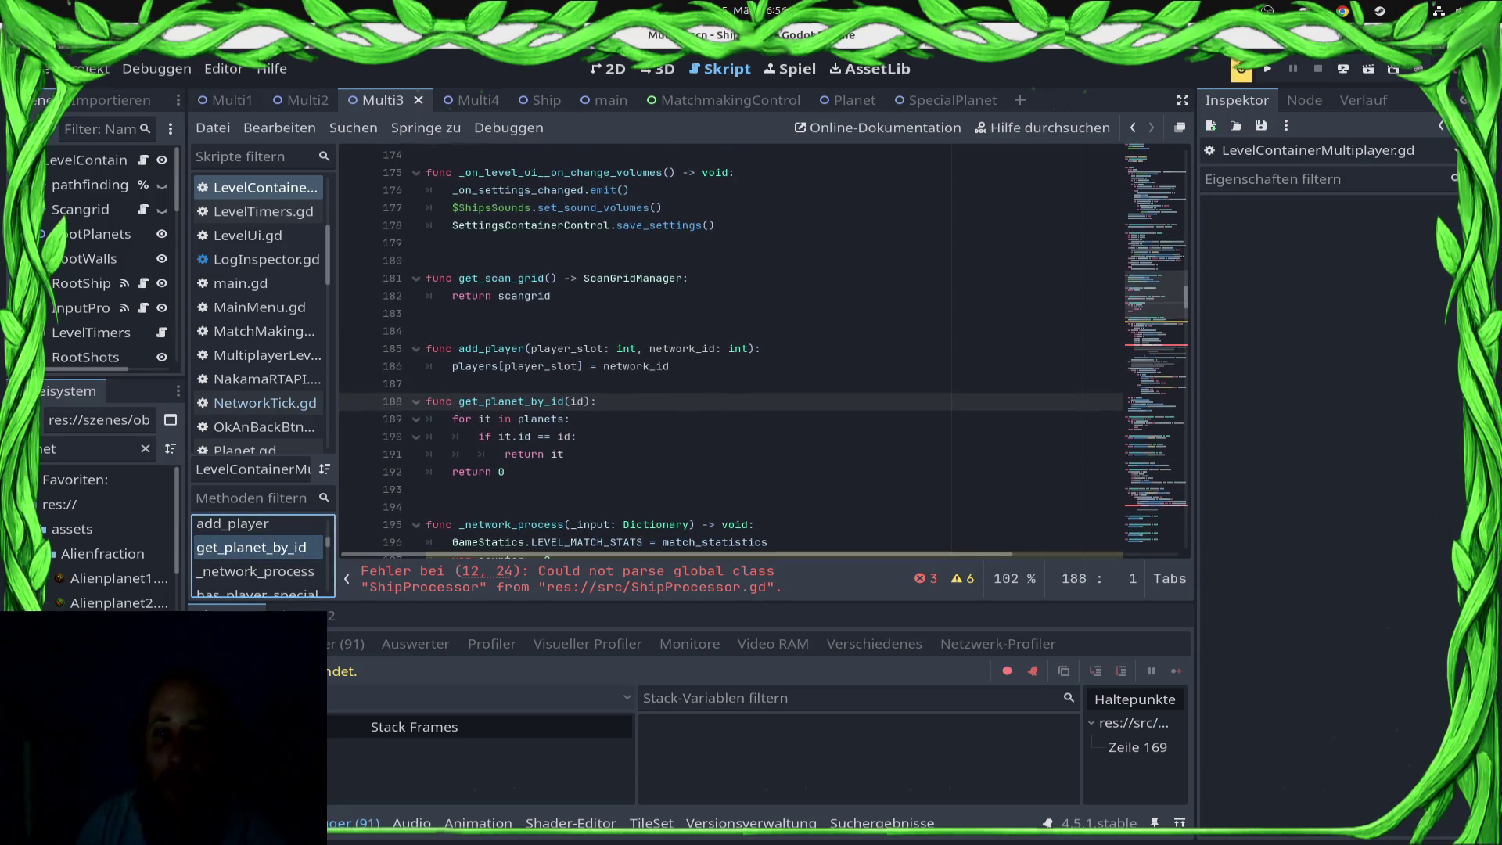
double_click(563, 402)
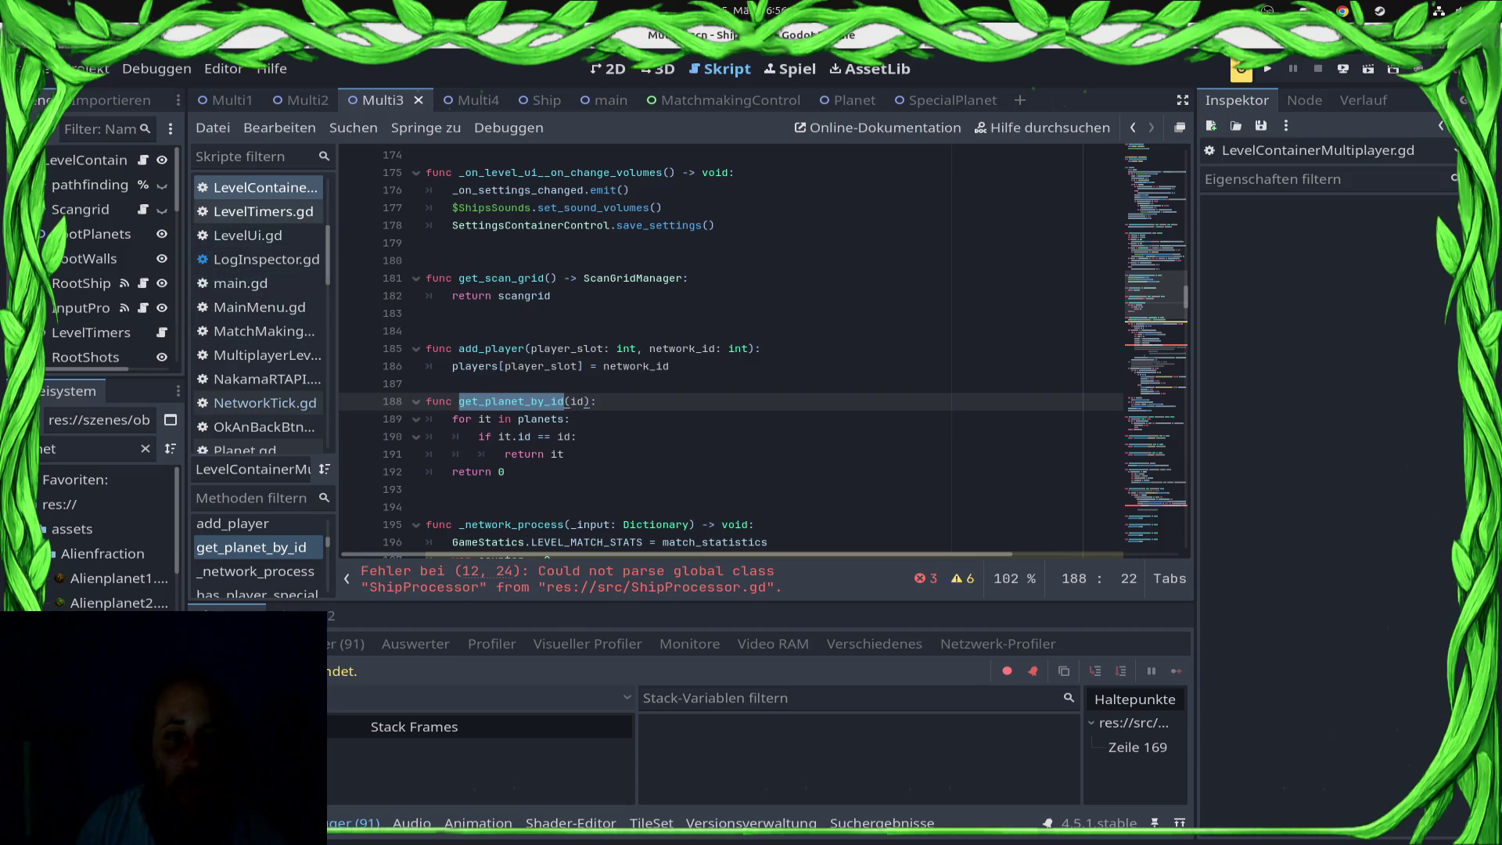
scroll(259, 312, down, 10)
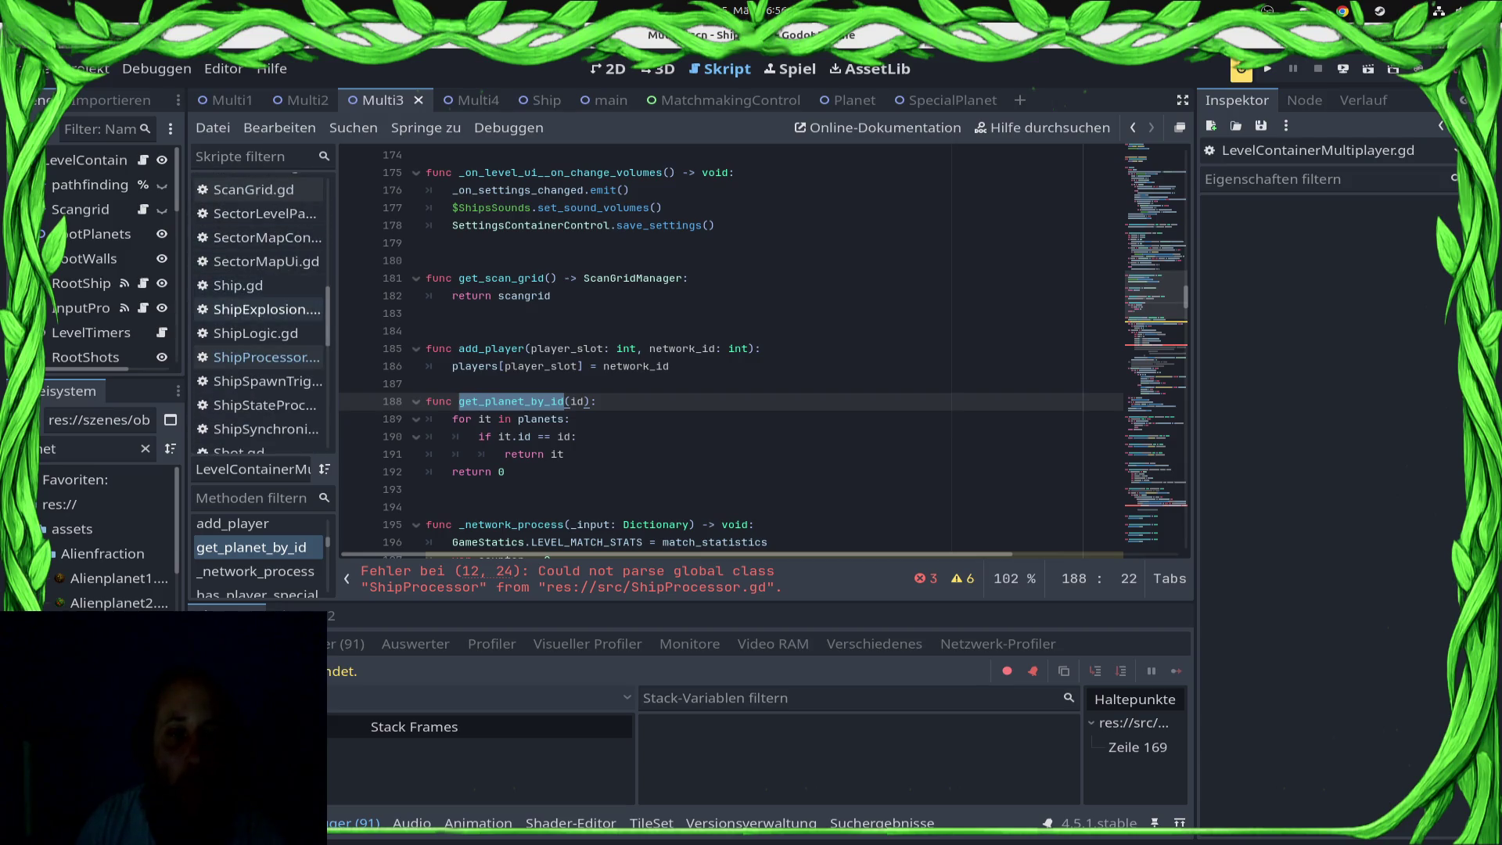
Step: Complete line 35 as get_parent().get_planet_by_id(planet_id), re-indent it with a tab, and save
click(261, 357)
key(ctrl+shift+Left)
text(get_planet_by_id)
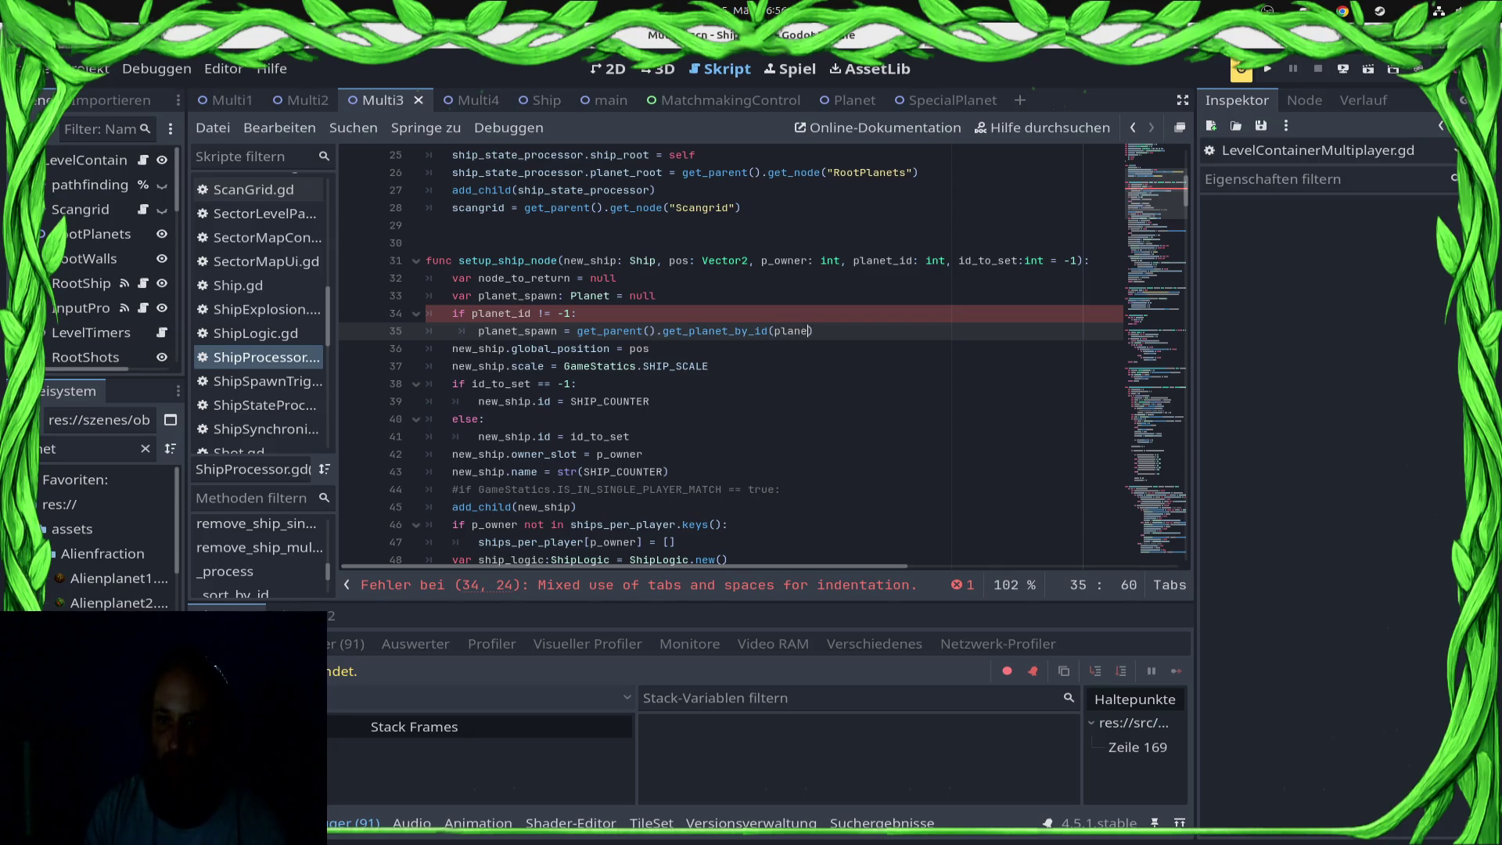
text(iod)
text(d)
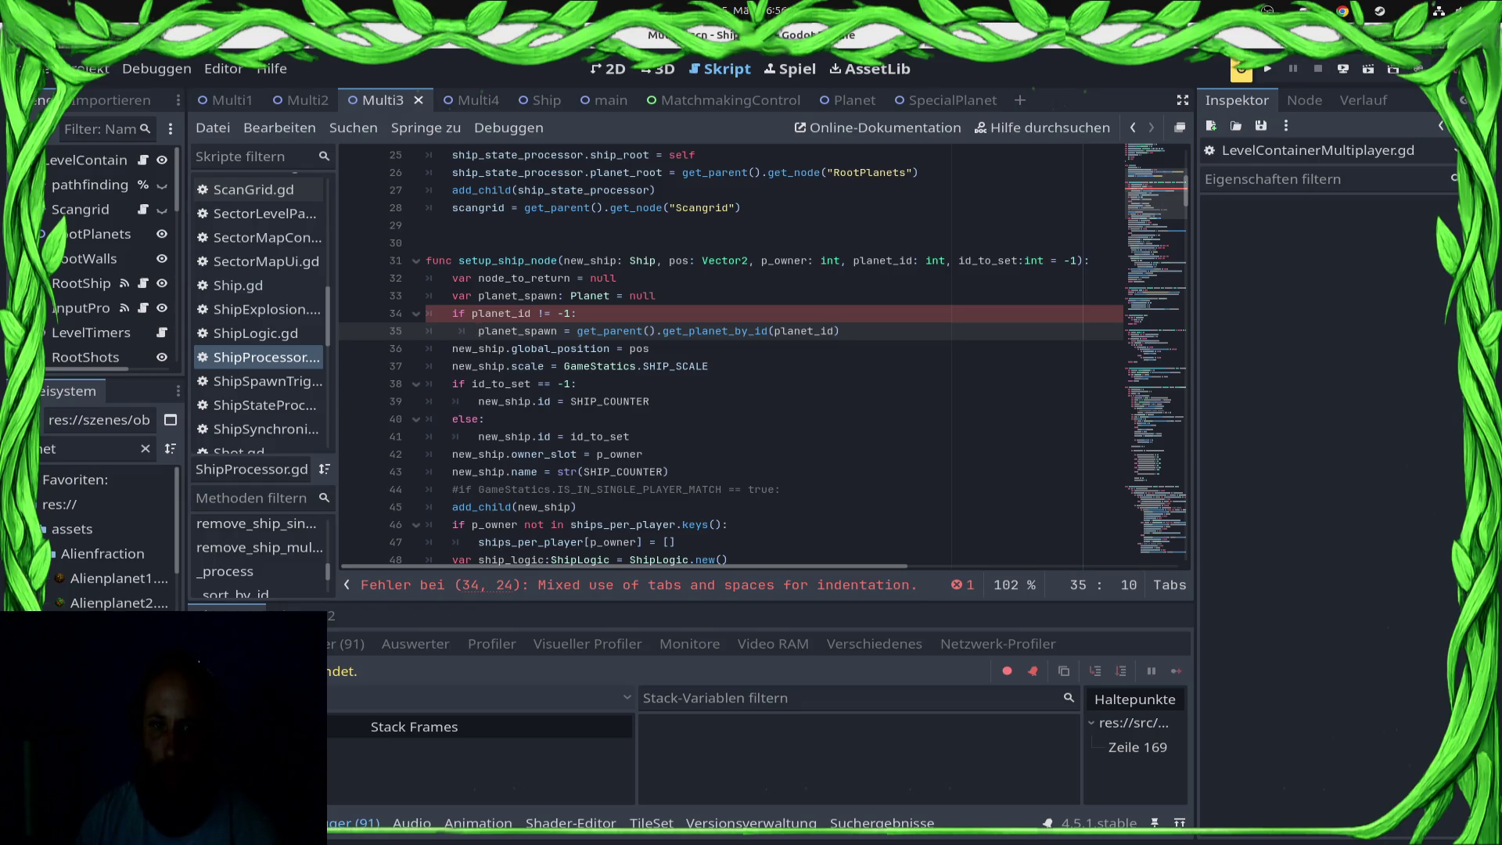
key(shift+Home)
key(BackSpace)
key(Tab)
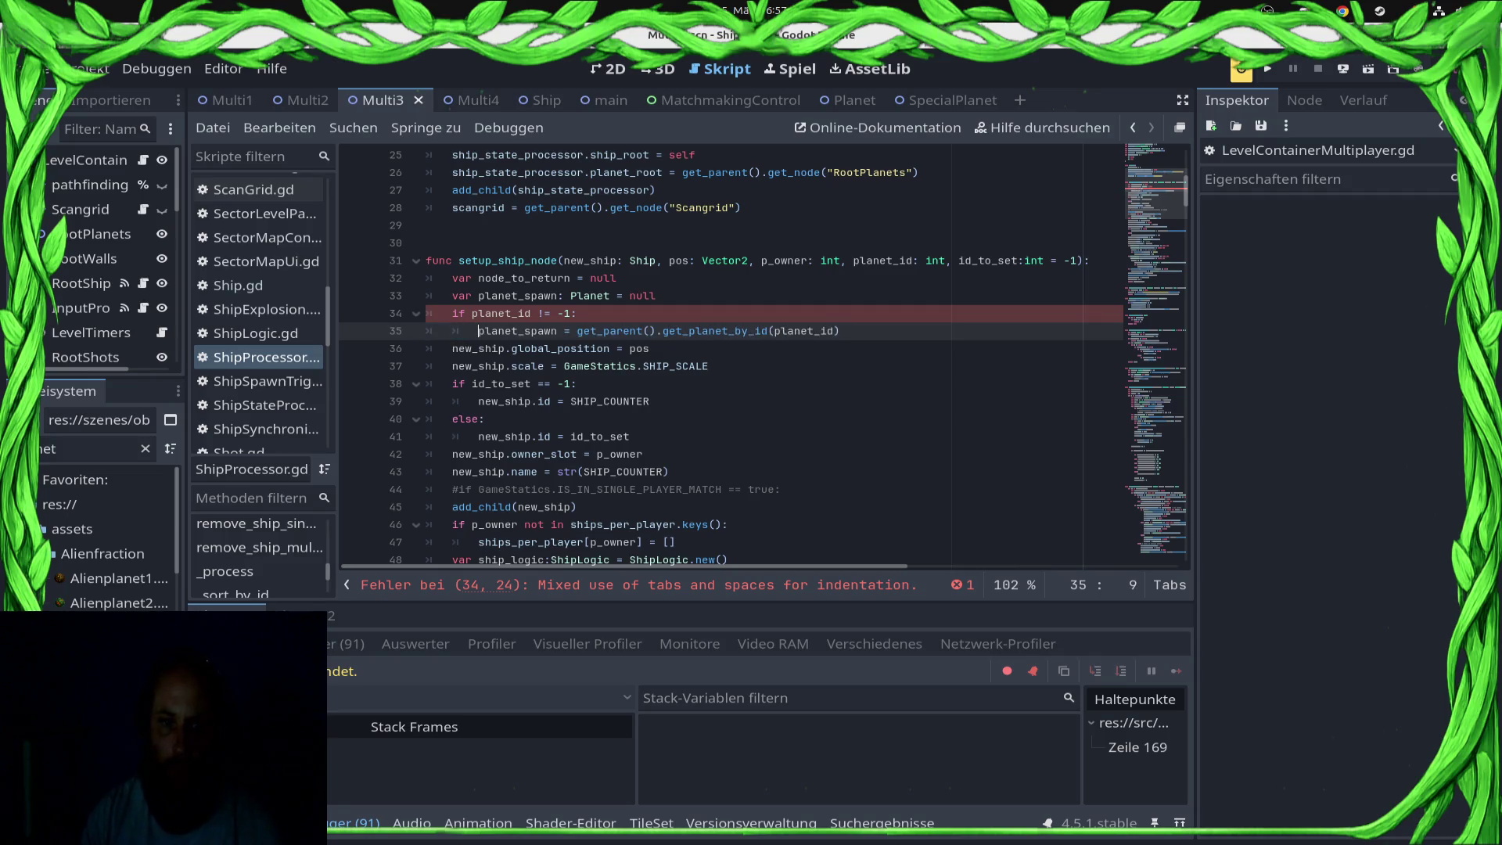
key(ctrl+s)
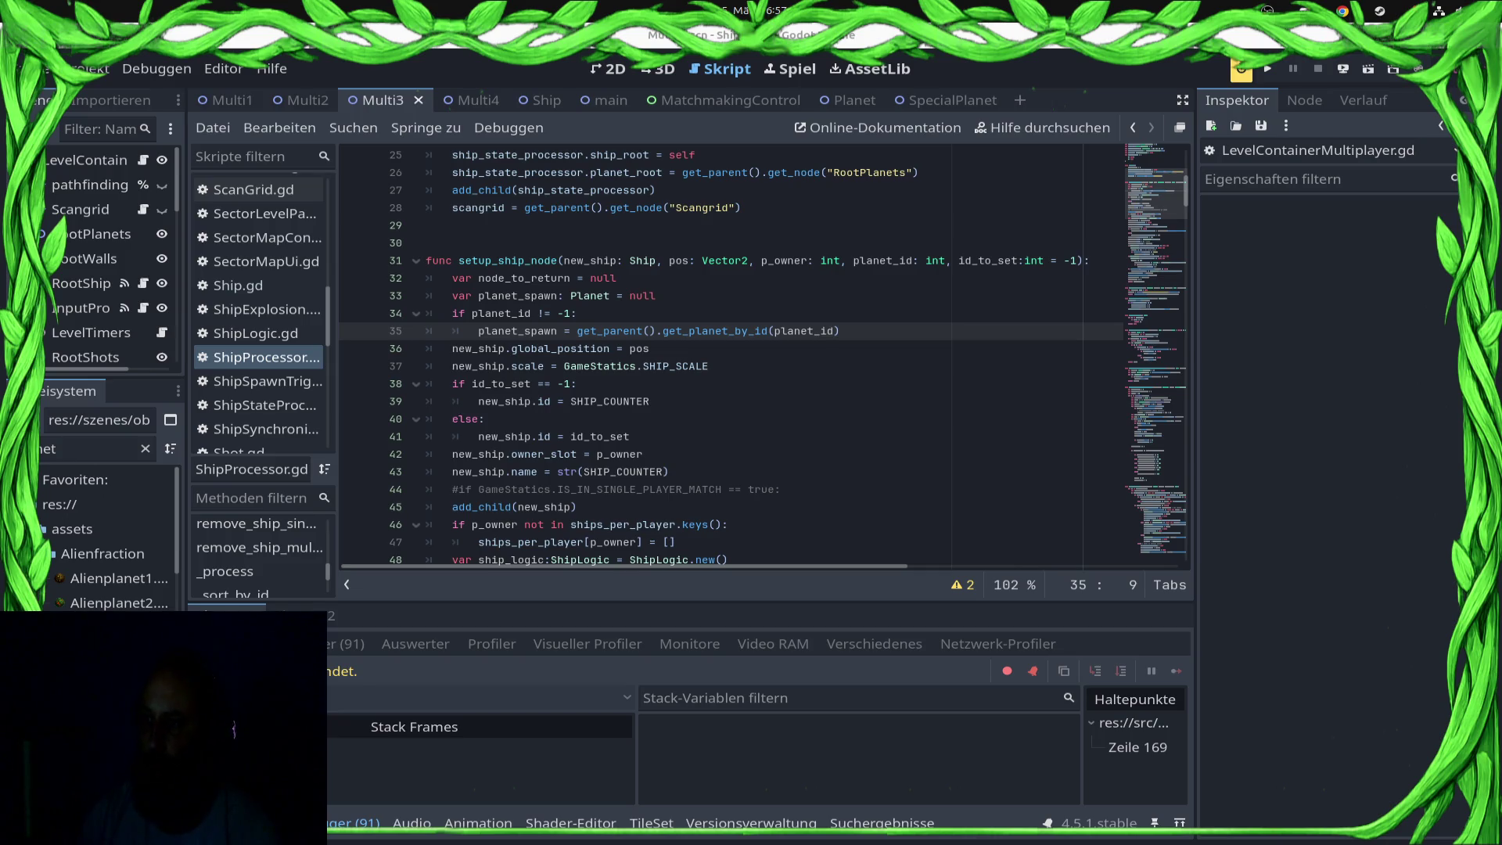
scroll(763, 352, down, 3)
Step: Open LevelContainer.gd and scroll to _ready, where each planet gets an id from planet_id_counter
scroll(763, 352, up, 2)
scroll(763, 352, down, 3)
scroll(764, 354, up, 2)
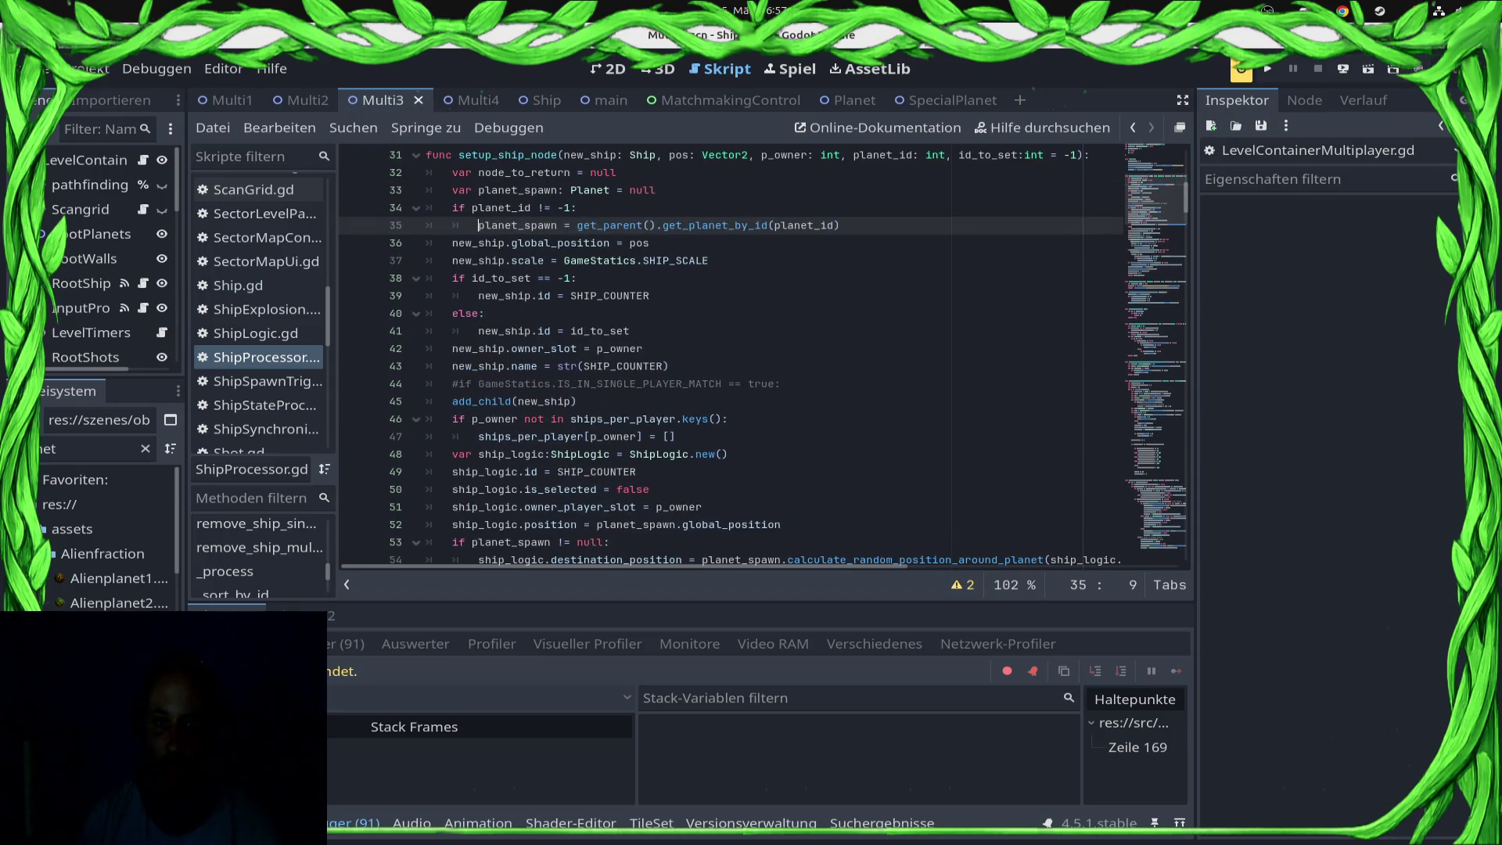
scroll(763, 355, up, 7)
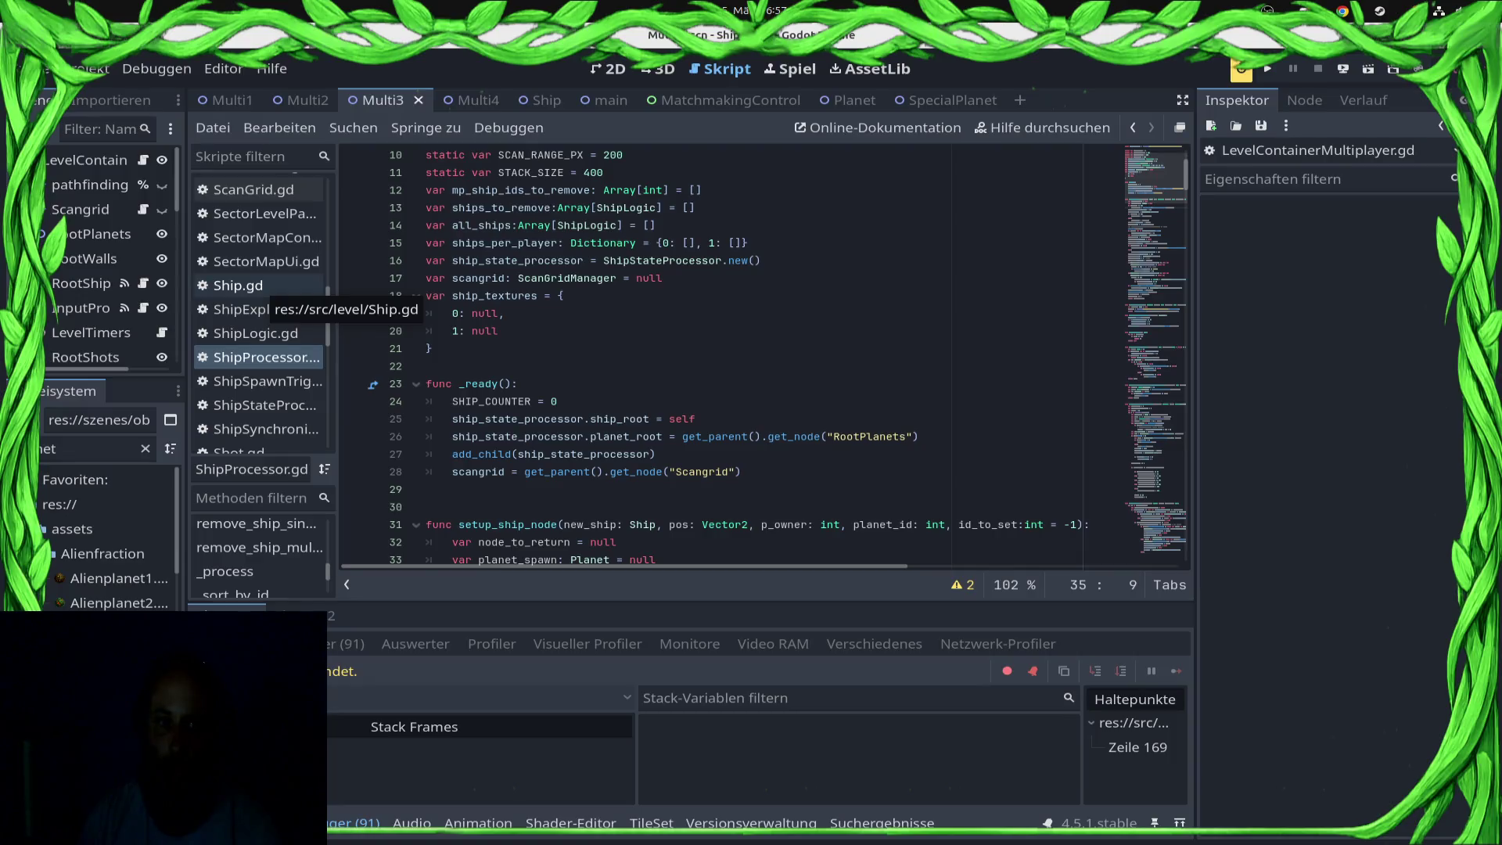
scroll(258, 312, up, 6)
scroll(258, 313, down, 2)
scroll(258, 368, up, 2)
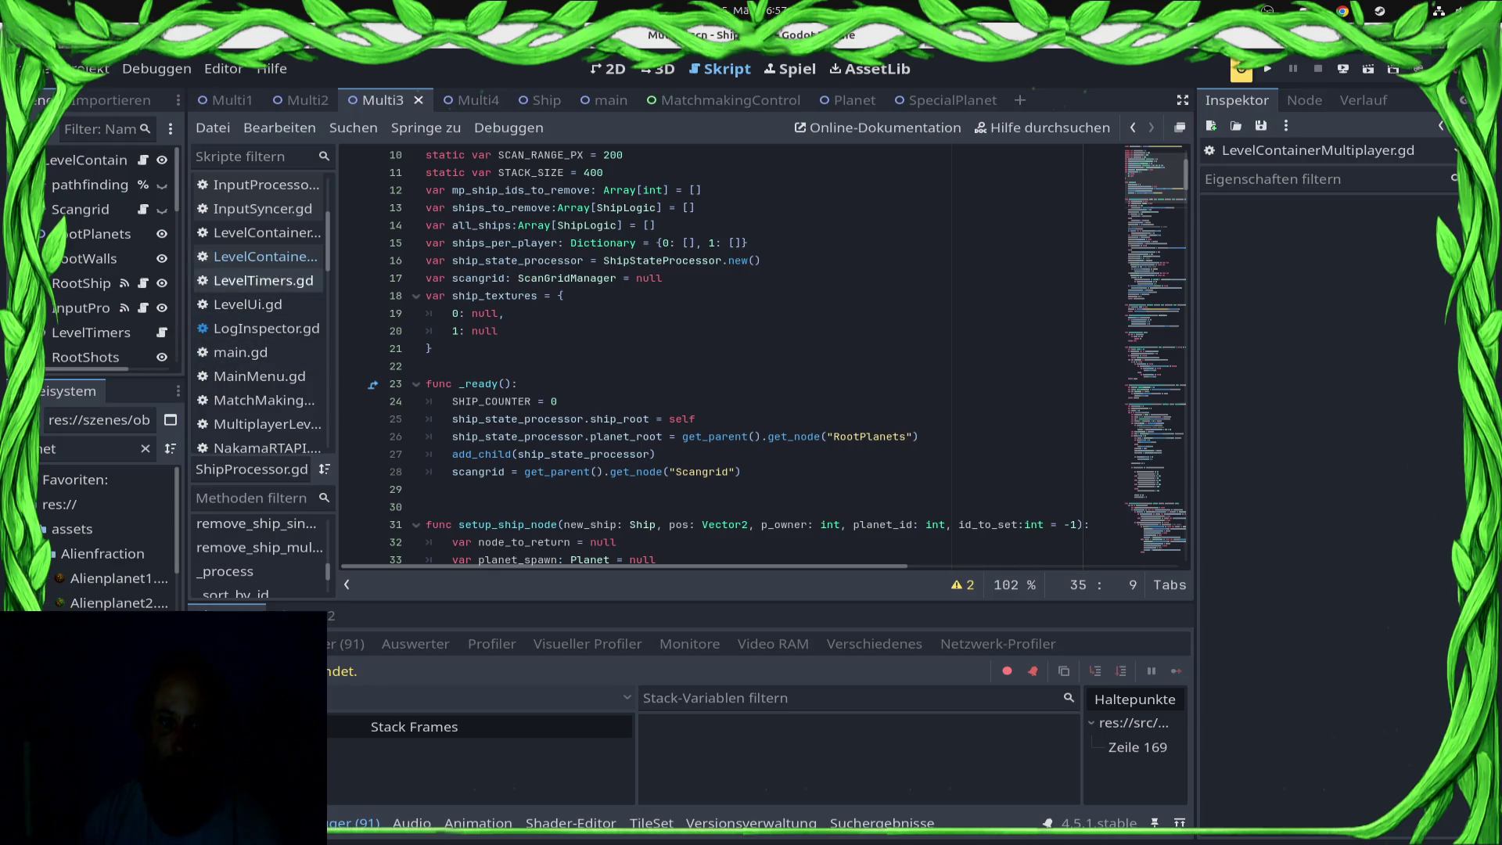
click(258, 232)
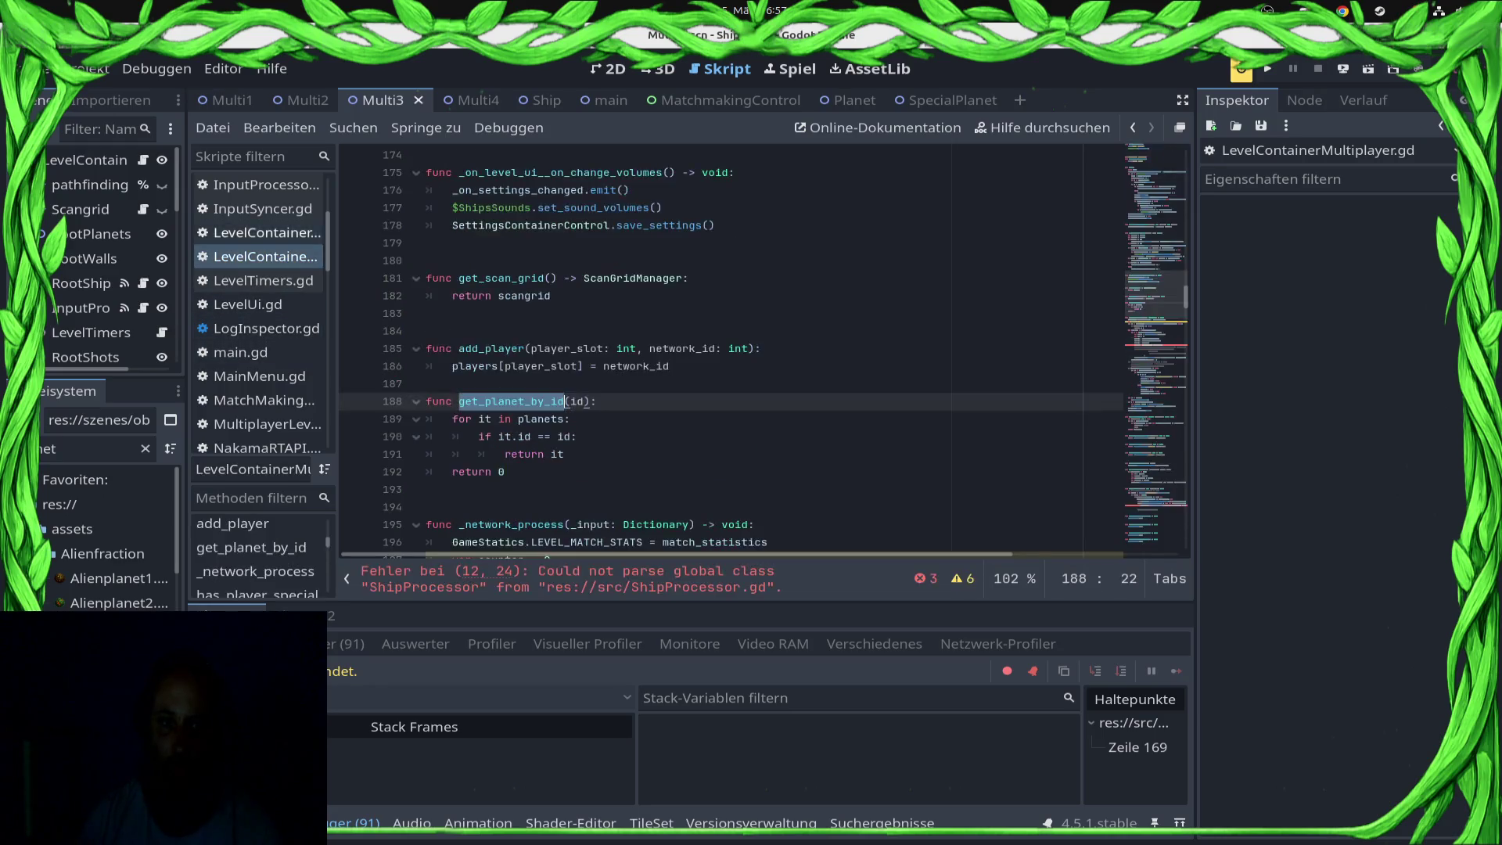
scroll(762, 352, up, 20)
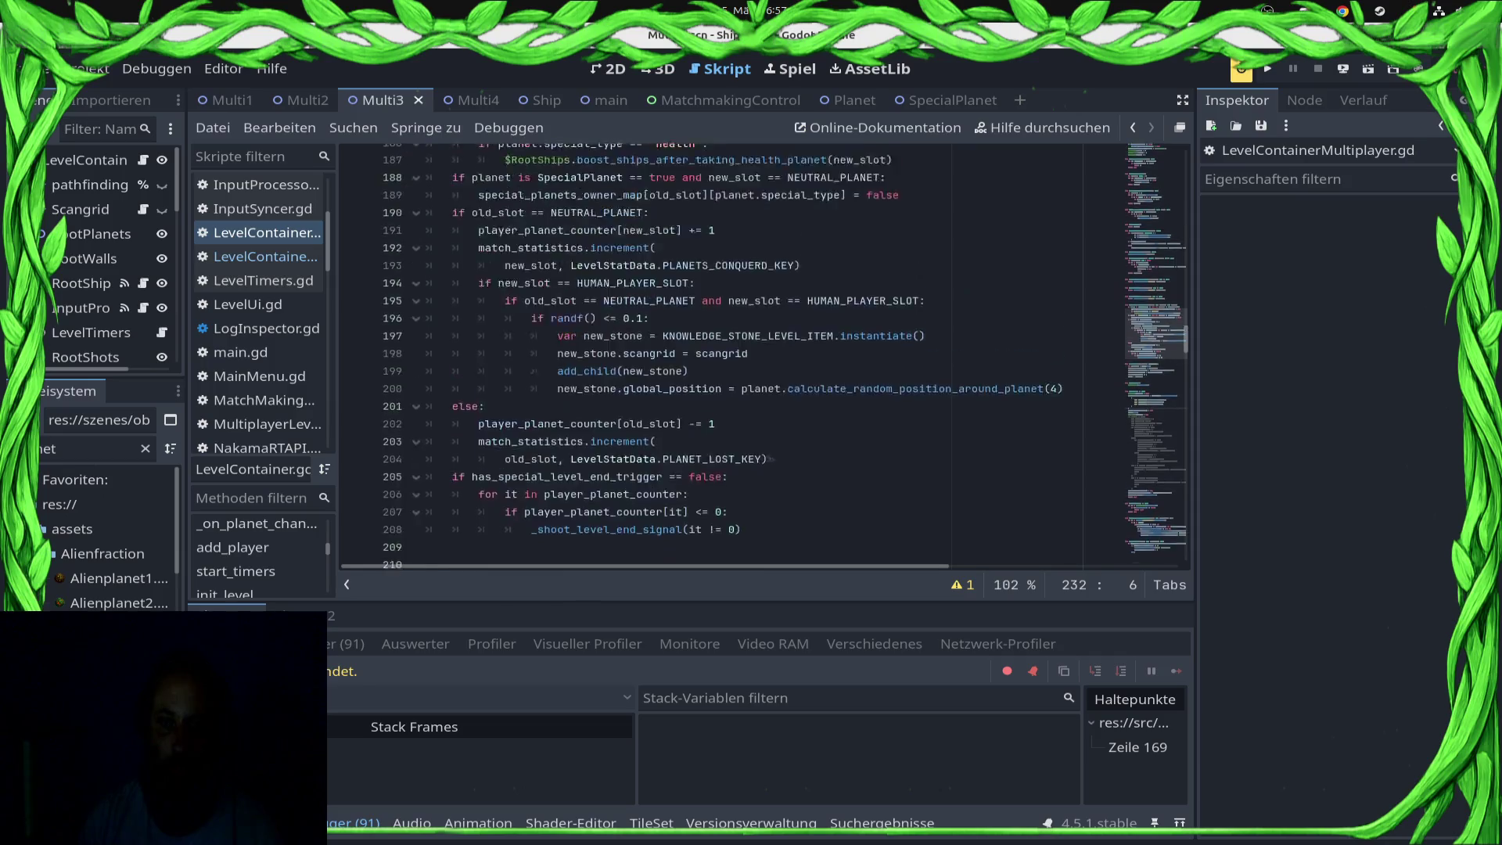
scroll(763, 352, up, 20)
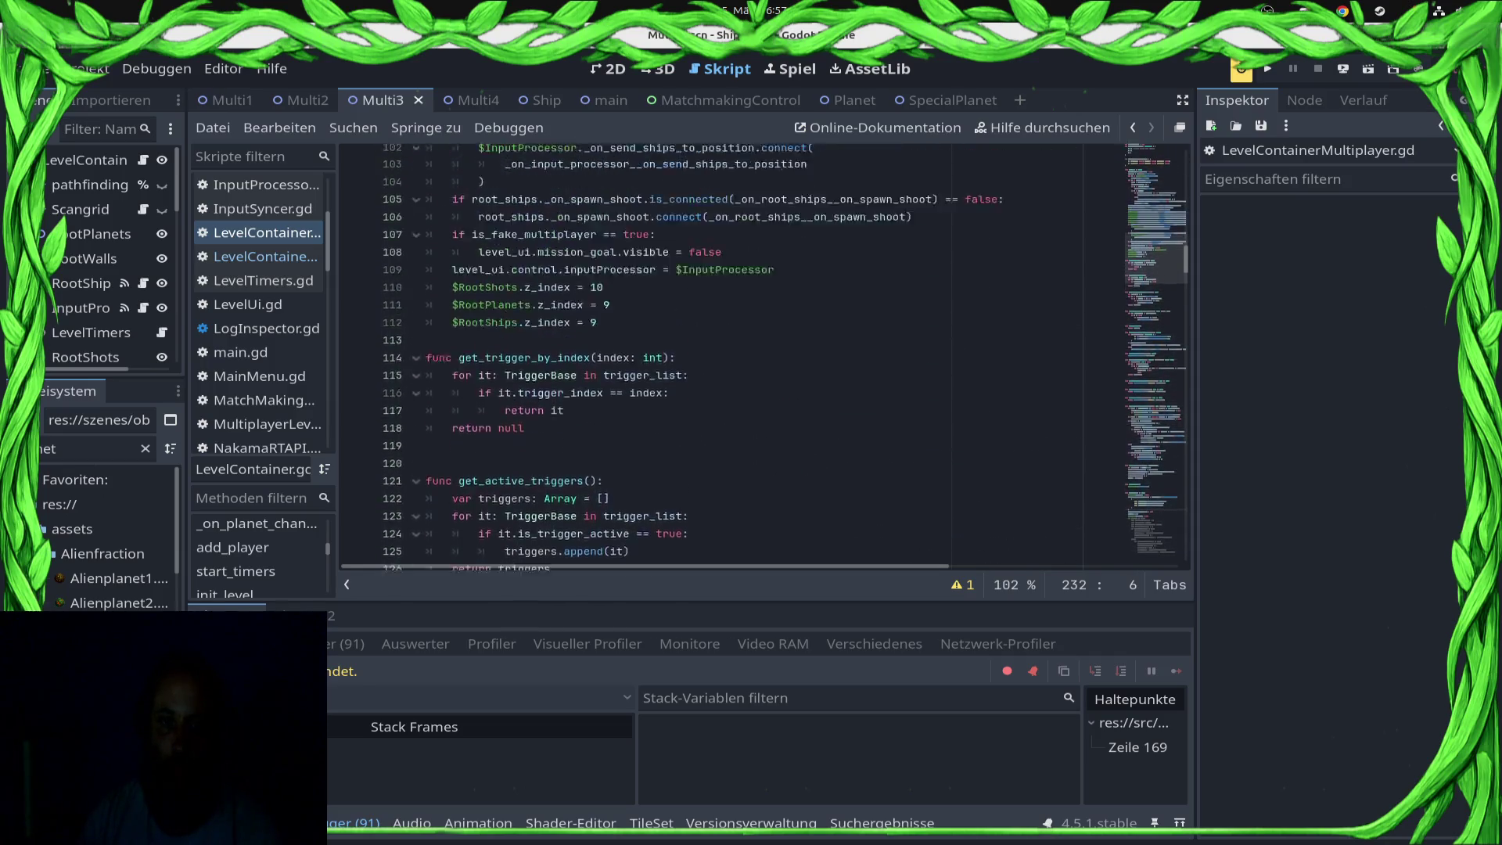
scroll(763, 352, up, 10)
scroll(763, 352, down, 8)
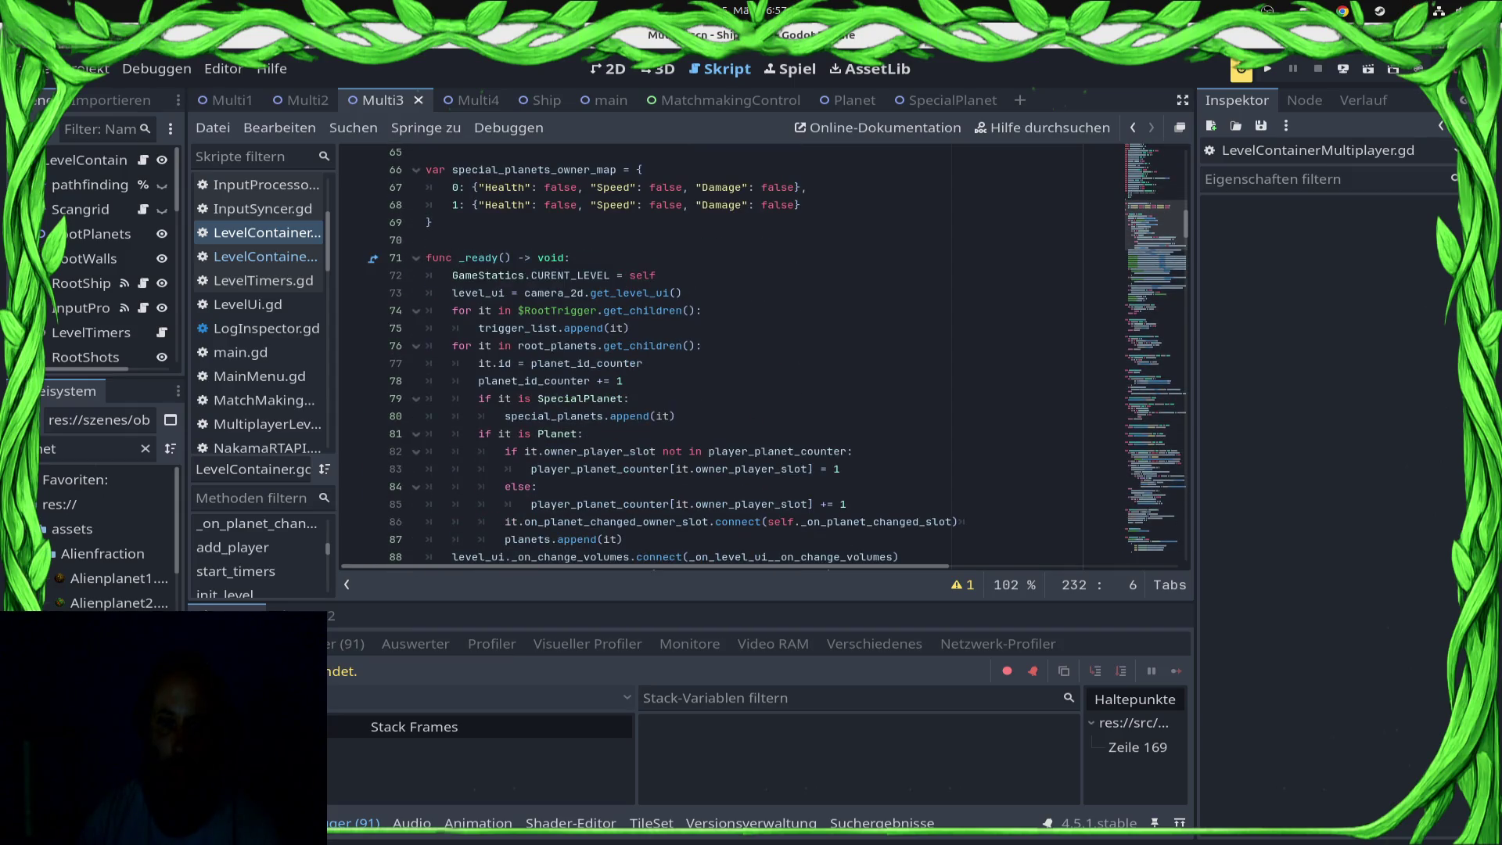
scroll(777, 353, down, 1)
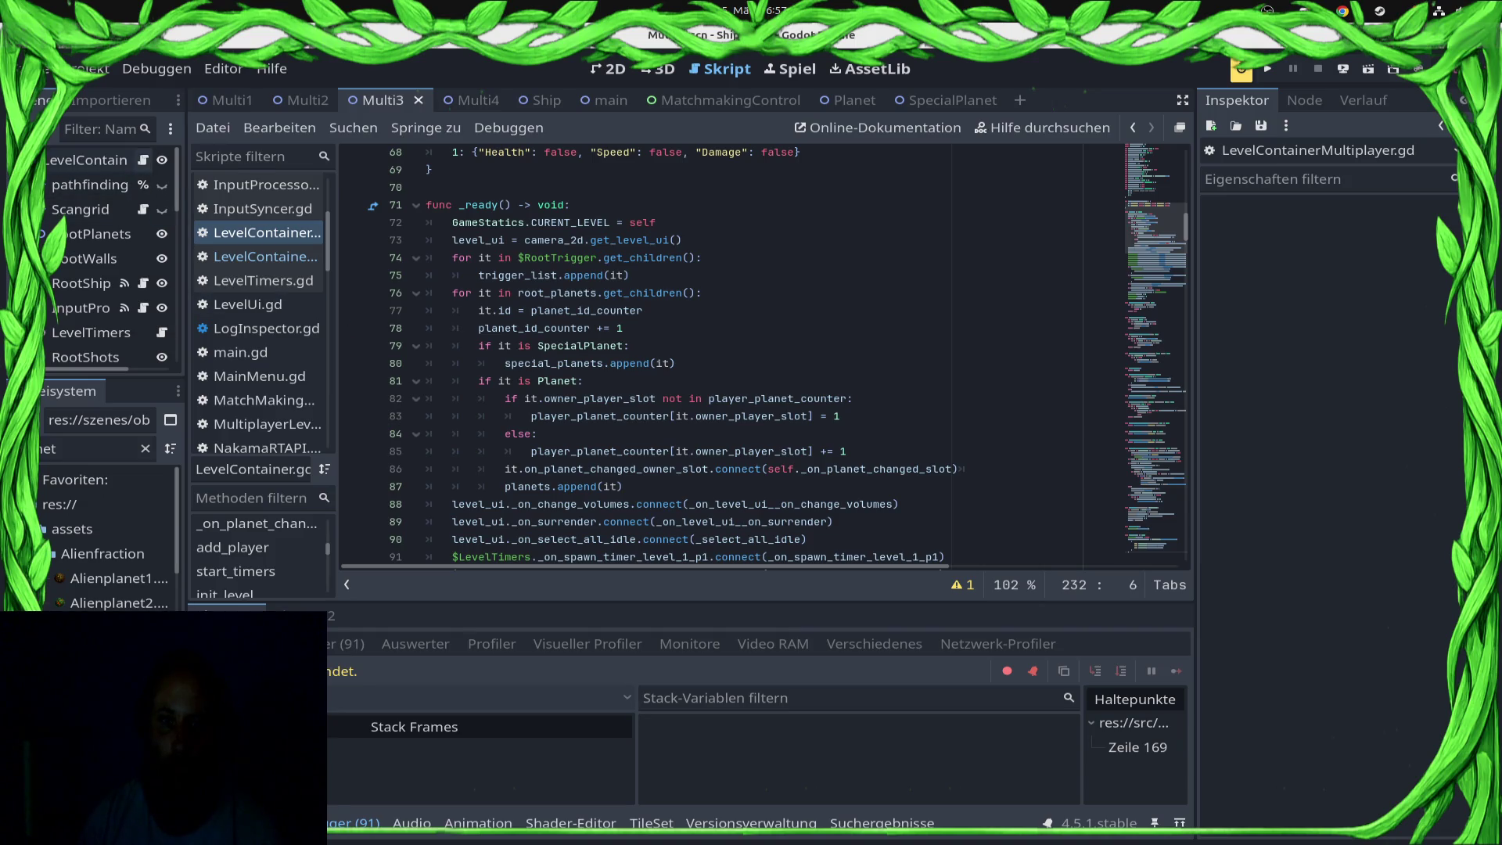
Step: Add a MultiplayerSynchronizer child node under the Planet scene's root
click(849, 100)
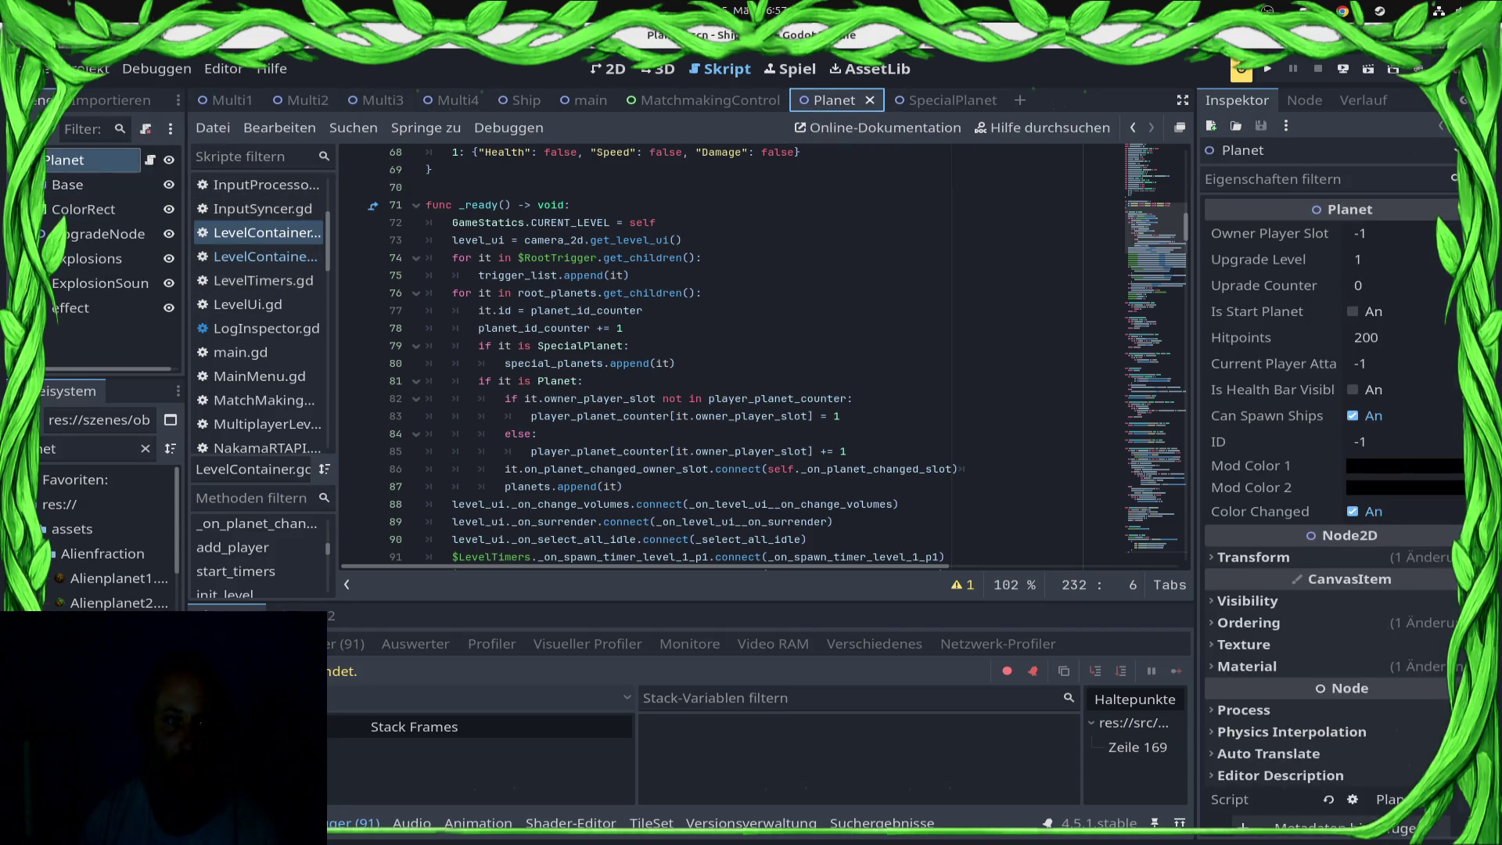
right_click(86, 159)
click(156, 202)
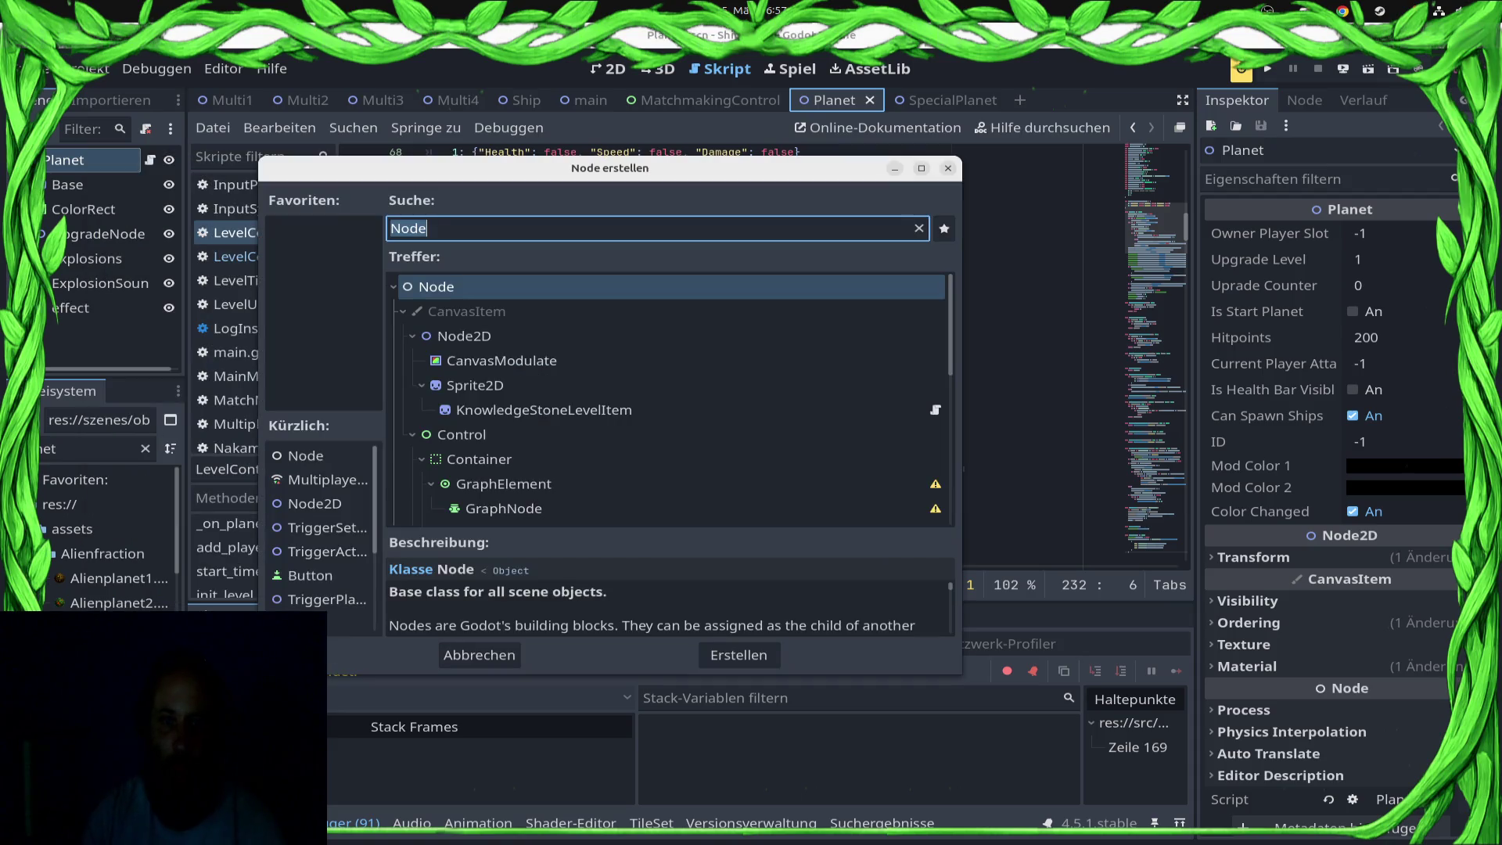
text(Network)
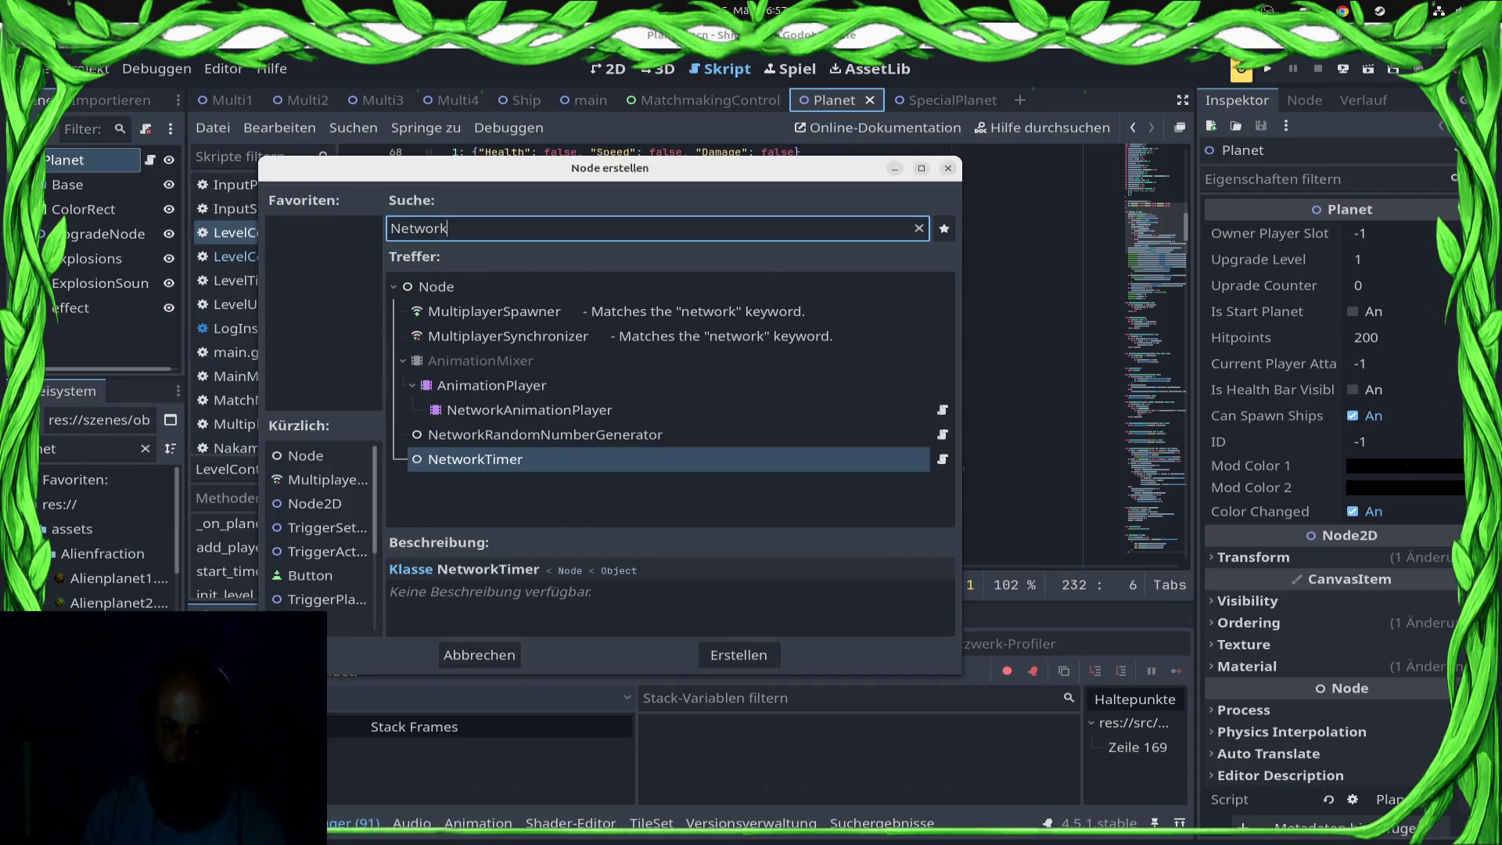
key(BackSpace)
key(BackSpace)
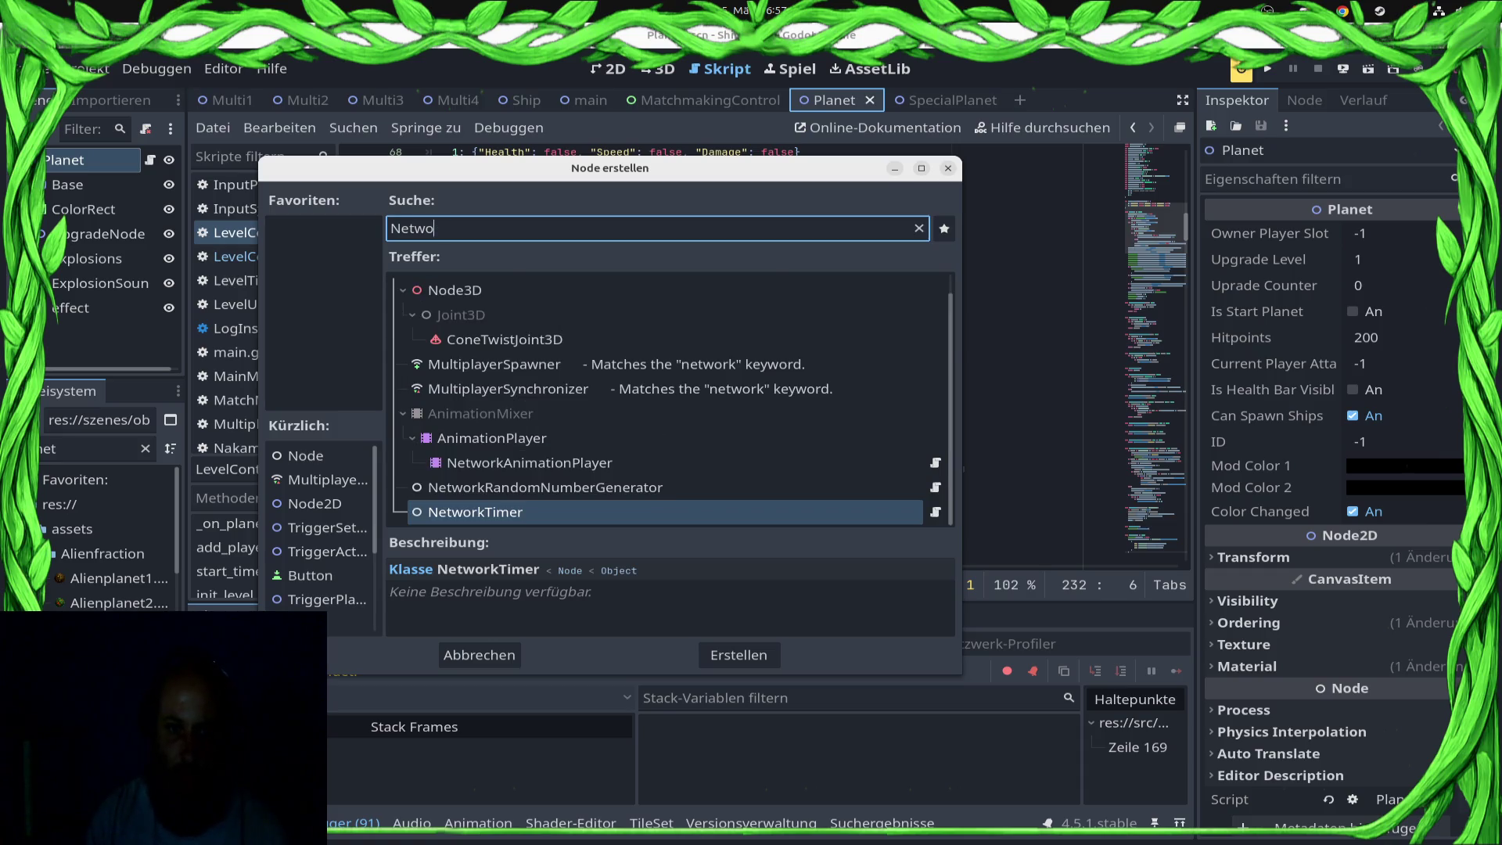
key(BackSpace)
key(BackSpace)
key(BackSpace)
text(Sync)
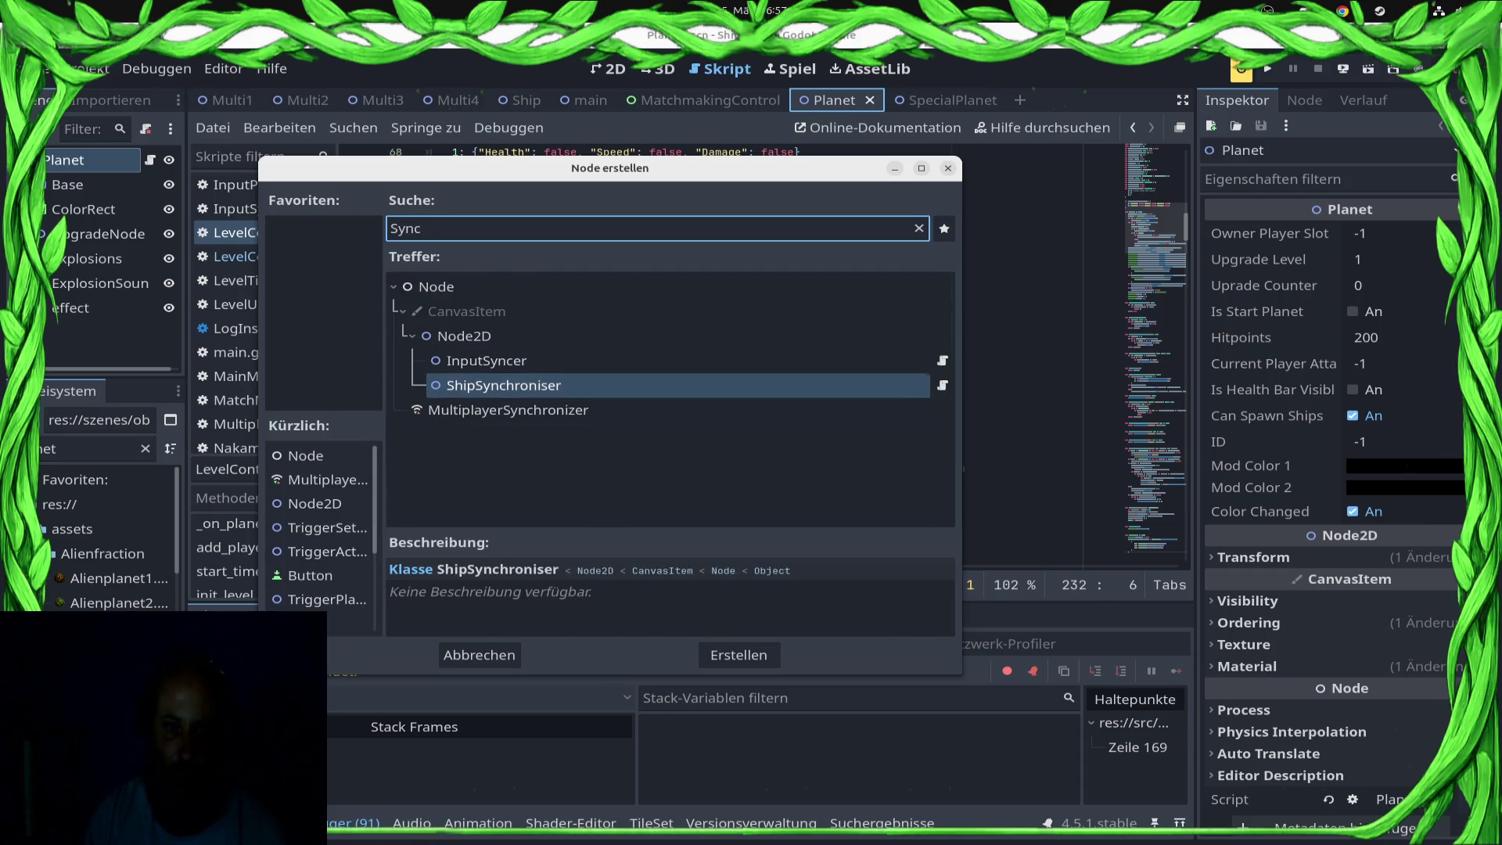
key(Down)
key(Return)
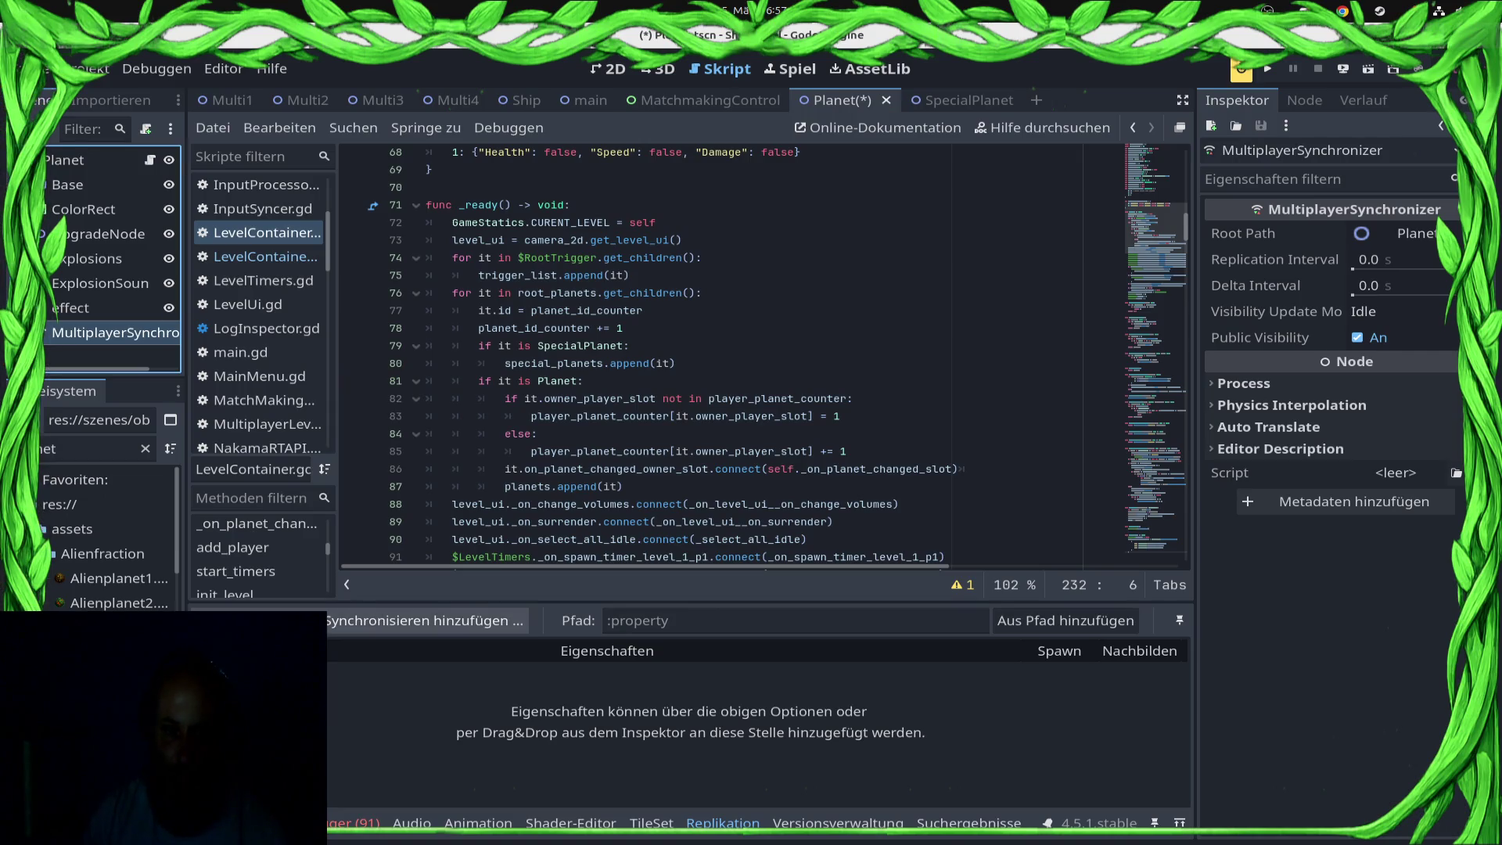
Step: Replicate a Planet property 'Bei Änderung' (on change), save the scene, and re-export for Web
key(Return)
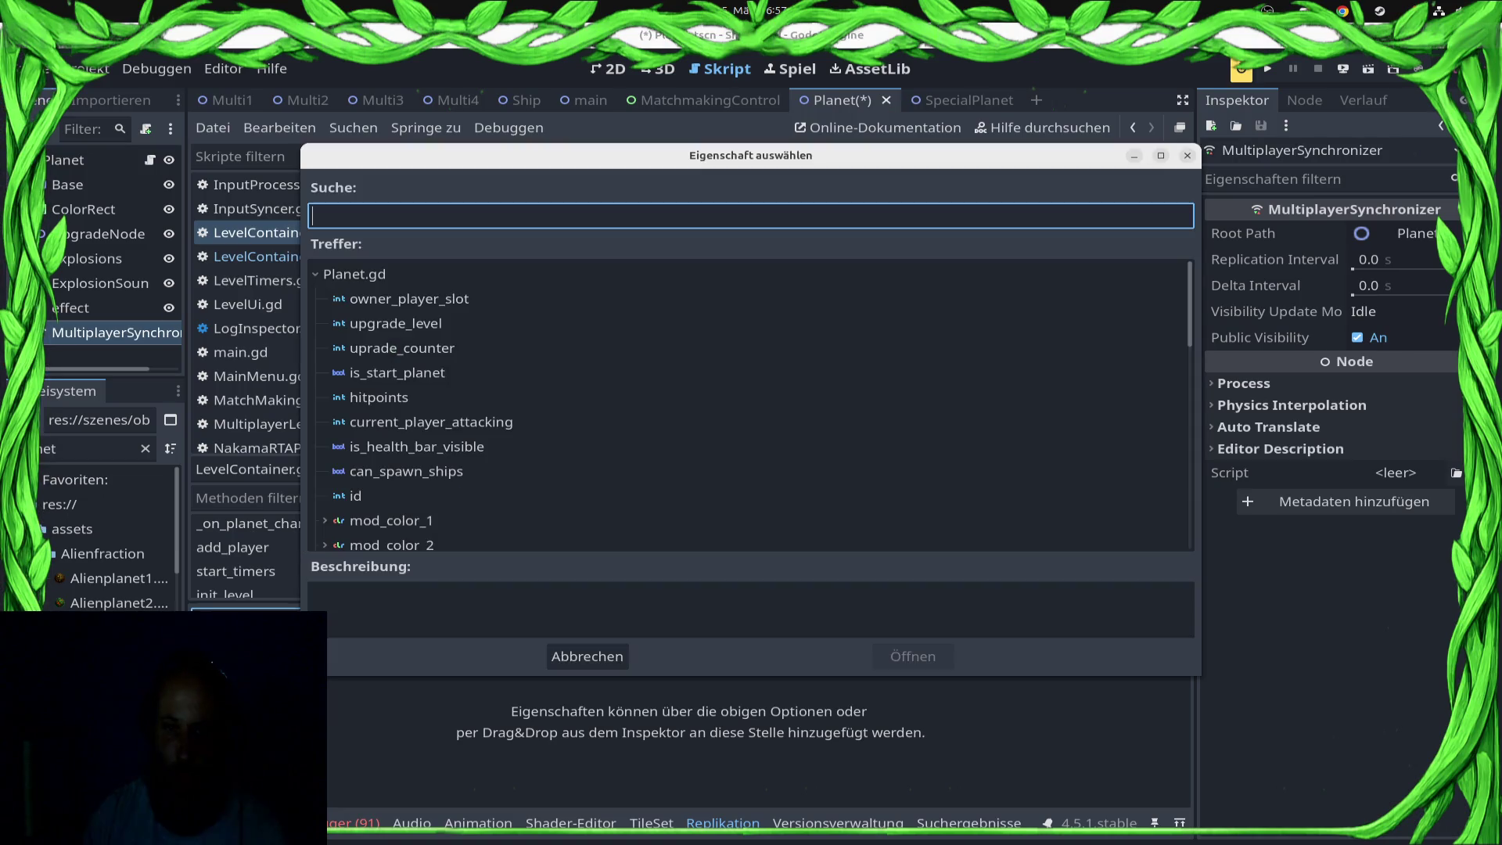
key(Up)
key(Up)
key(Return)
key(ctrl+s)
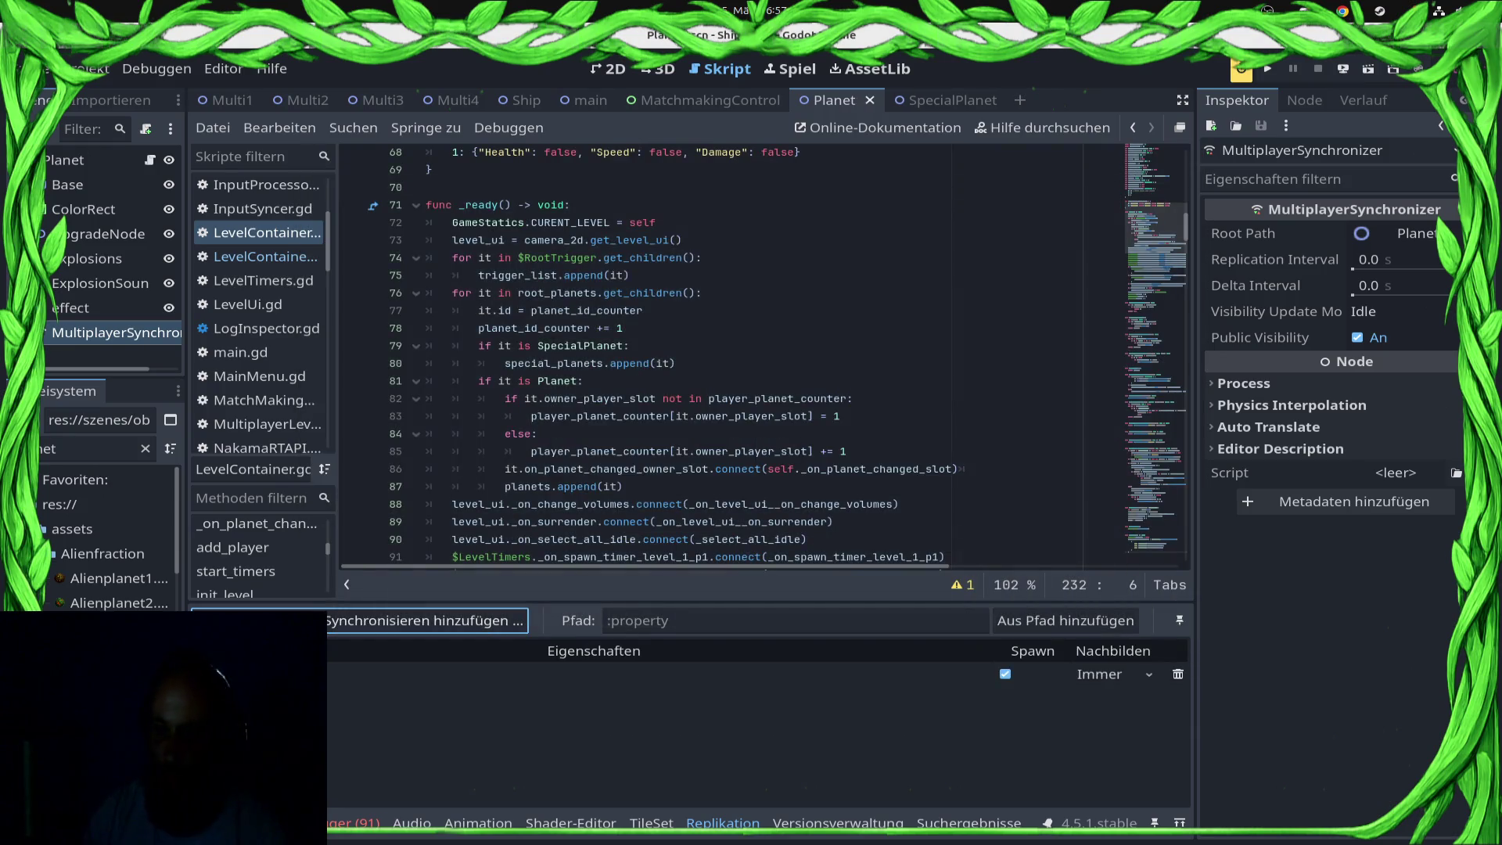
click(1099, 674)
click(1118, 745)
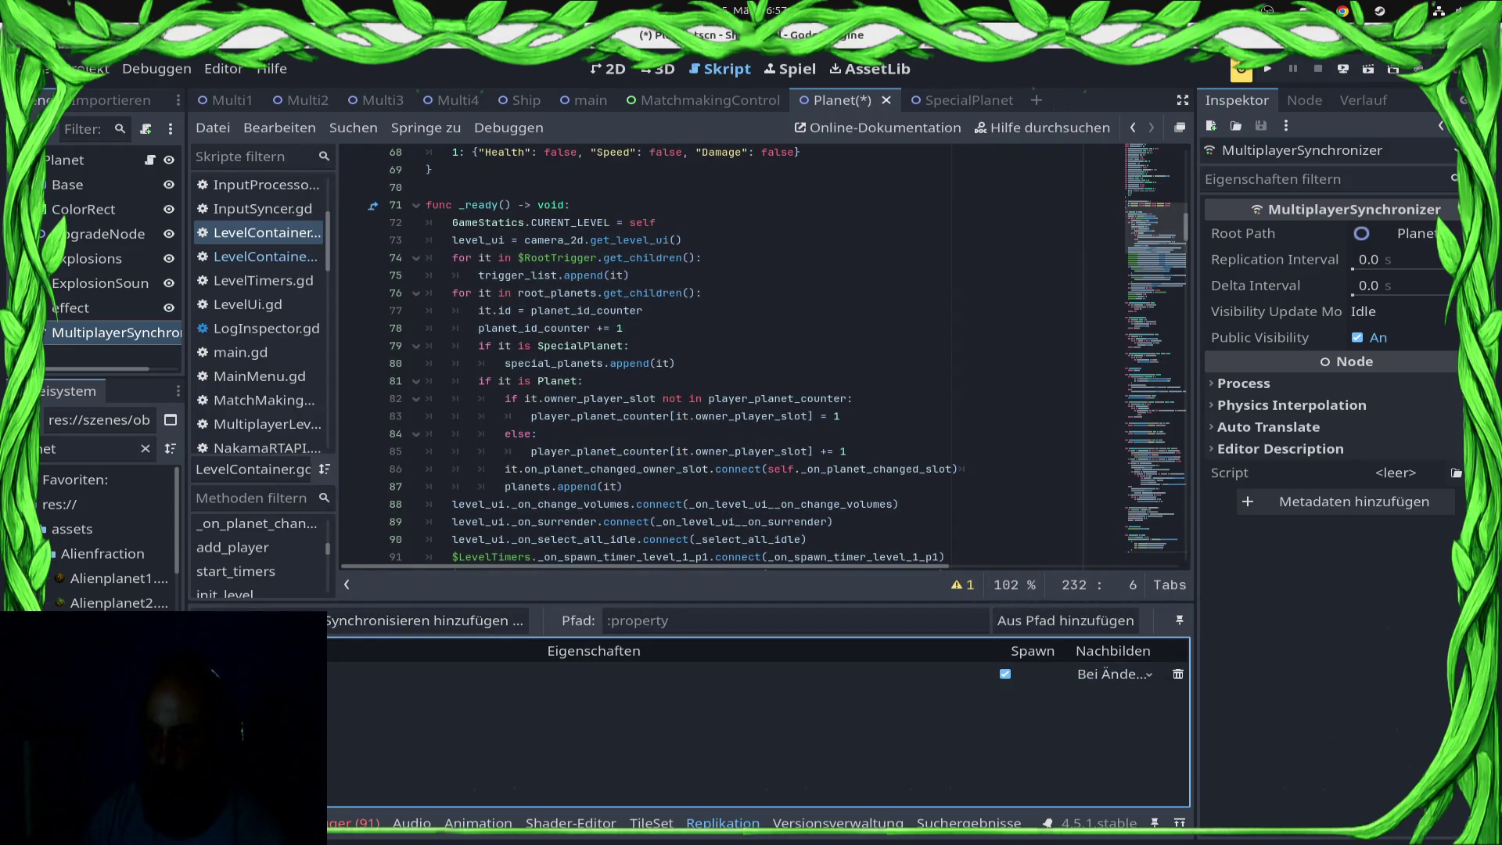
click(704, 311)
key(ctrl+s)
click(1343, 69)
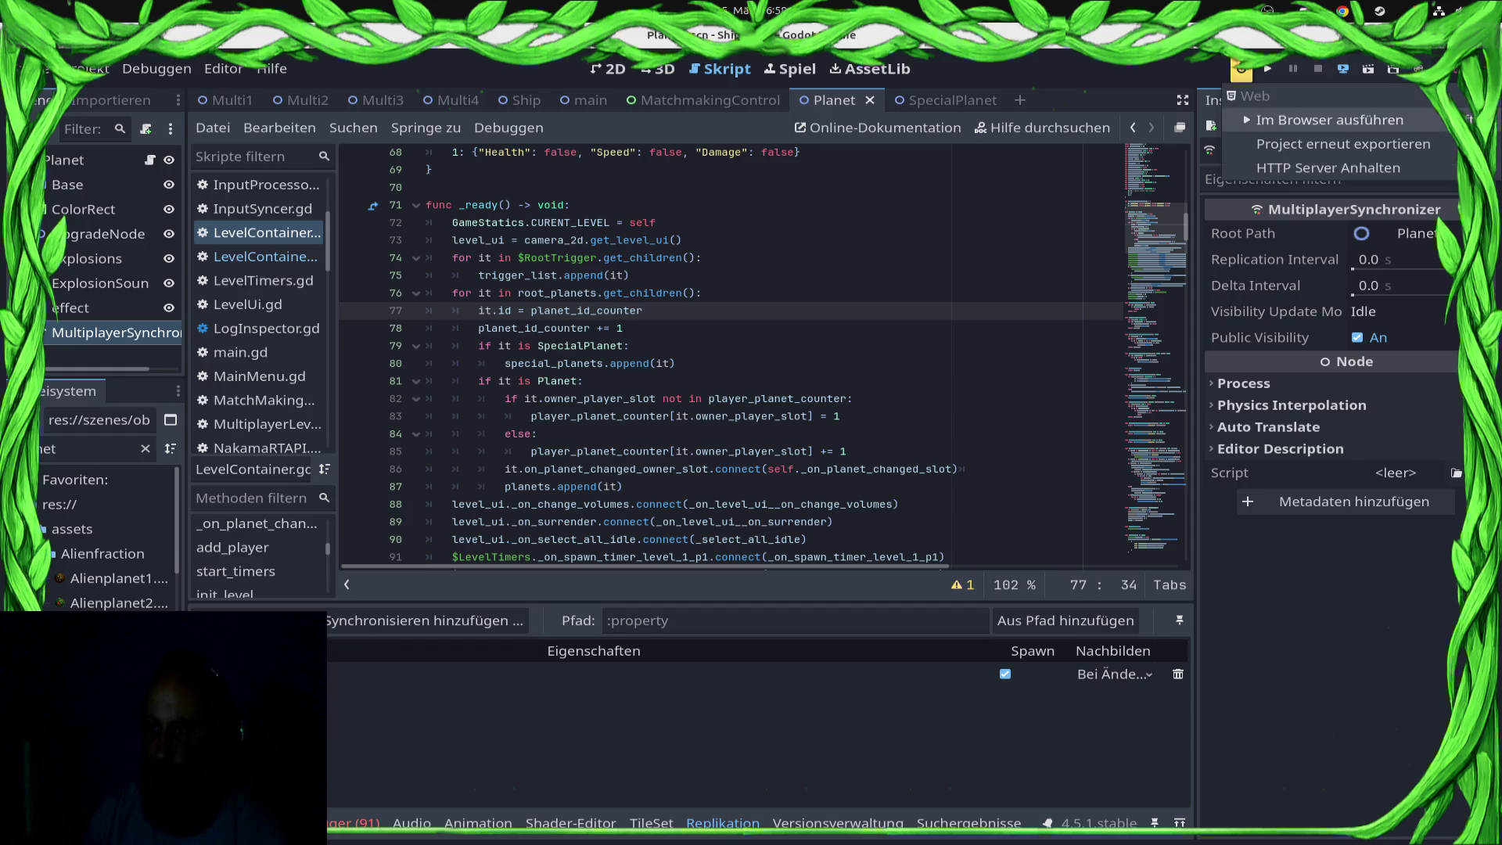
click(1252, 105)
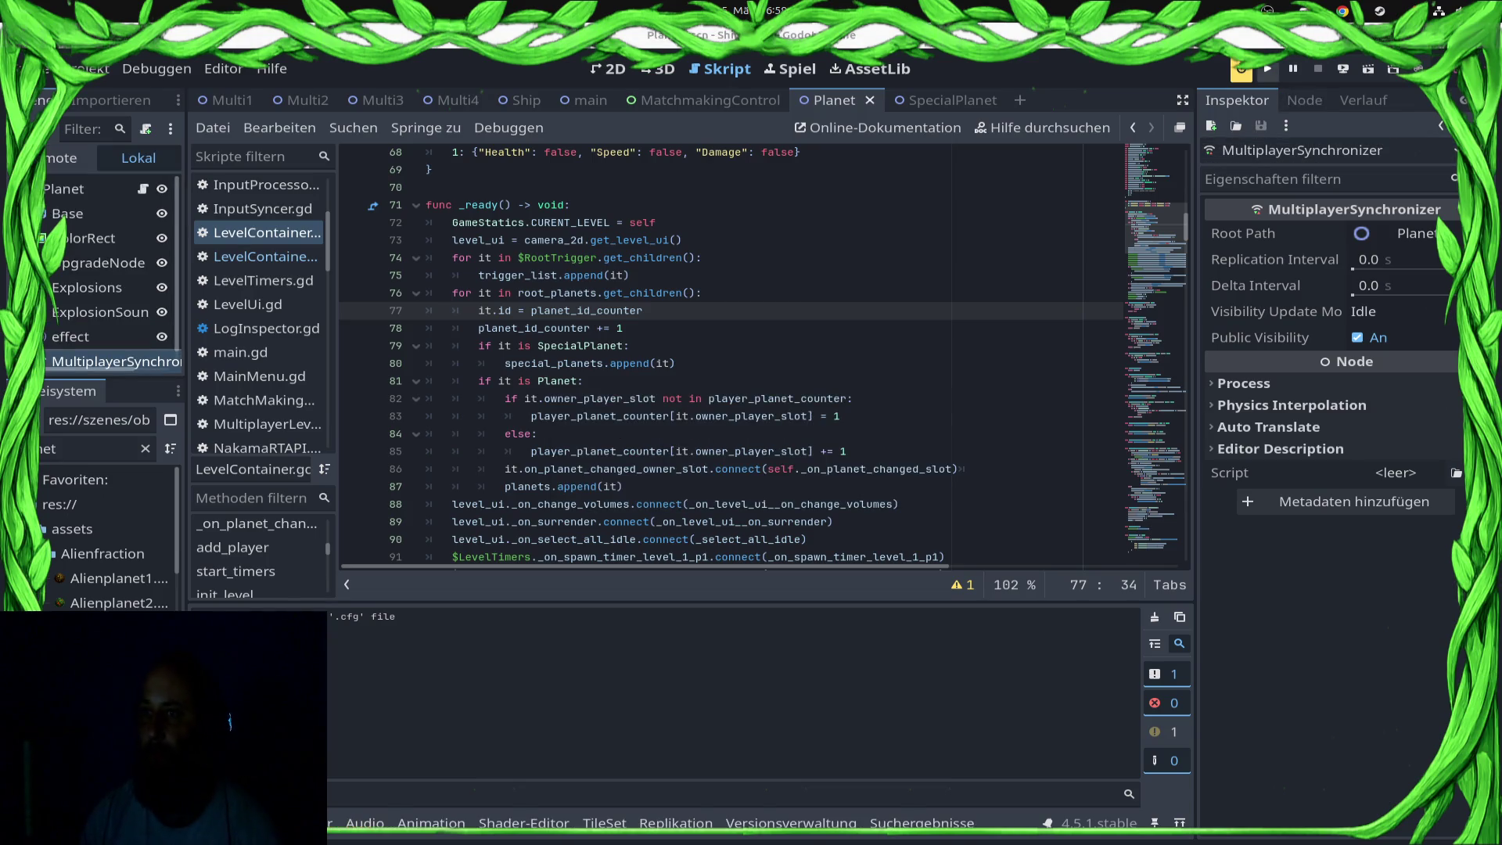
Step: Run the game, open Play Ranked Match, and start a match until it breaks at ShipProcessor.gd:52
click(1268, 70)
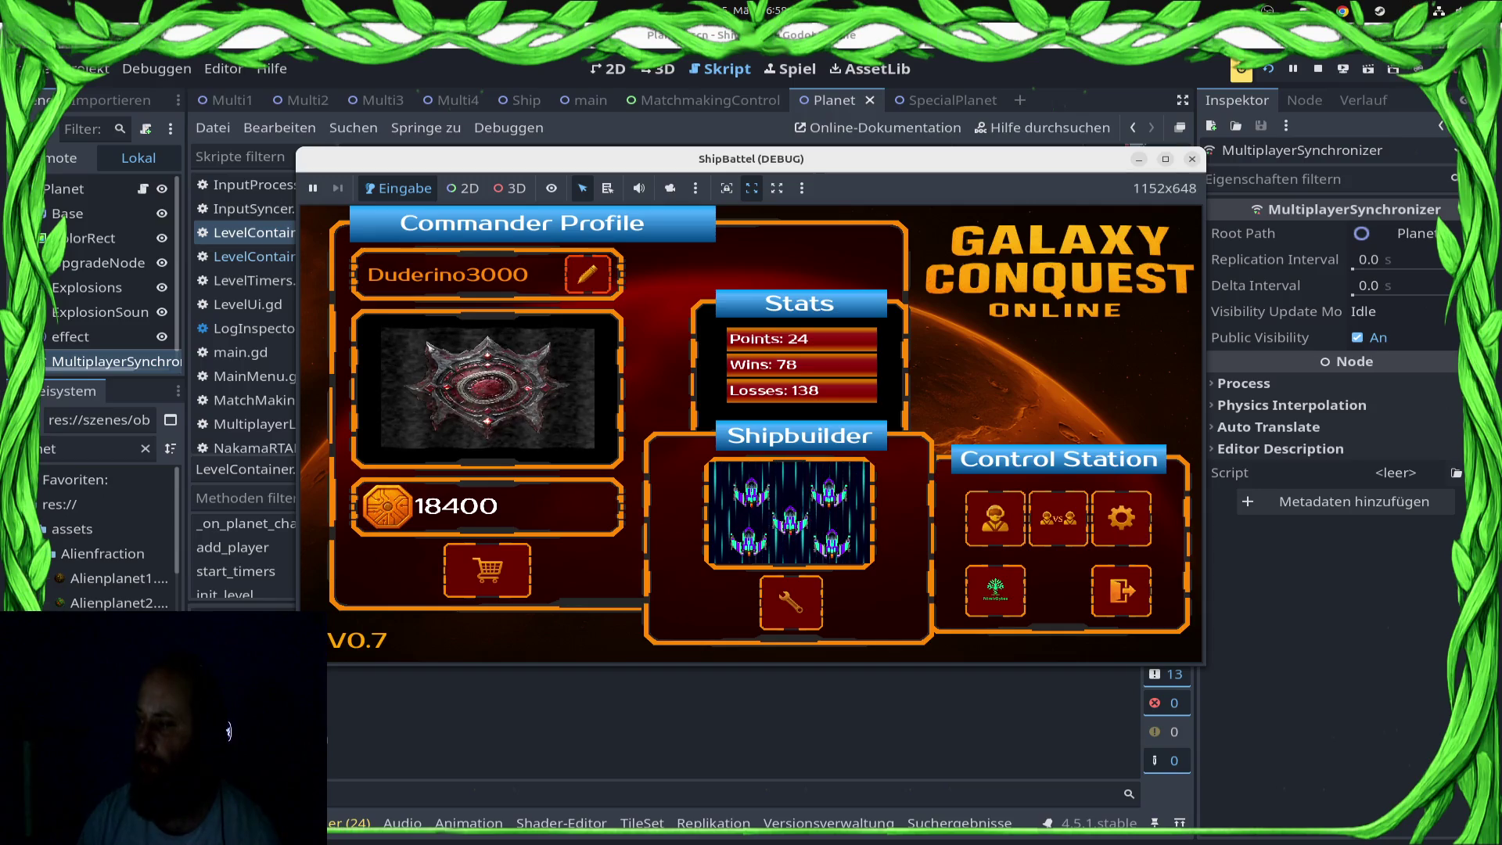
click(1057, 518)
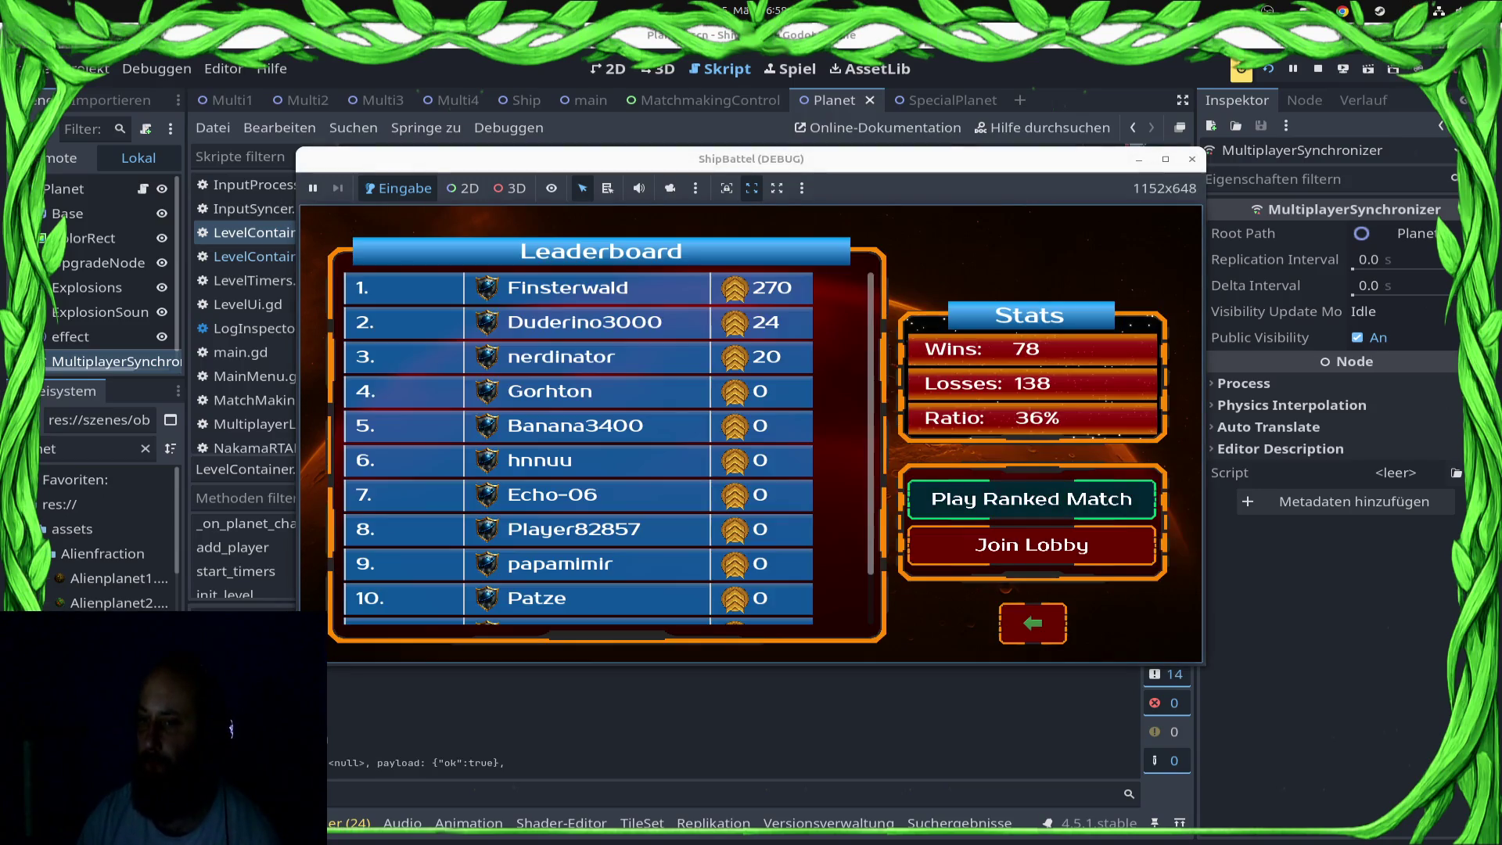
click(1031, 498)
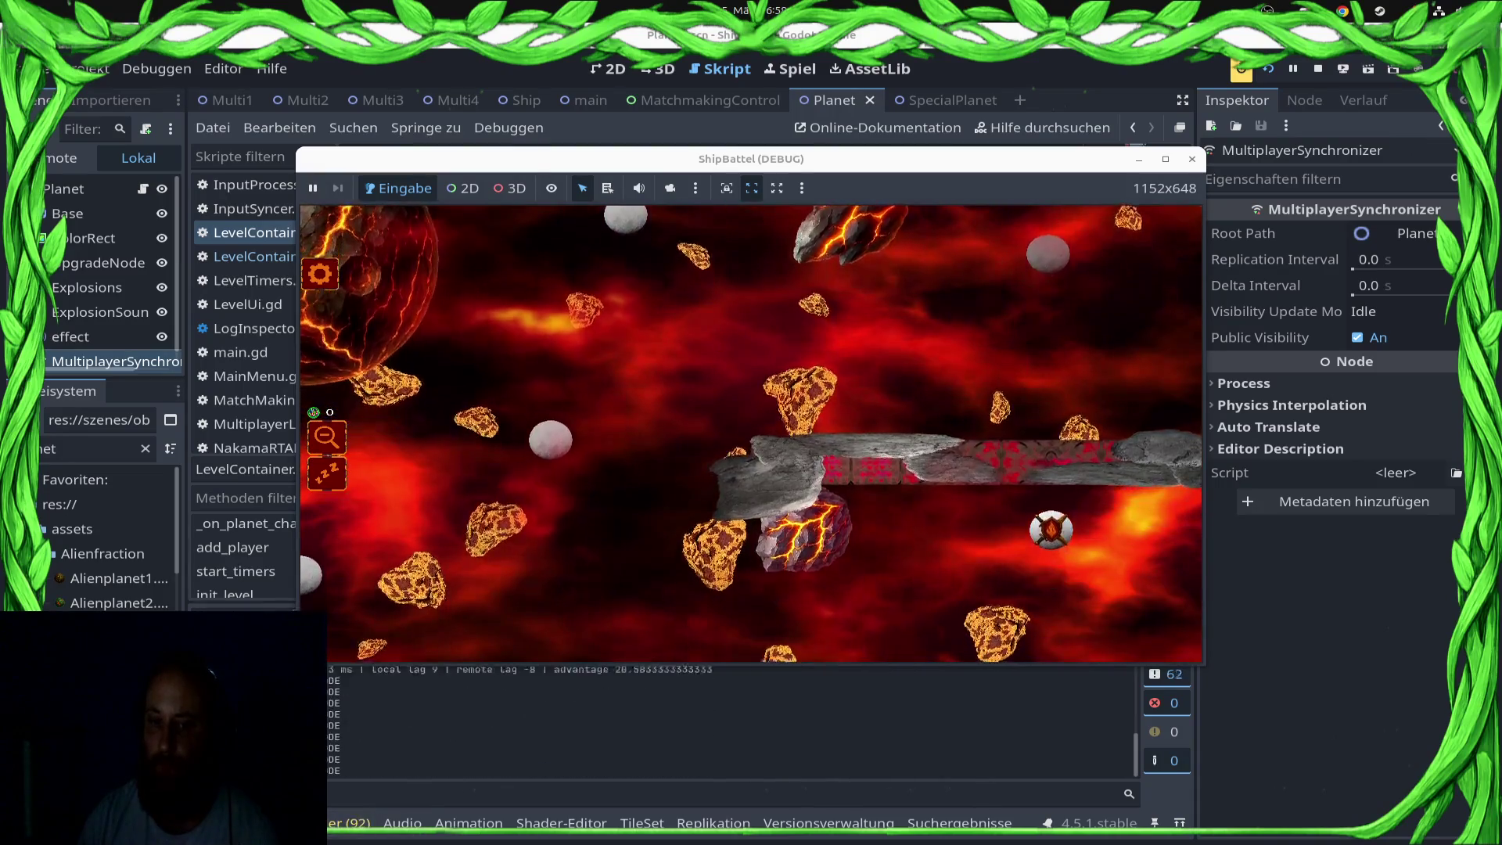
scroll(899, 469, up, 5)
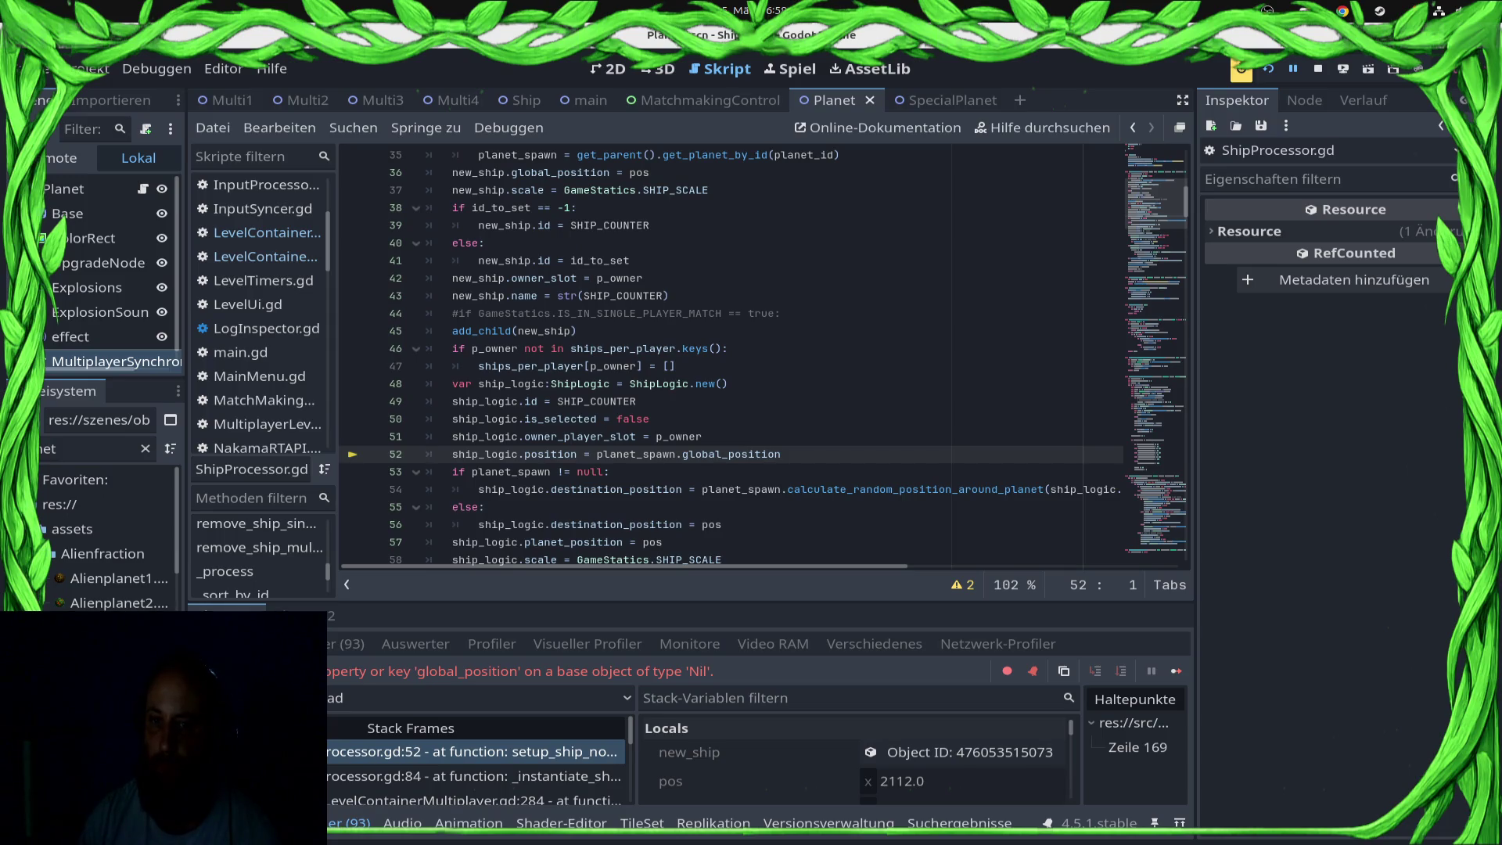
Step: Follow the stack from _instantiate_ship to LevelContainerMultiplayer.gd line 284 and inspect its planet and owner_player_slot values
scroll(735, 501, up, 4)
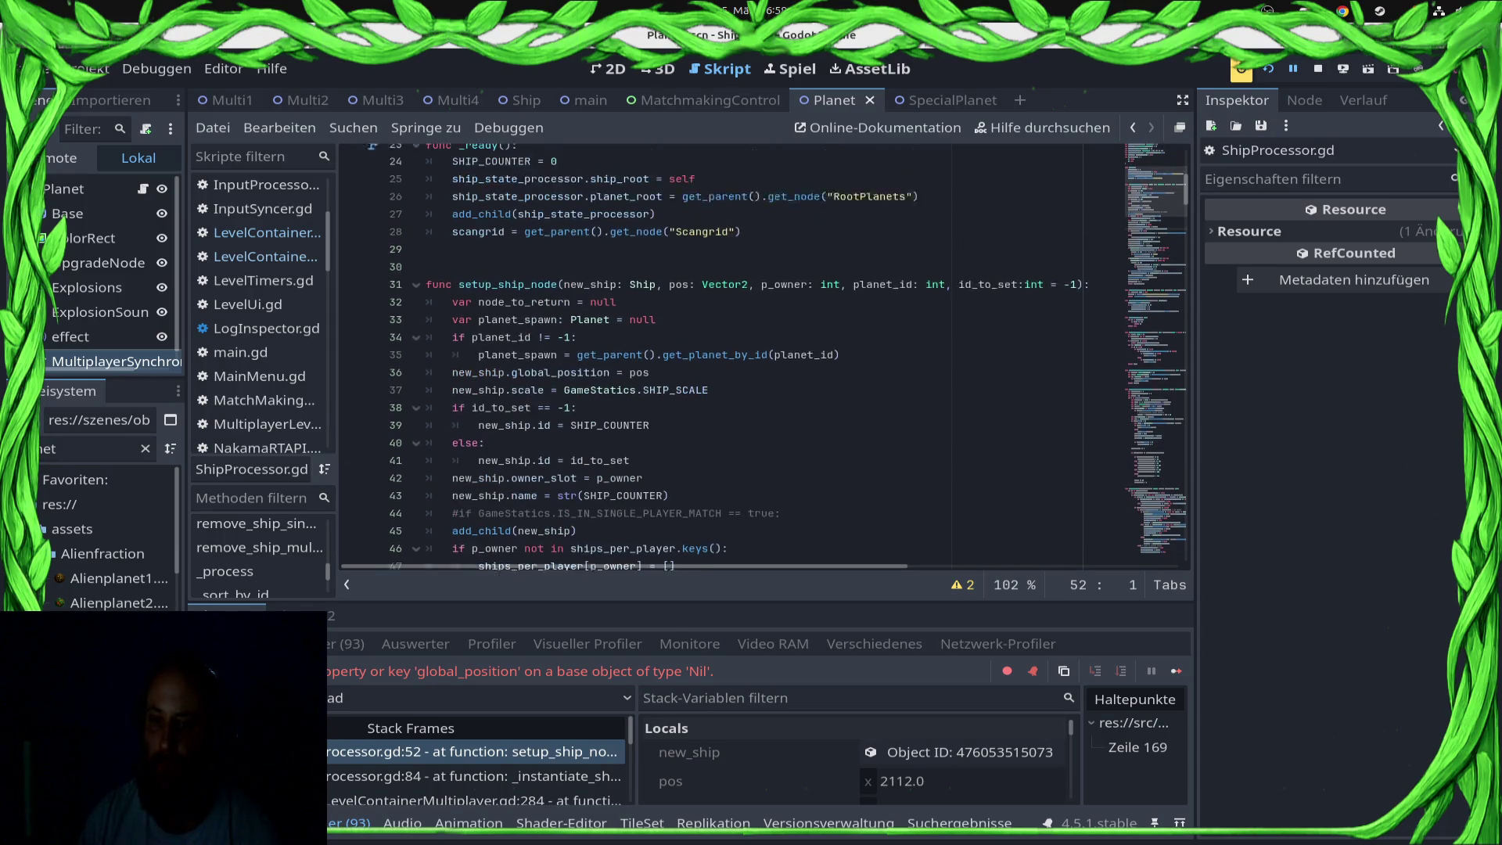
scroll(852, 763, down, 2)
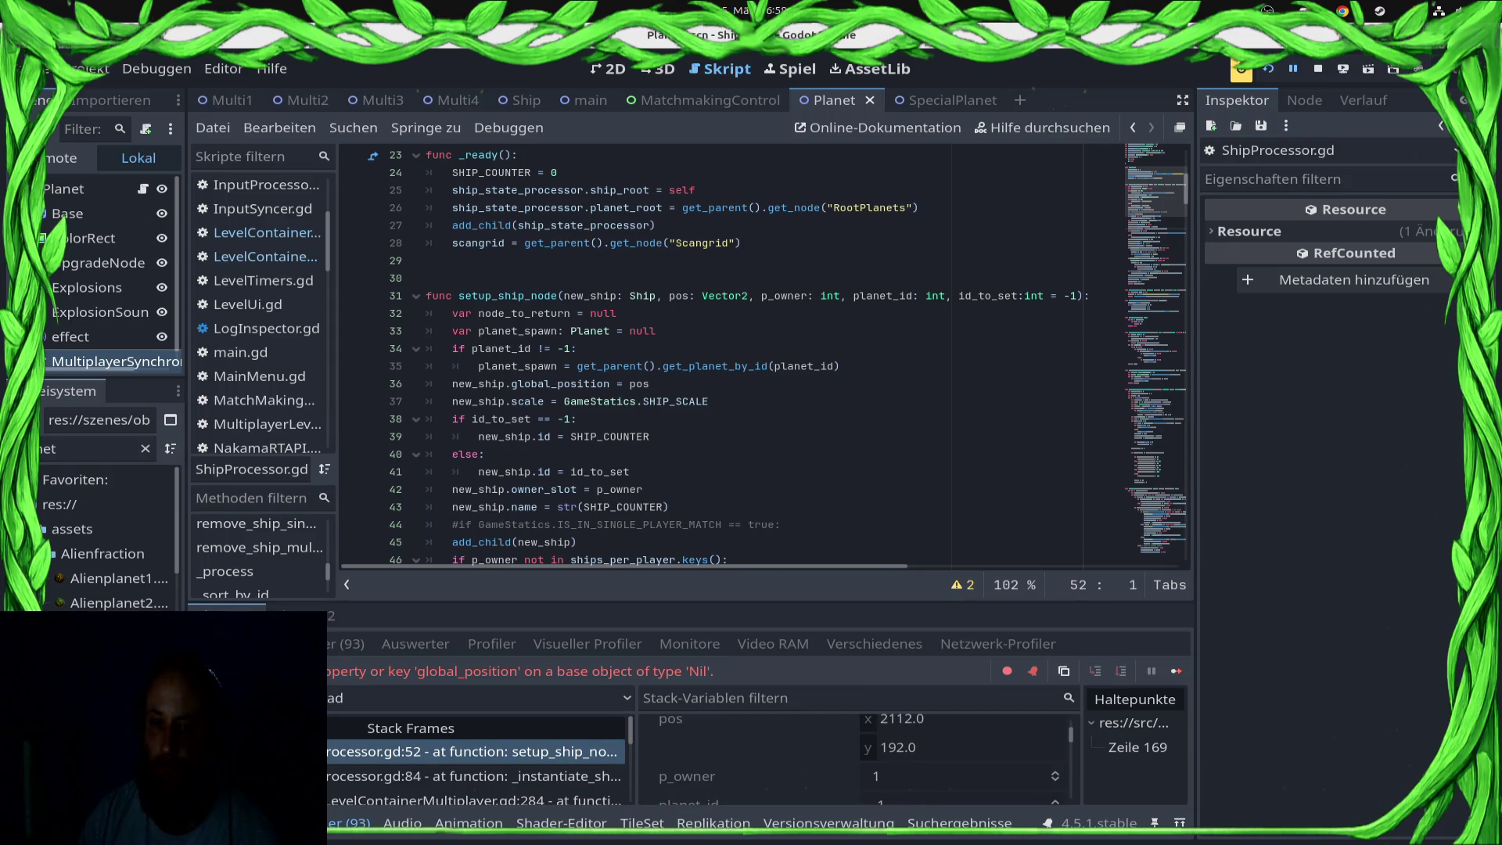
scroll(763, 356, down, 1)
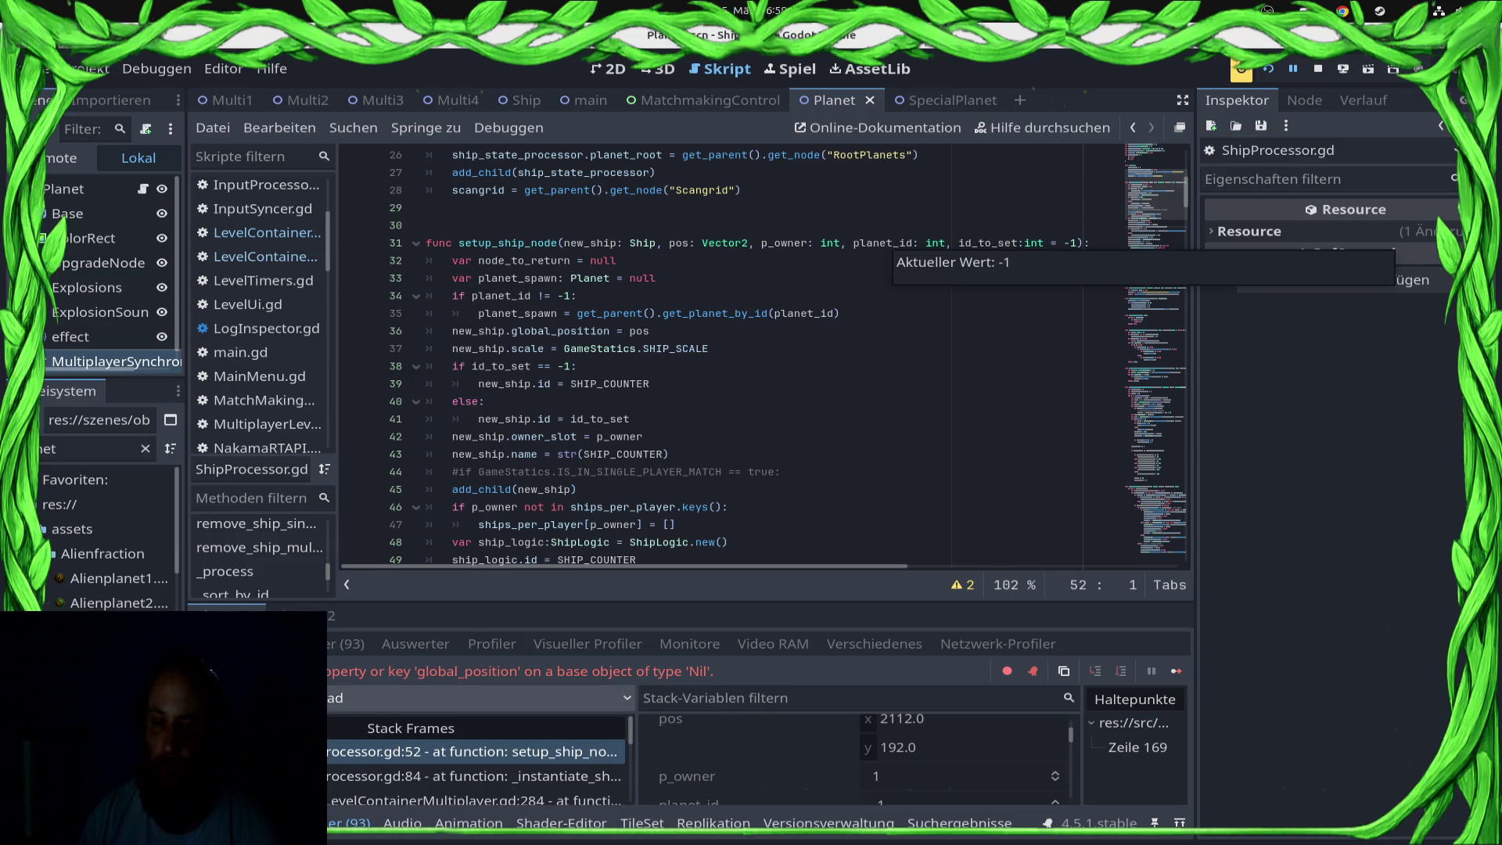
click(474, 776)
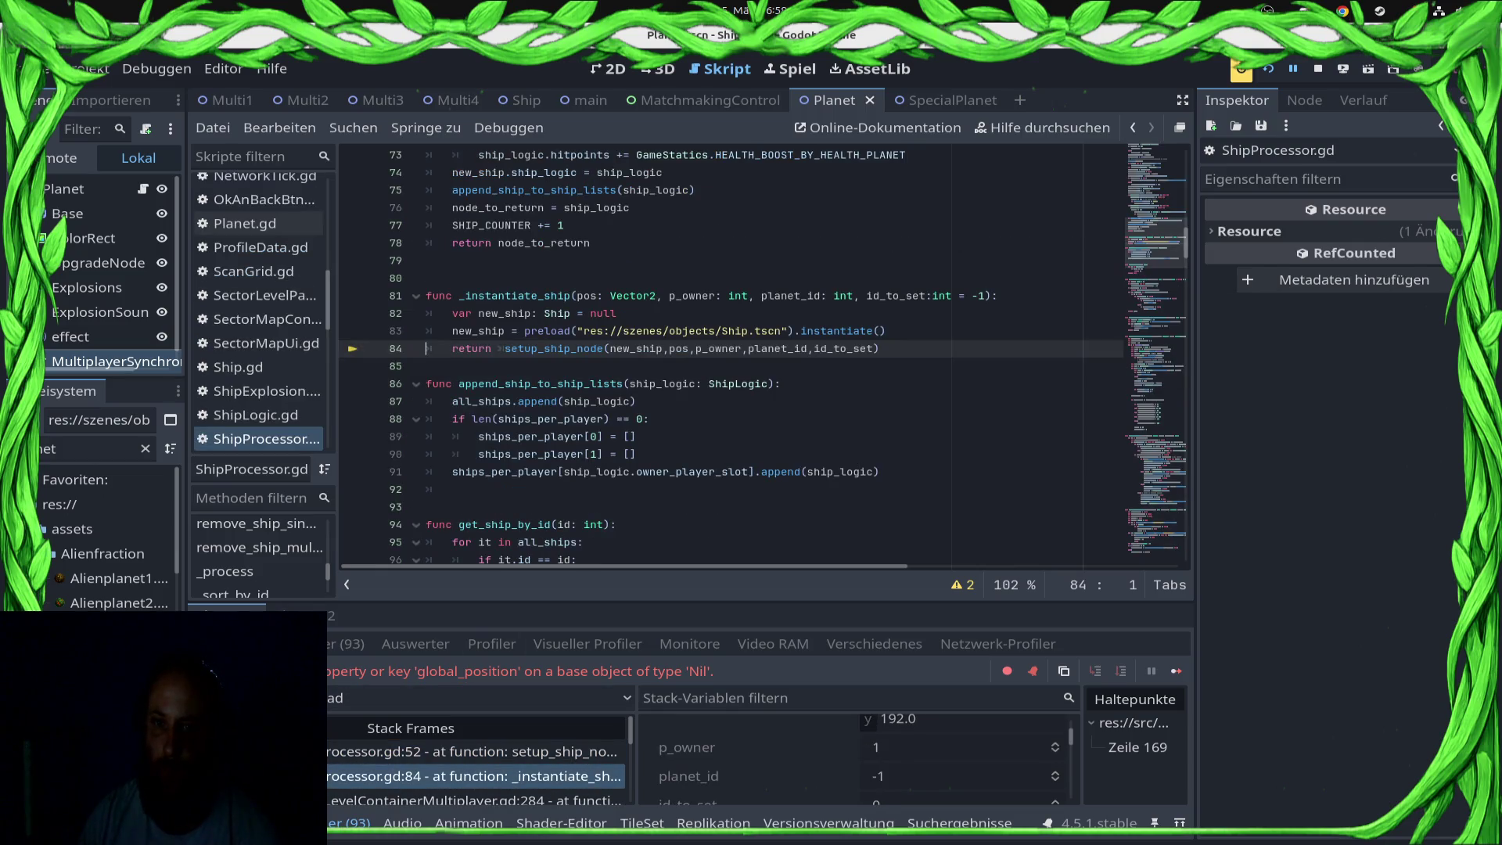
click(473, 799)
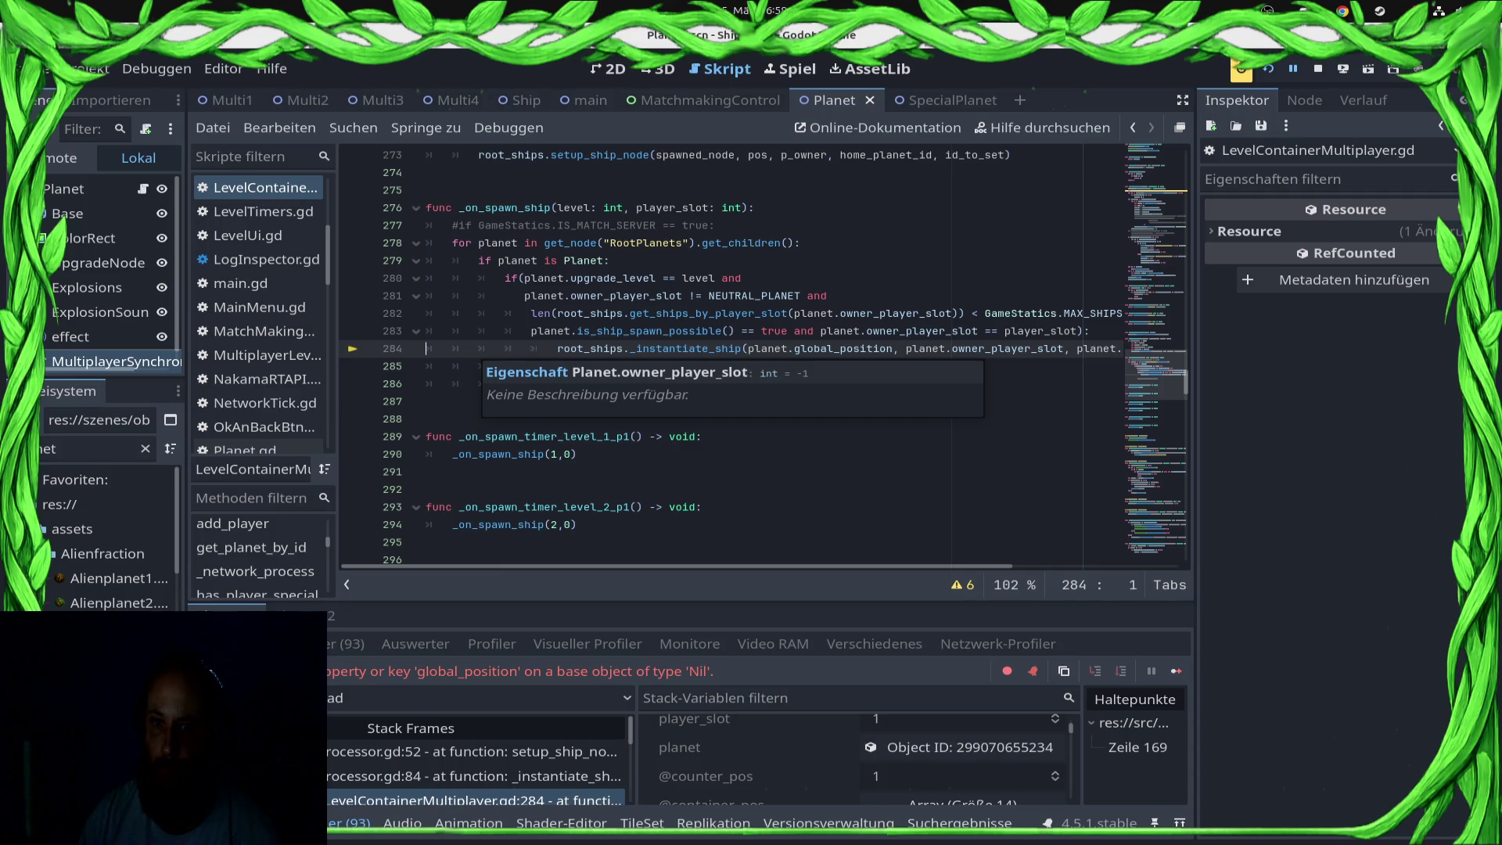
double_click(1007, 348)
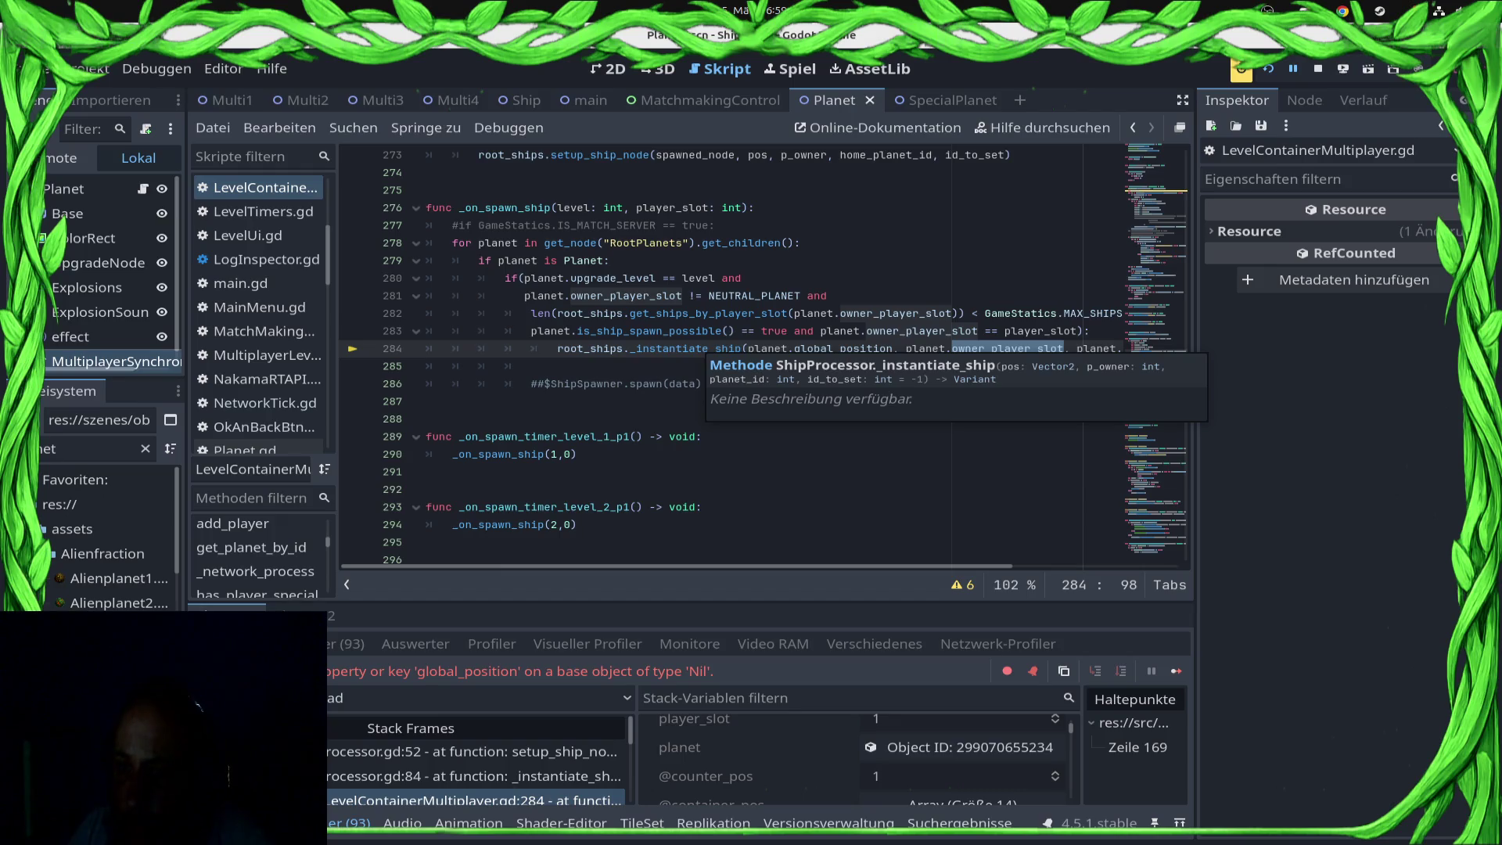
drag(677, 566, 832, 566)
scroll(731, 358, left, 5)
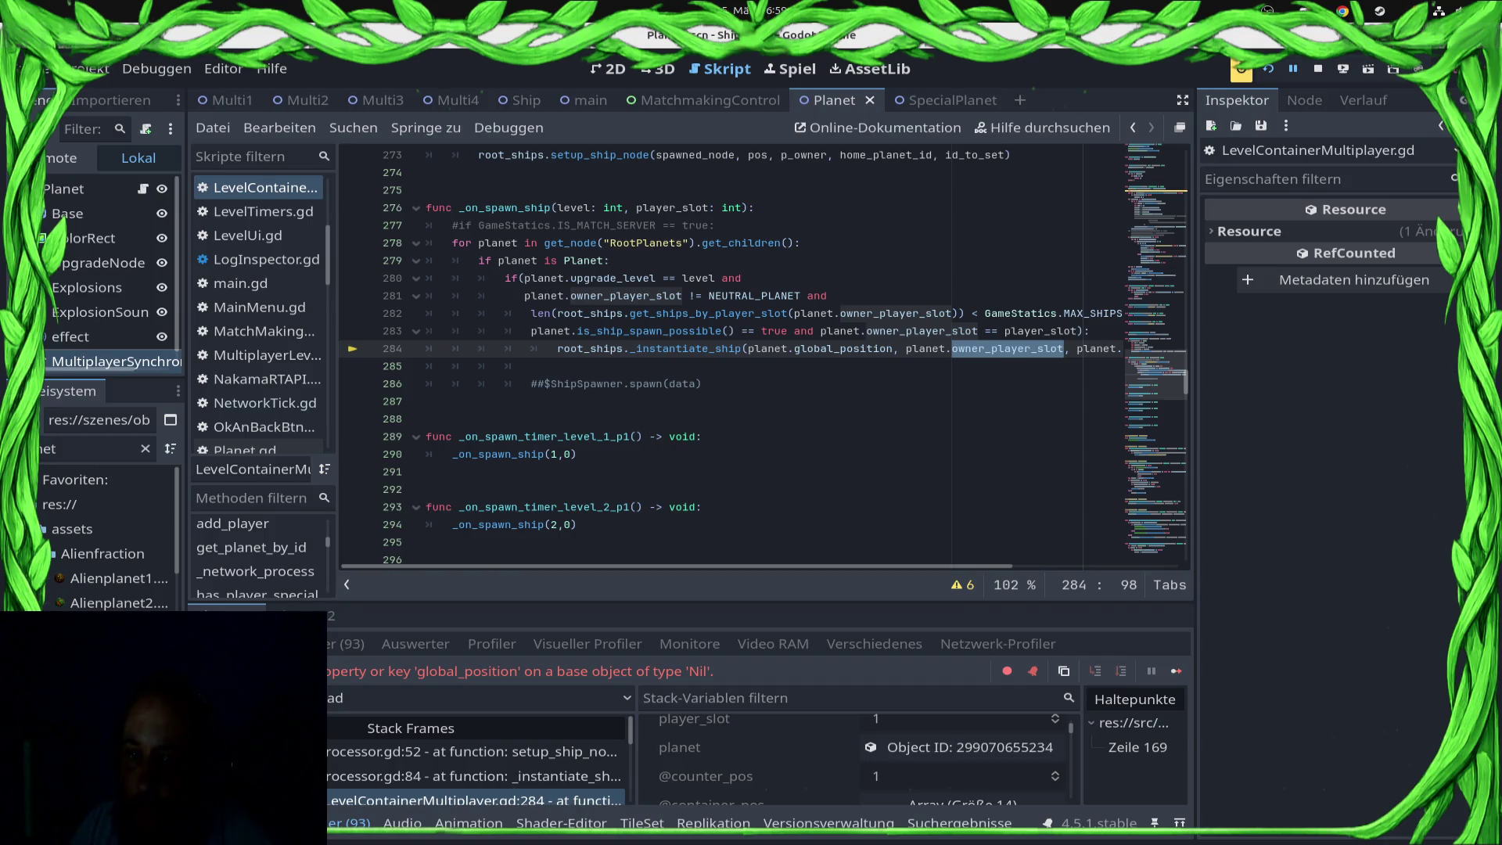
mouse_move(763, 348)
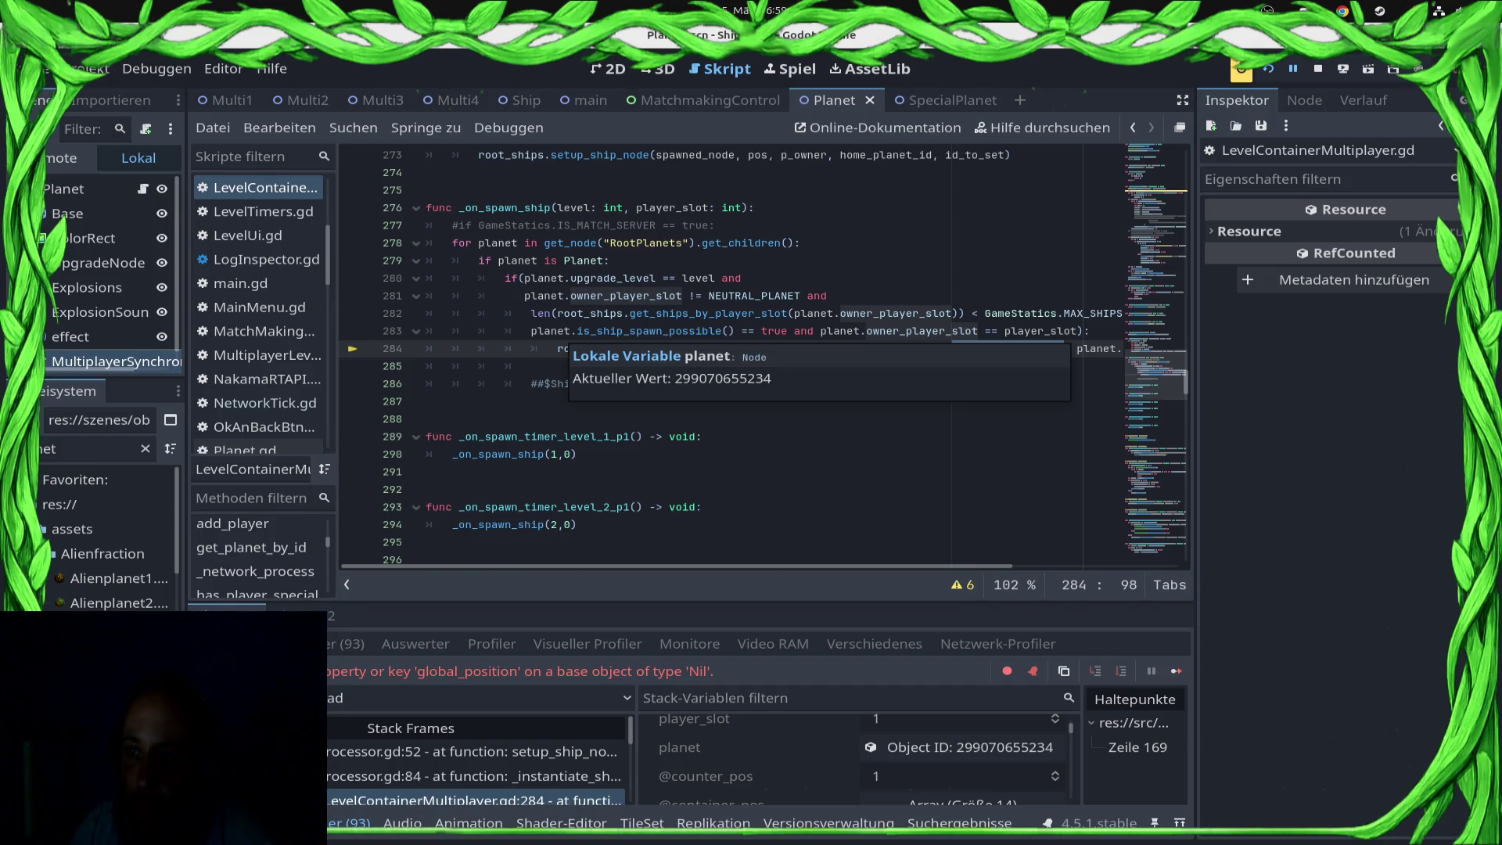
click(1304, 100)
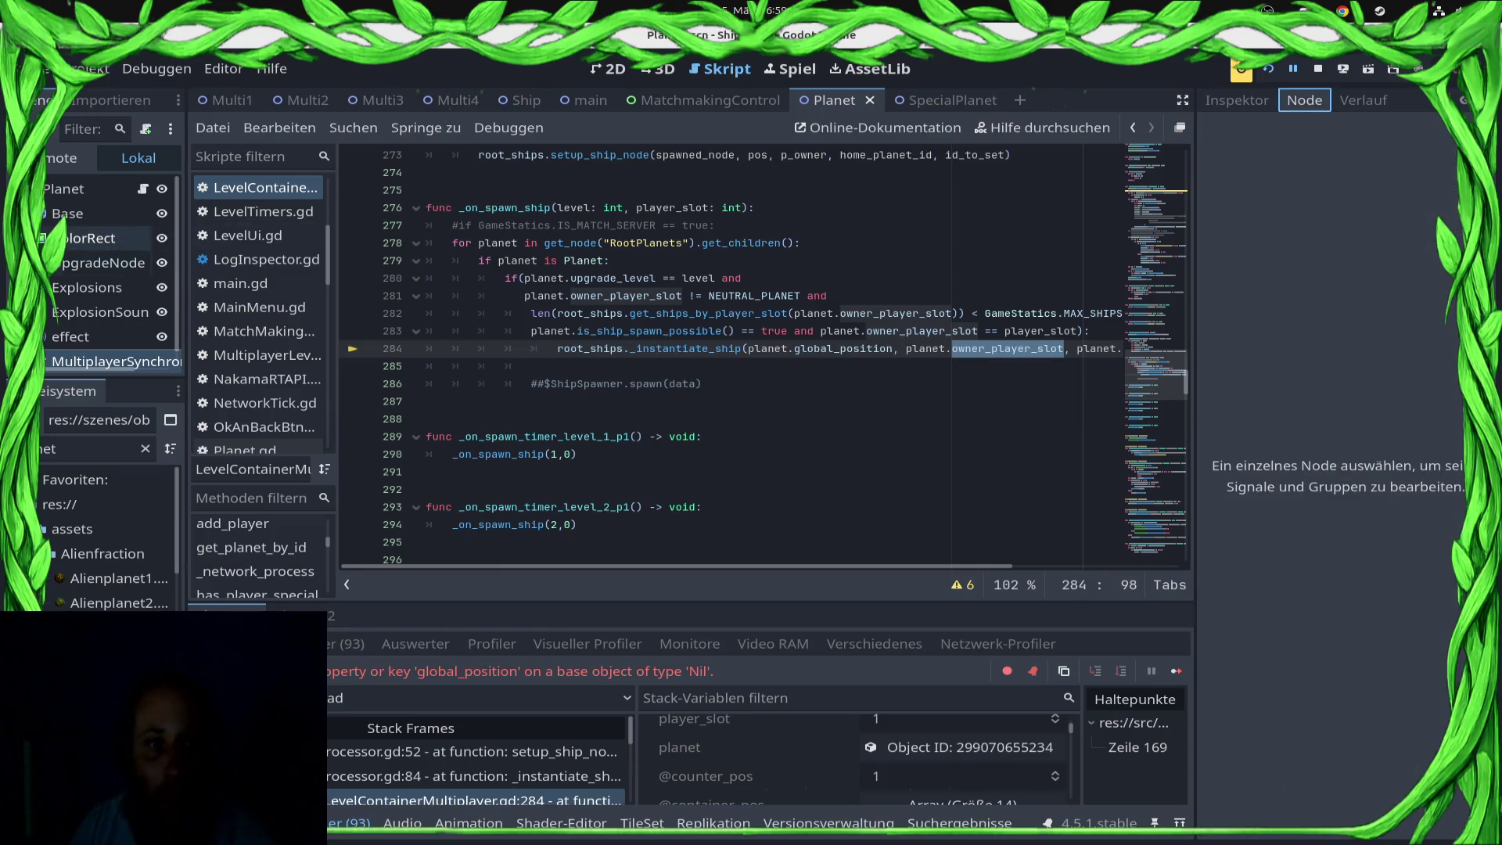
Step: Inspect a live planet under RootPlanets in the Remote tree, which shows ID -1, then stop the game
click(86, 188)
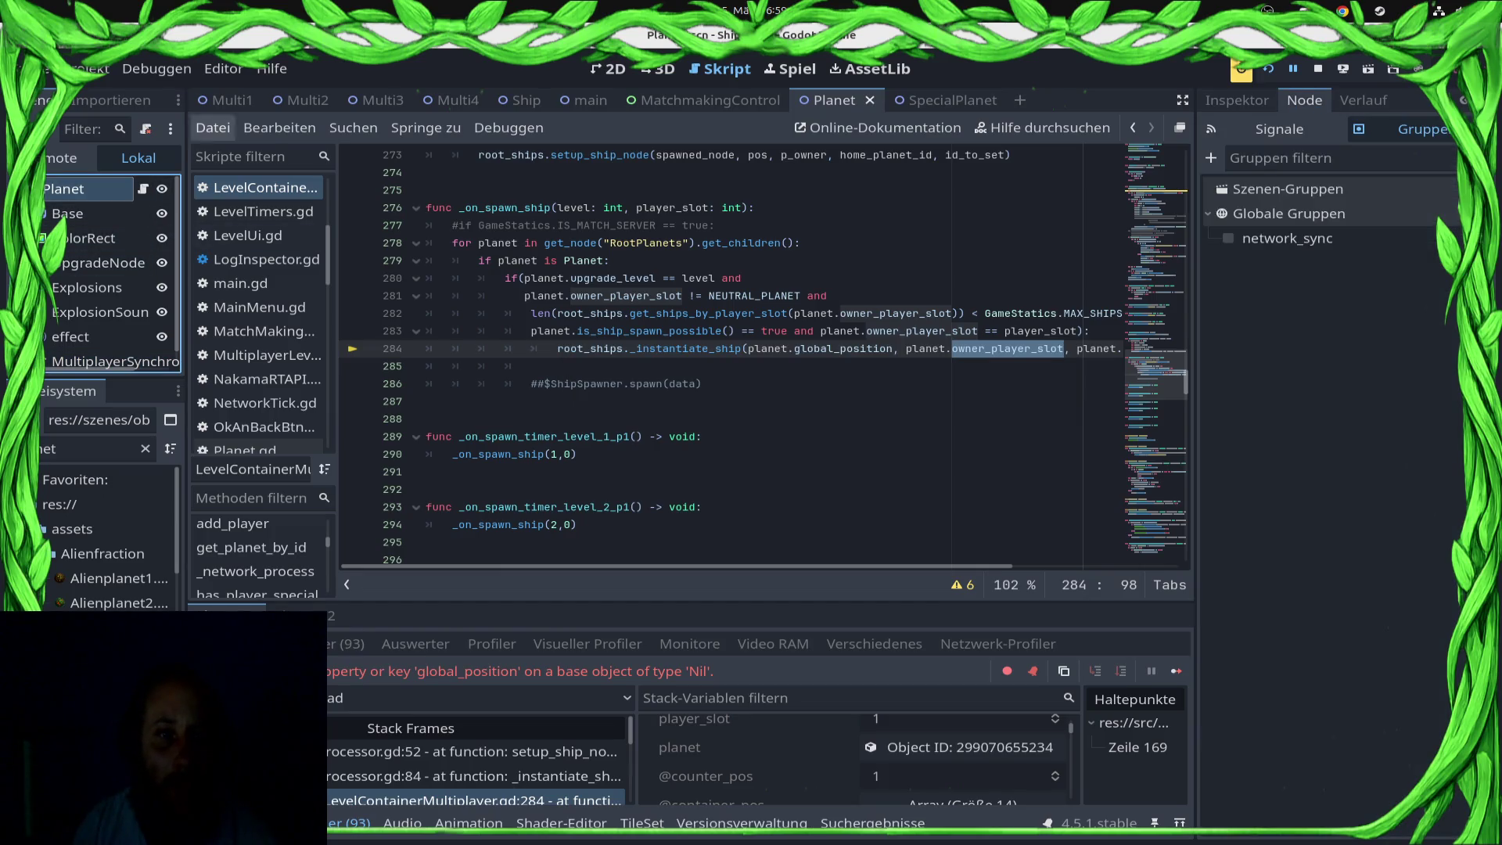
click(67, 157)
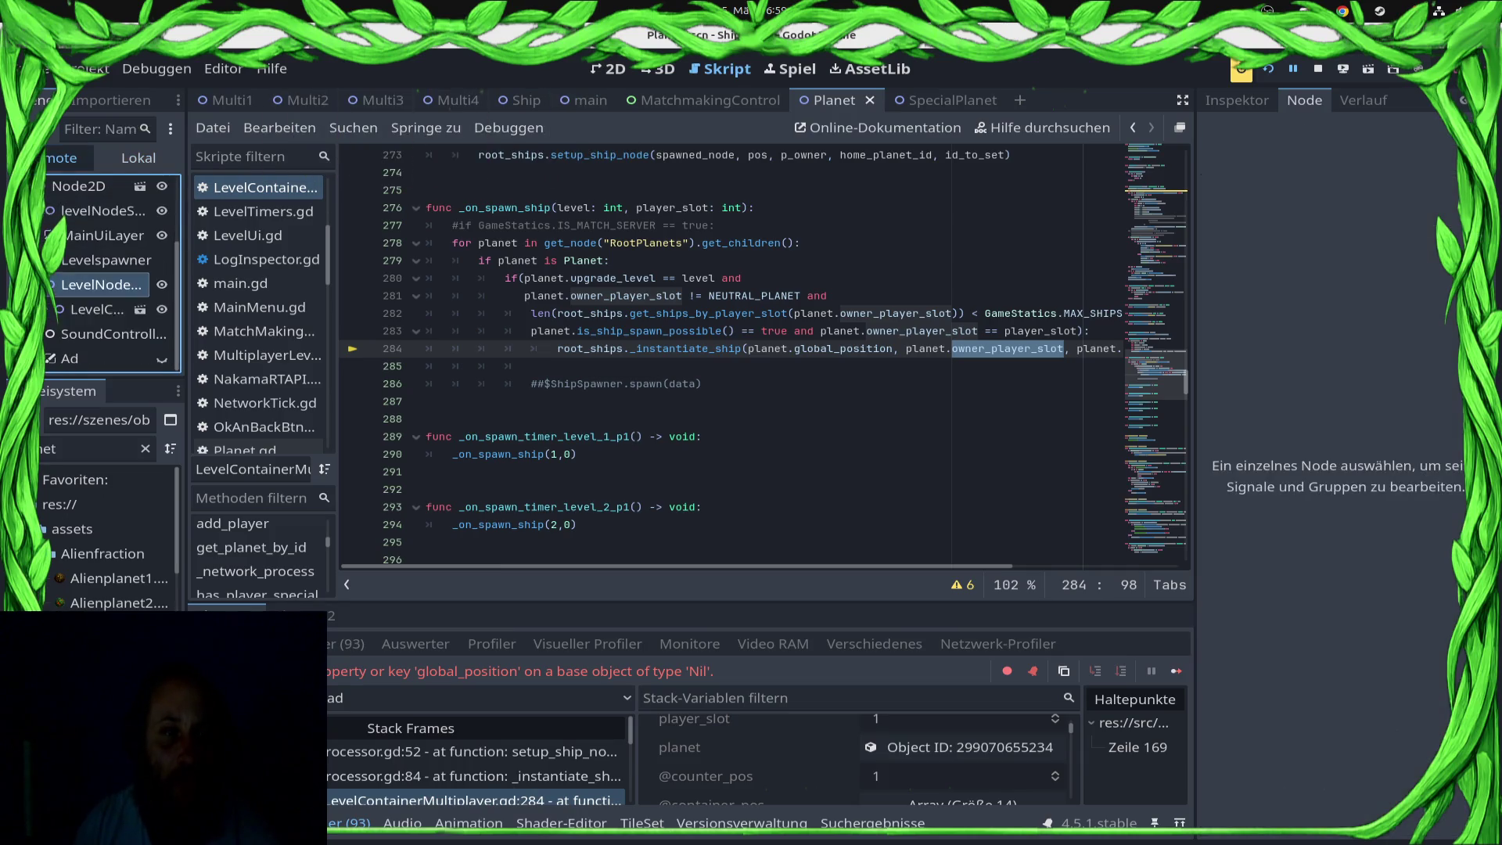
scroll(102, 309, down, 5)
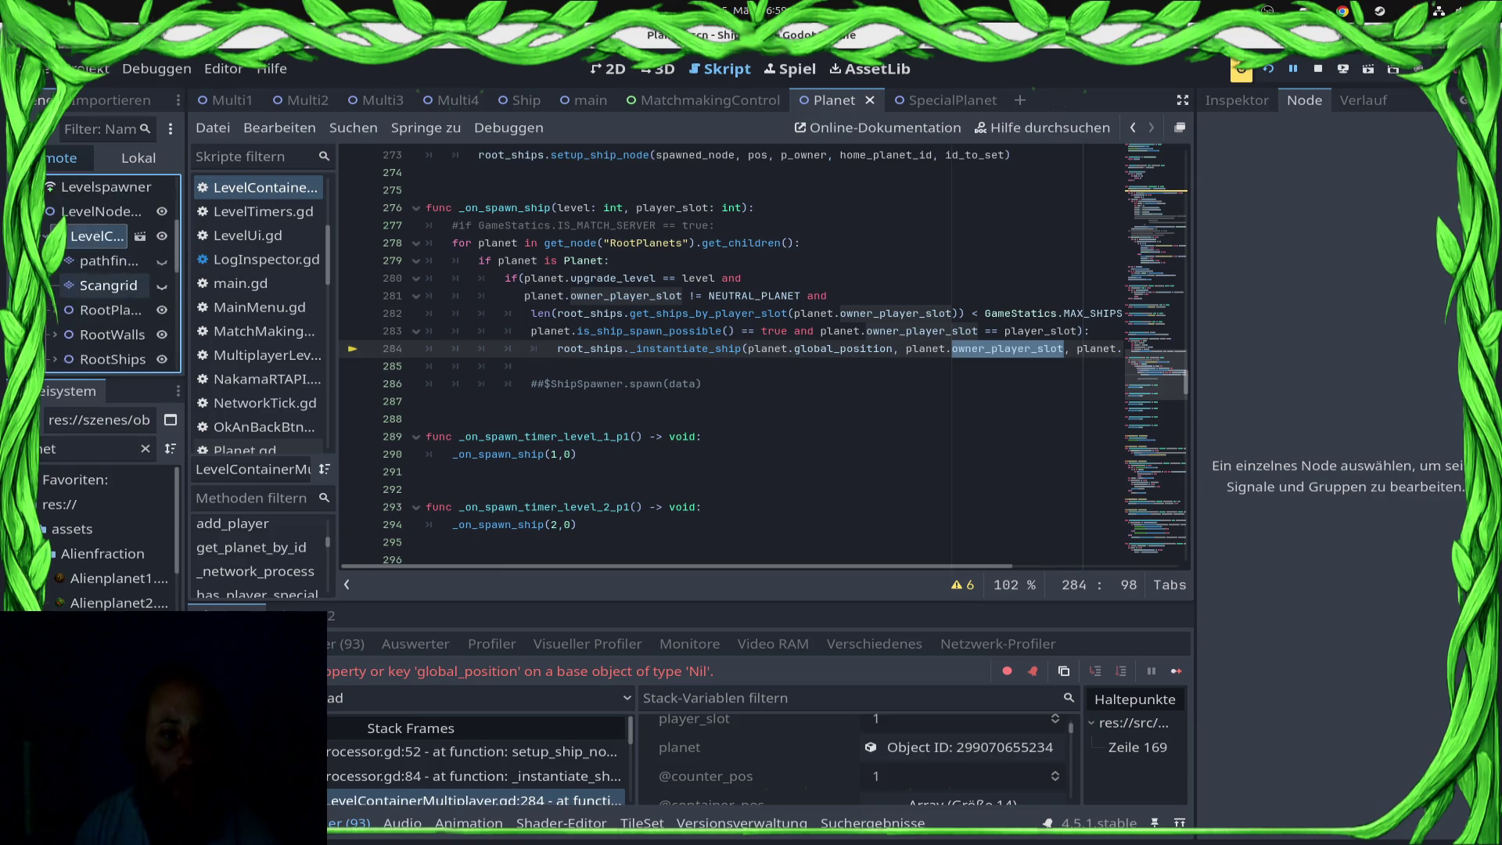
scroll(110, 263, up, 5)
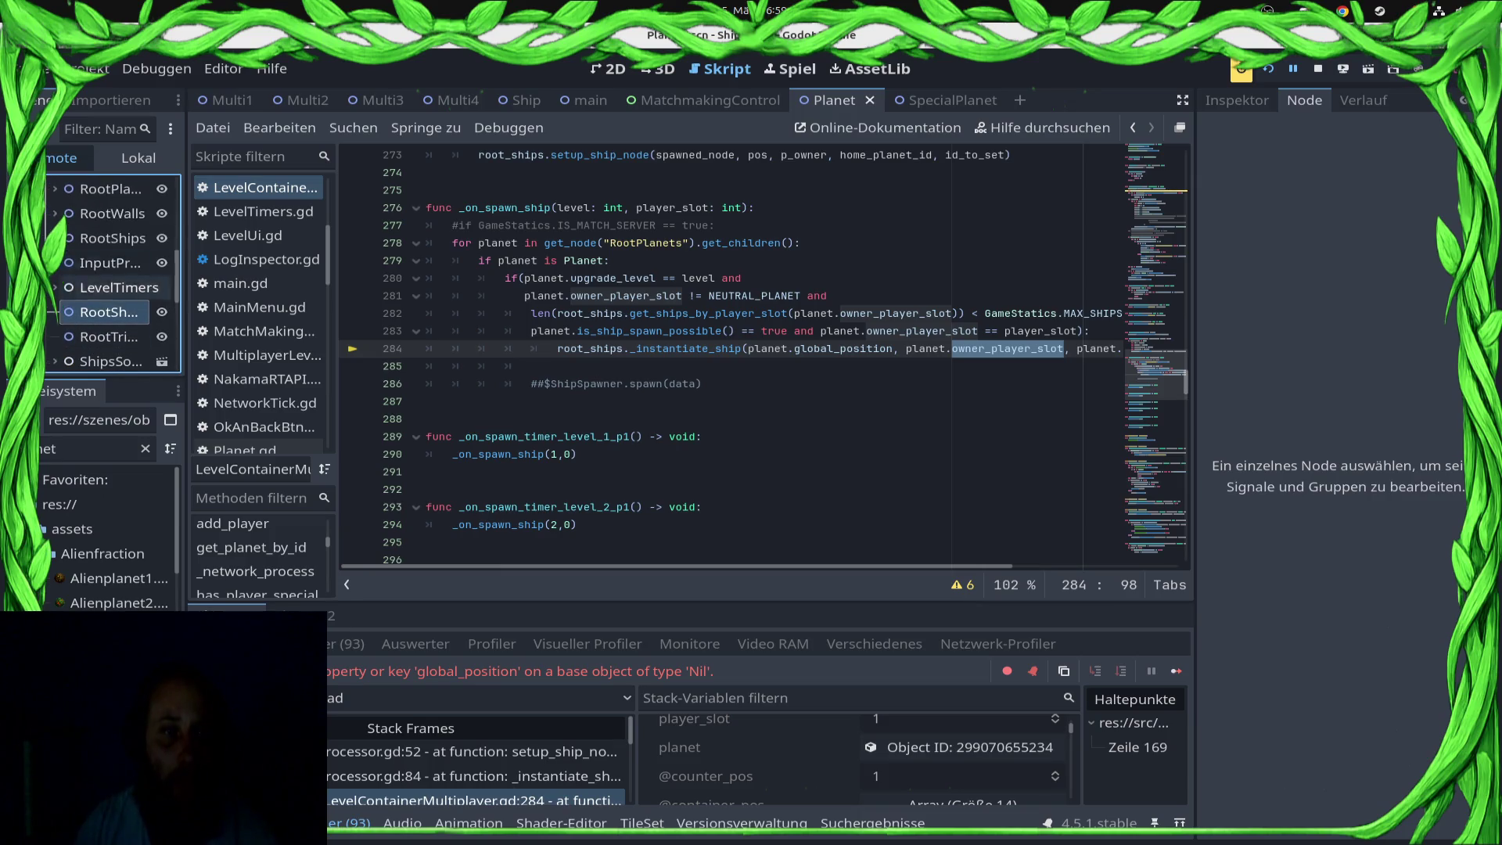
click(55, 262)
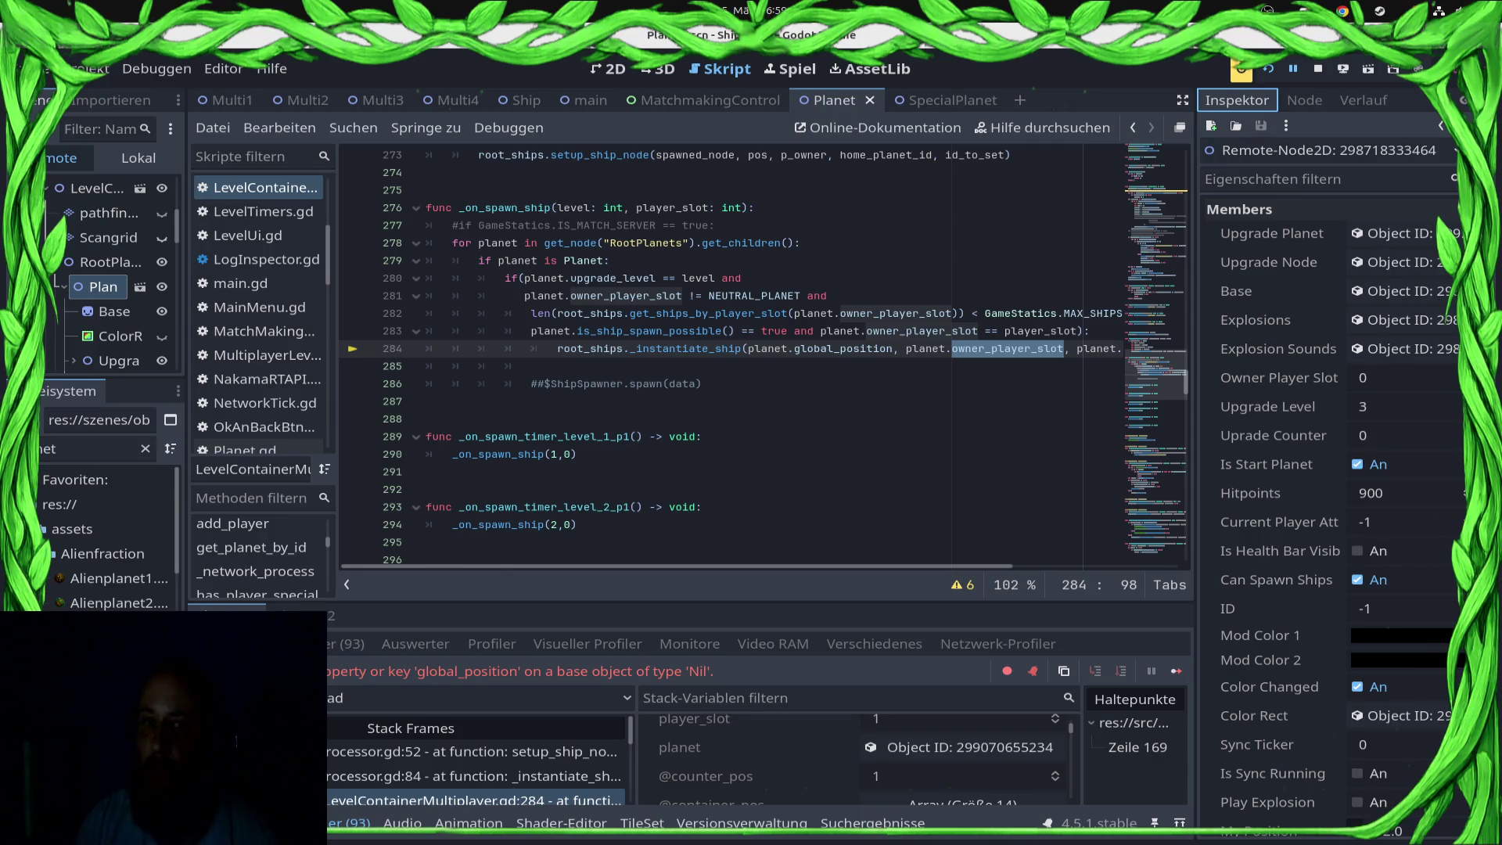
click(1318, 69)
scroll(763, 352, up, 15)
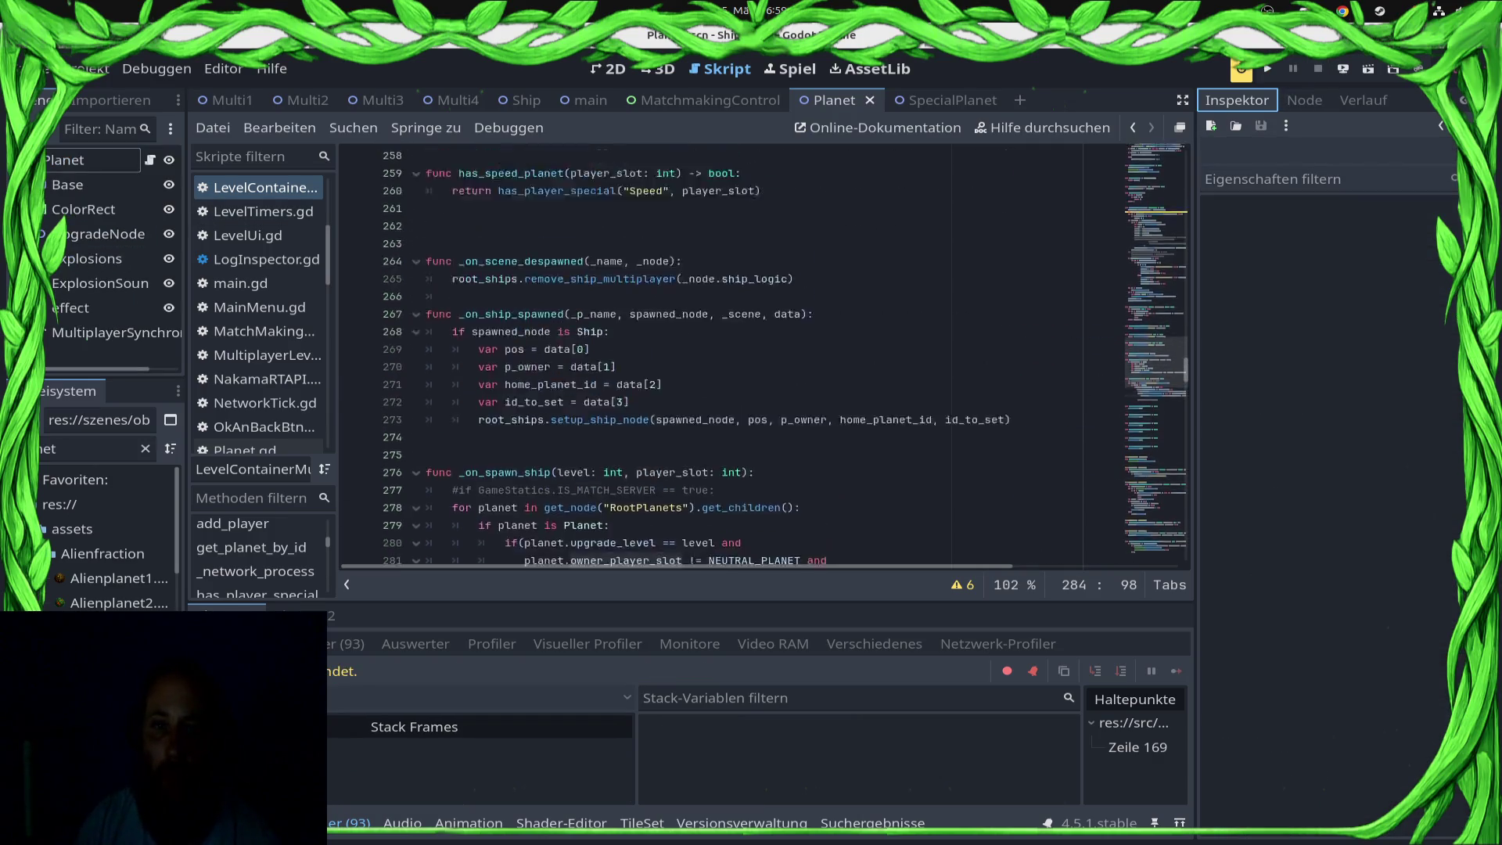
Step: Review the planet ID assignment loop and planet_id_counter in LevelContainerMultiplayer.gd's init()
scroll(259, 297, up, 1)
scroll(258, 313, up, 1)
scroll(762, 352, up, 20)
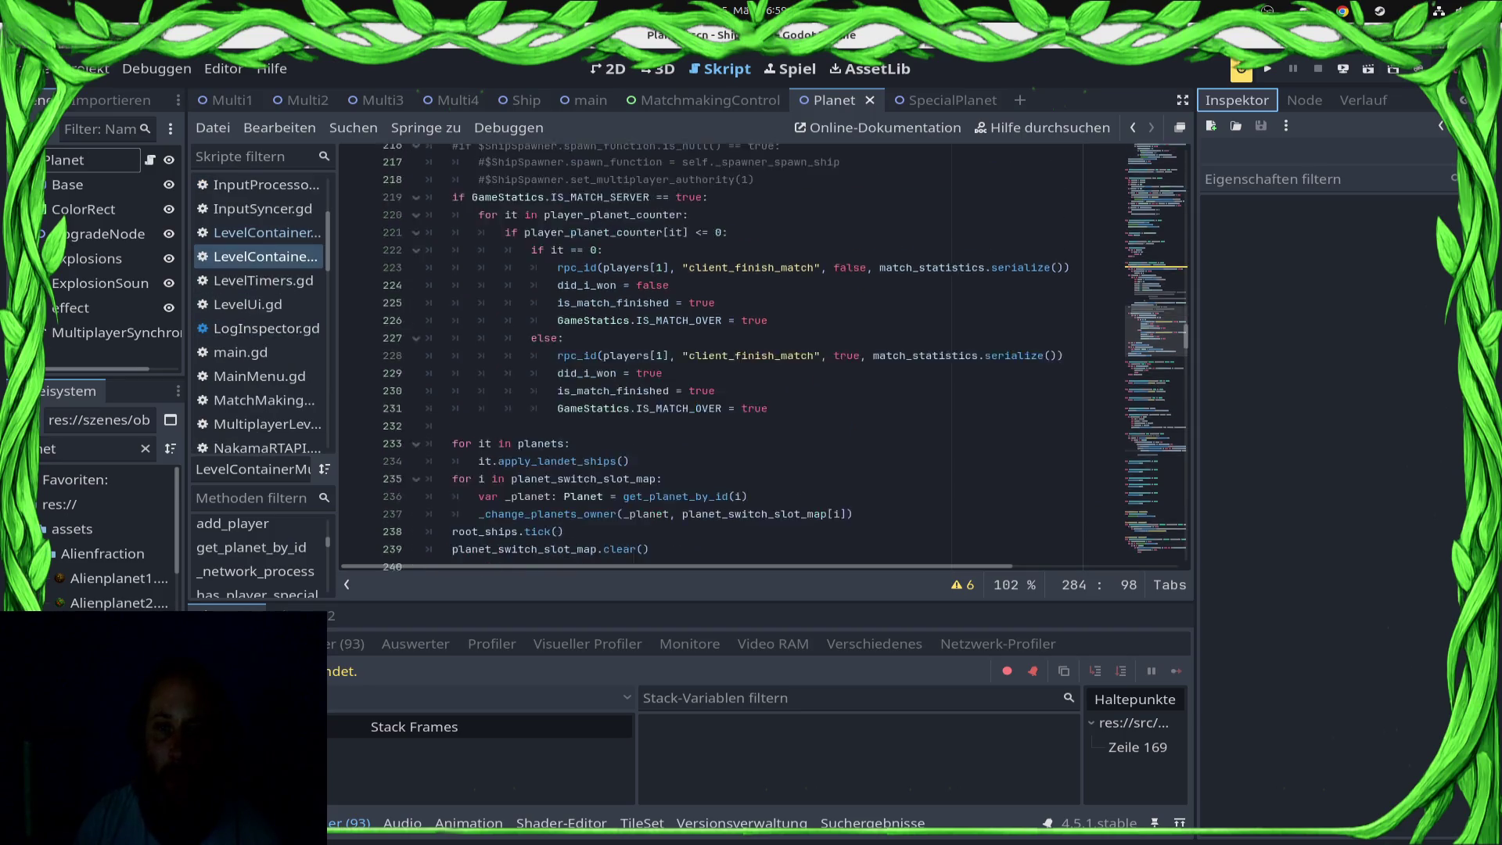
scroll(762, 352, up, 12)
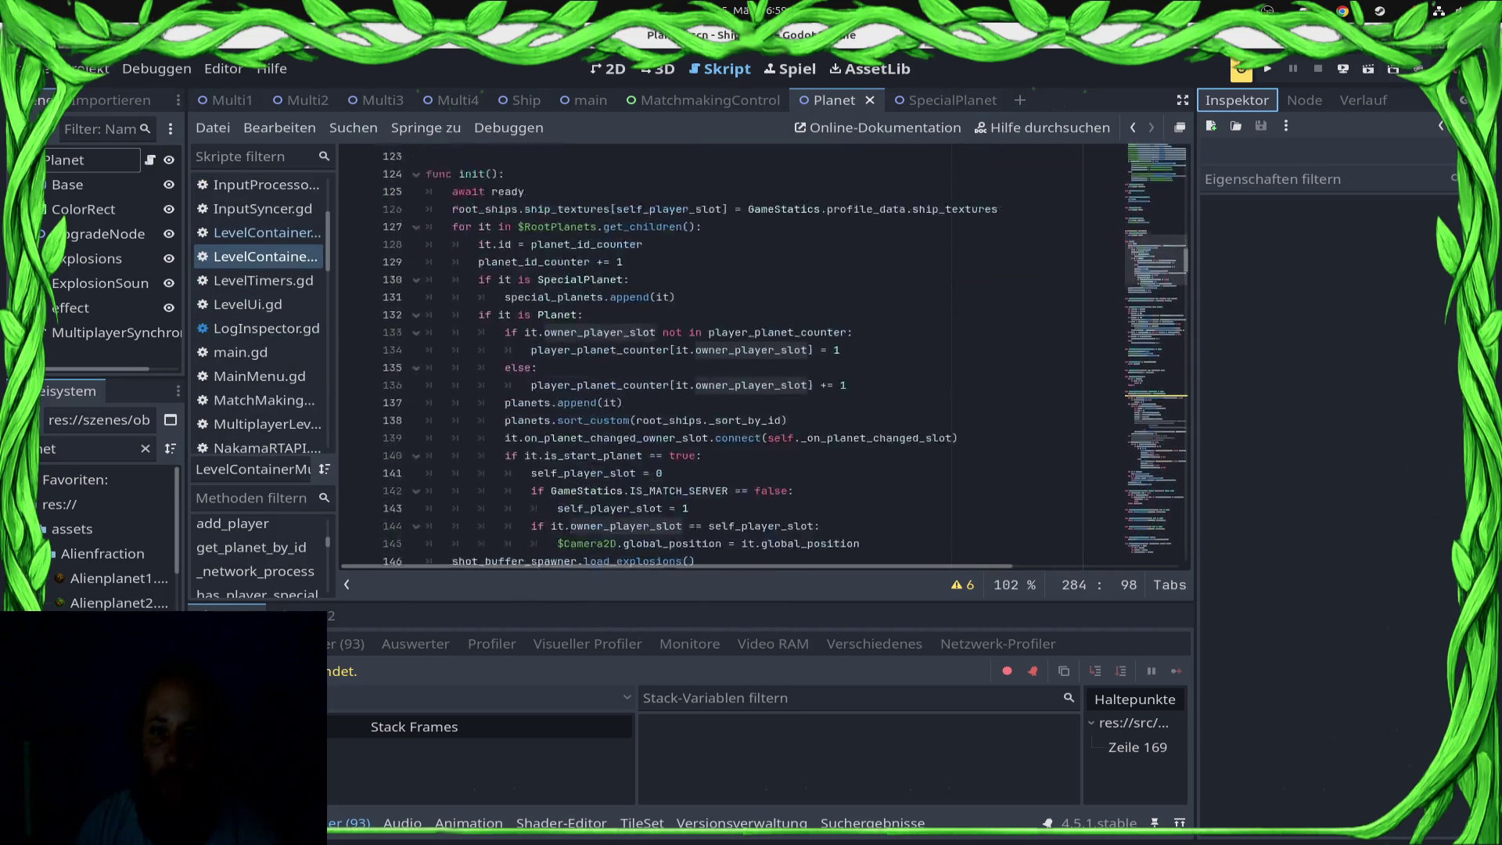
scroll(763, 352, down, 4)
click(664, 402)
click(665, 365)
scroll(763, 352, down, 3)
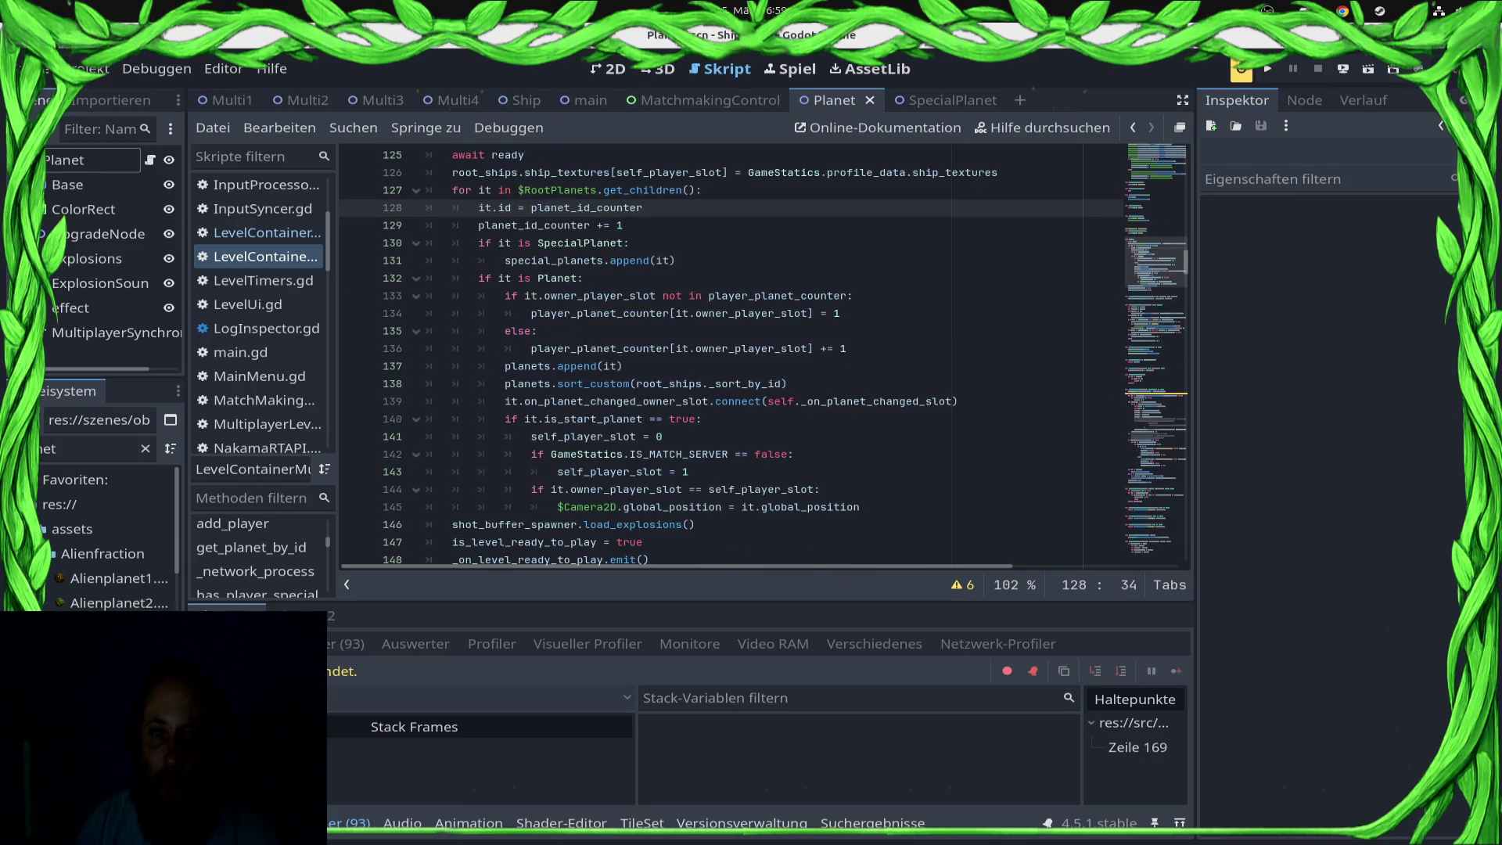
key(shift+Home)
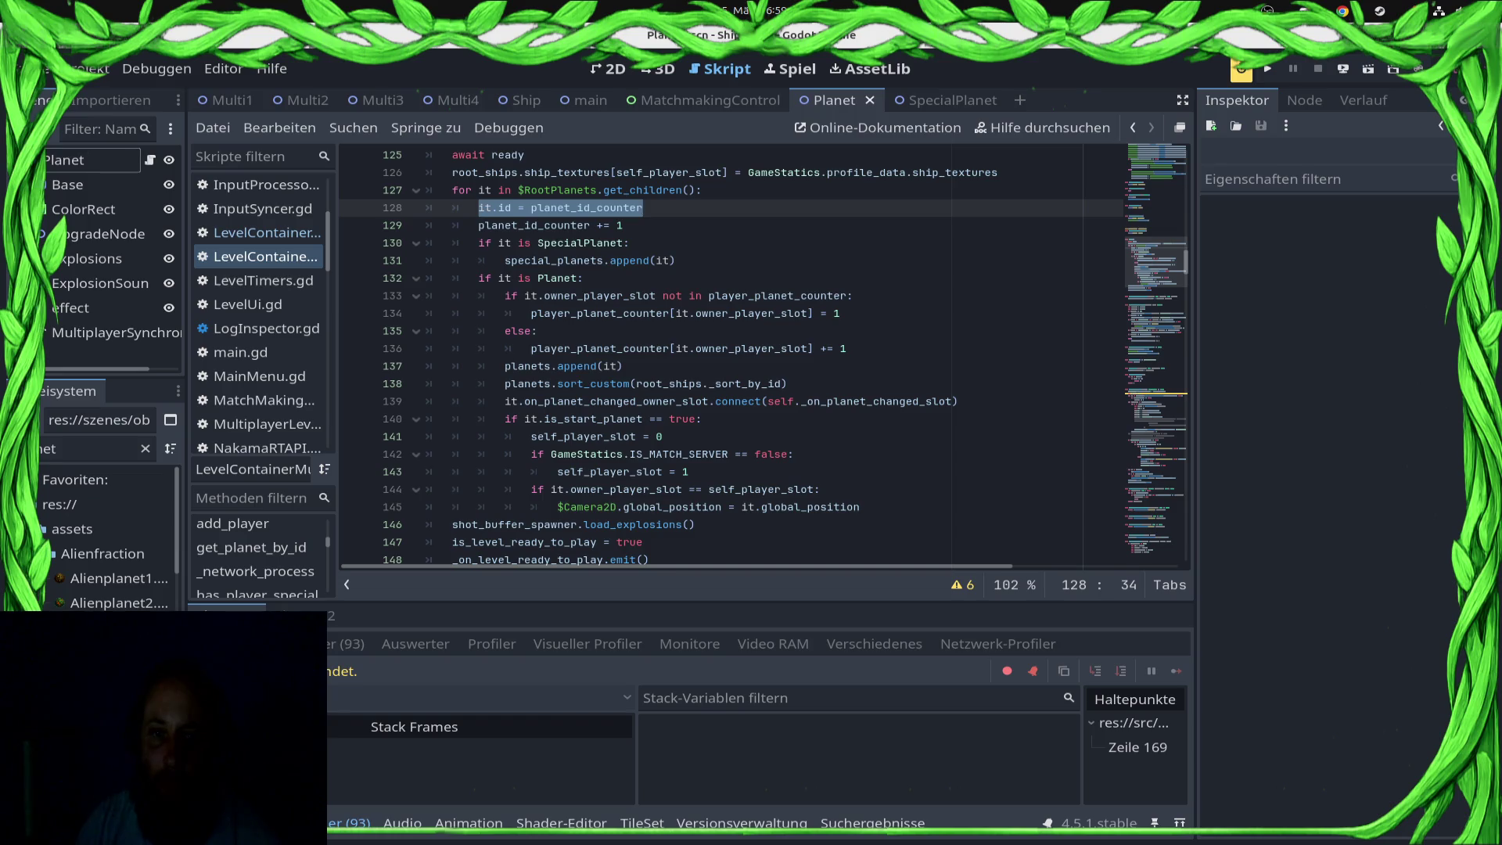
double_click(586, 207)
scroll(762, 352, up, 15)
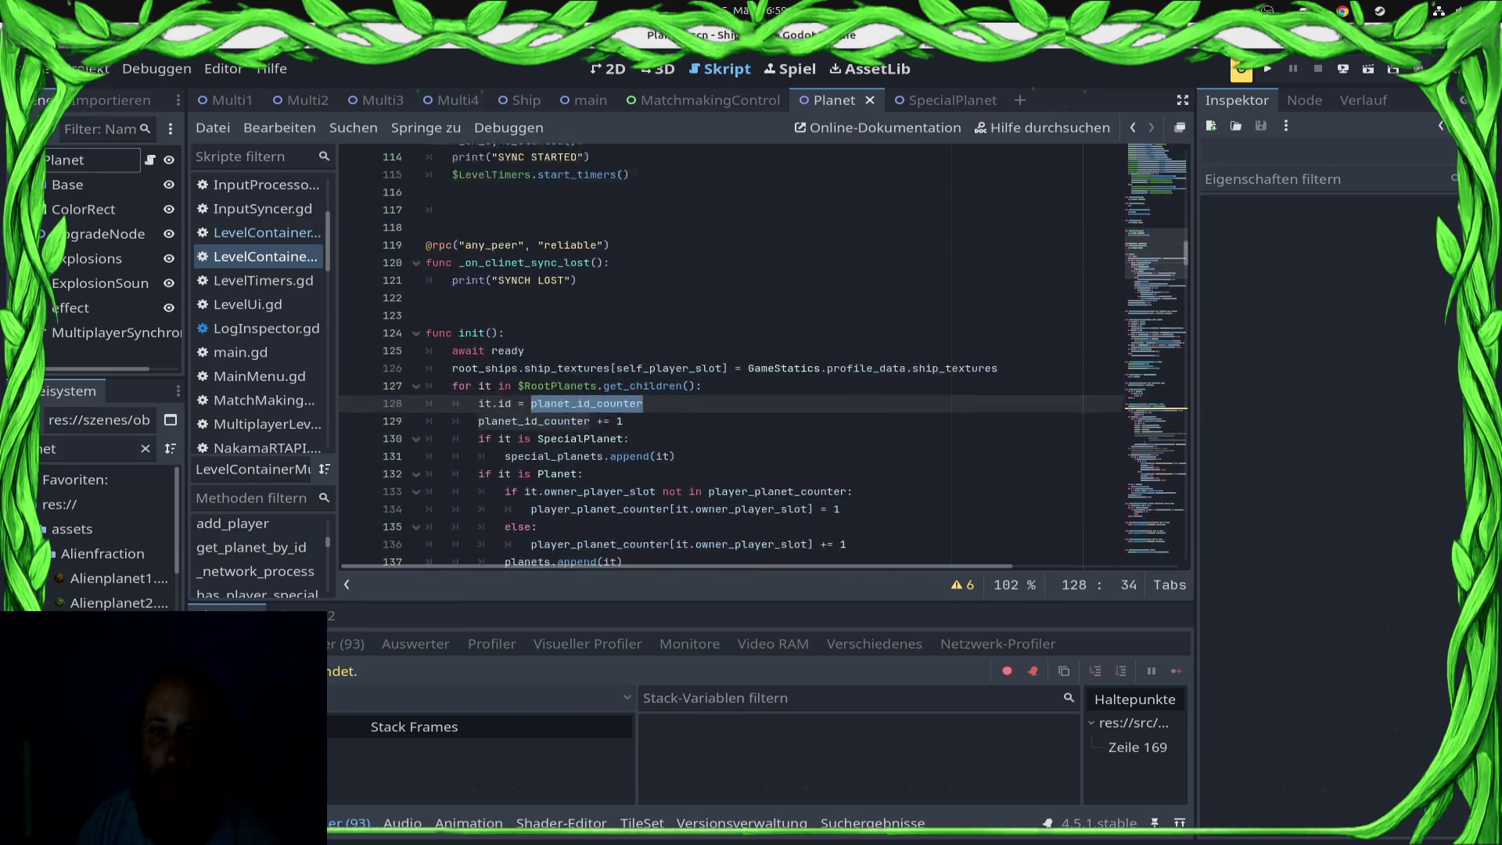
scroll(762, 352, down, 10)
scroll(763, 352, down, 15)
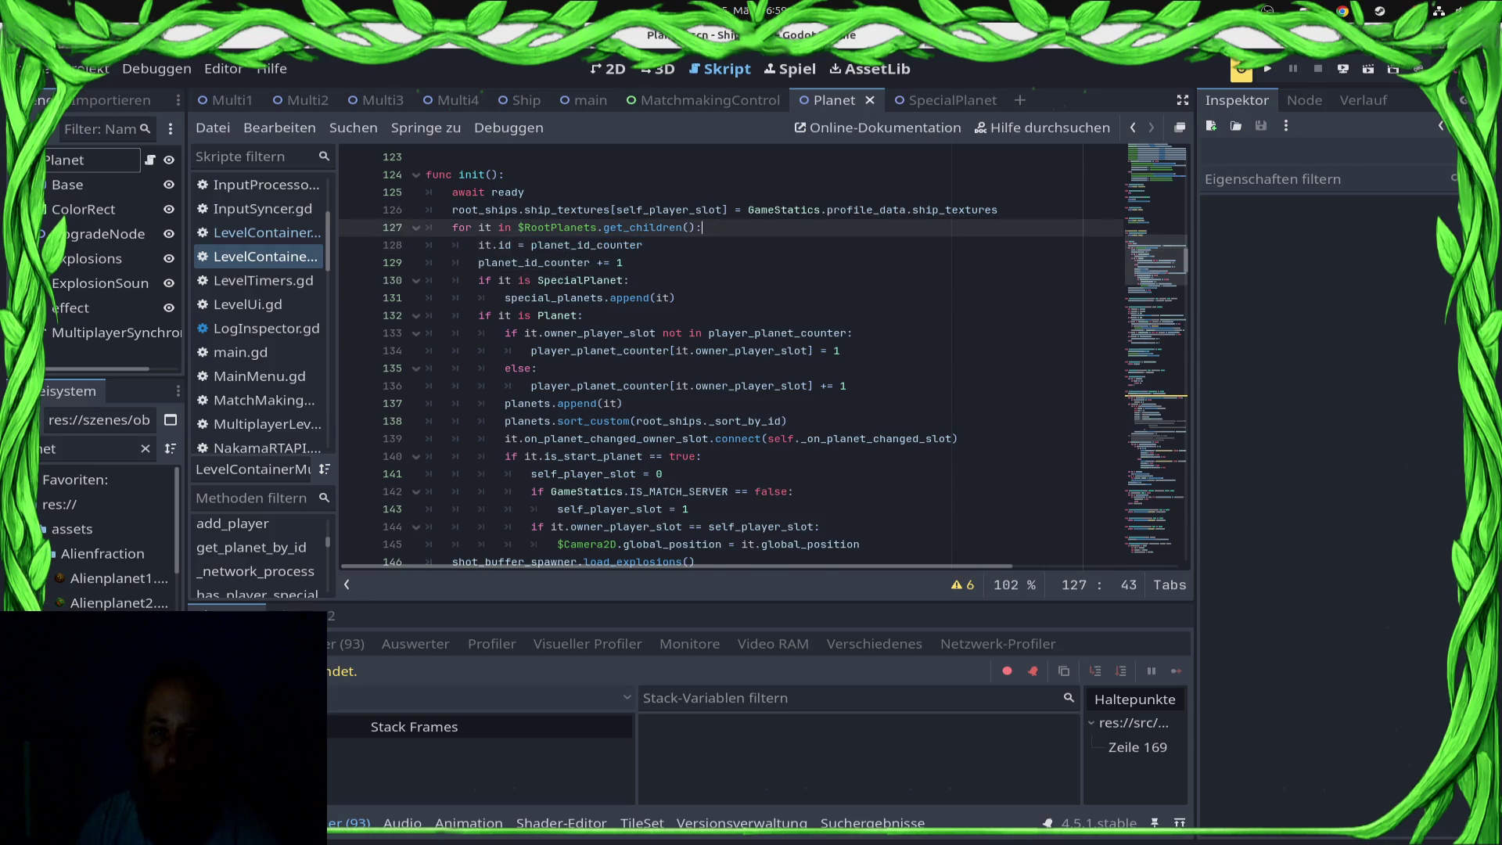
Step: Discard a trial line above the ID assignment, save the unchanged script, and switch to main.gd
key(ctrl+shift+Return)
text(Gam)
key(BackSpace)
key(BackSpace)
key(BackSpace)
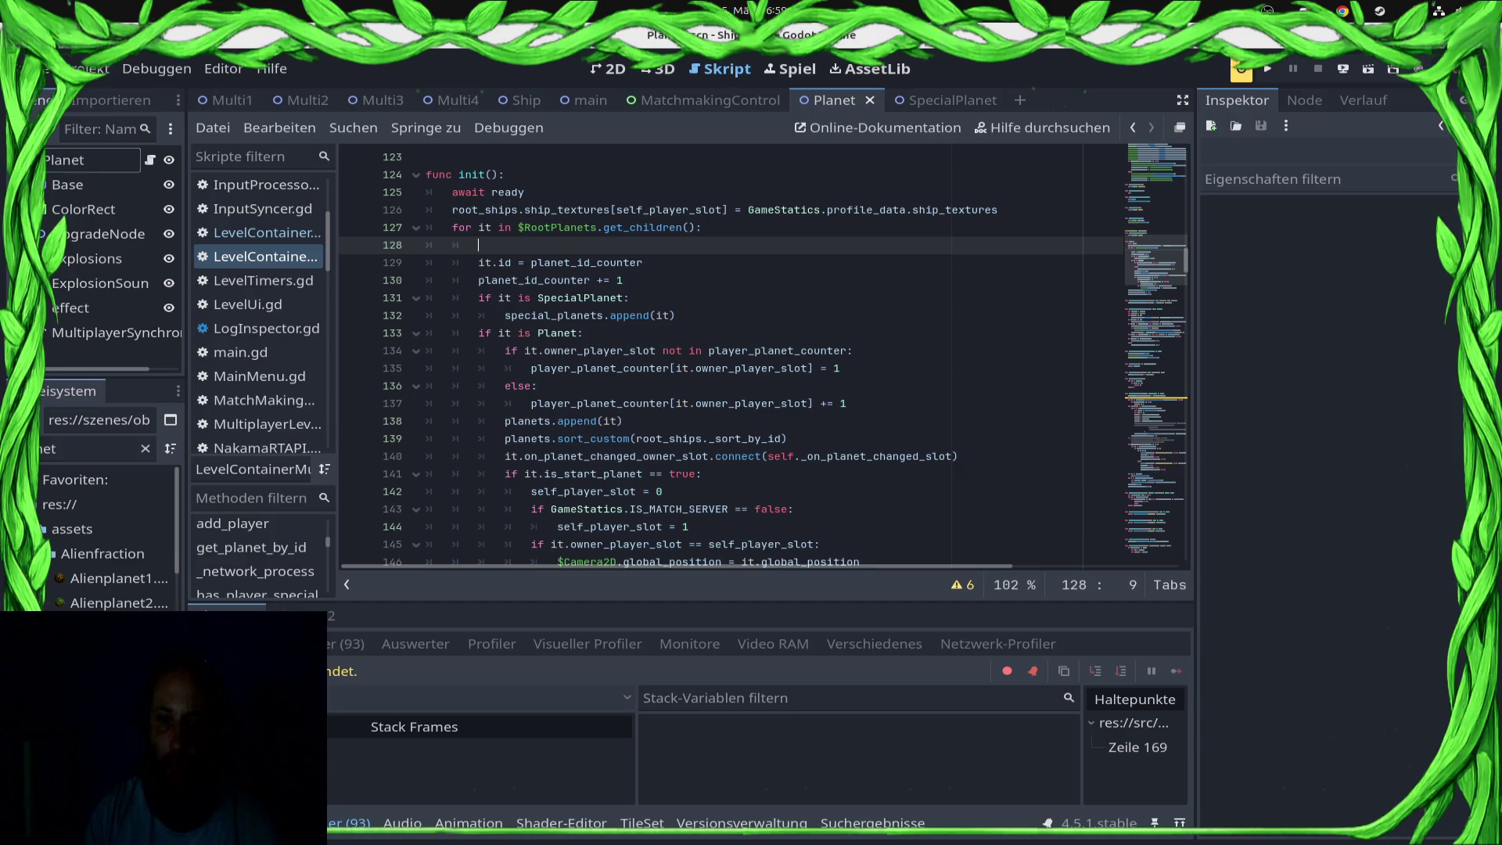
key(BackSpace)
key(BackSpace)
key(BackSpace)
key(ctrl+s)
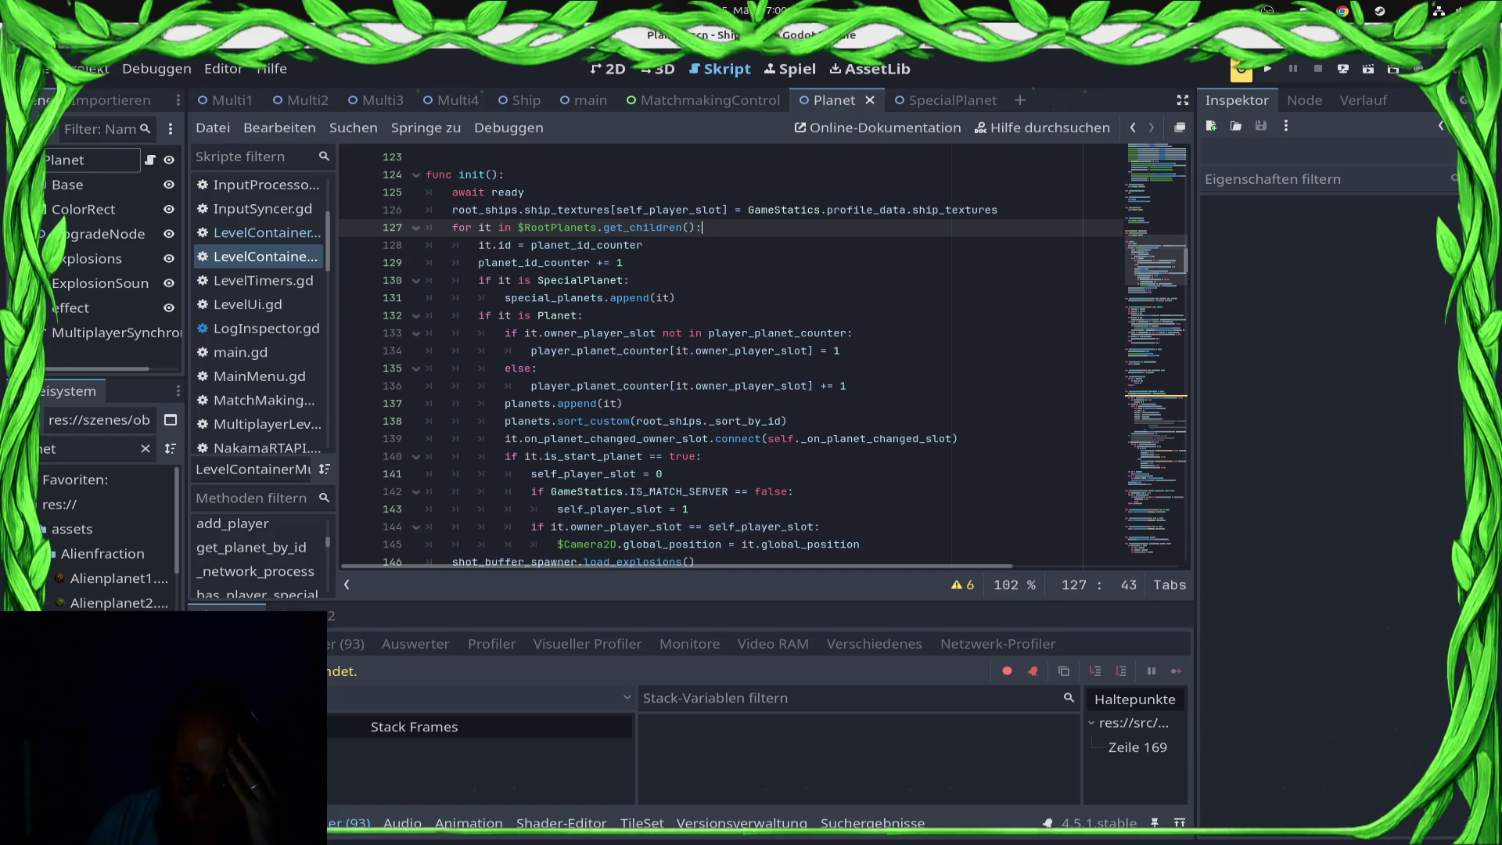
click(259, 352)
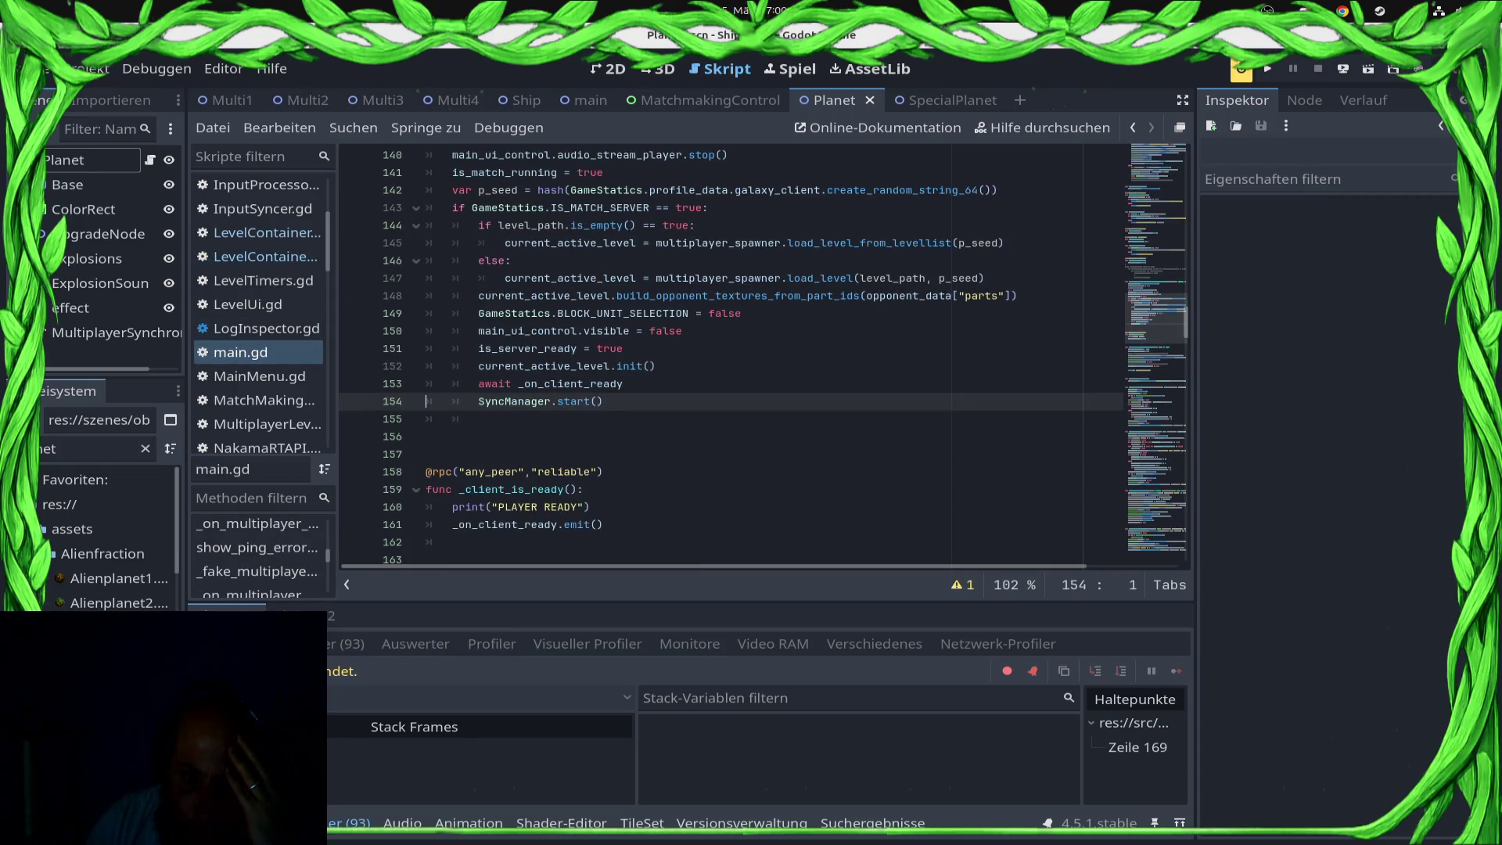
Step: Remove the match-loading current_active_level.init() call from main.gd and save
click(656, 366)
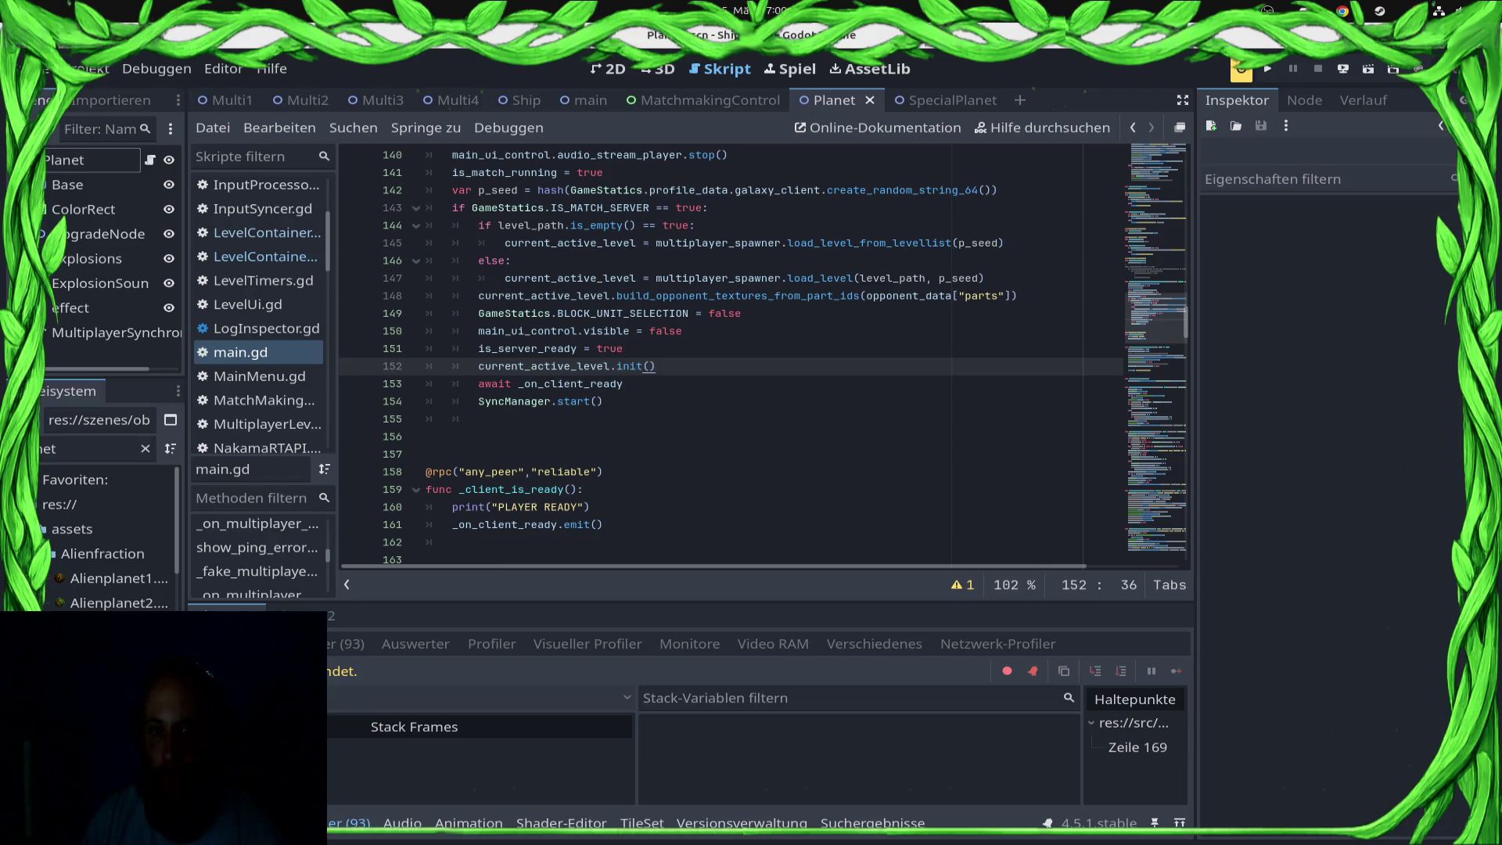
key(shift+Home)
key(ctrl+x)
key(BackSpace)
key(ctrl+s)
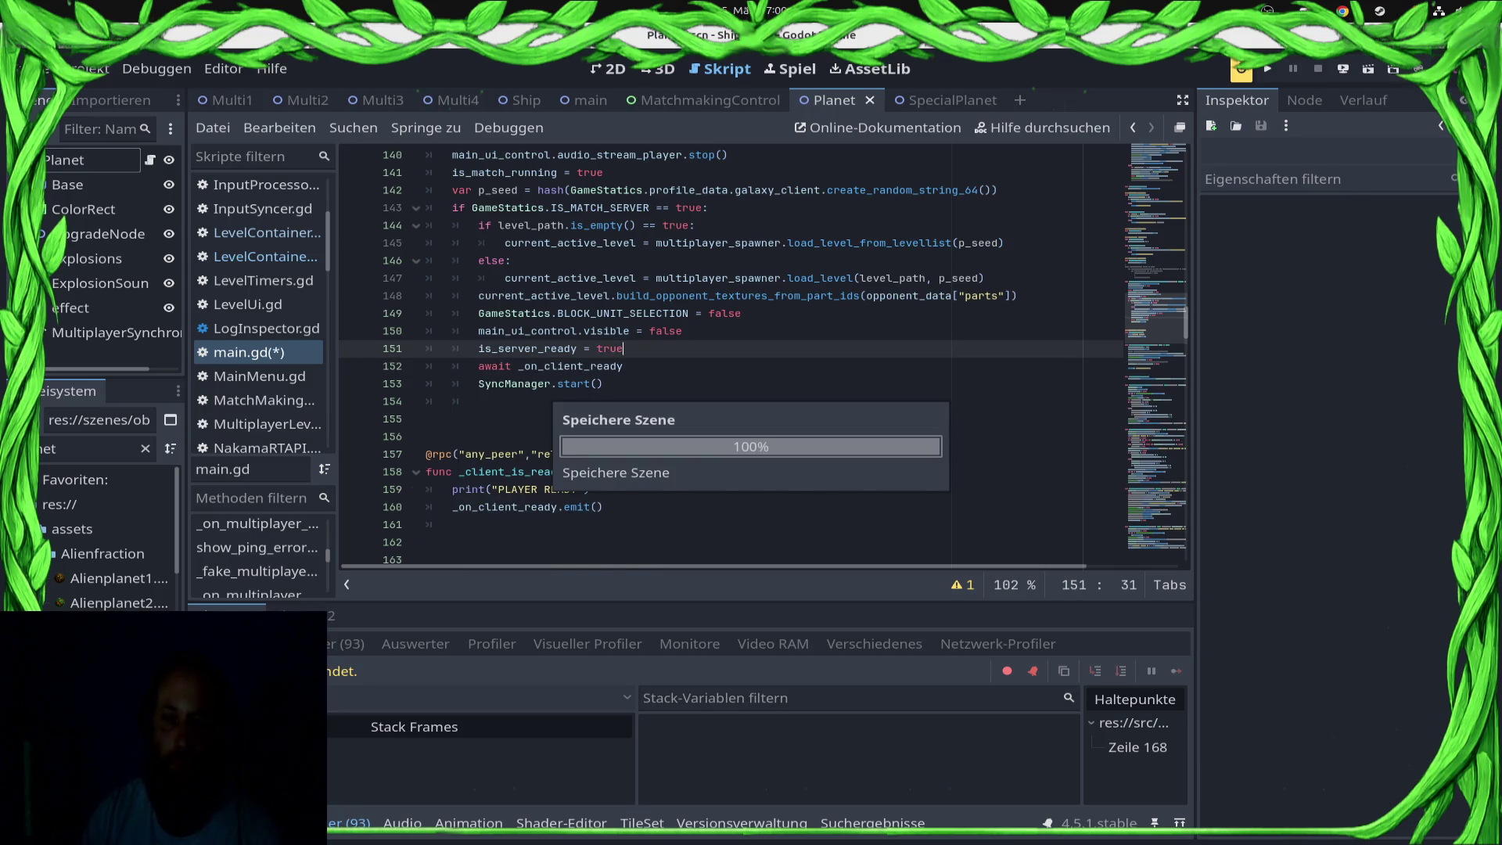
Step: Cut the second current_active_level.init() call from the spawn handler in main.gd and save
scroll(767, 352, down, 5)
scroll(767, 352, down, 1)
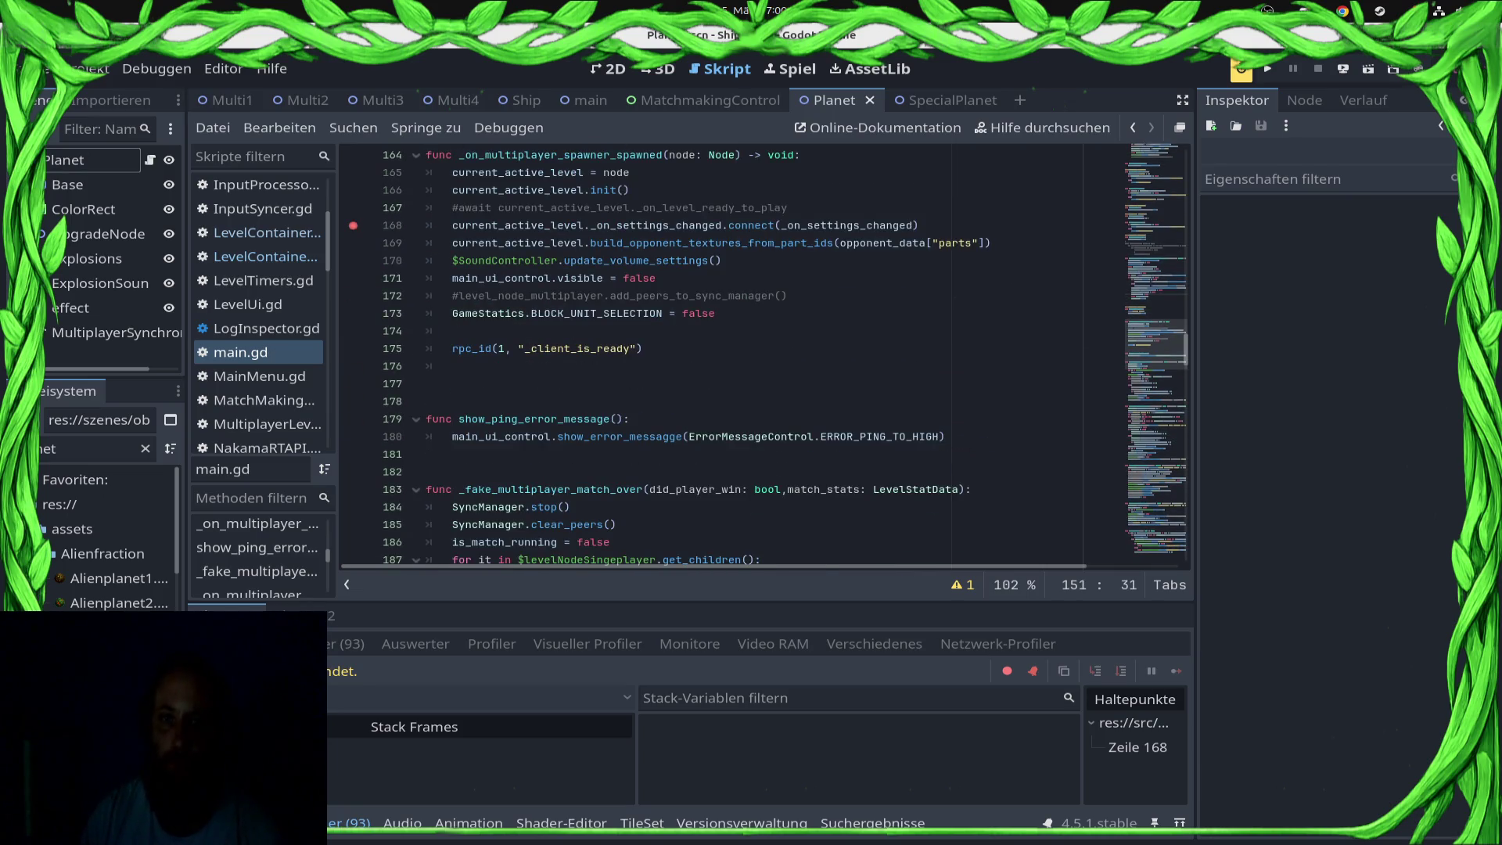
drag(630, 190, 425, 190)
key(ctrl+x)
key(BackSpace)
key(ctrl+s)
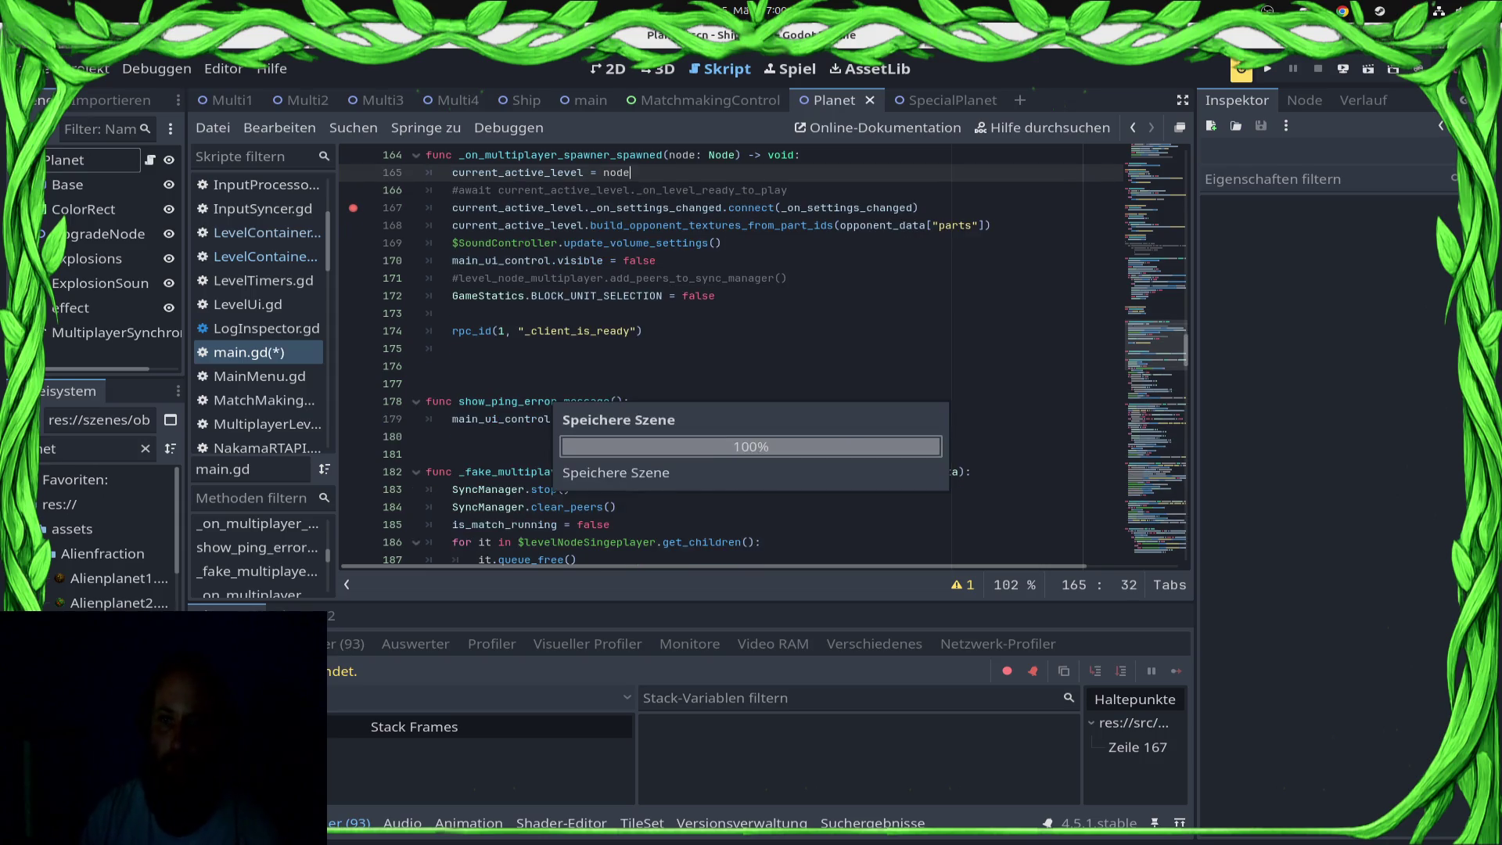
Step: Uncomment level.init() in MultiplayerLevelSpawner.gd's _spawn_level and save the script
scroll(767, 352, up, 12)
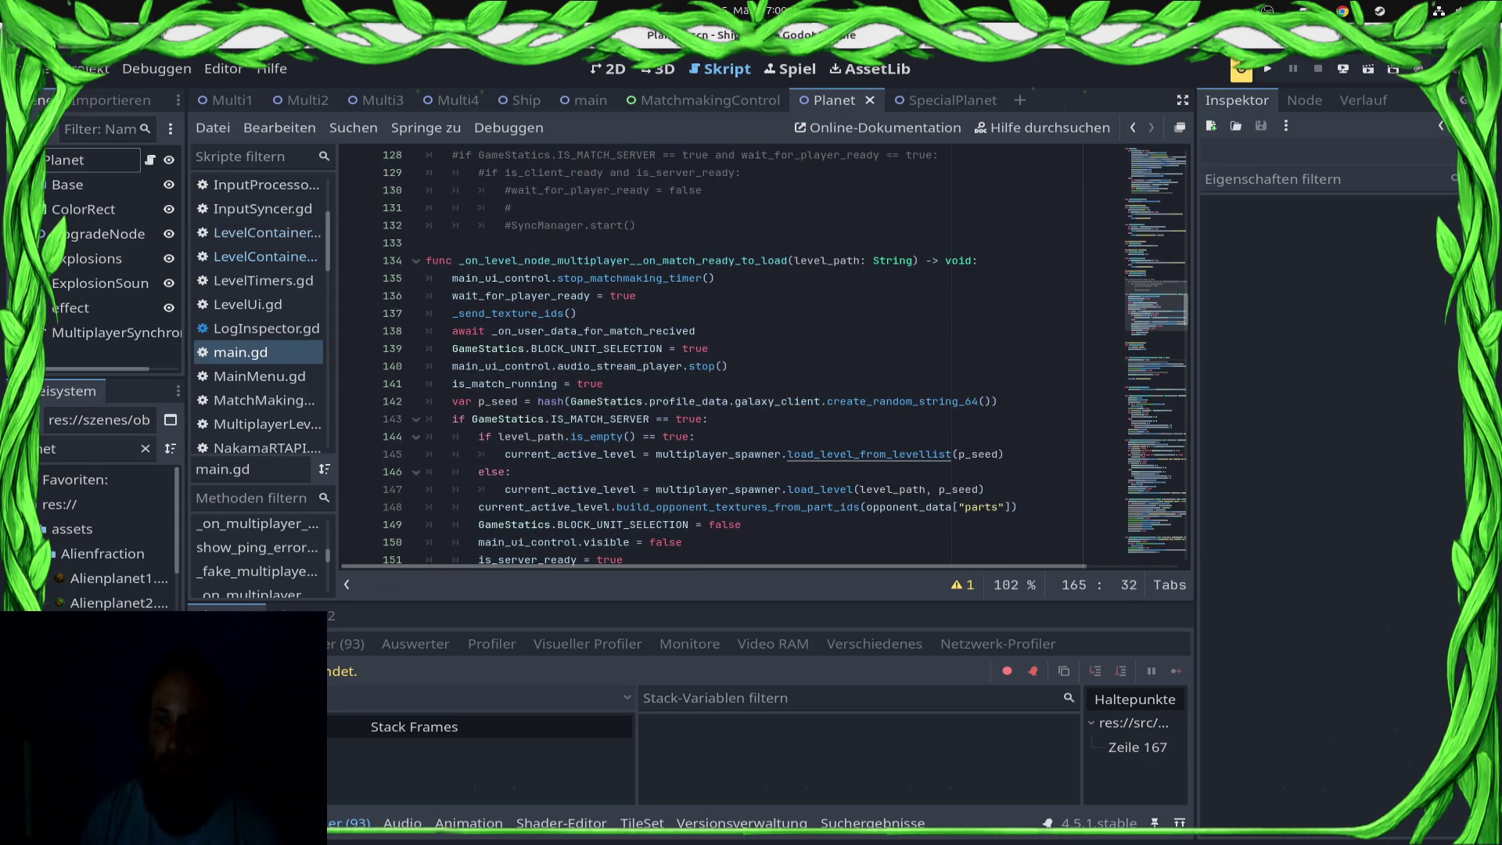
ctrl+click(868, 453)
scroll(743, 352, up, 2)
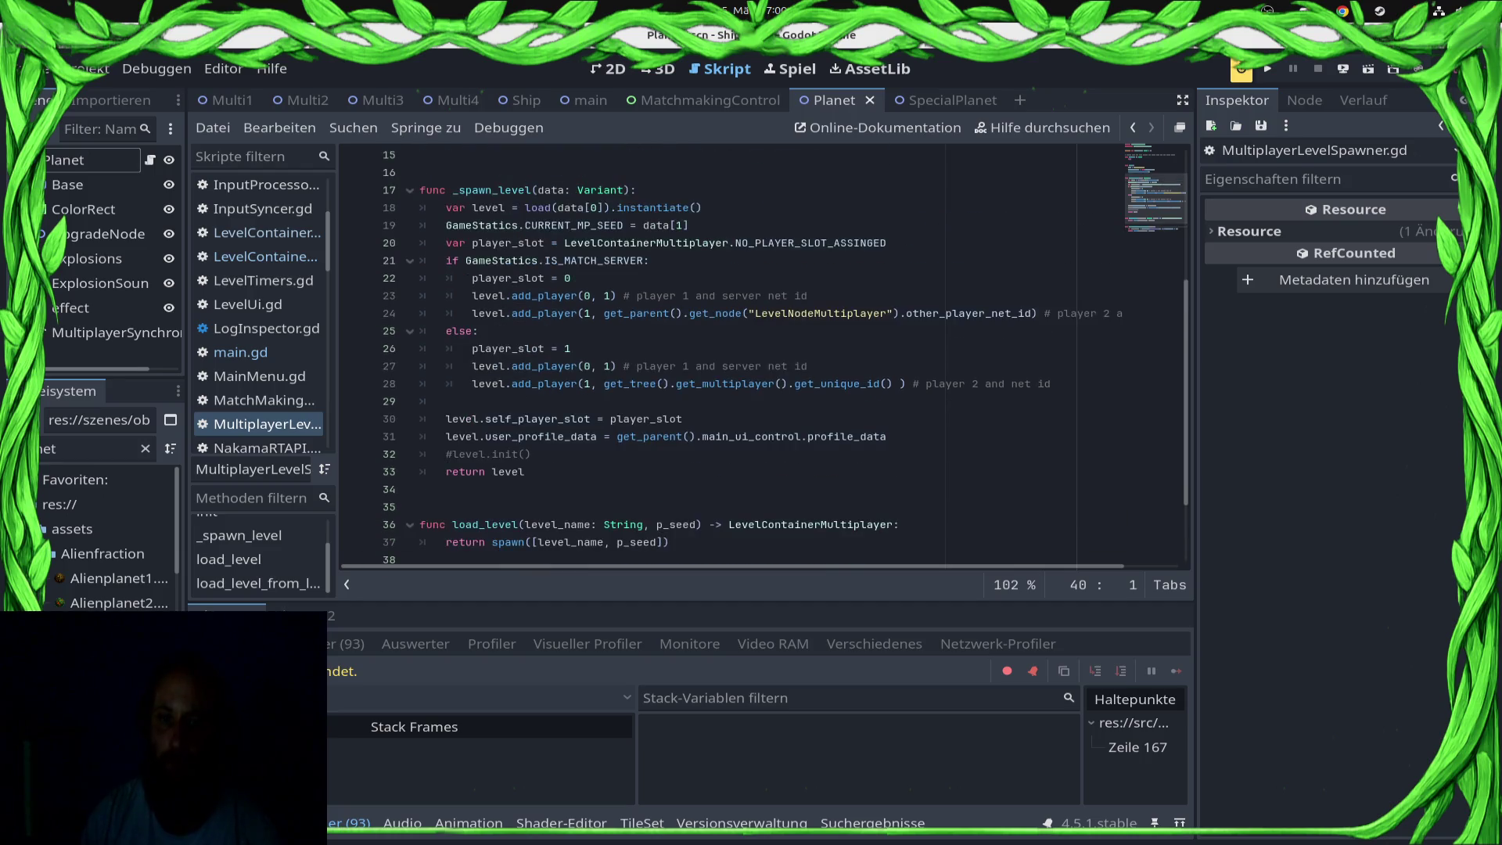
click(452, 454)
key(BackSpace)
key(ctrl+s)
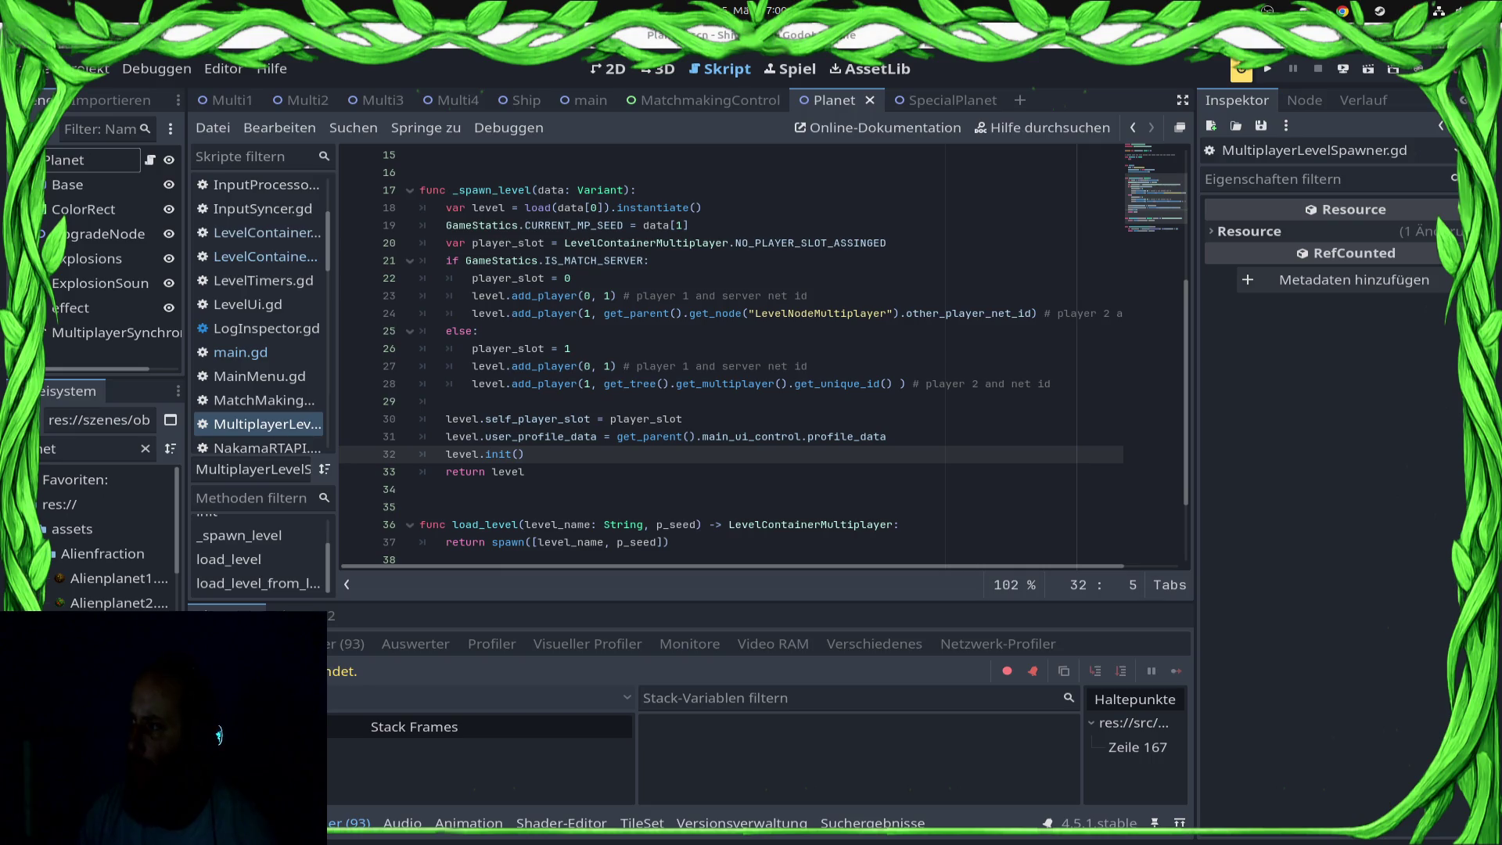
click(1342, 68)
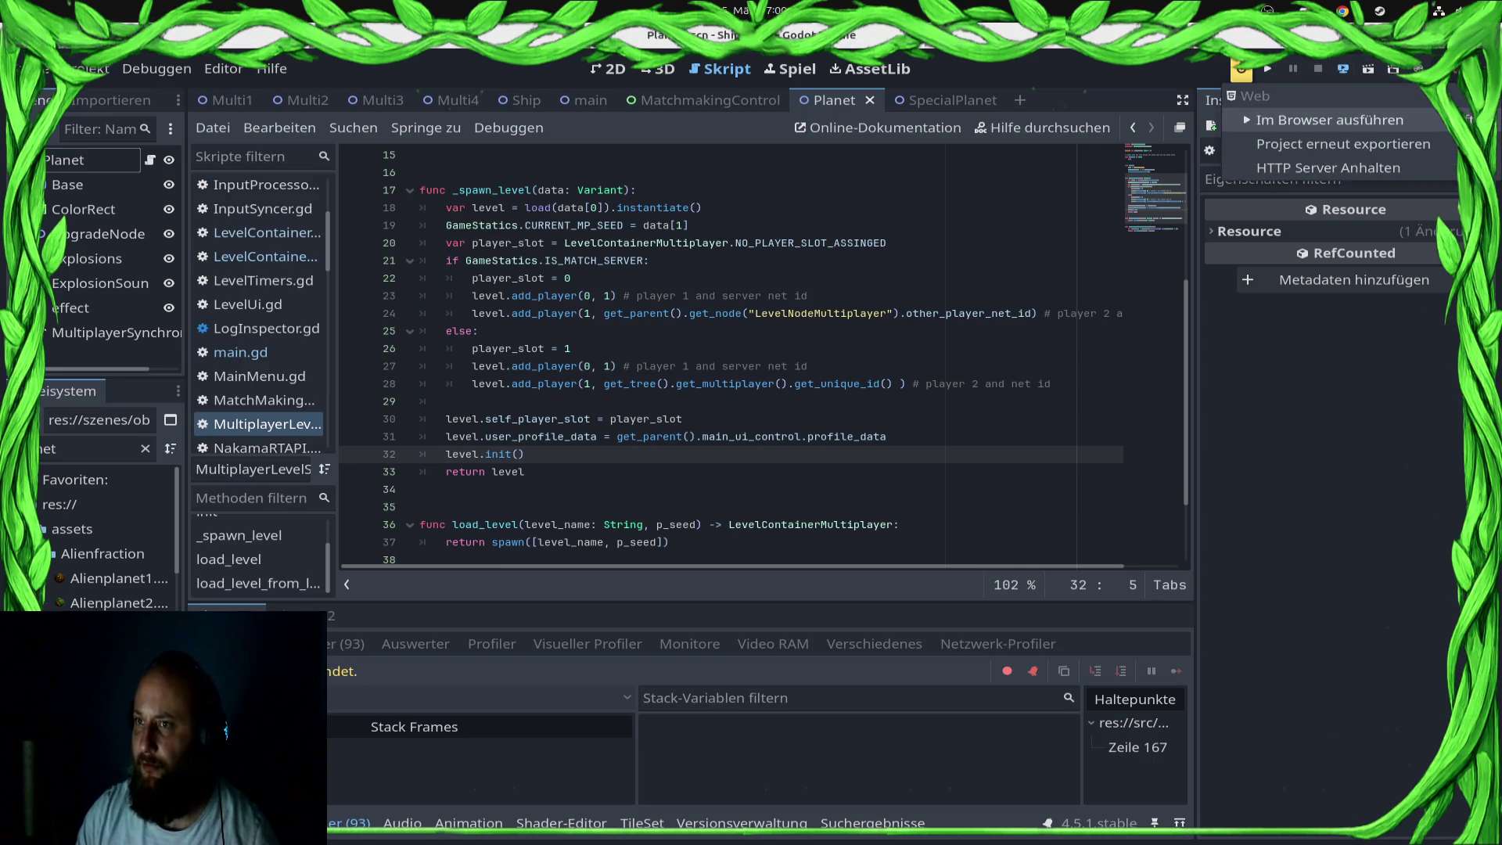
Step: Run the game in the browser and as a local F5 instance, test the match, then stop it
click(1329, 91)
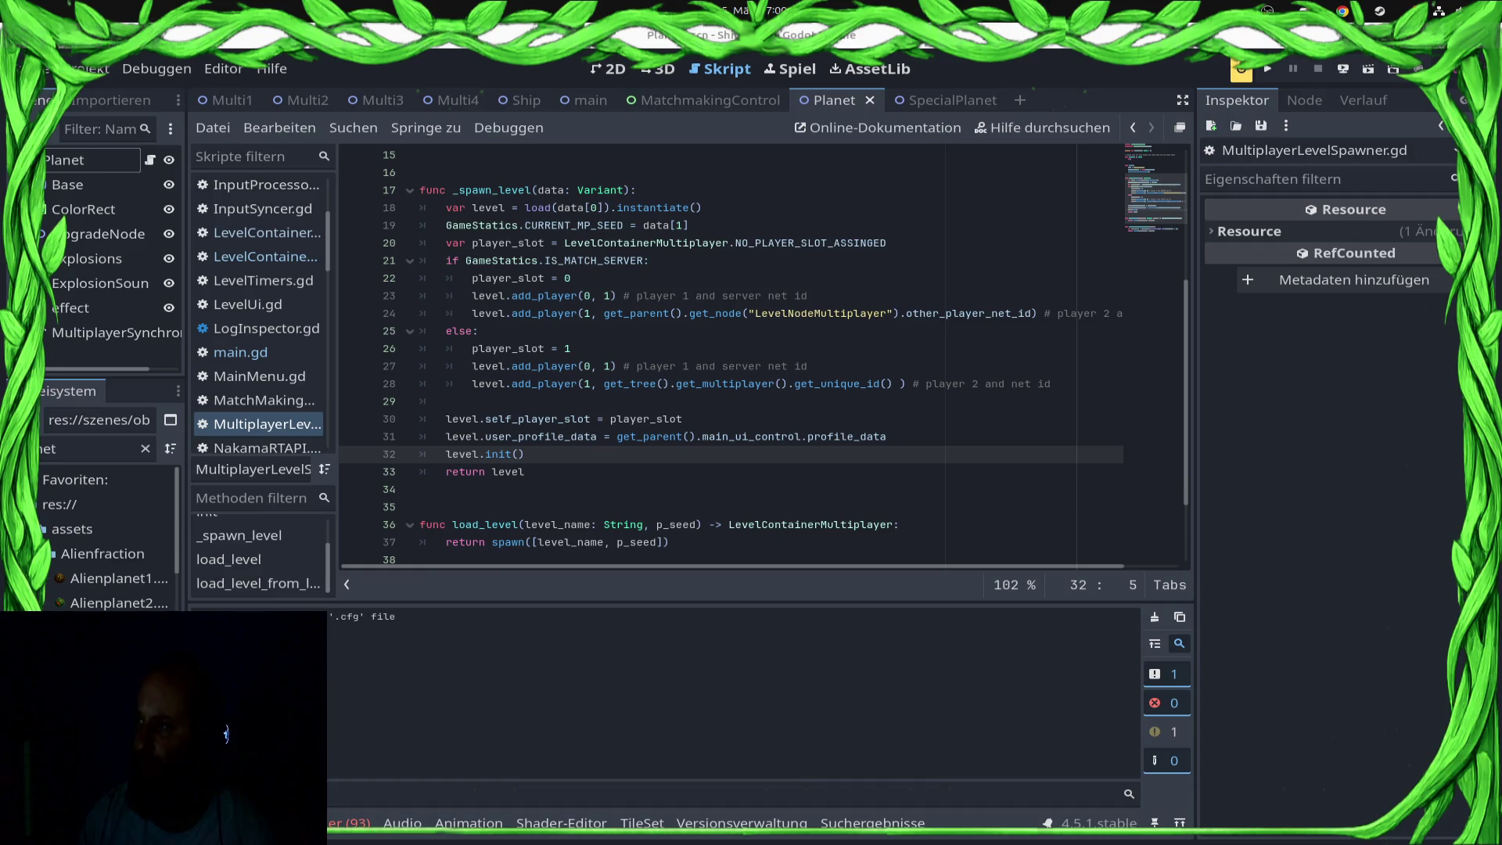
key(super)
key(super)
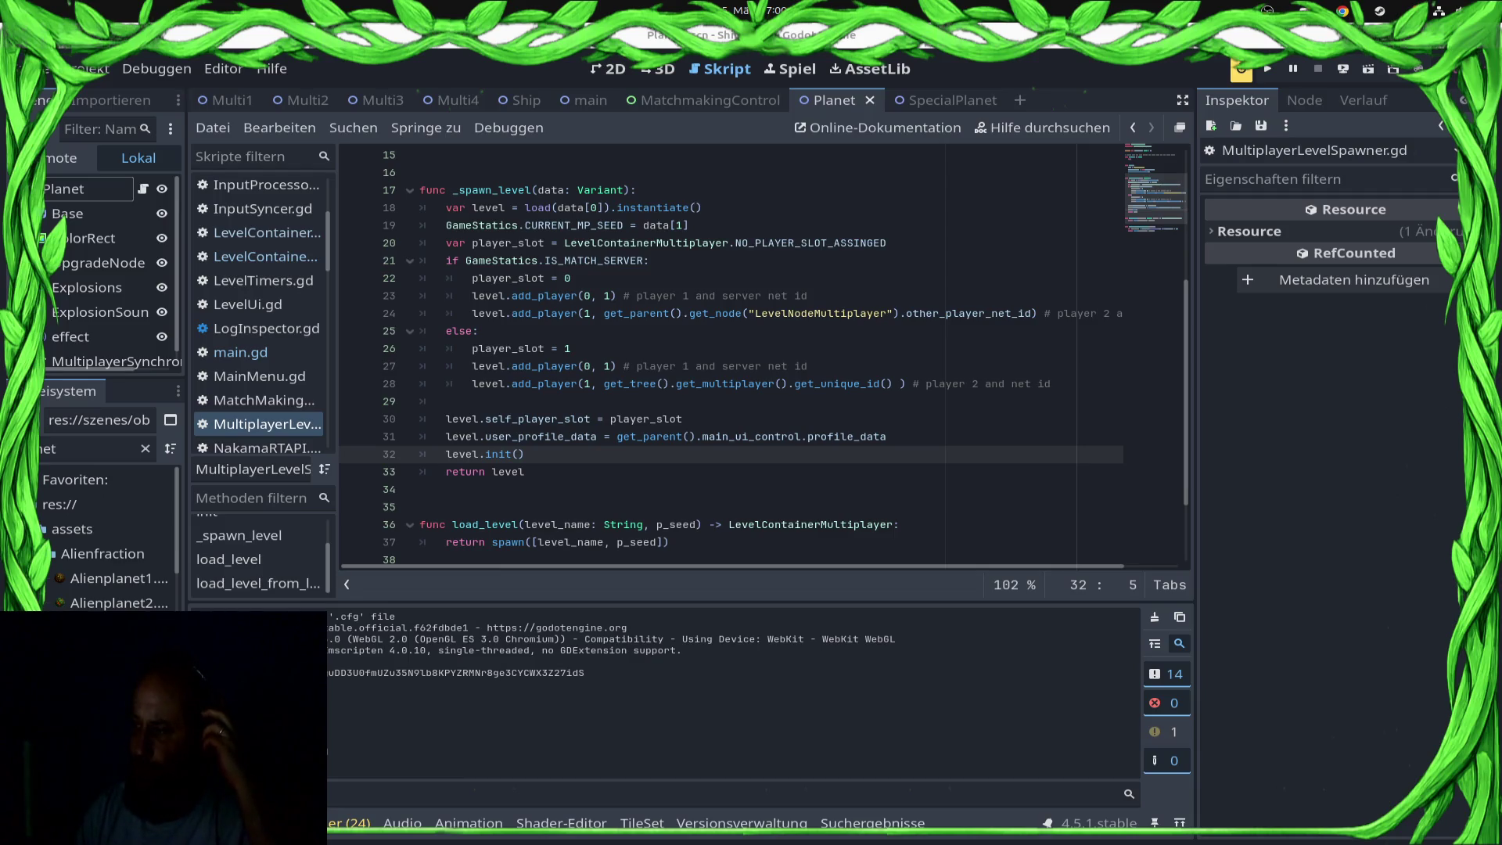
key(F5)
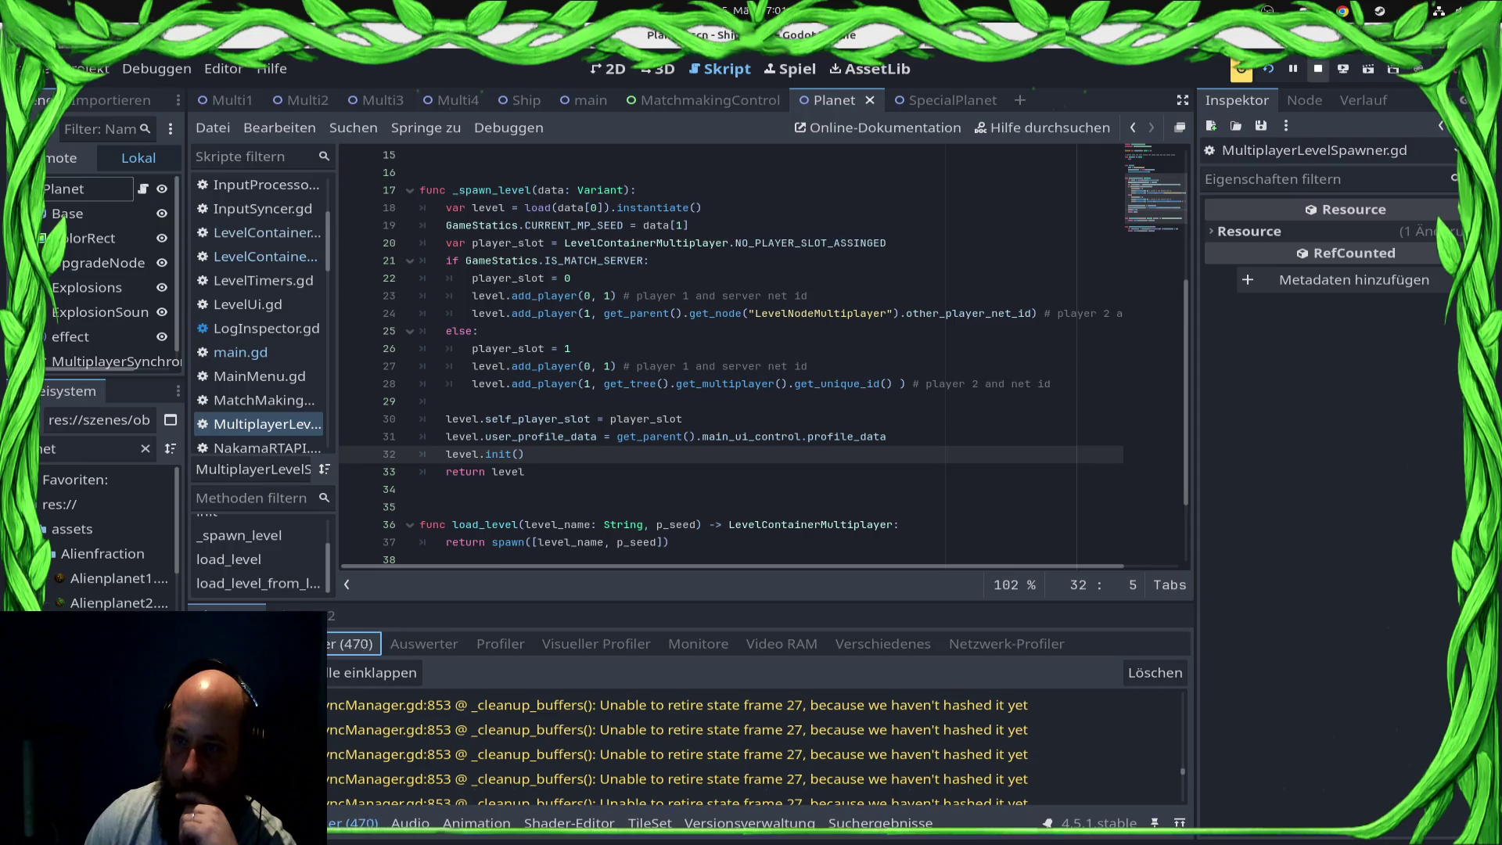
click(1318, 68)
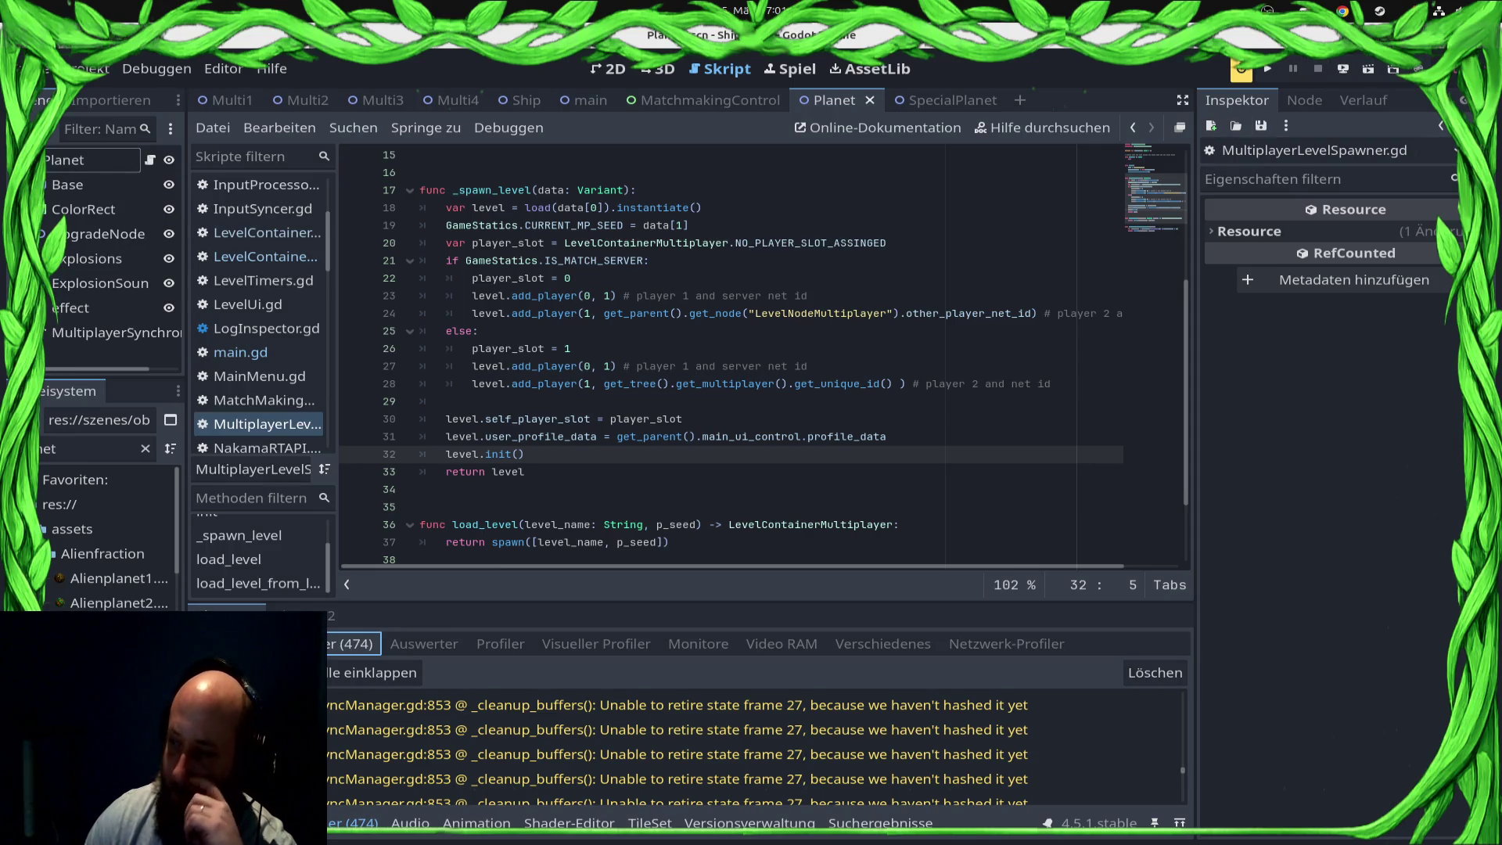
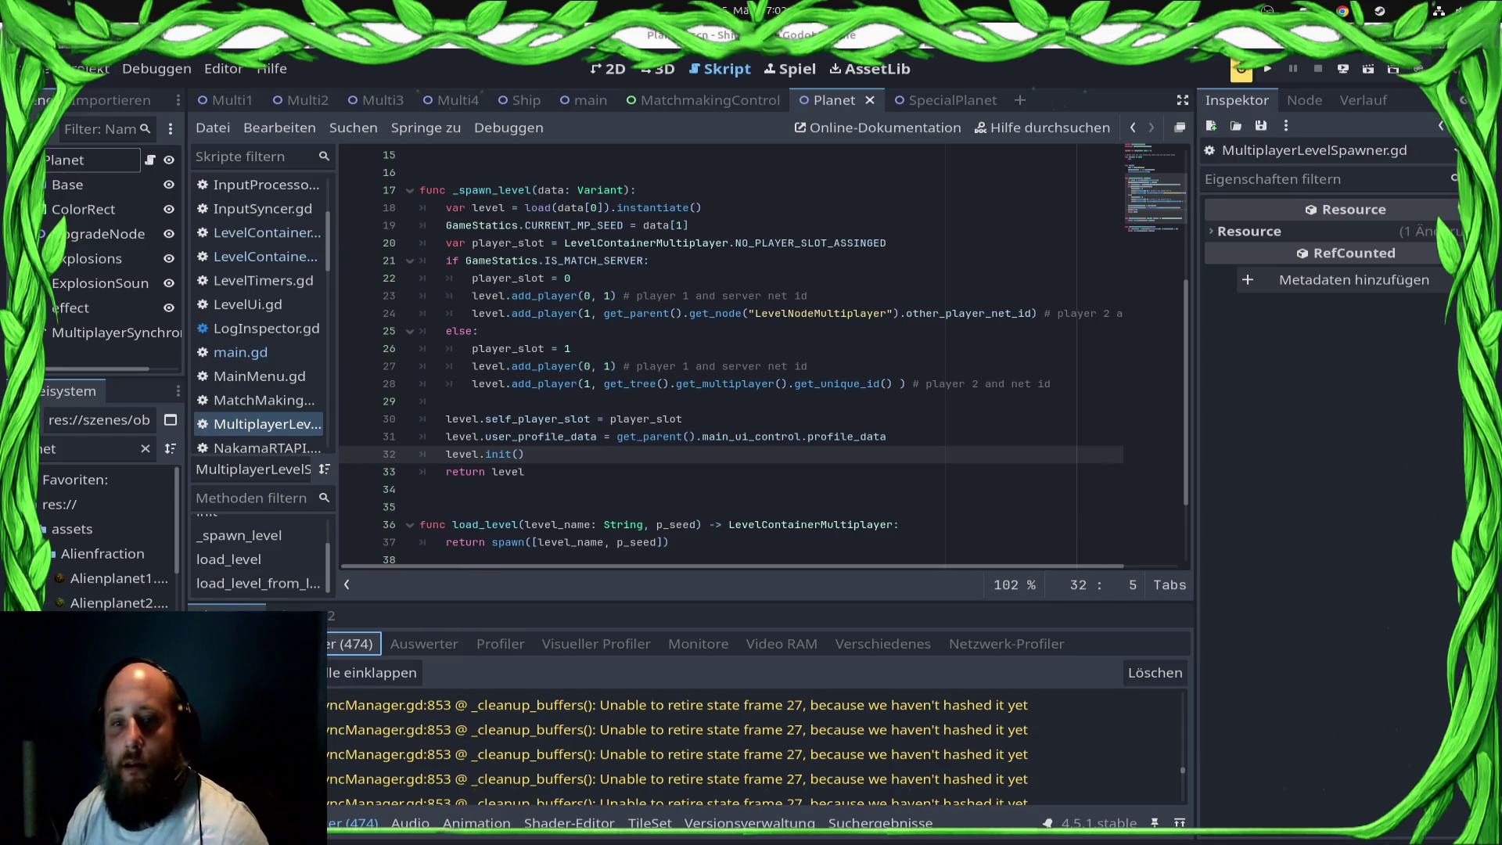
Step: In main.gd, add a get_tree().create_timer() call on a new line after the client-ready await
scroll(731, 352, up, 3)
click(240, 352)
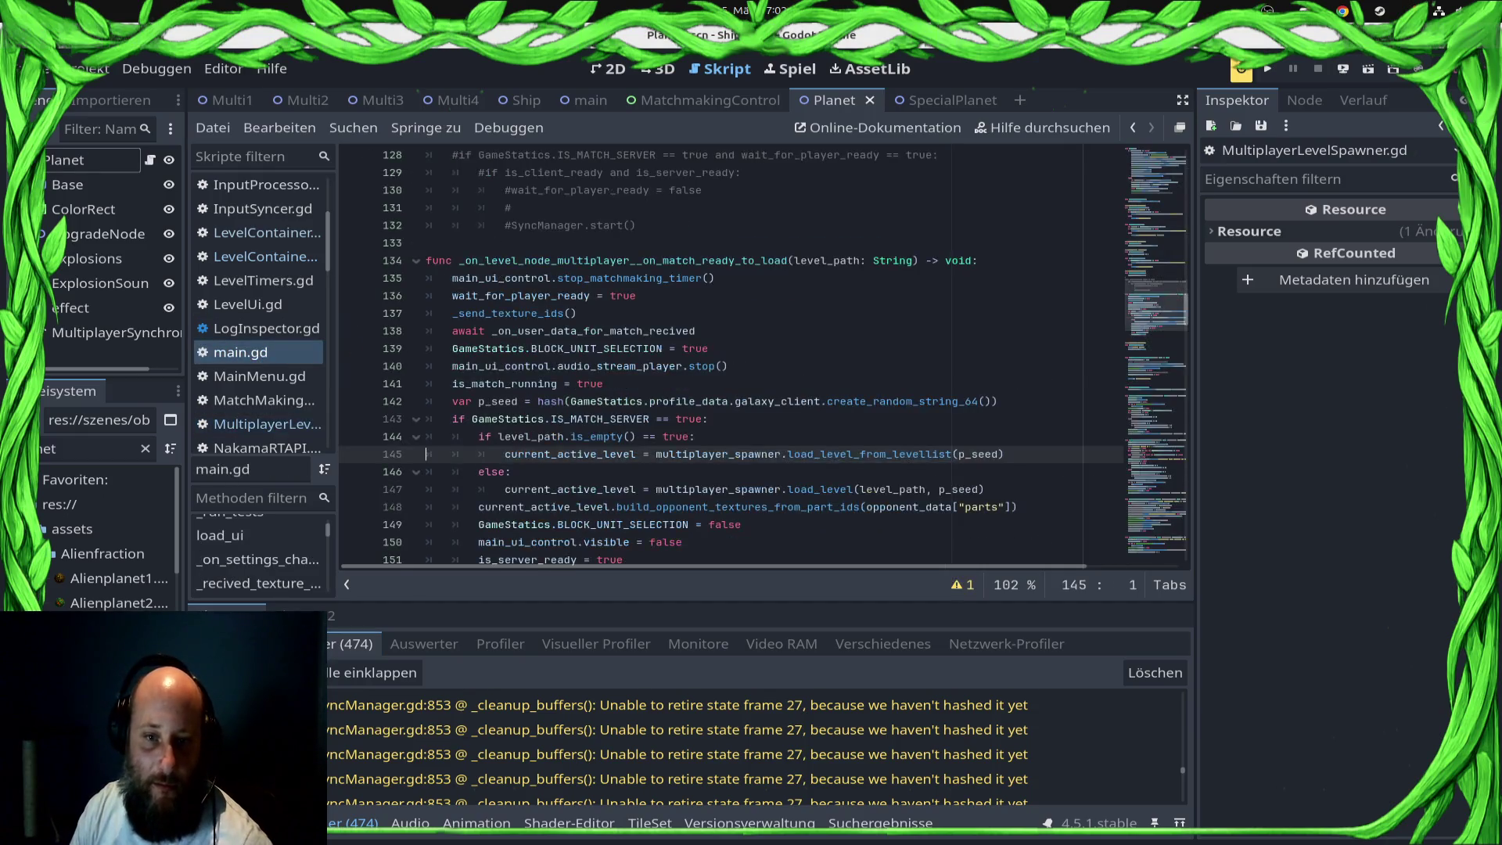
click(624, 419)
key(Return)
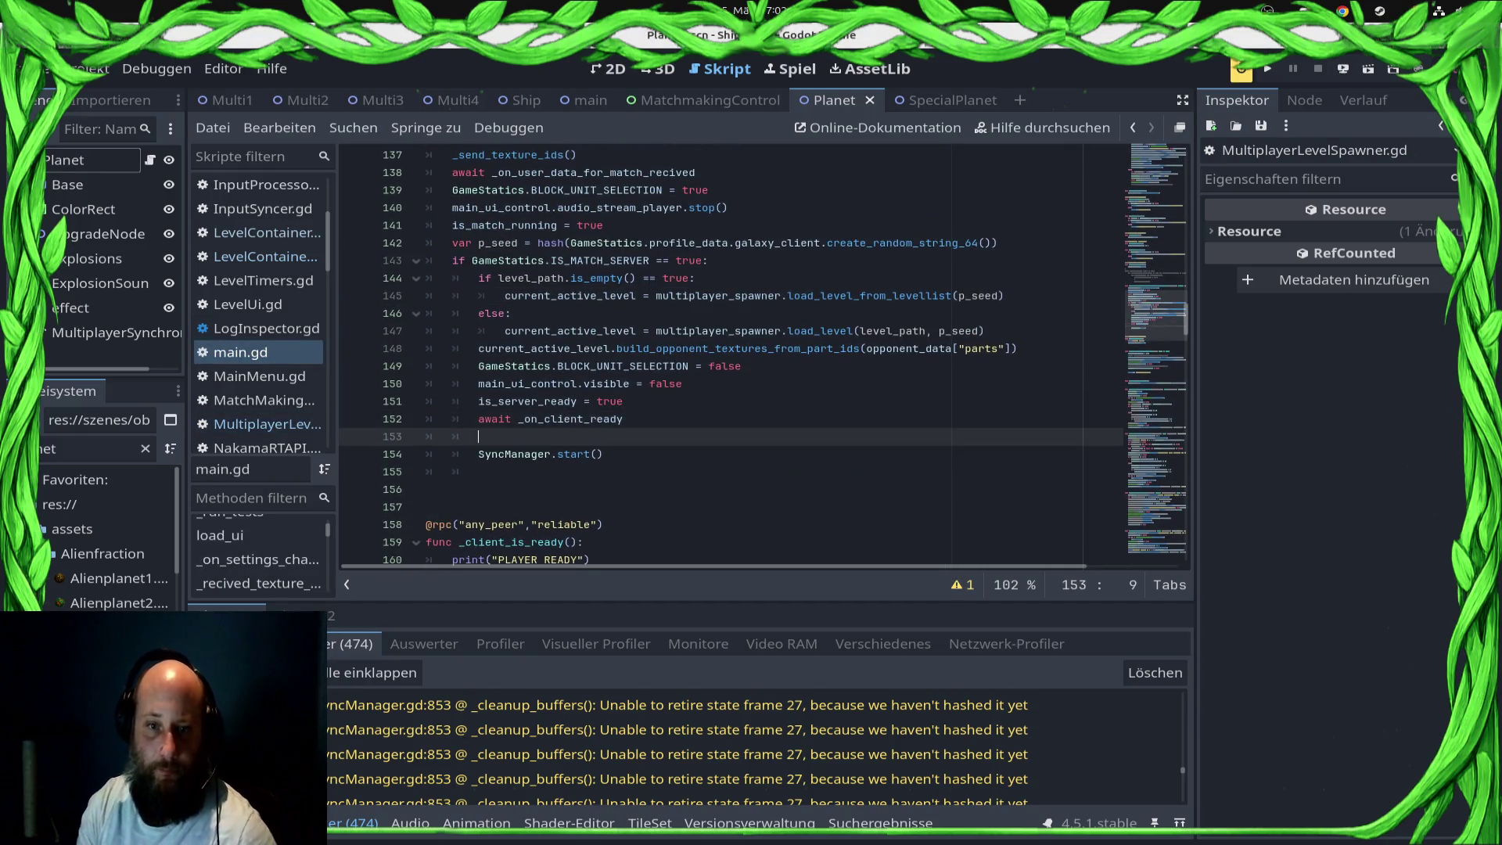
text(g)
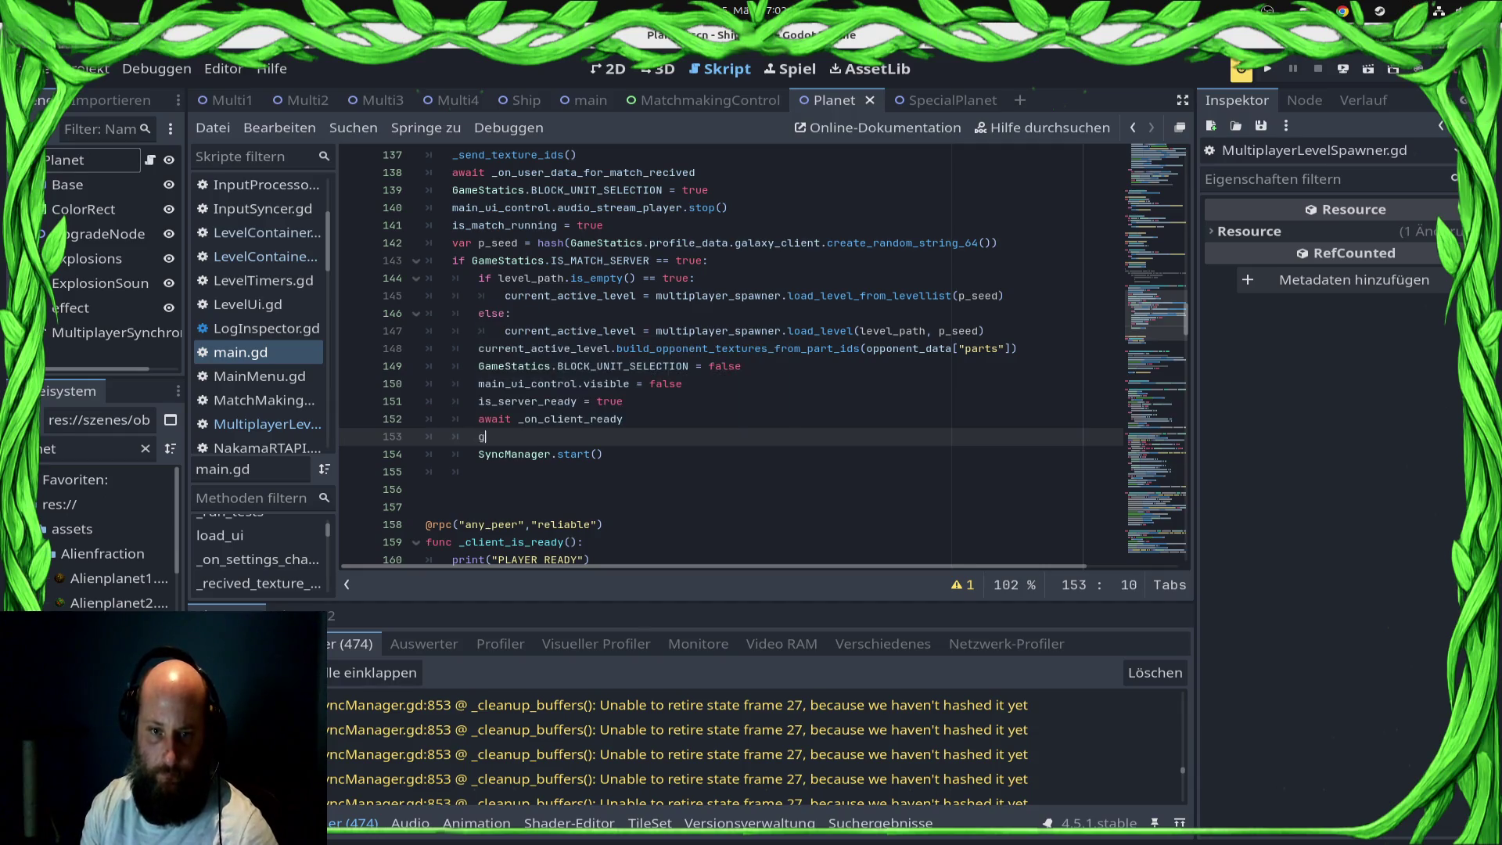
text(et_tre)
key(Return)
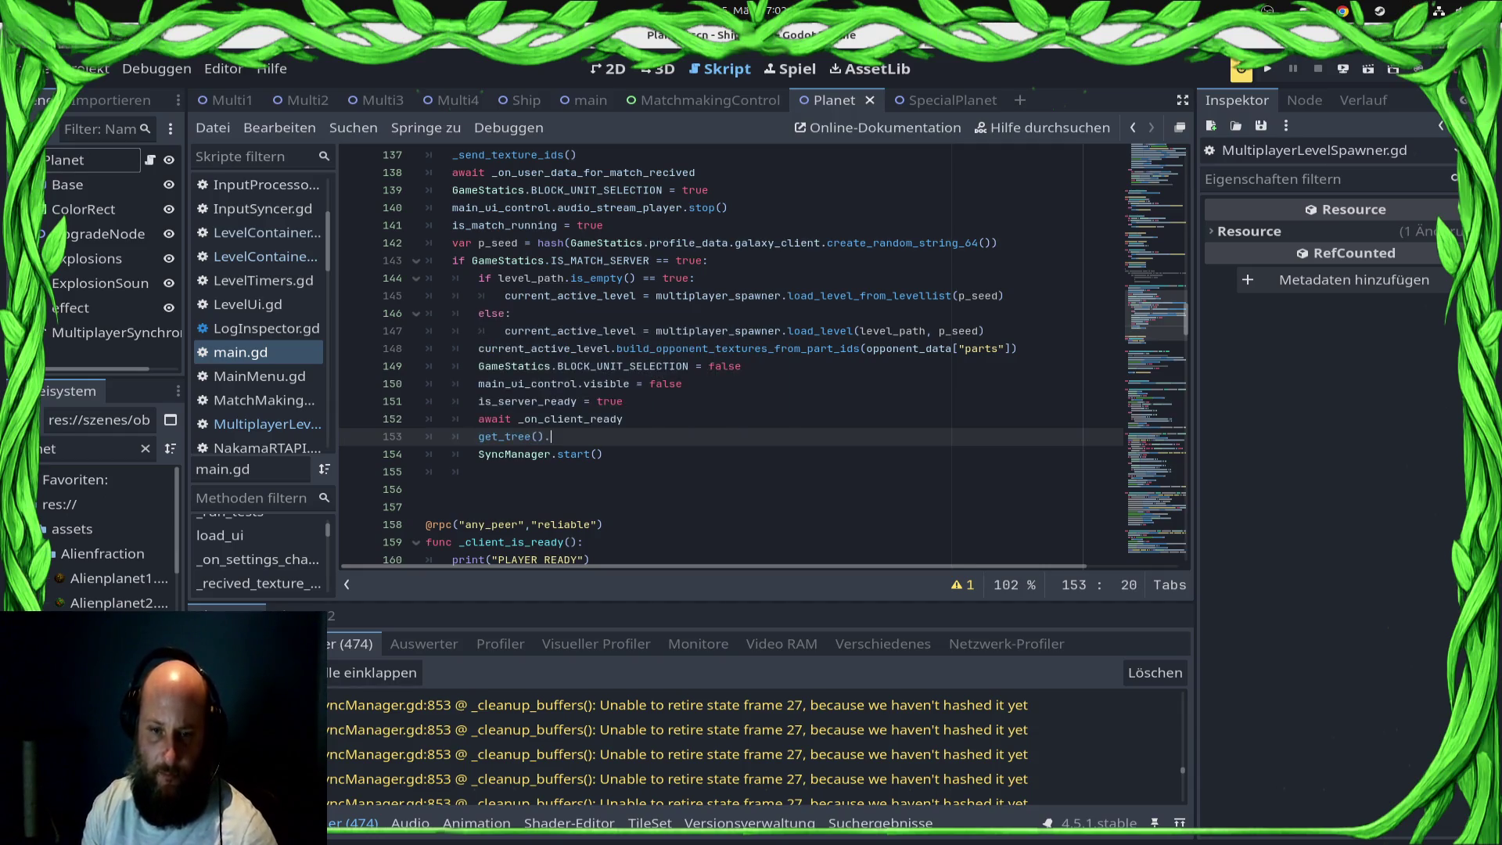
text(.crea)
key(Return)
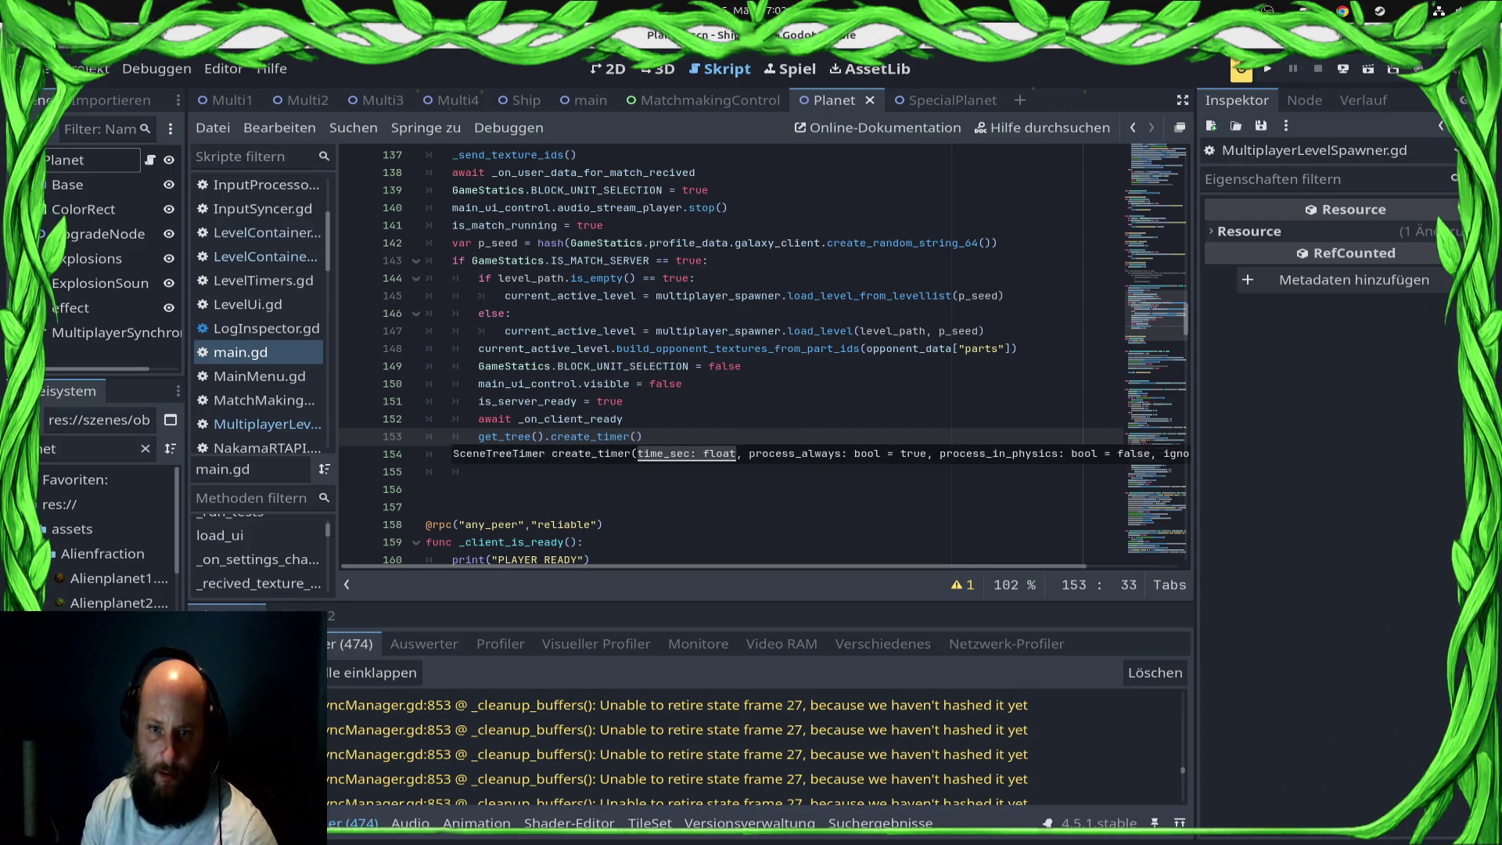
text(0.25)
Step: Append .timeout to the timer line, prefix it with await, and save main.gd
key(ctrl+s)
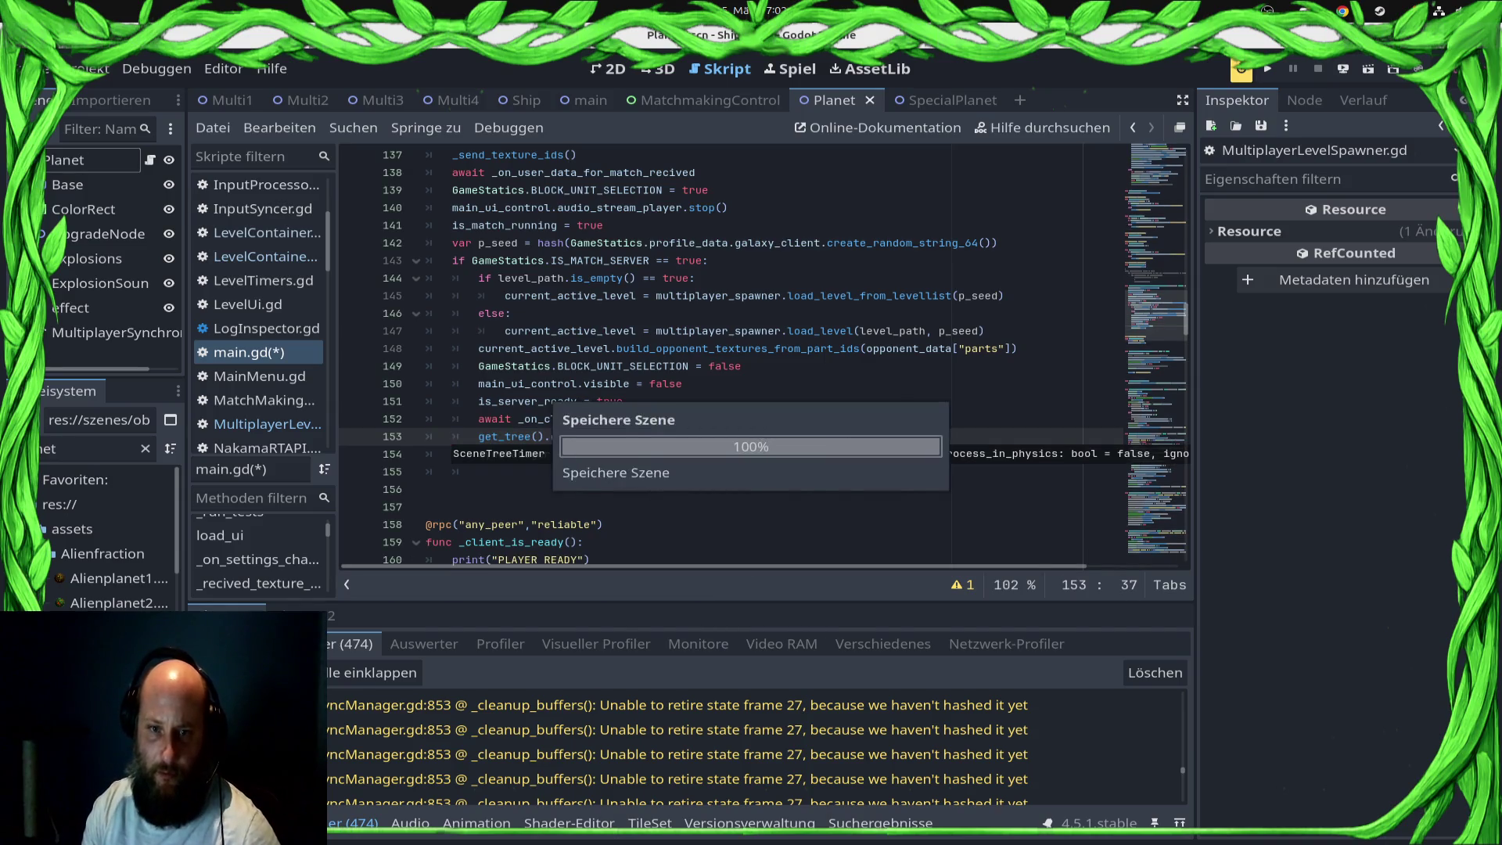
text(.timeout)
key(Home)
text(await)
key(ctrl+s)
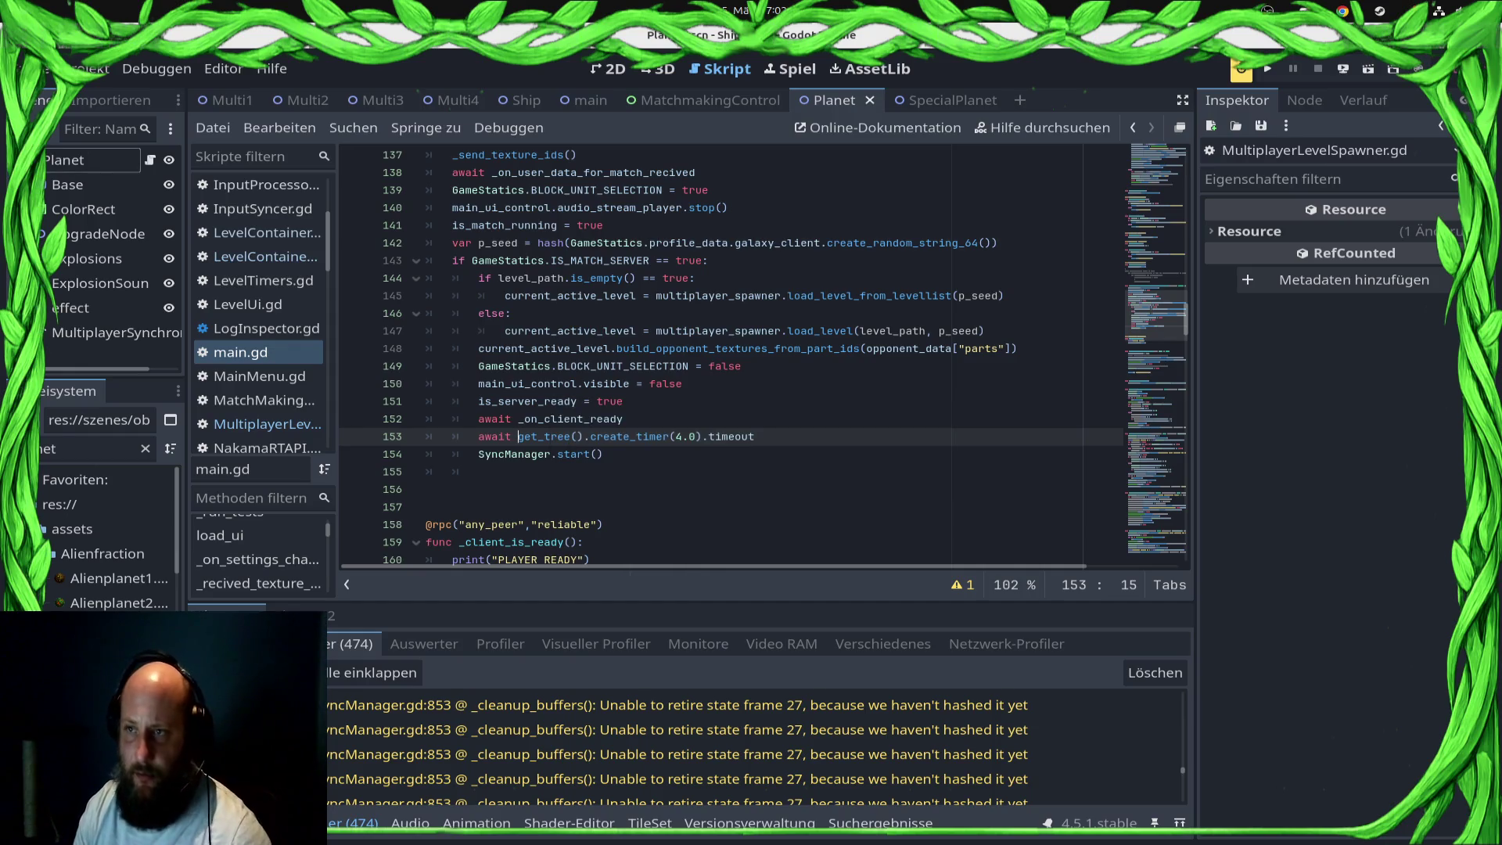
Step: Run the game in the browser and continue from the profile screen into a test match
click(1342, 69)
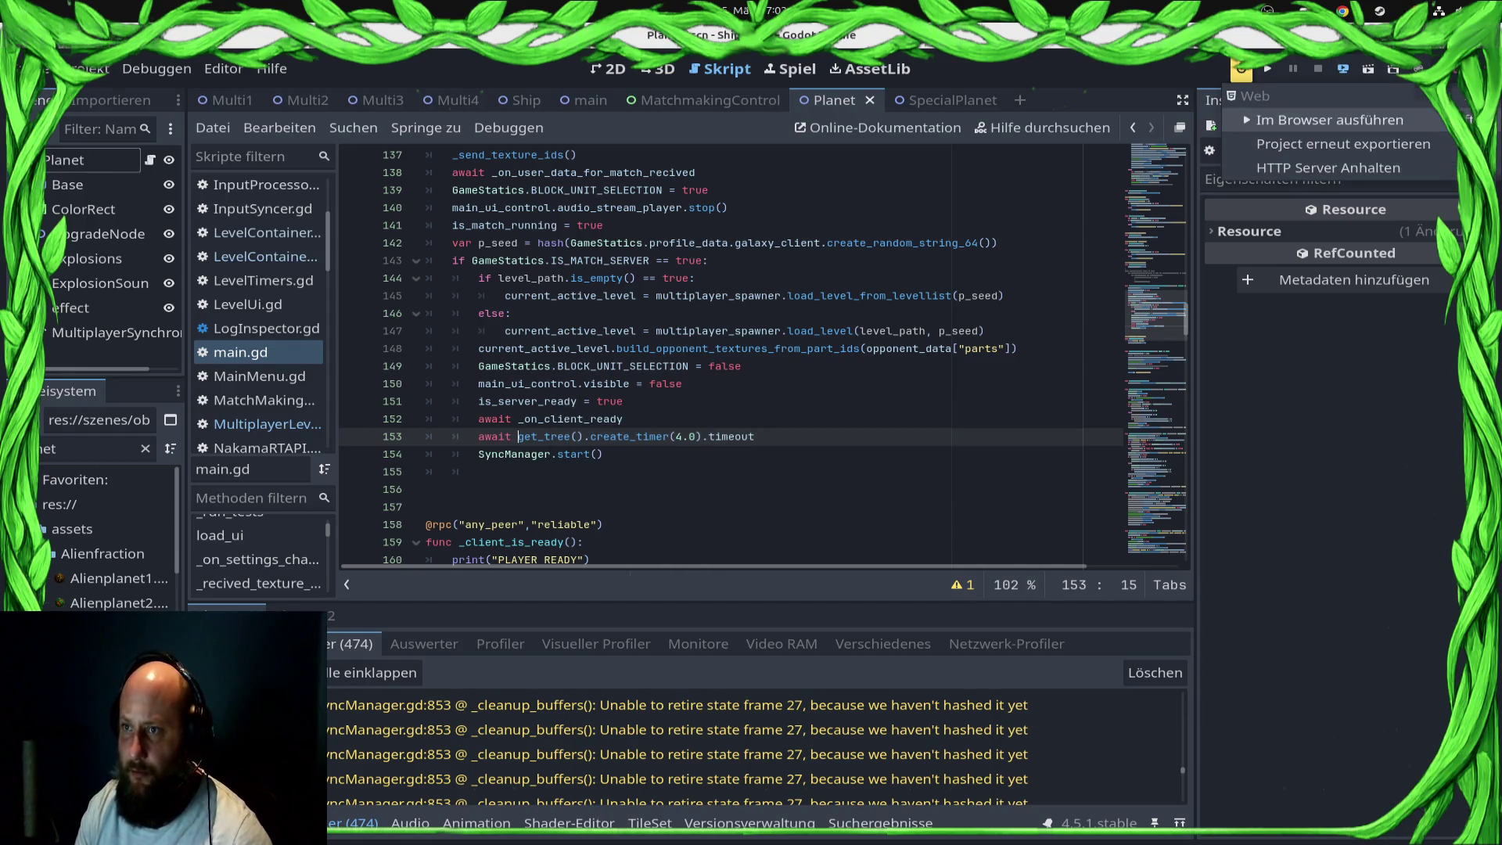
click(1330, 120)
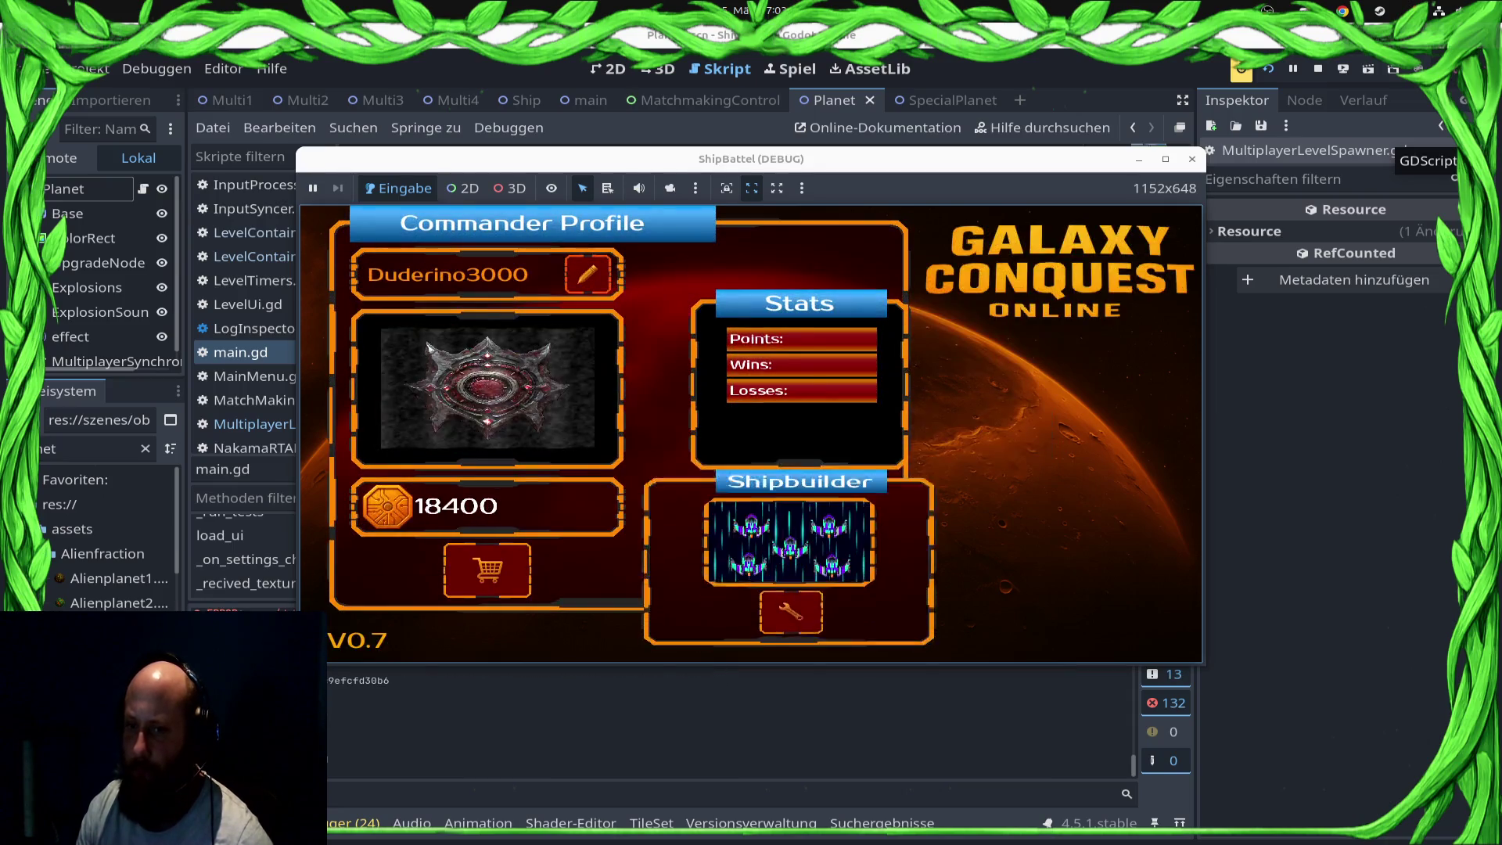
click(1059, 518)
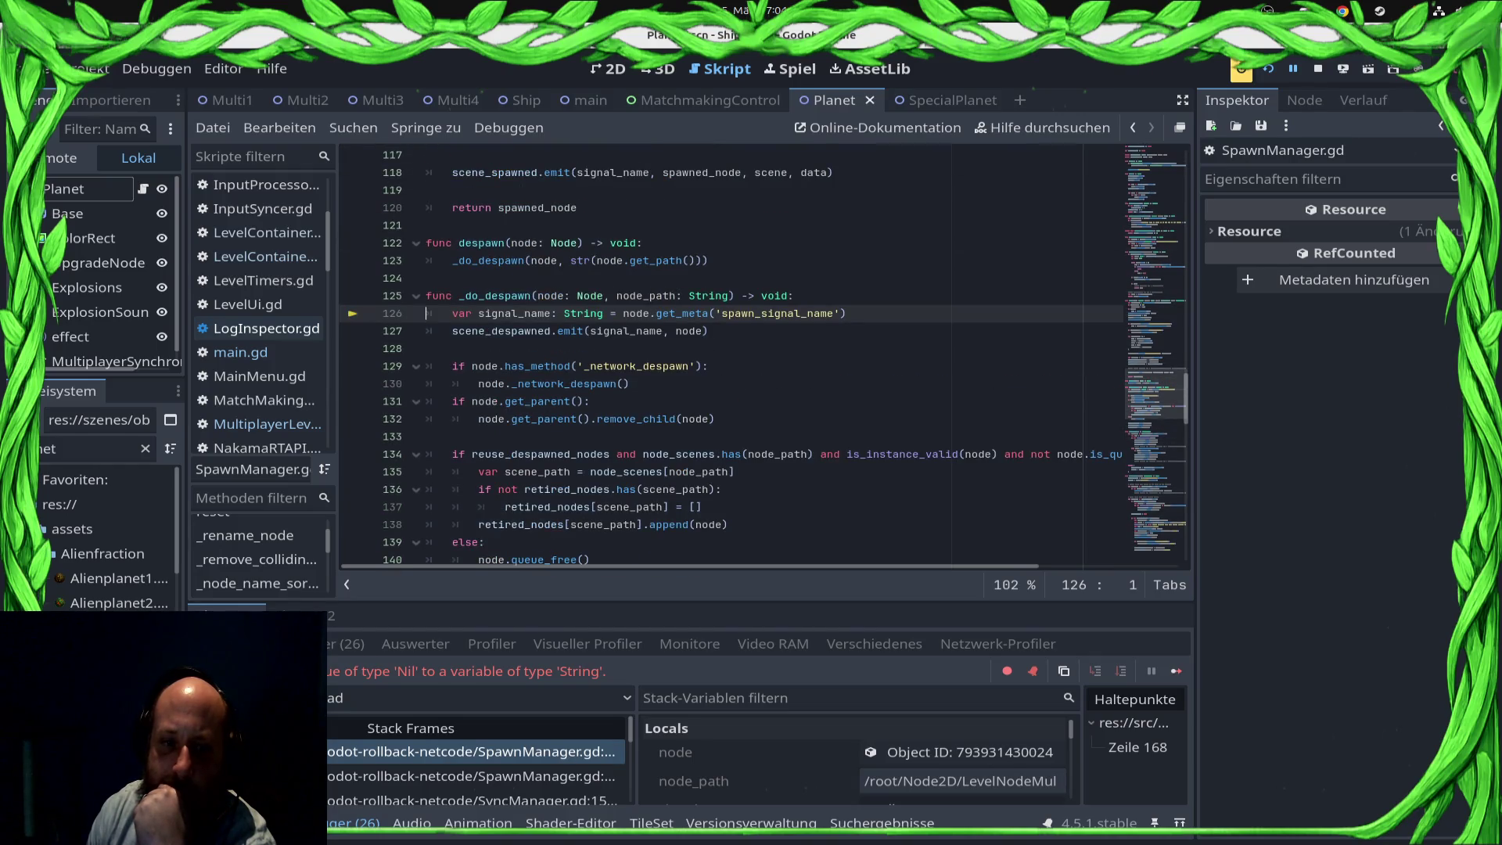
Step: Stop the debug session and open ShipProcessor.gd at its ship-removal code
key(F8)
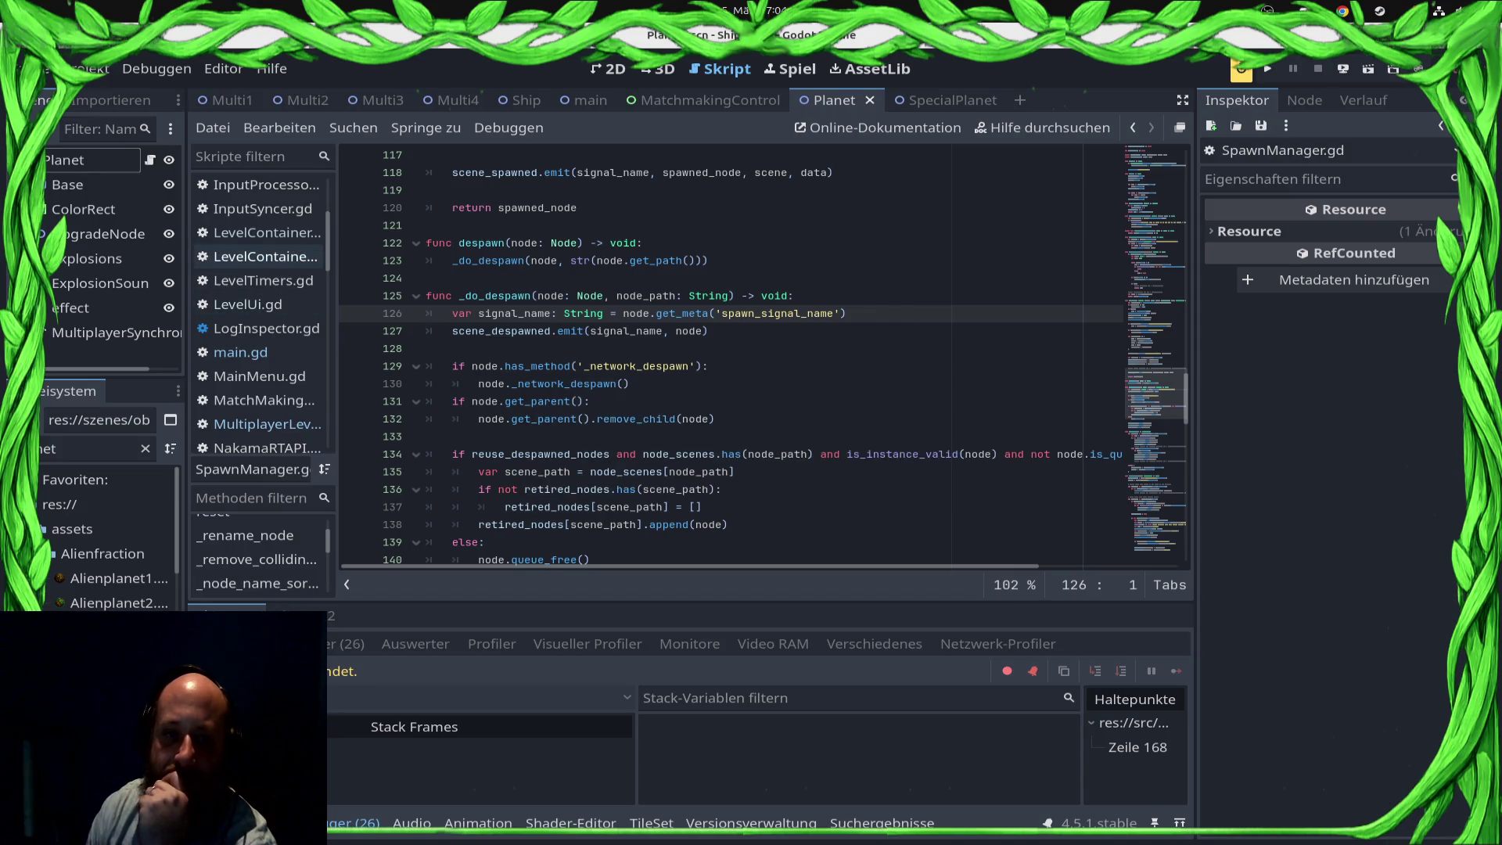
scroll(258, 270, down, 5)
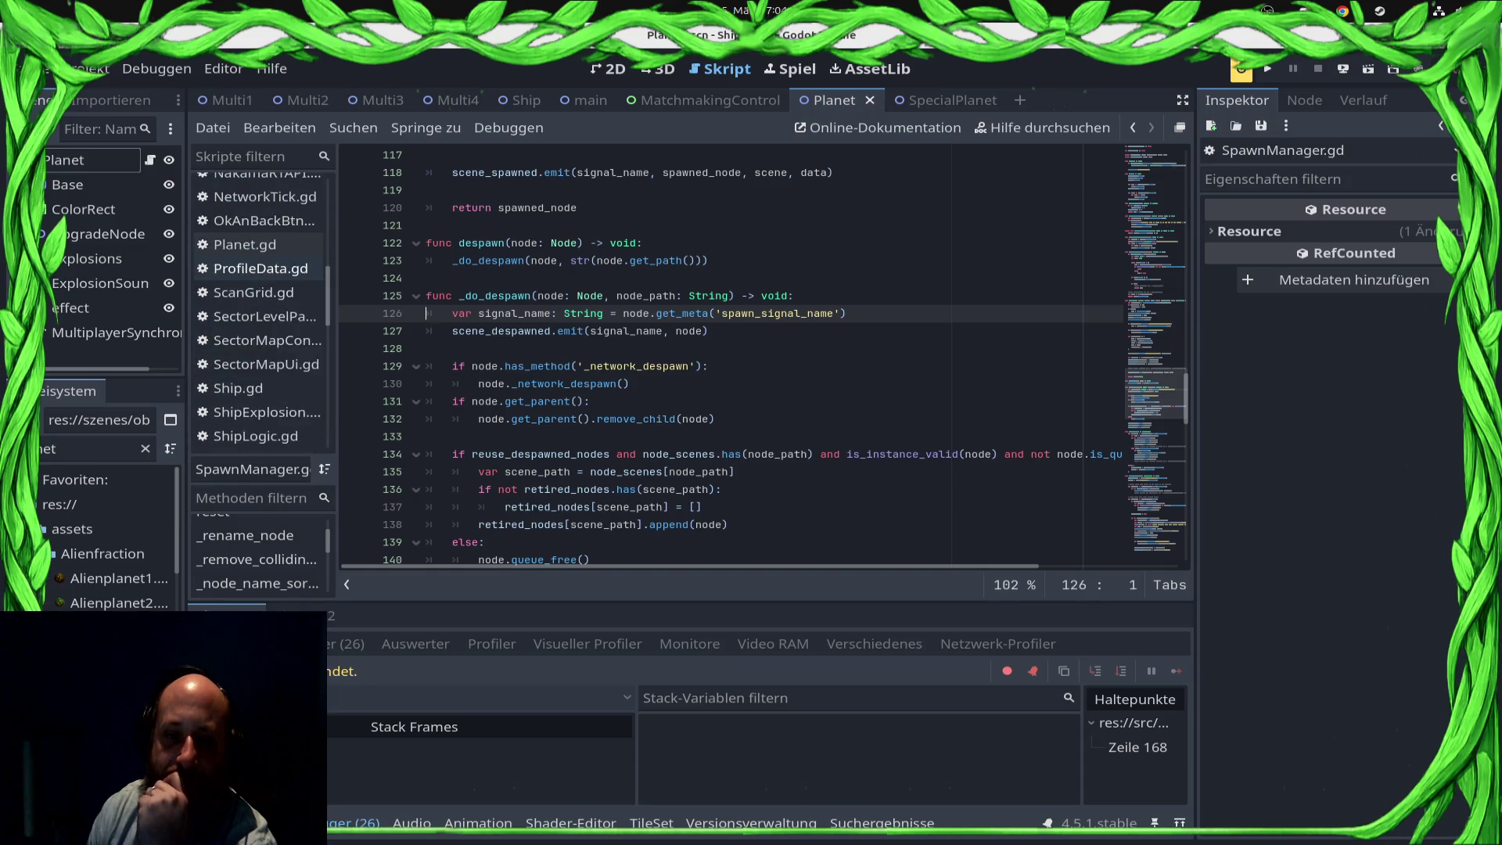
scroll(258, 279, down, 2)
click(258, 392)
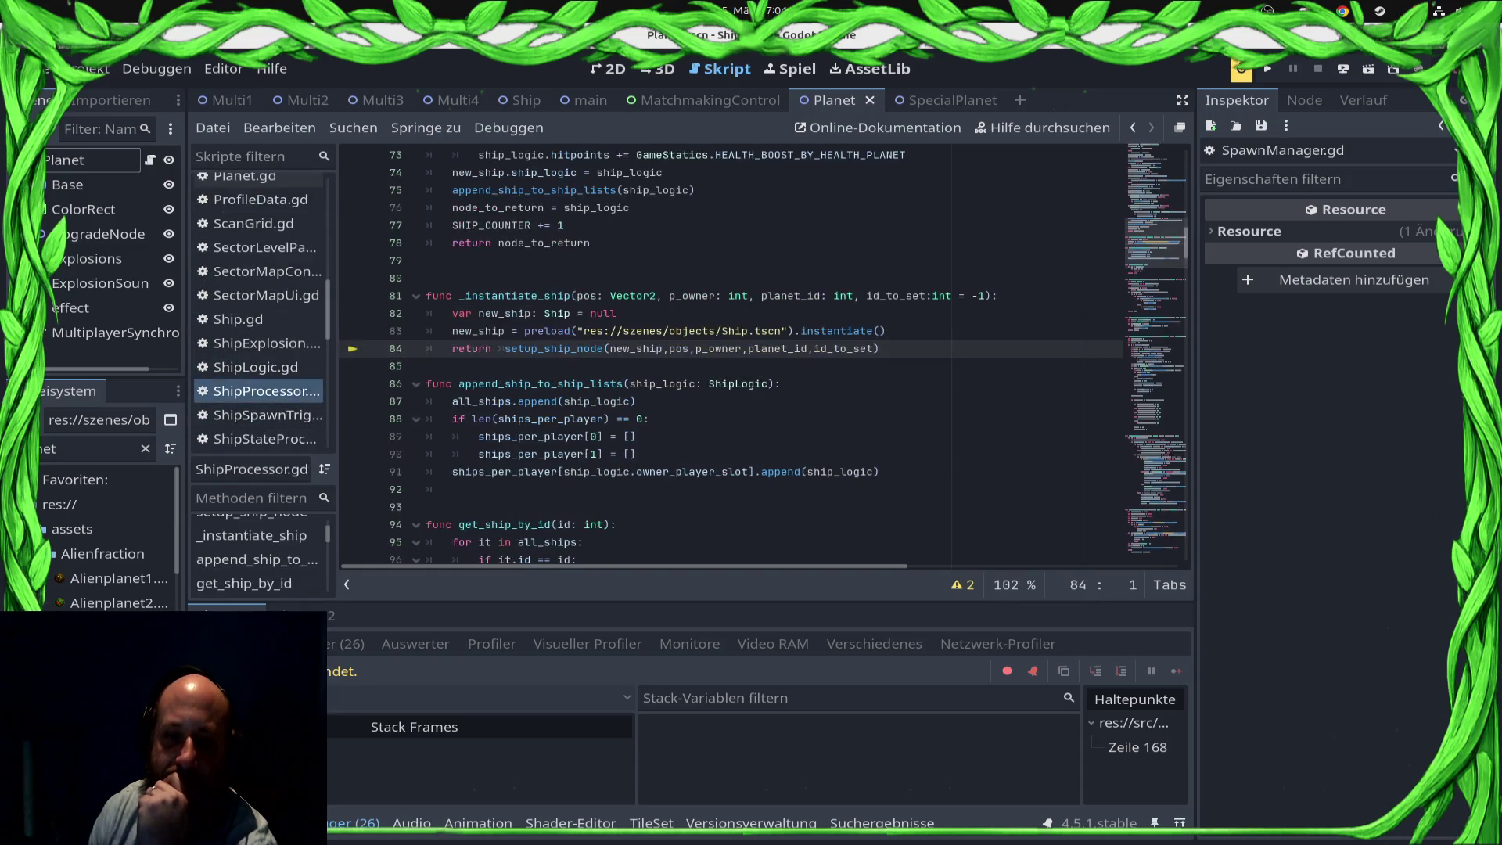
scroll(731, 356, down, 15)
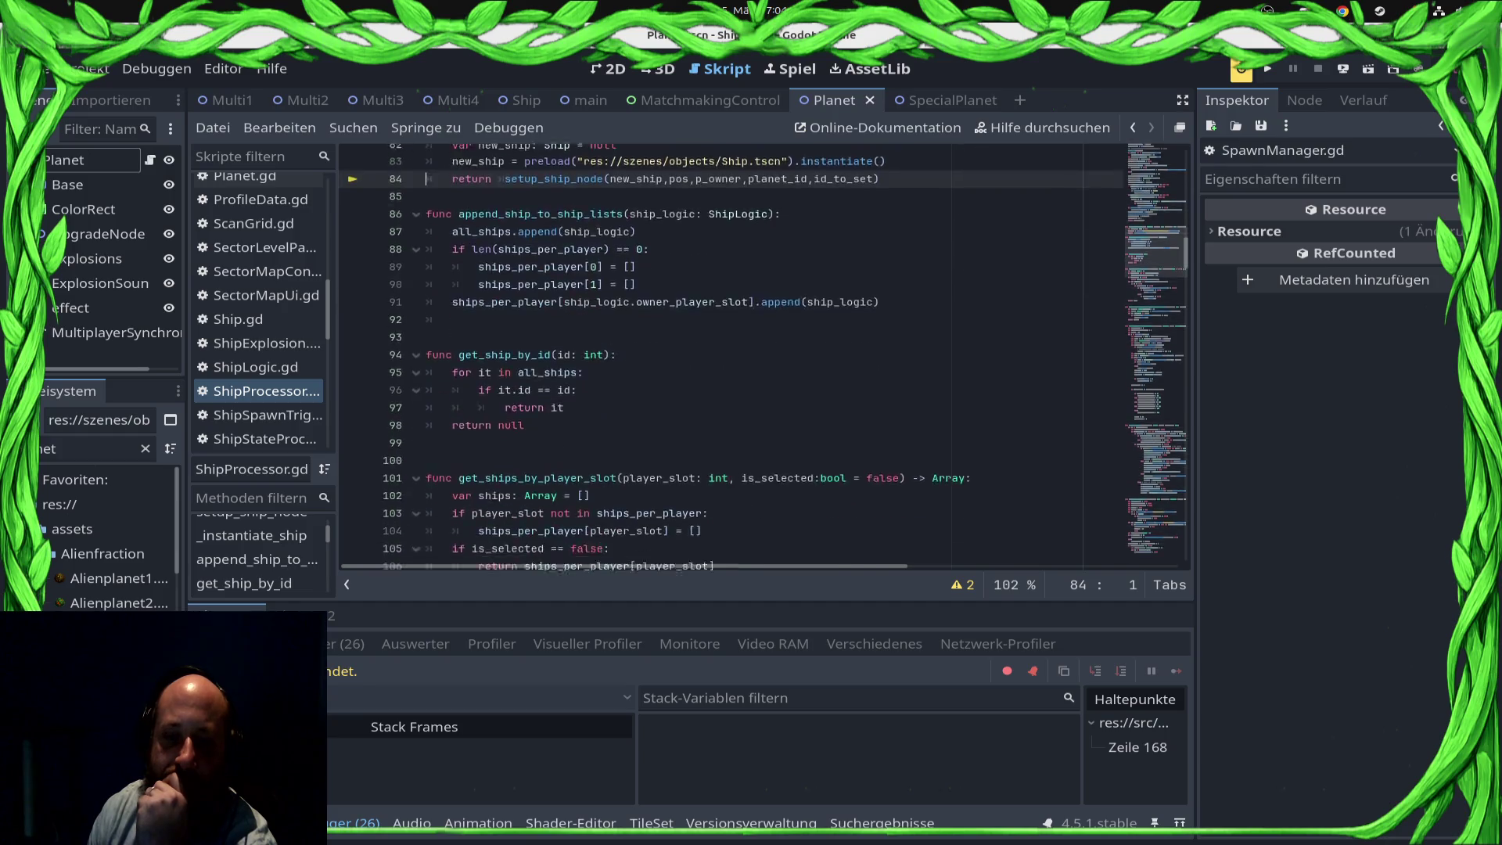
scroll(731, 356, down, 17)
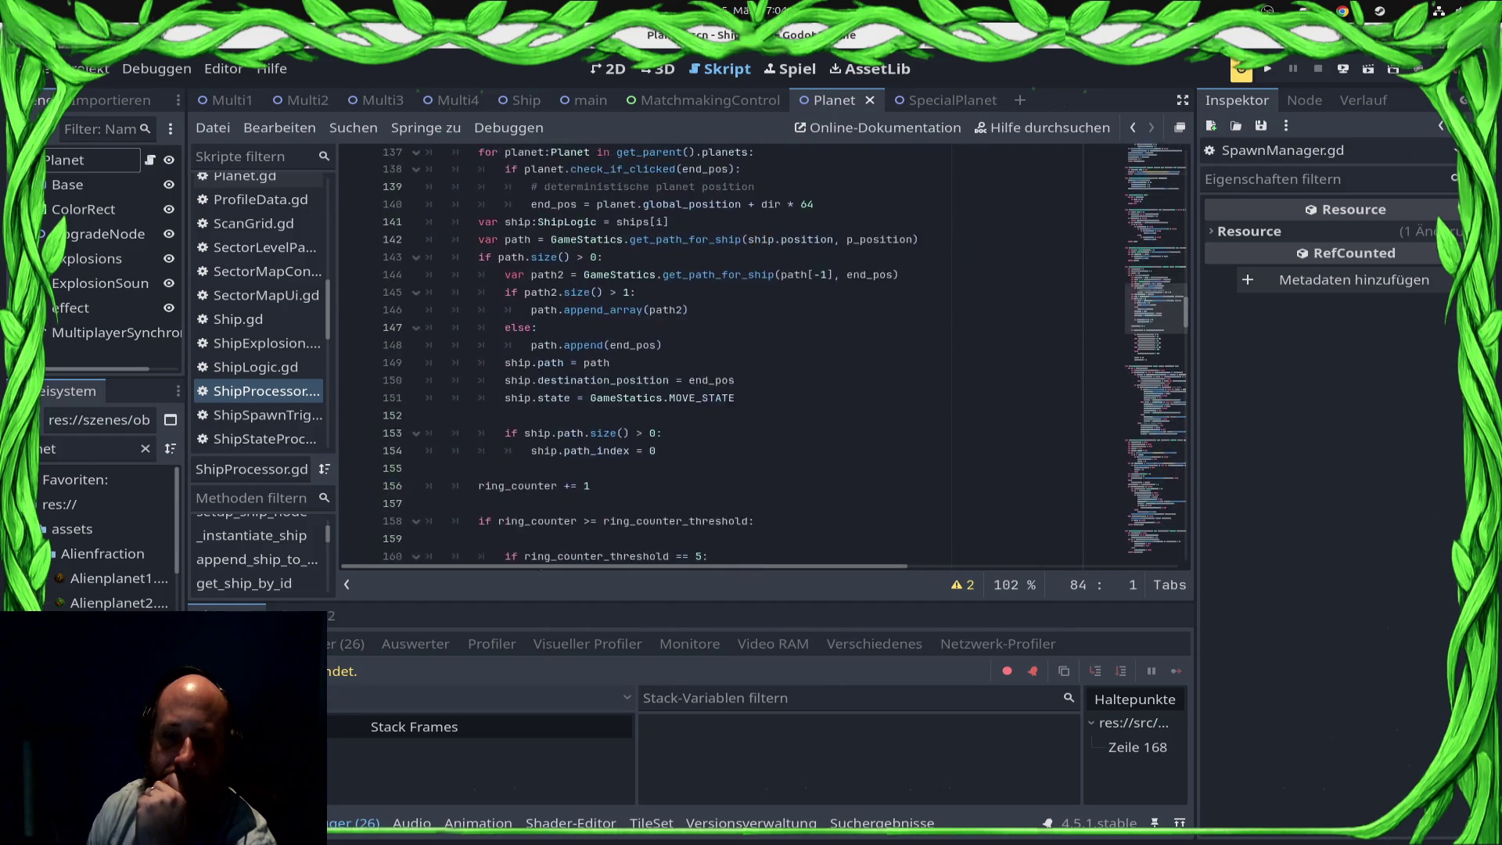
scroll(732, 356, down, 20)
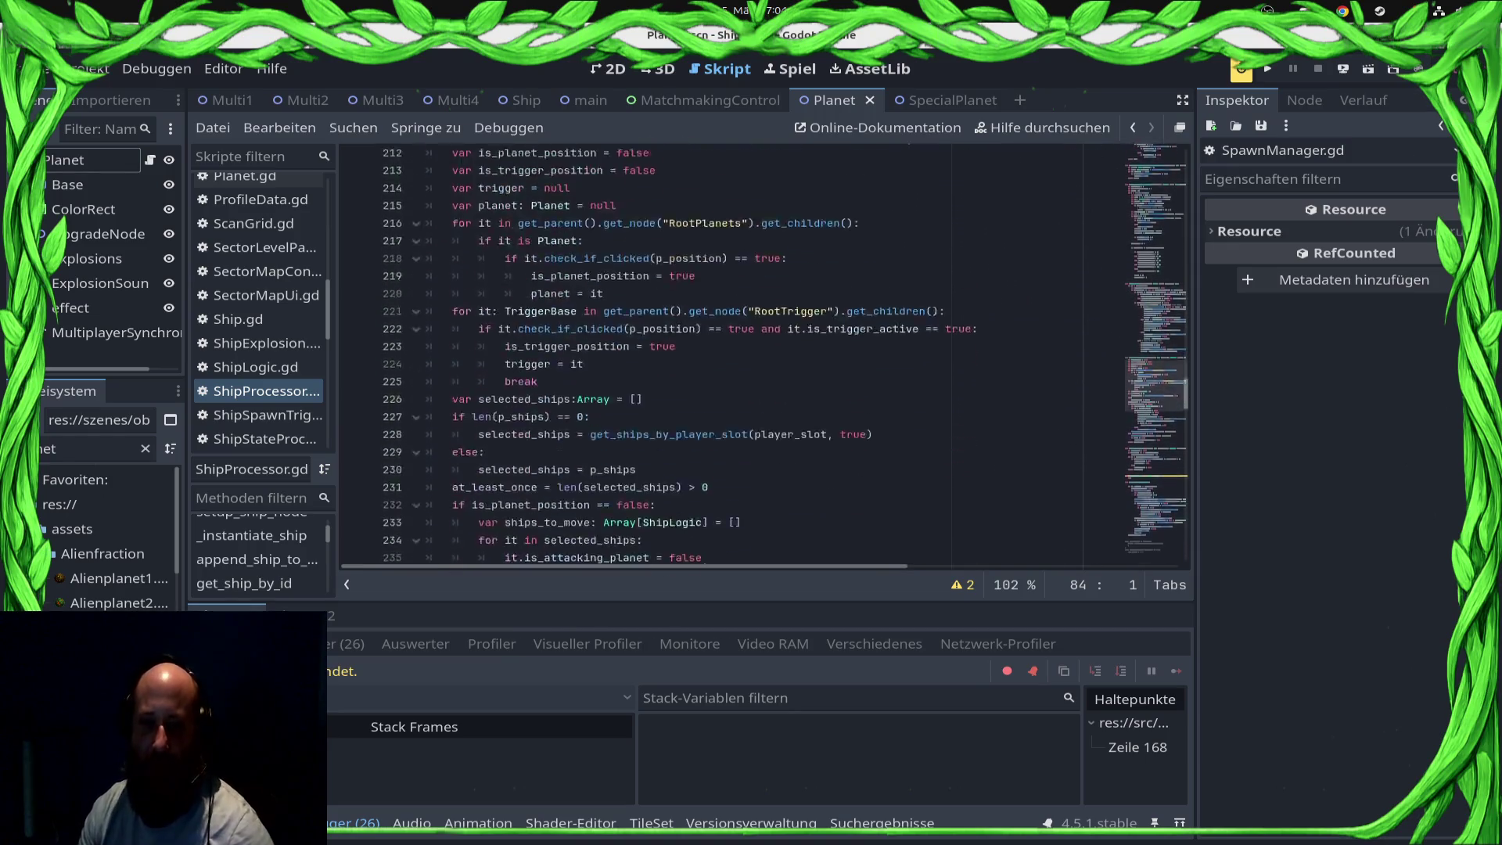
scroll(732, 356, down, 5)
scroll(731, 356, up, 2)
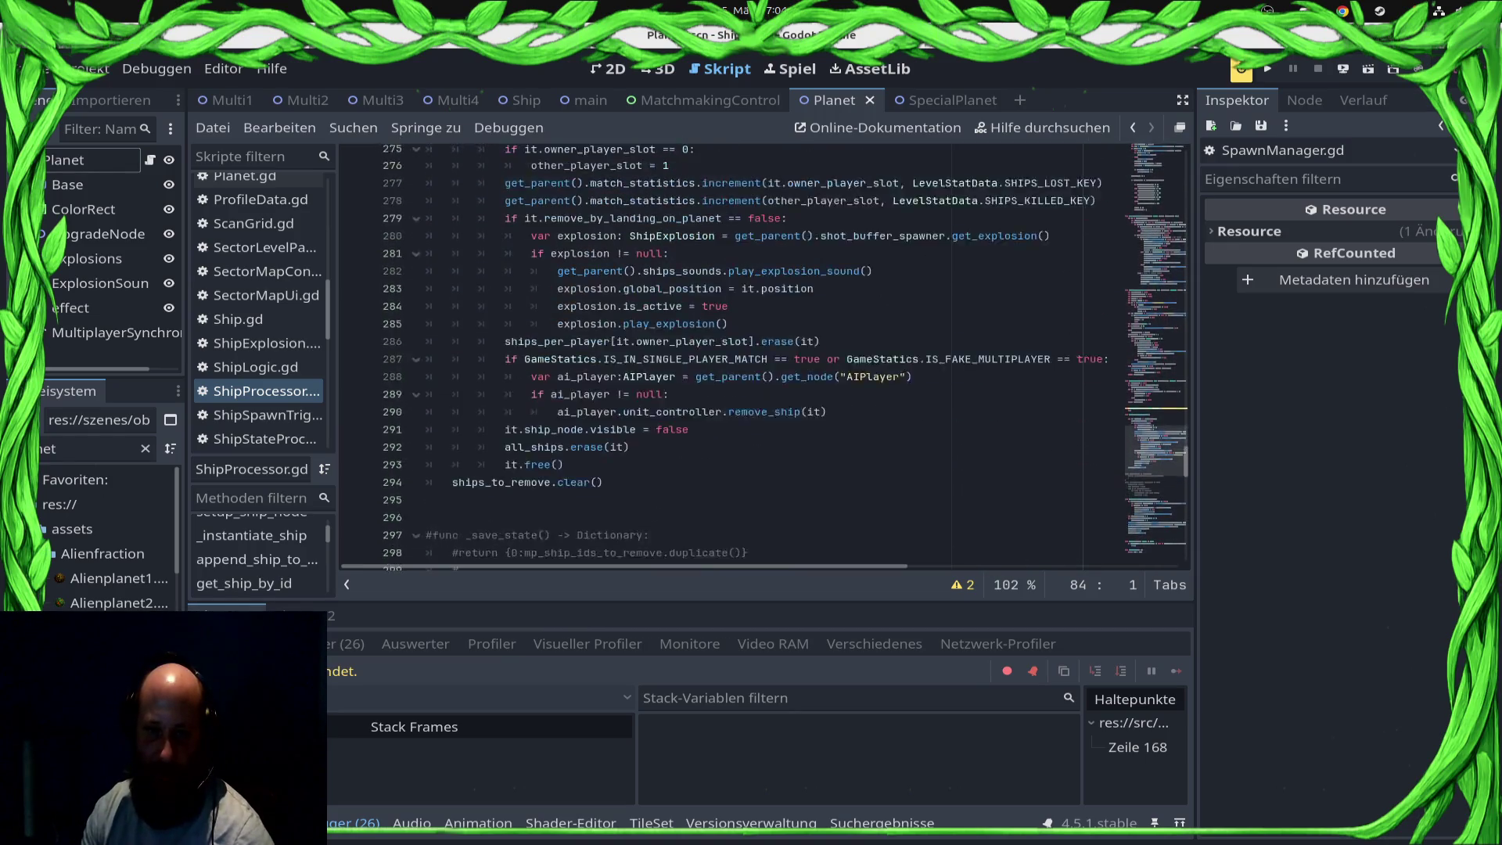
scroll(731, 355, down, 12)
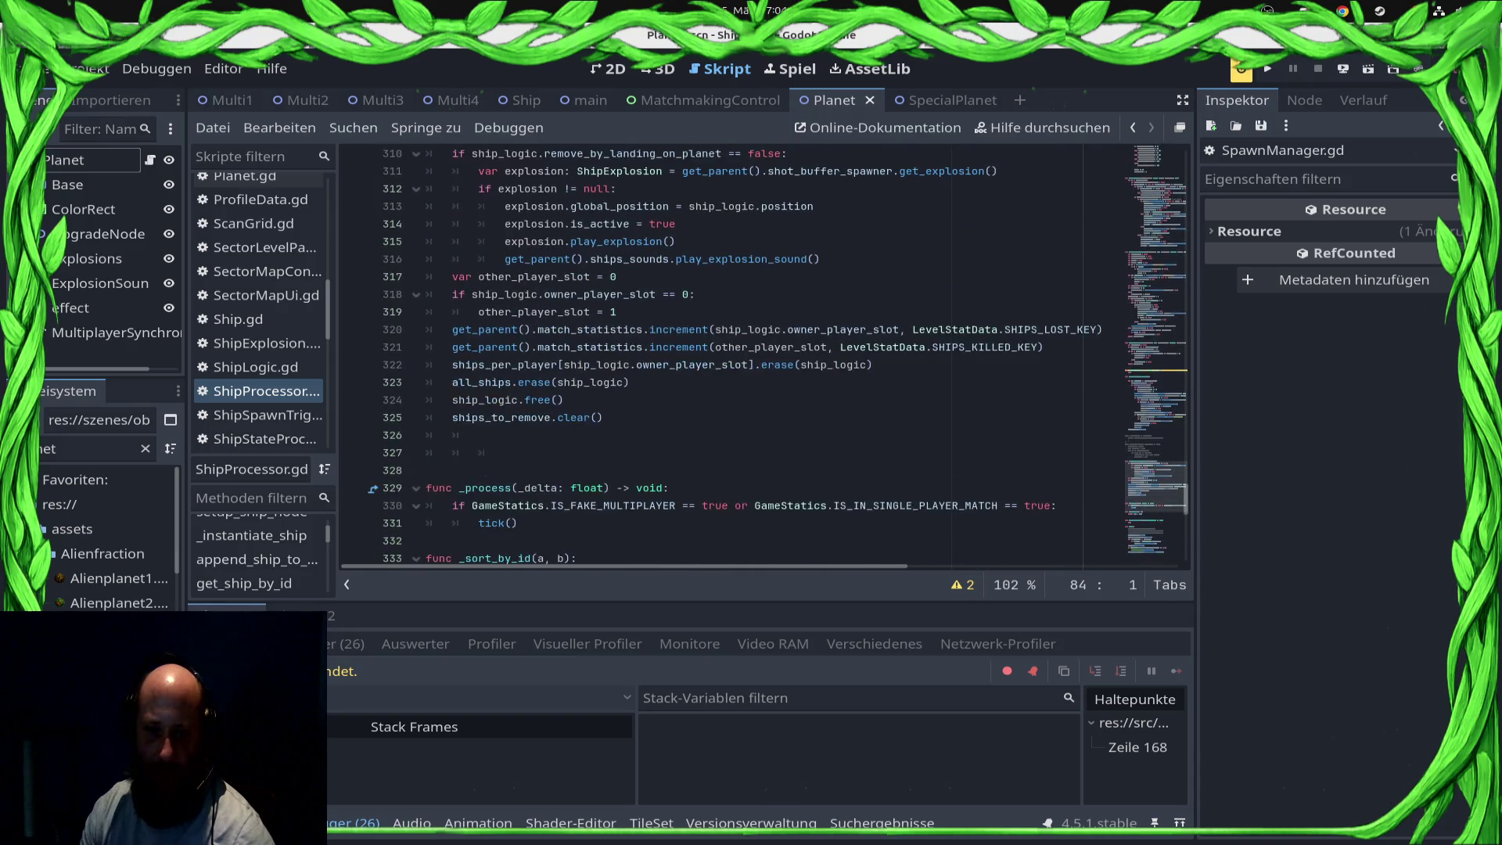
click(820, 258)
scroll(763, 356, up, 2)
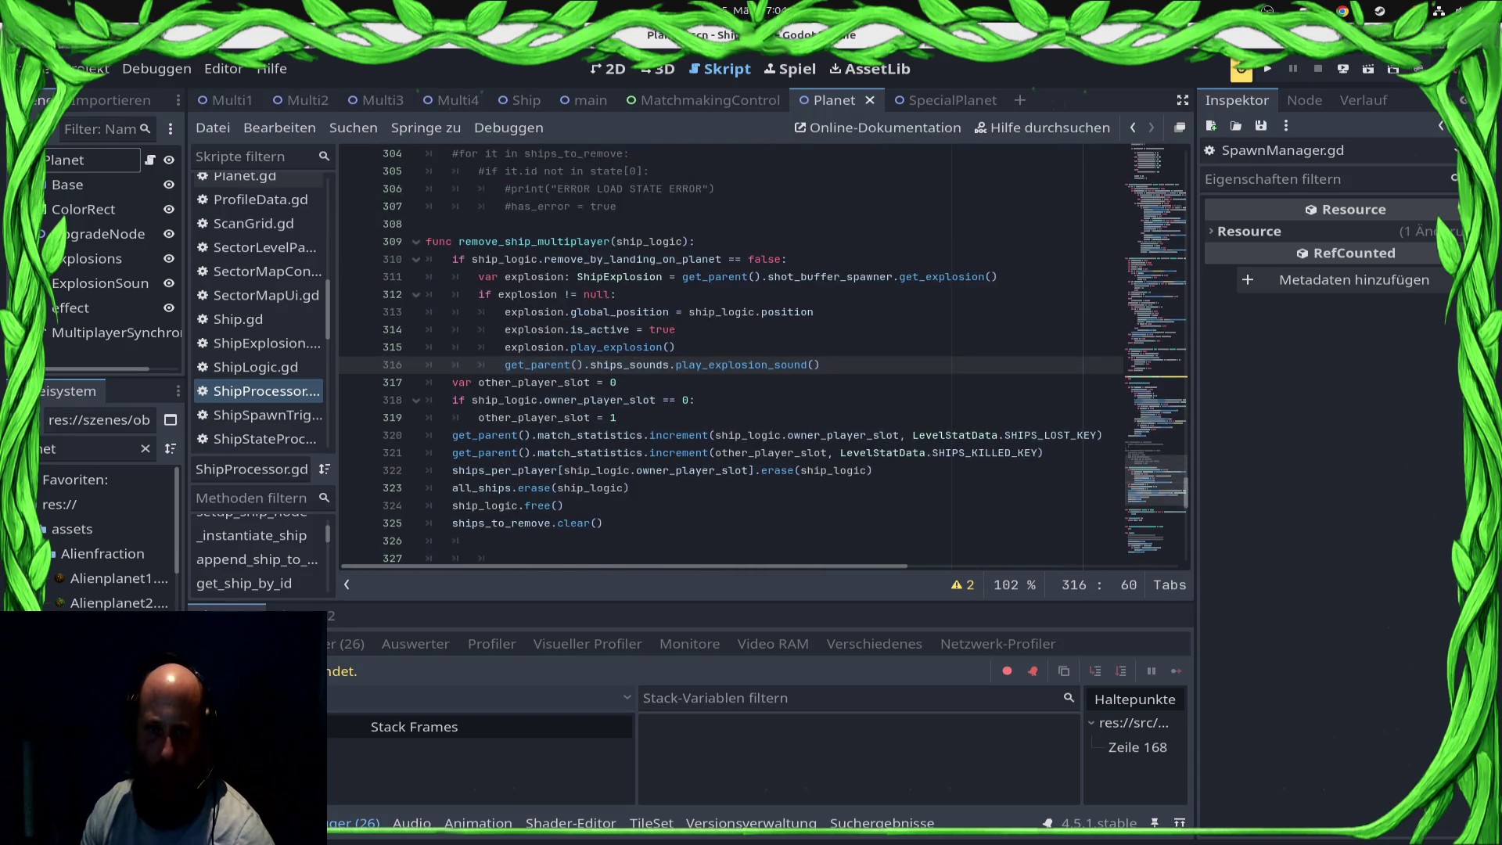
click(651, 452)
key(Up)
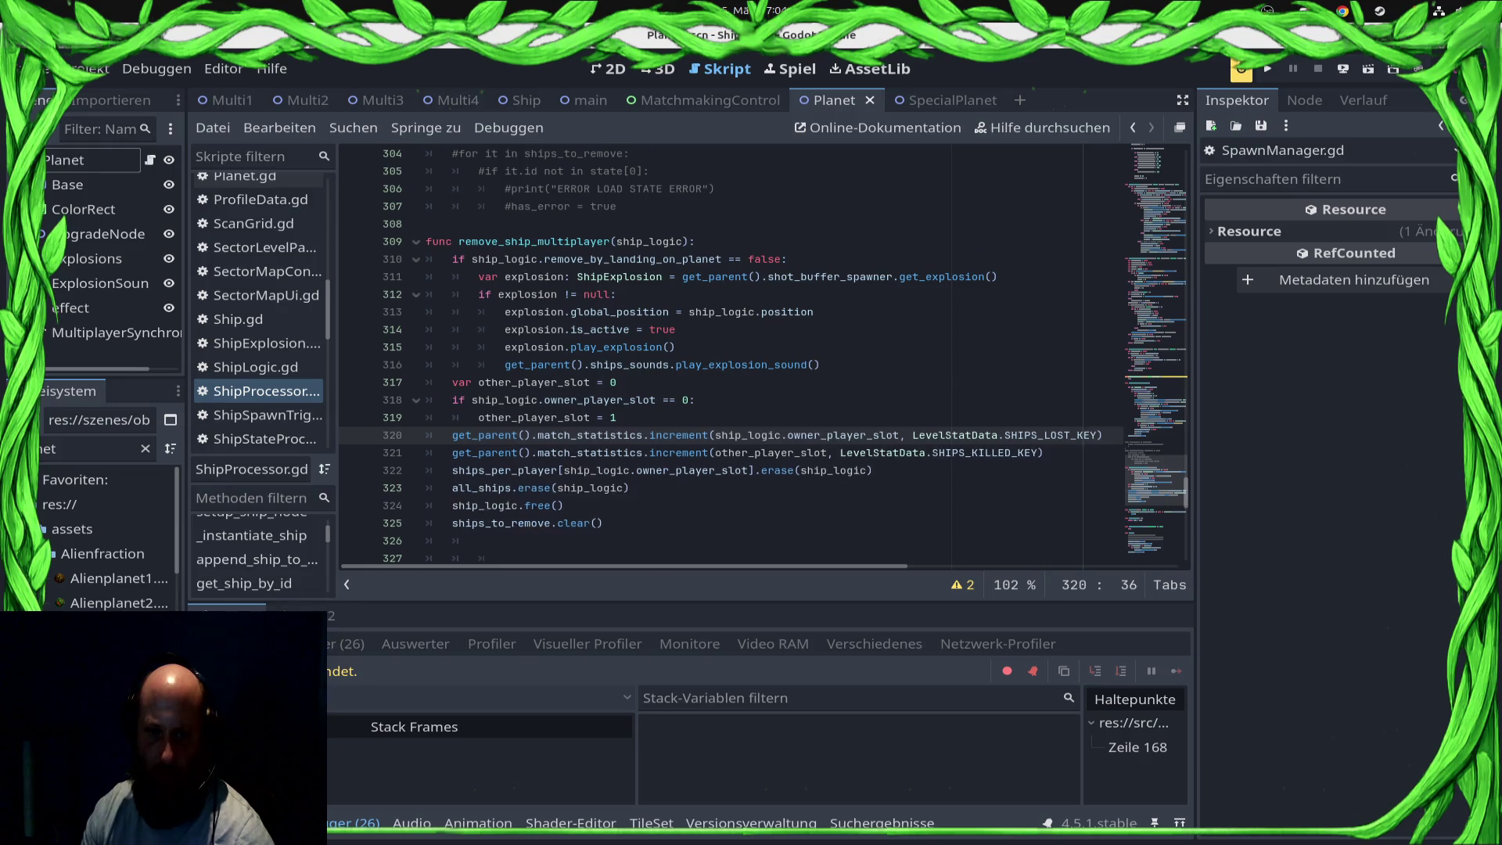
scroll(731, 356, down, 13)
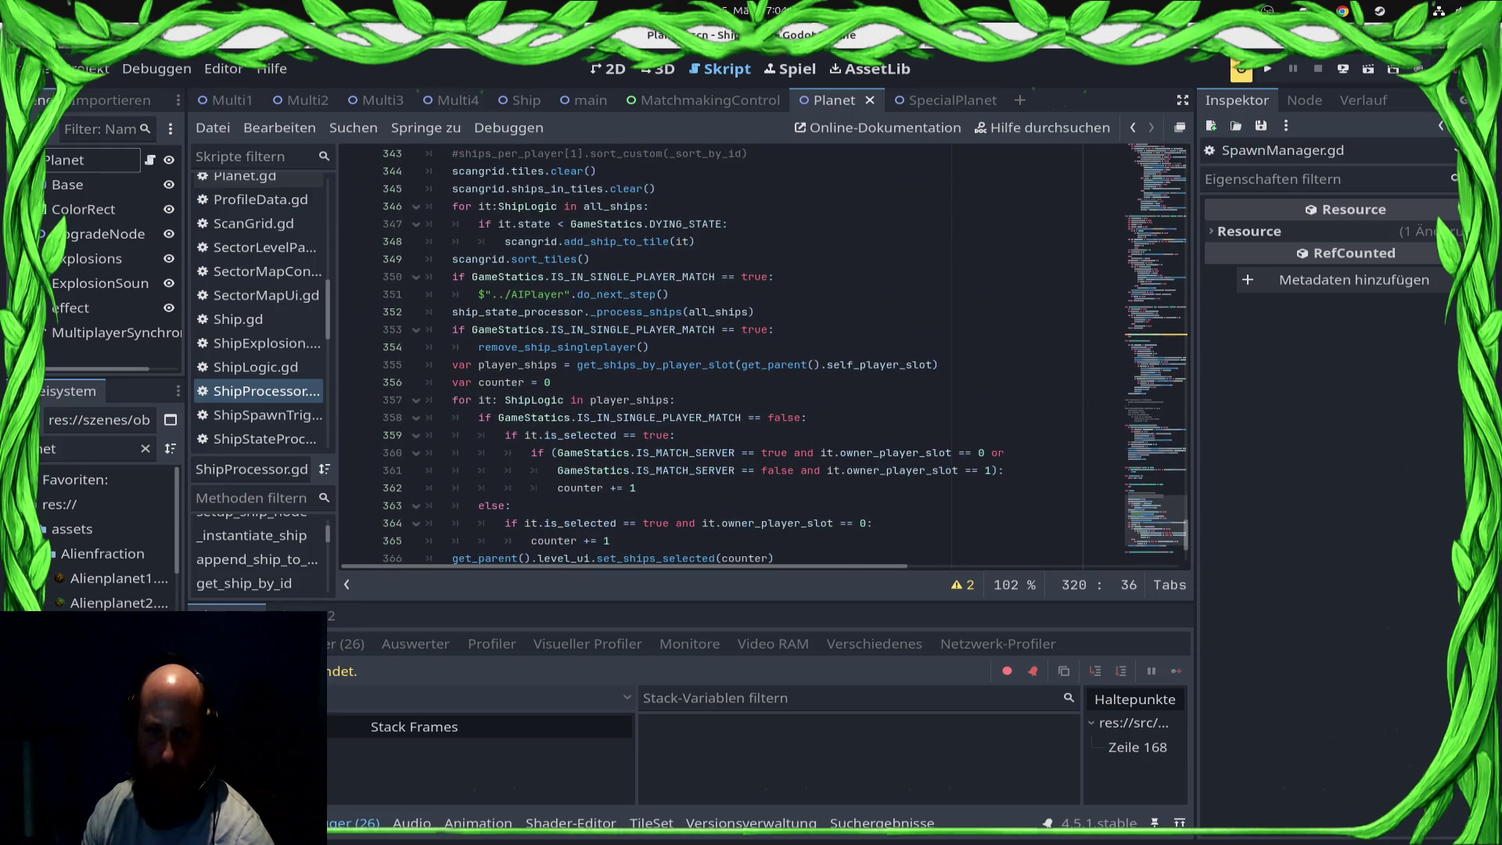
Step: Comment out the line 353 single-player check, unindent remove_ship_singleplayer(), save, and rerun in browser
click(452, 329)
key(ctrl+k)
key(Down)
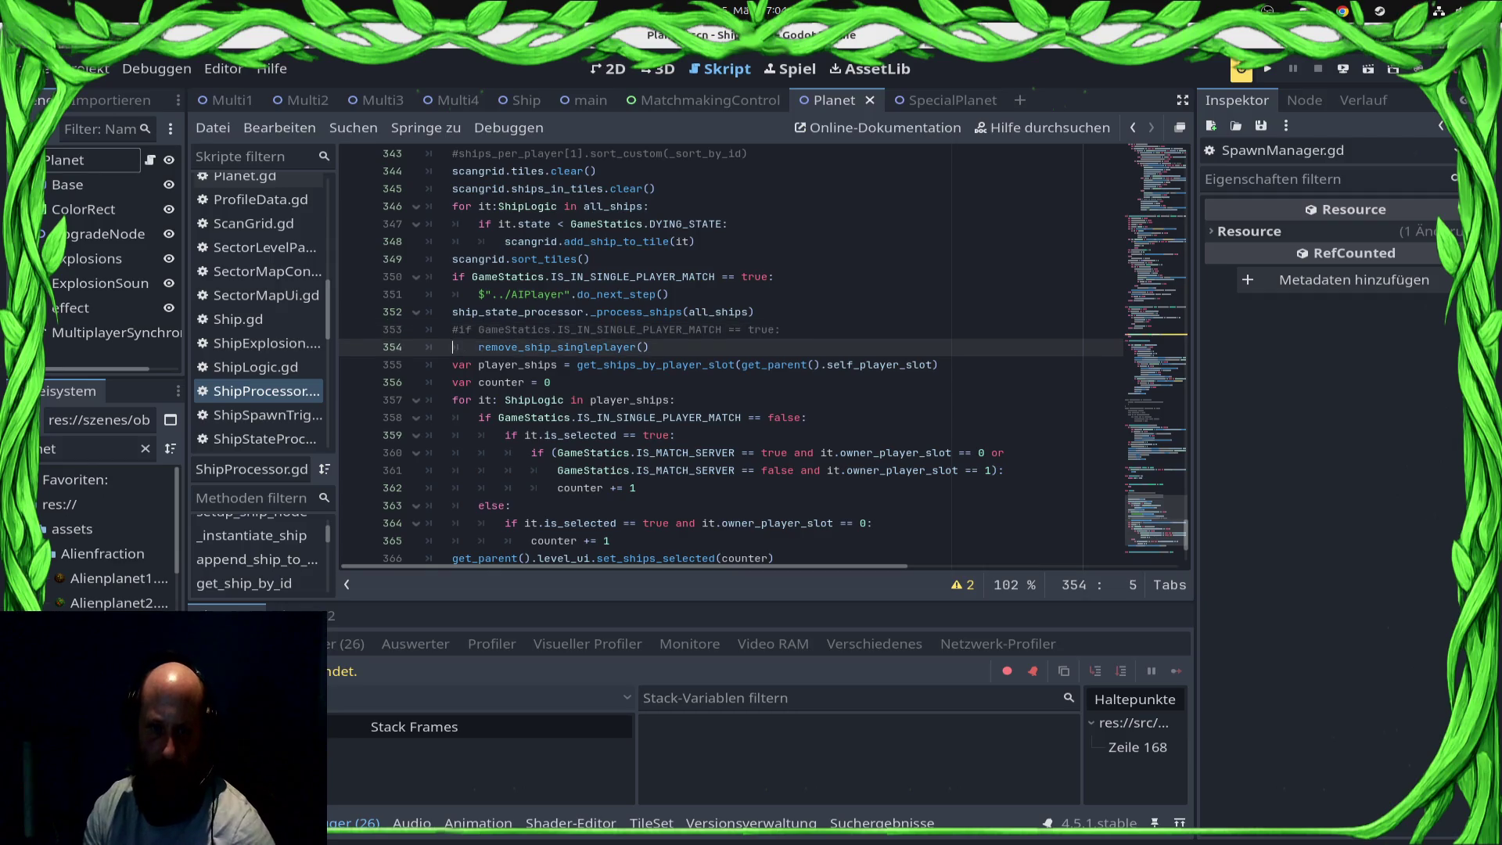
key(shift+Tab)
key(ctrl+s)
click(1344, 68)
click(1330, 96)
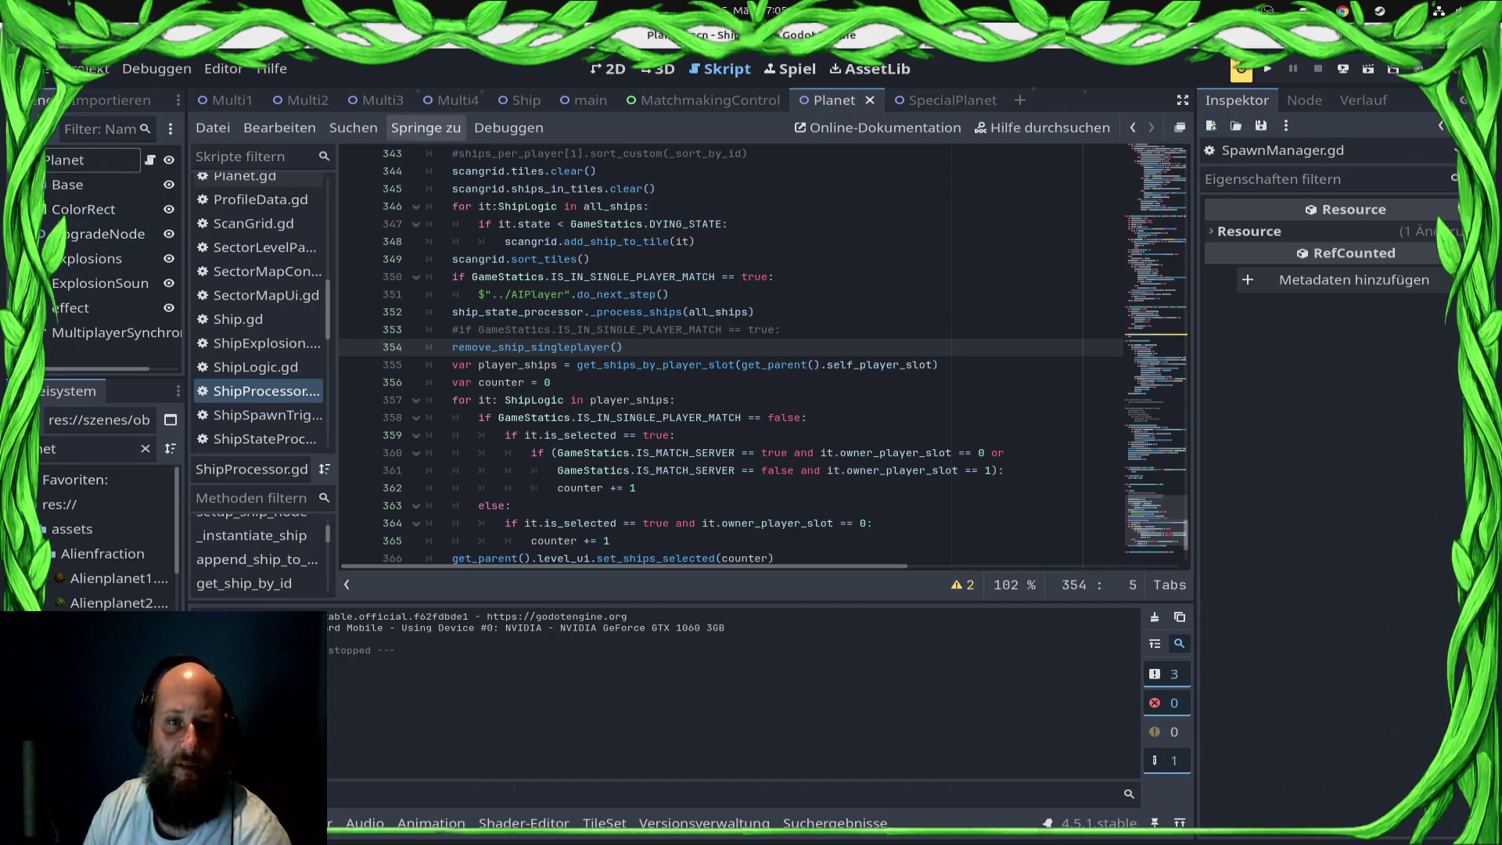
Step: Delete the 'NETWORKTICK IN TICK NODE' print line from NetworkTick.gd and save it
click(377, 100)
scroll(110, 297, down, 5)
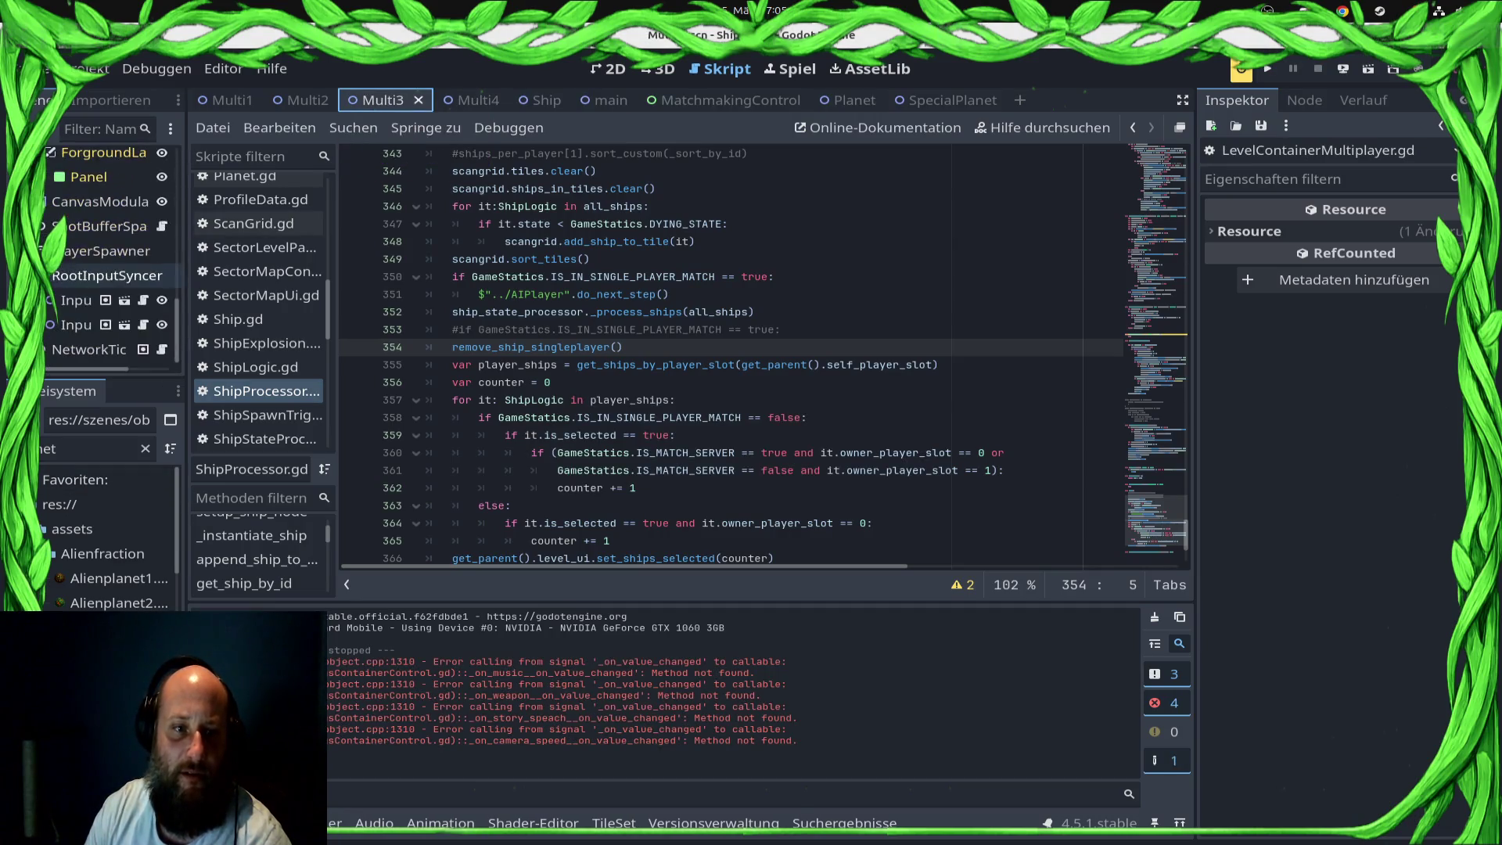
click(162, 350)
key(Down)
key(Down)
key(Up)
key(Up)
key(shift+Home)
key(shift+Home)
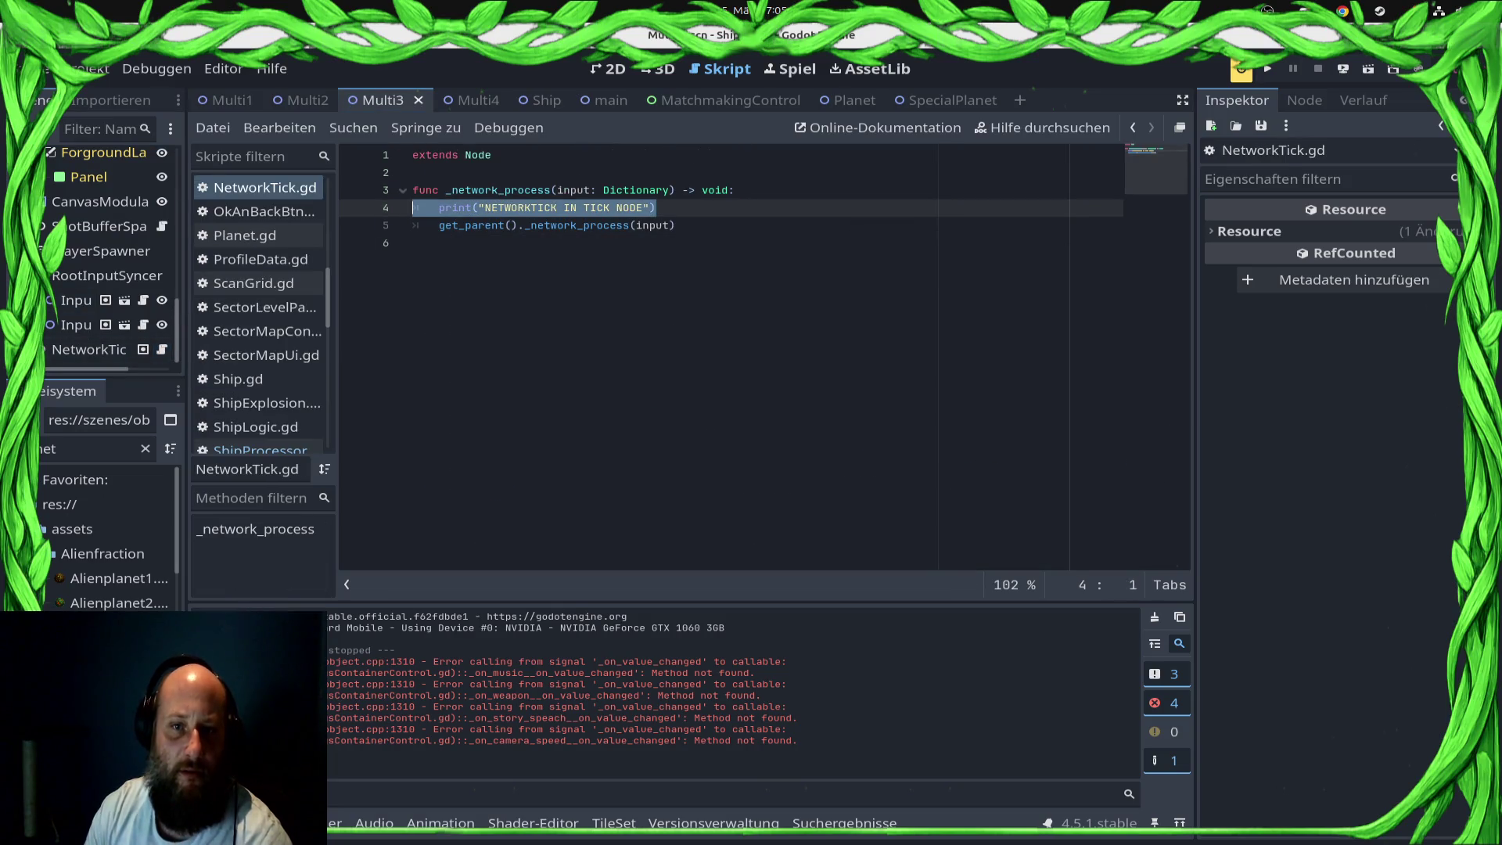
key(BackSpace)
key(BackSpace)
key(ctrl+s)
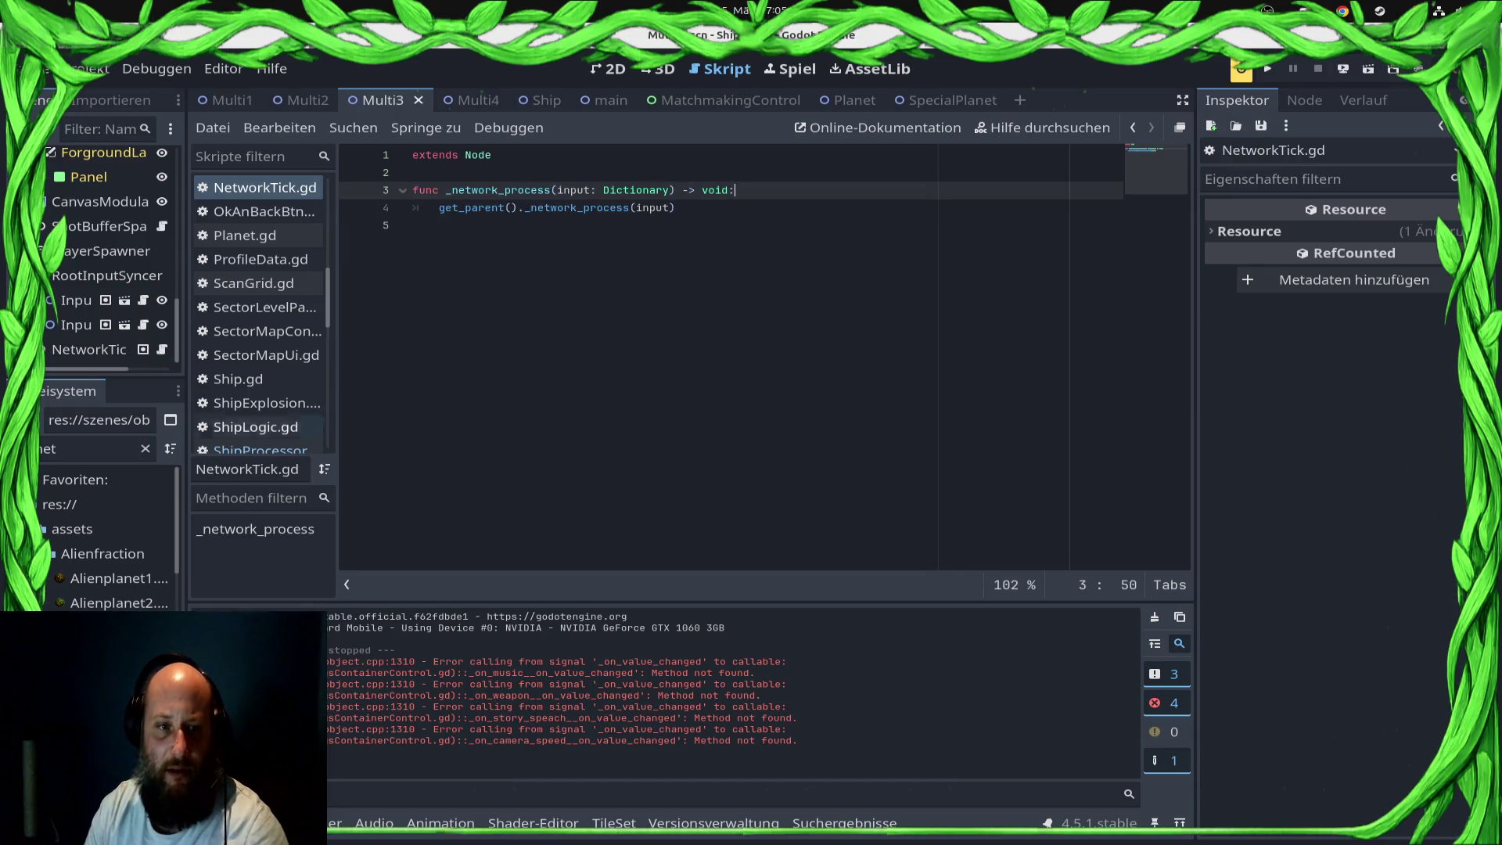
Step: Paste a NetworkTick node into the Multi2 scene and save it
click(462, 100)
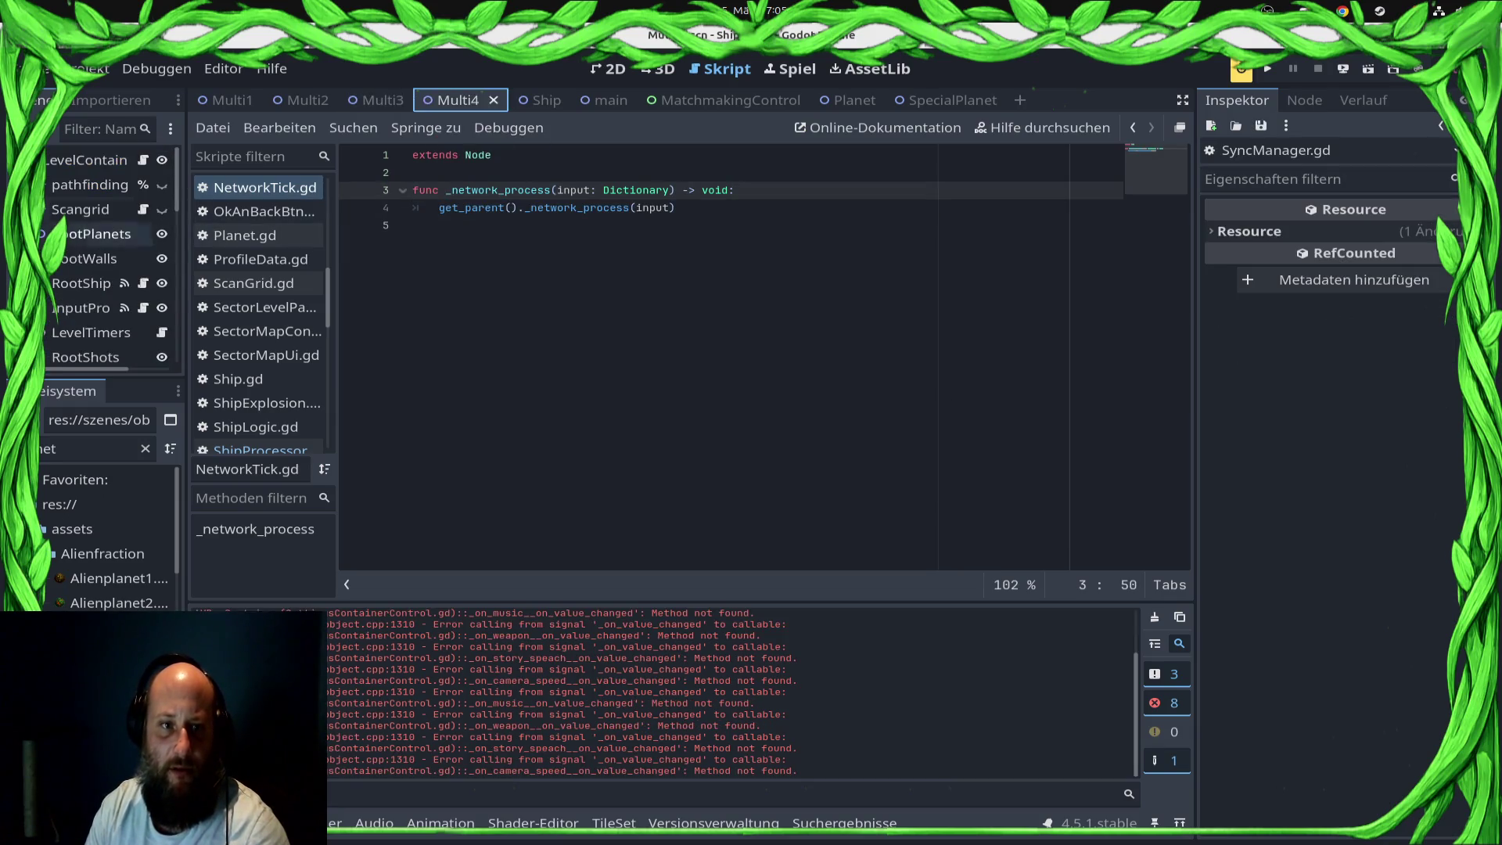
key(ctrl+shift+Tab)
key(ctrl+shift+Tab)
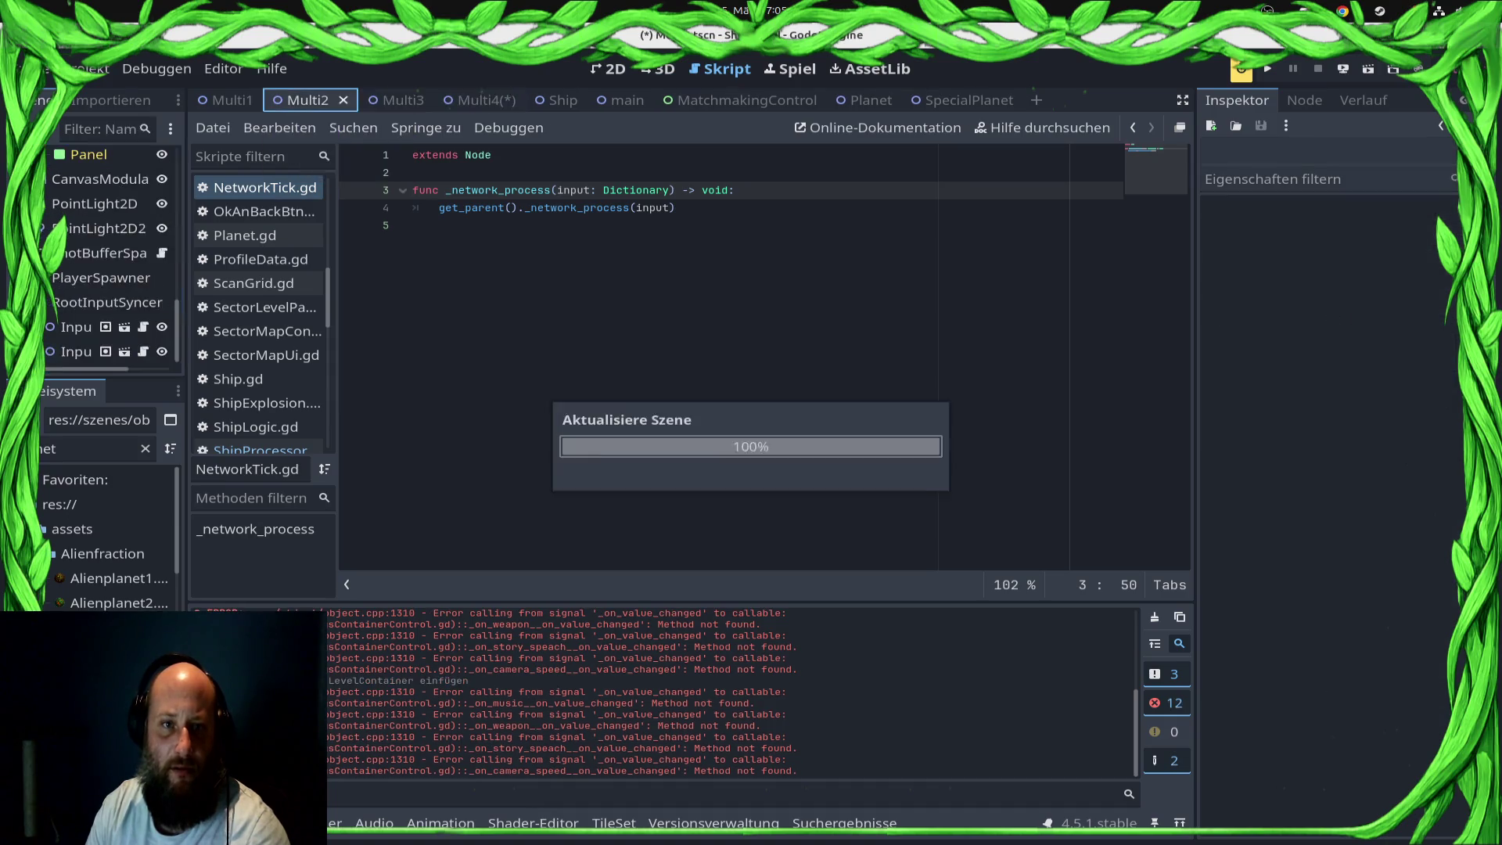
key(ctrl+v)
key(ctrl+s)
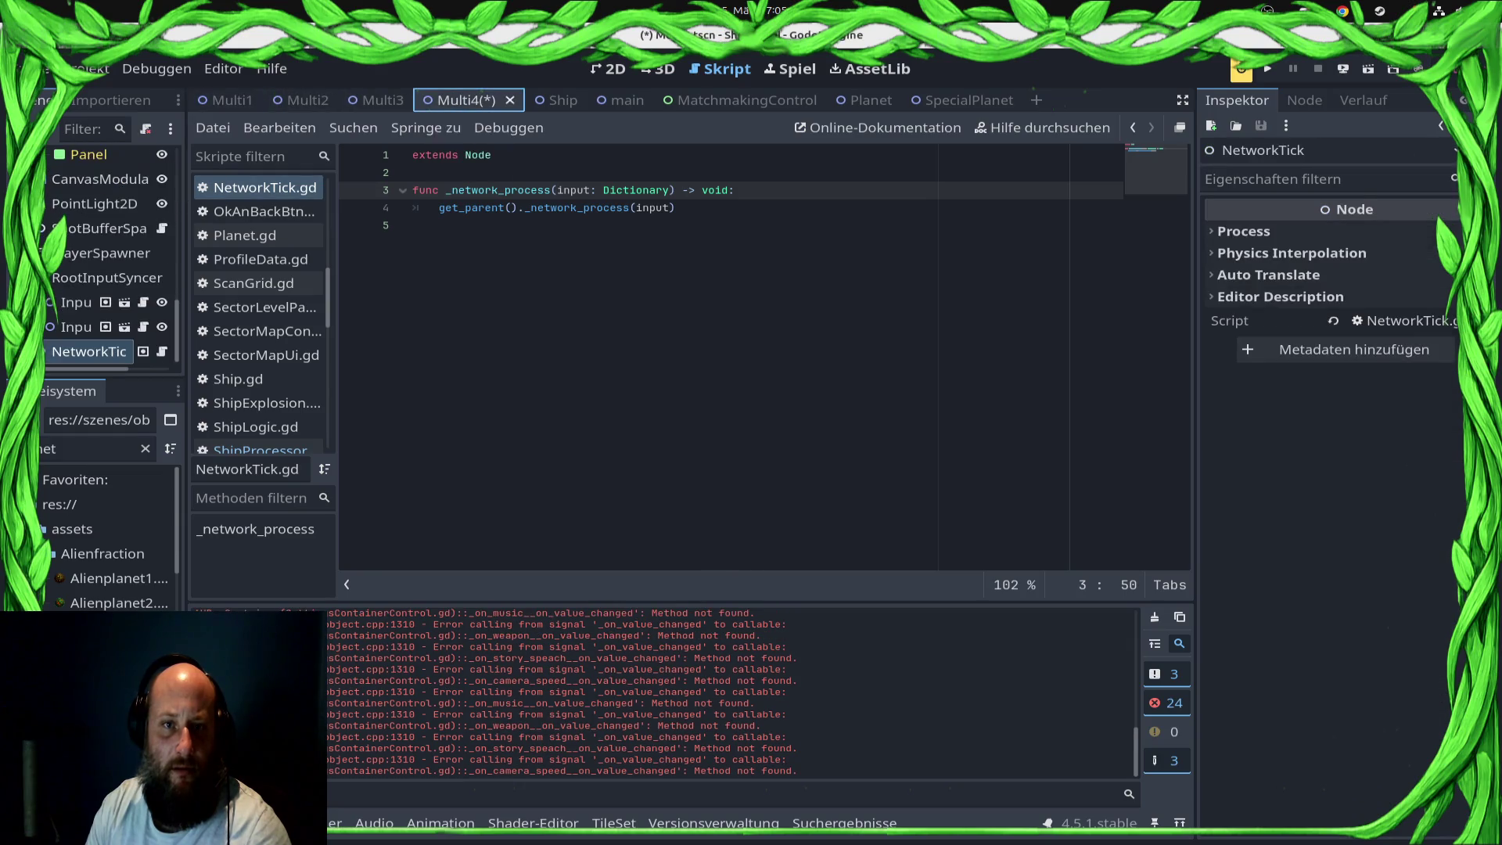
Step: Paste the NetworkTick node into Multi1, save, and re-export the project for the browser
click(227, 101)
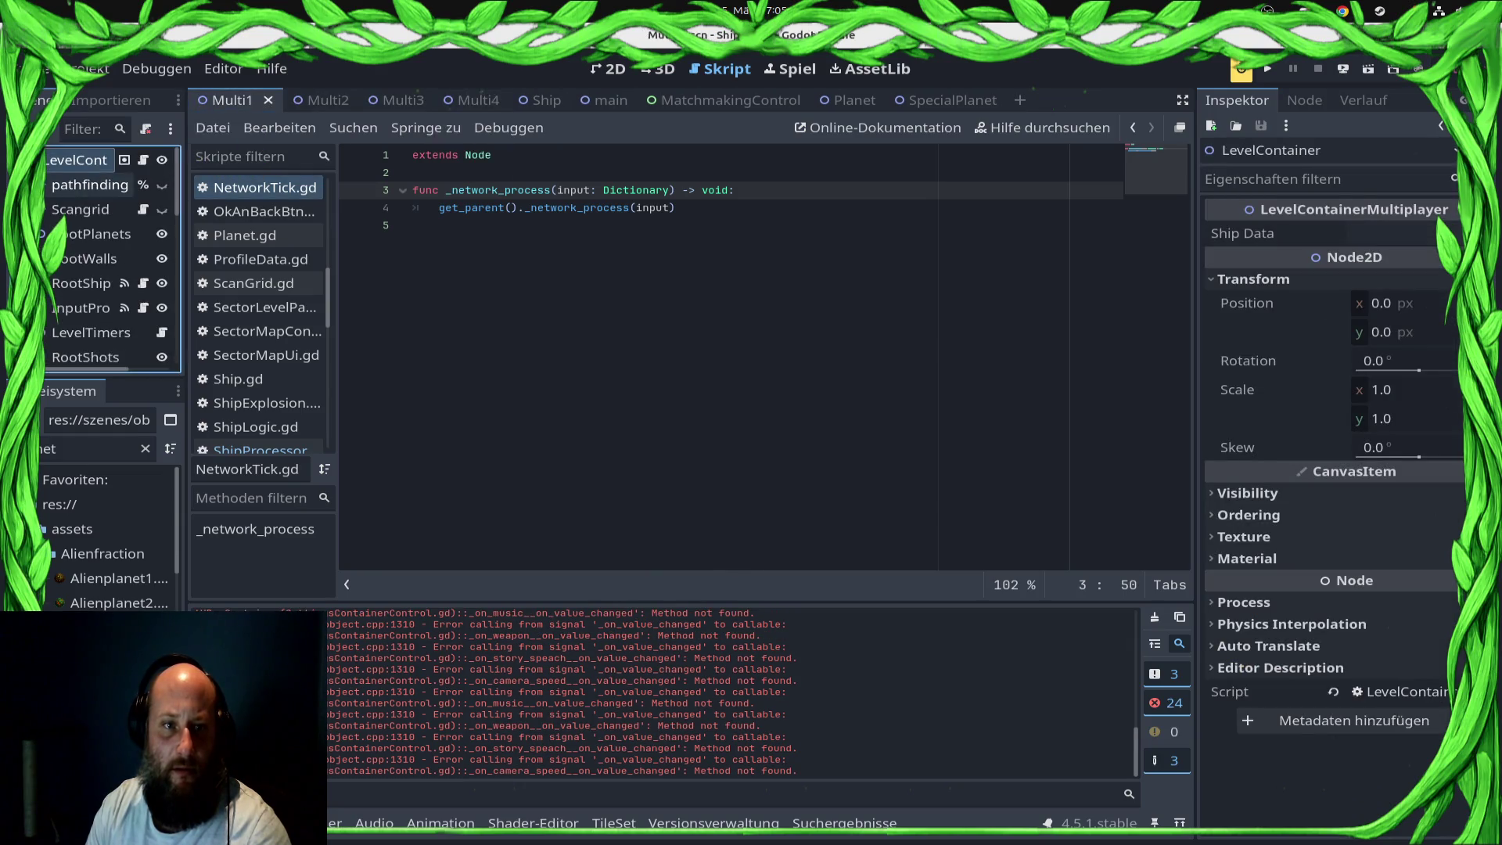
key(ctrl+v)
key(ctrl+s)
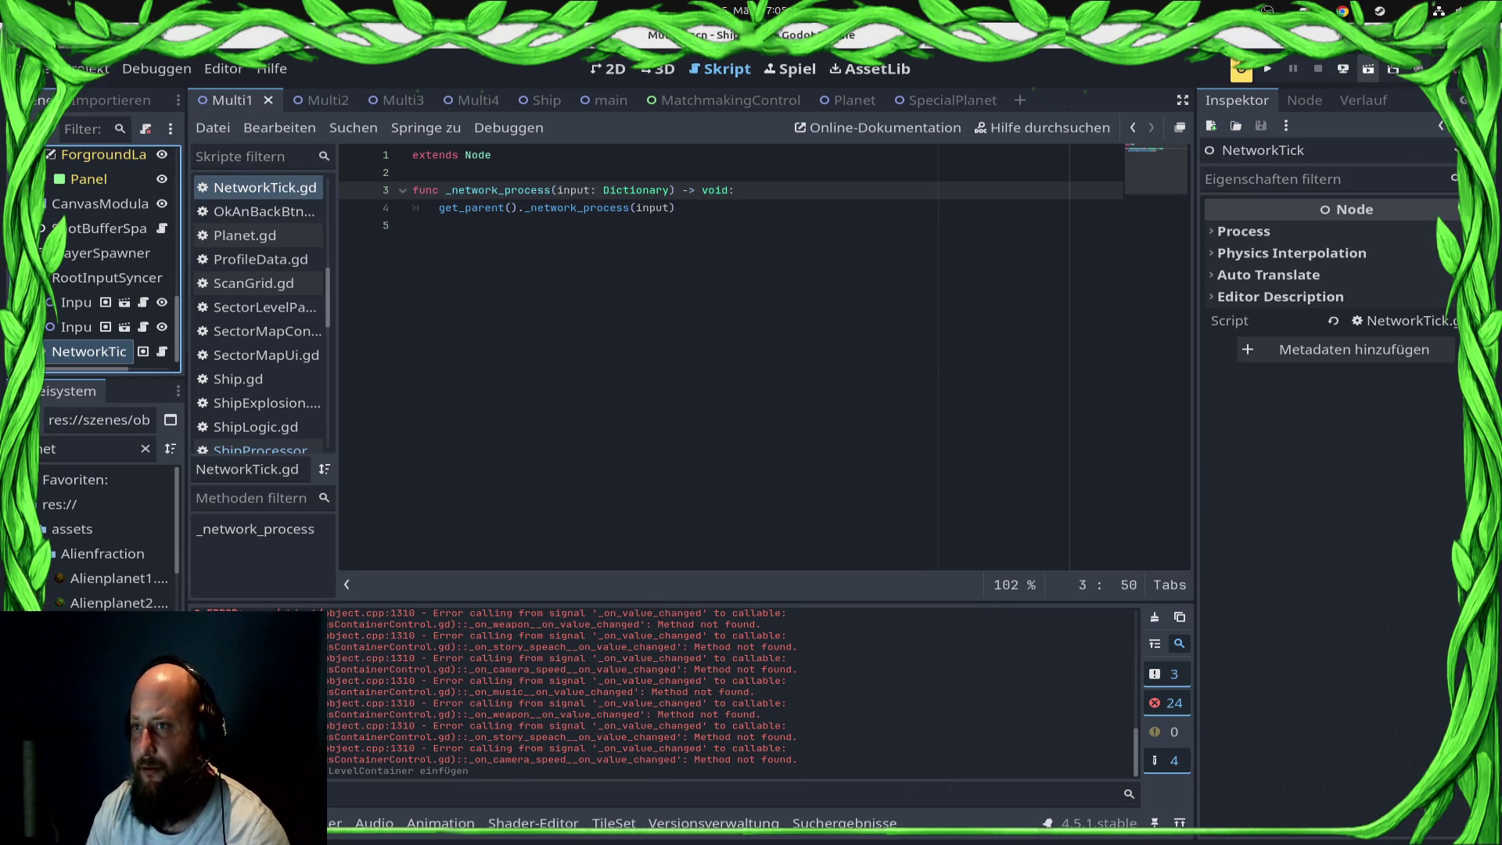
click(1343, 69)
click(1369, 122)
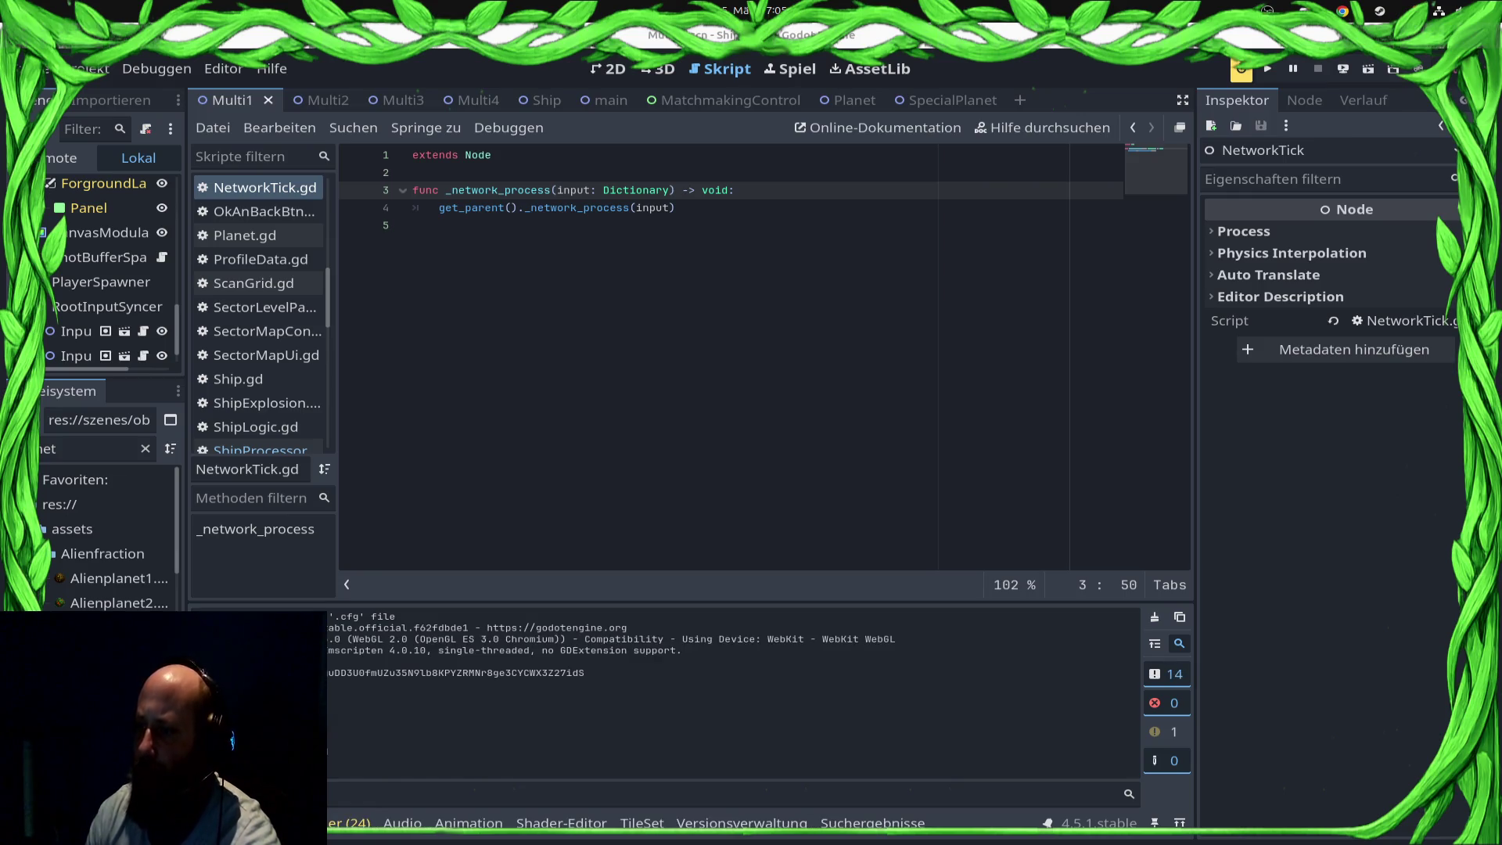
Step: Run the project with F5, play a test match, then return to the editor's debugger output
key(F5)
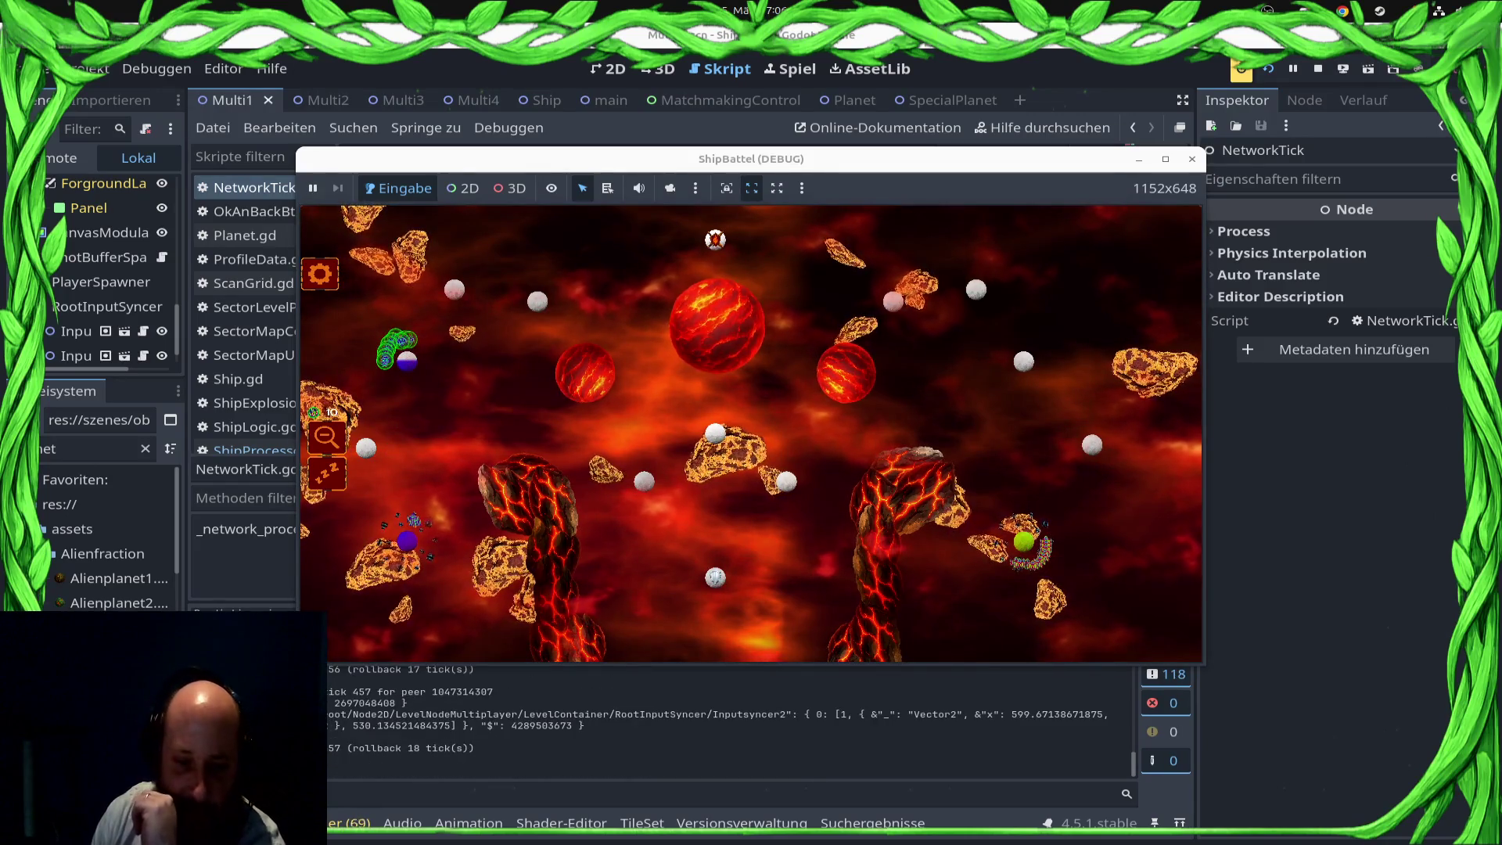
key(alt+Tab)
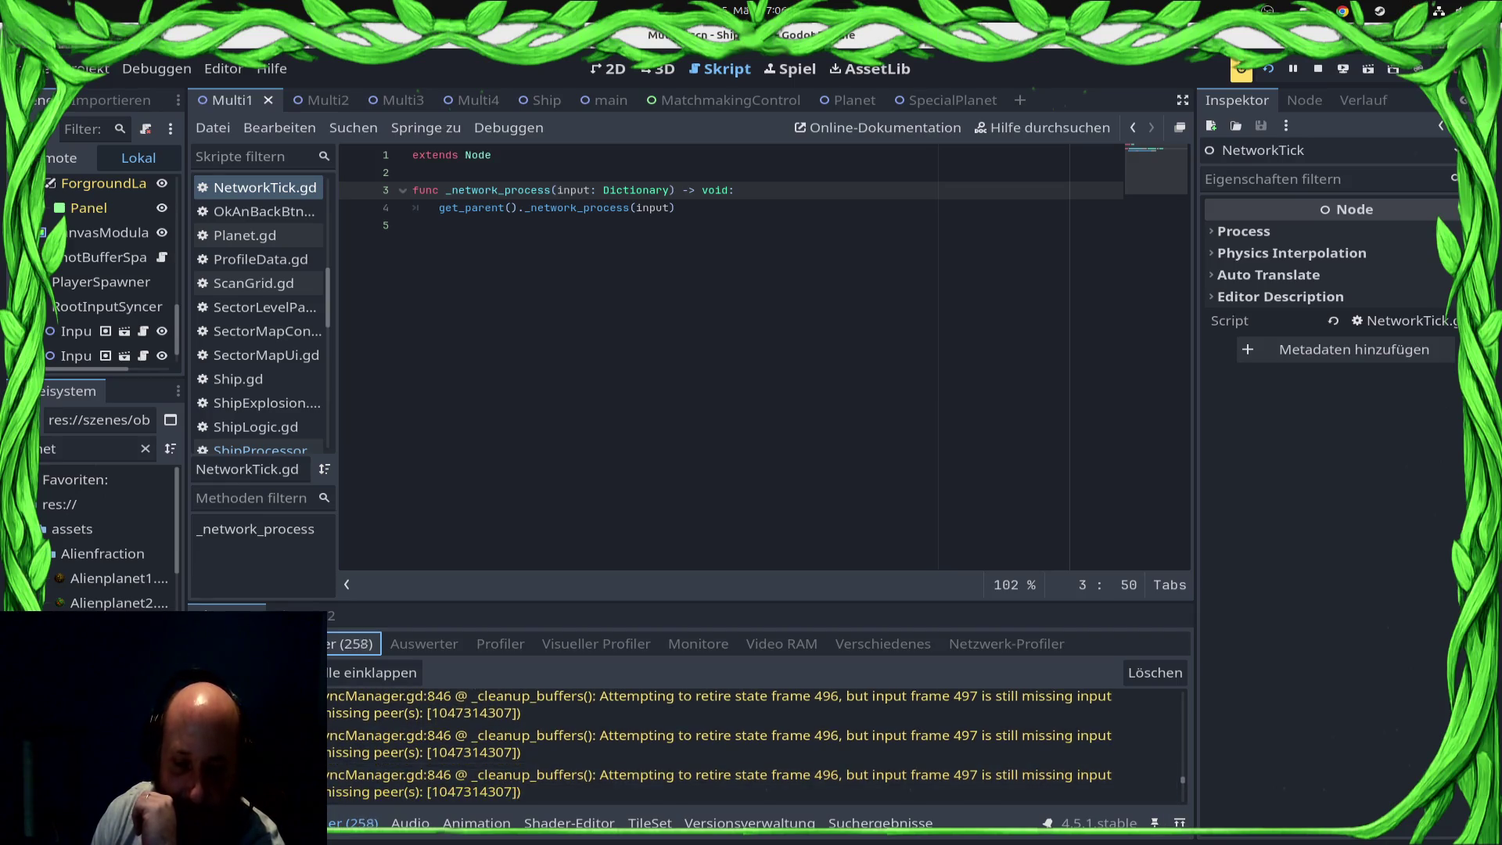
Step: Stop the game and delete the 4.0-second timer await on line 153 of main.gd
key(alt+d)
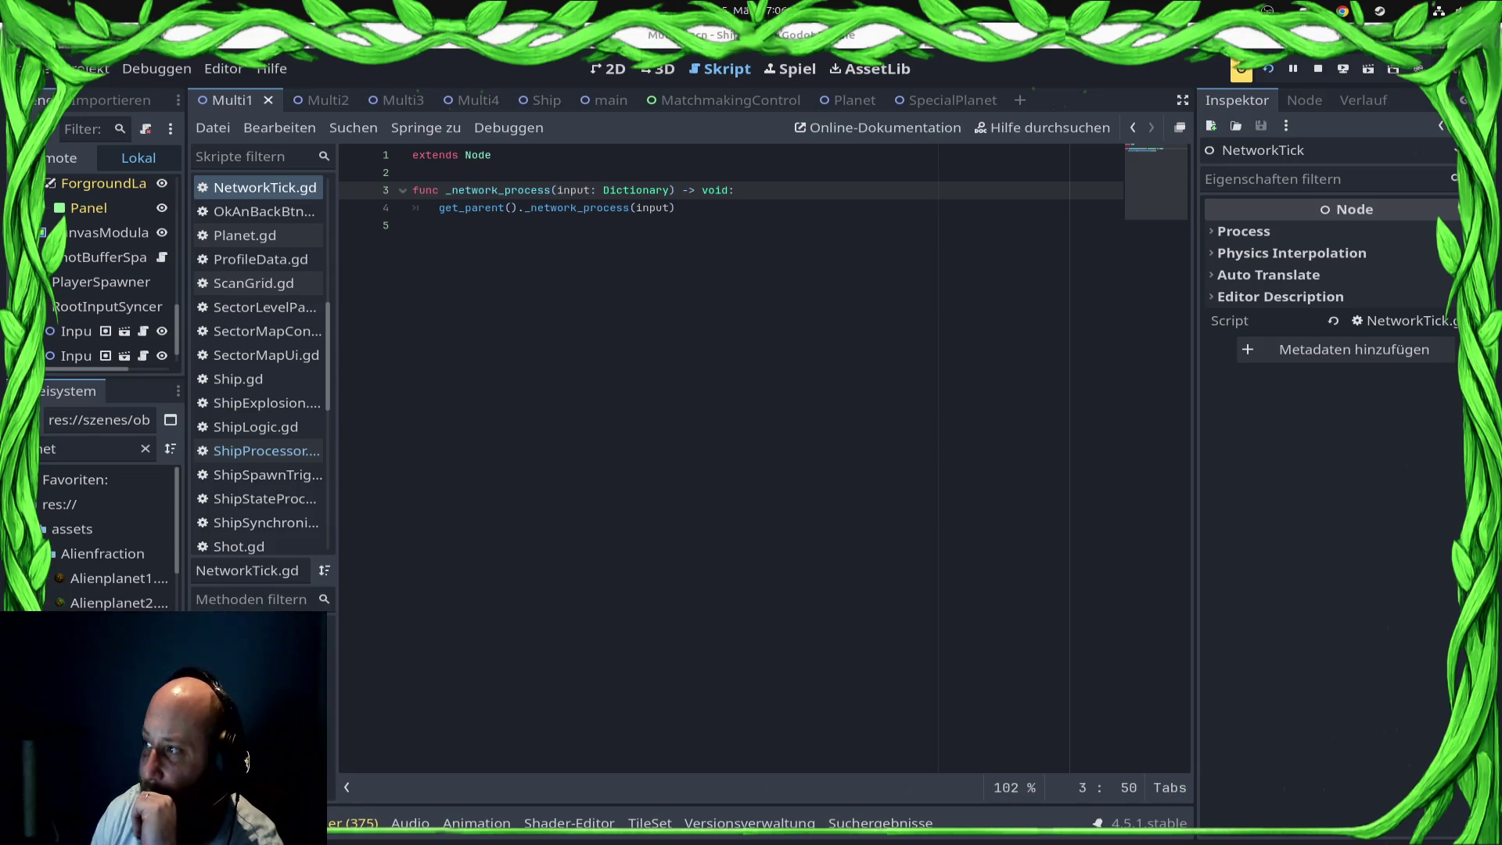
key(F8)
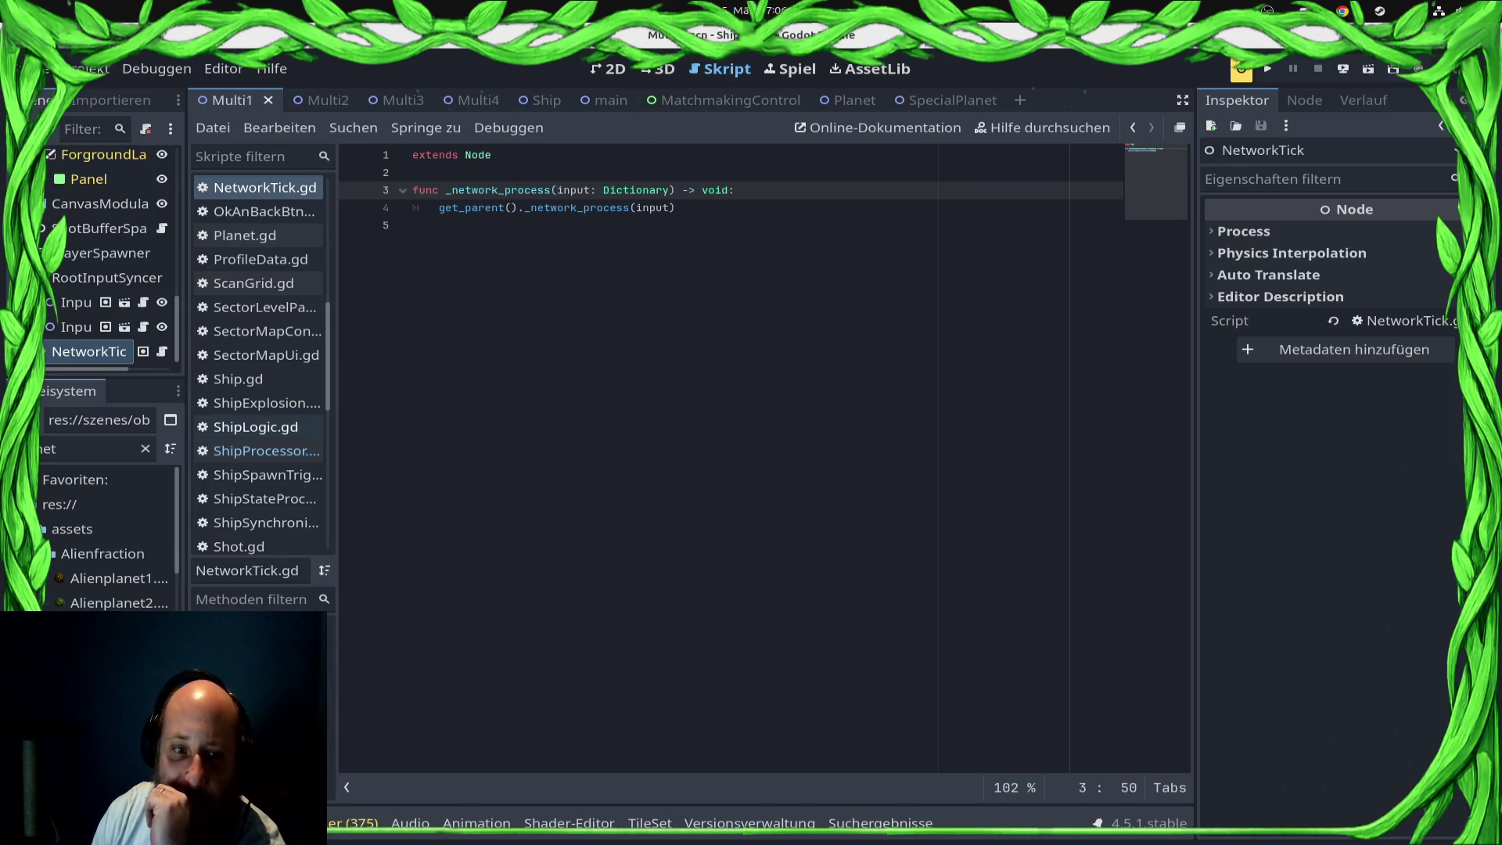
scroll(259, 430, down, 10)
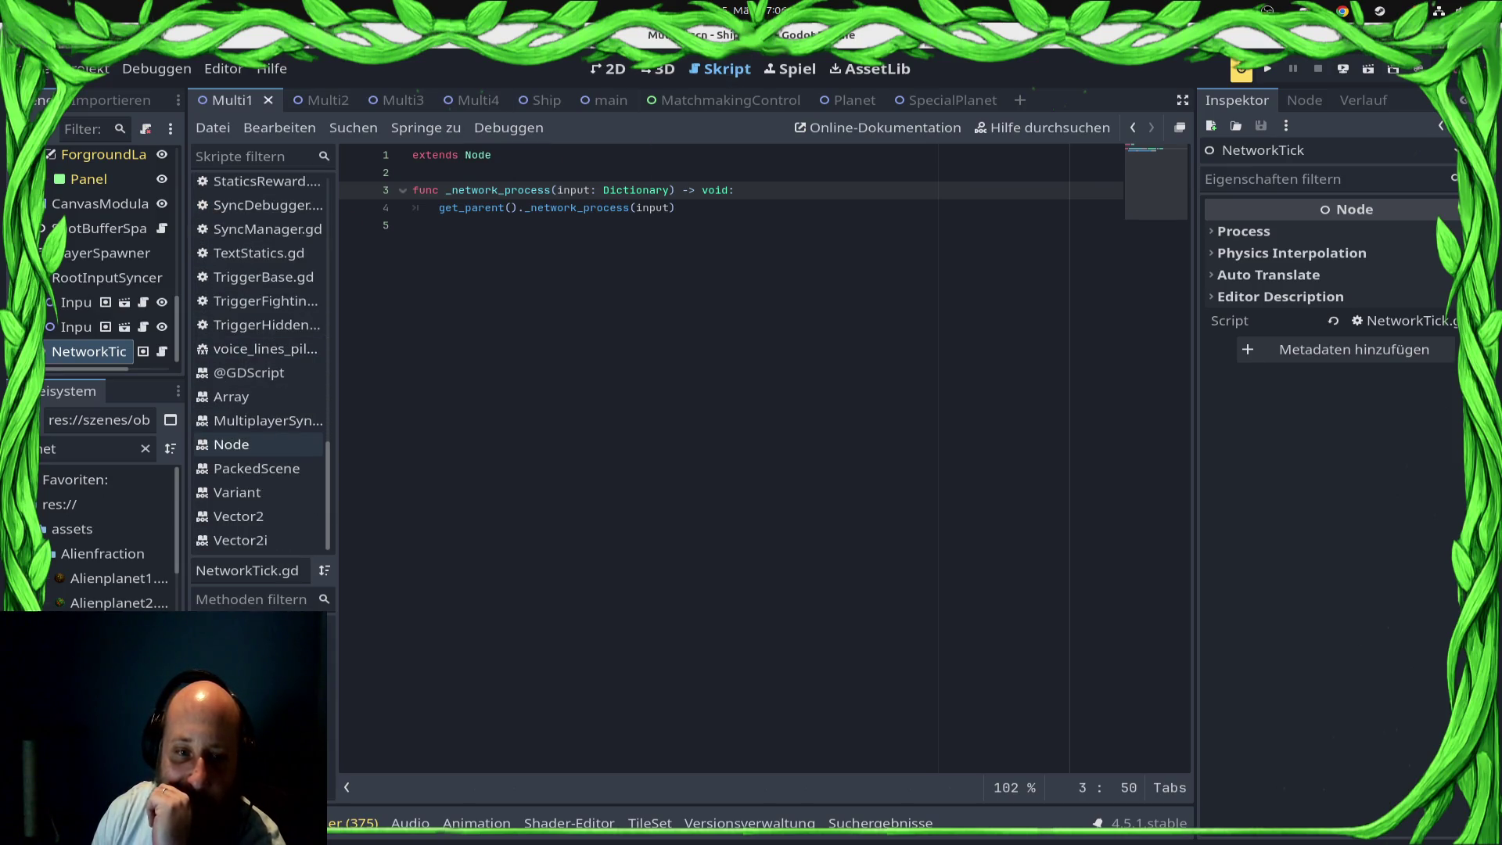
scroll(258, 438, up, 8)
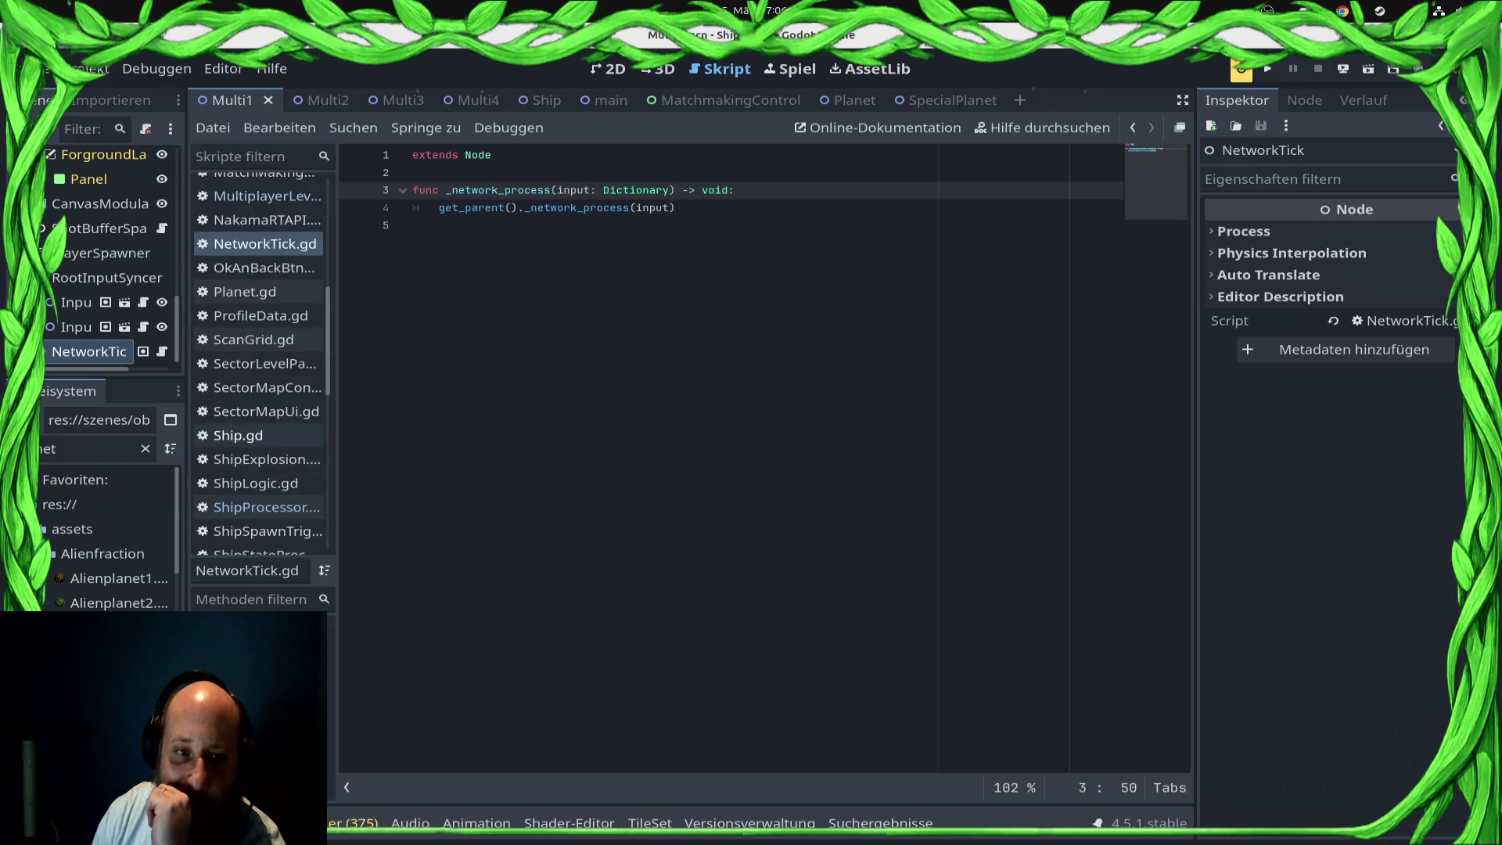
scroll(258, 352, up, 3)
click(240, 265)
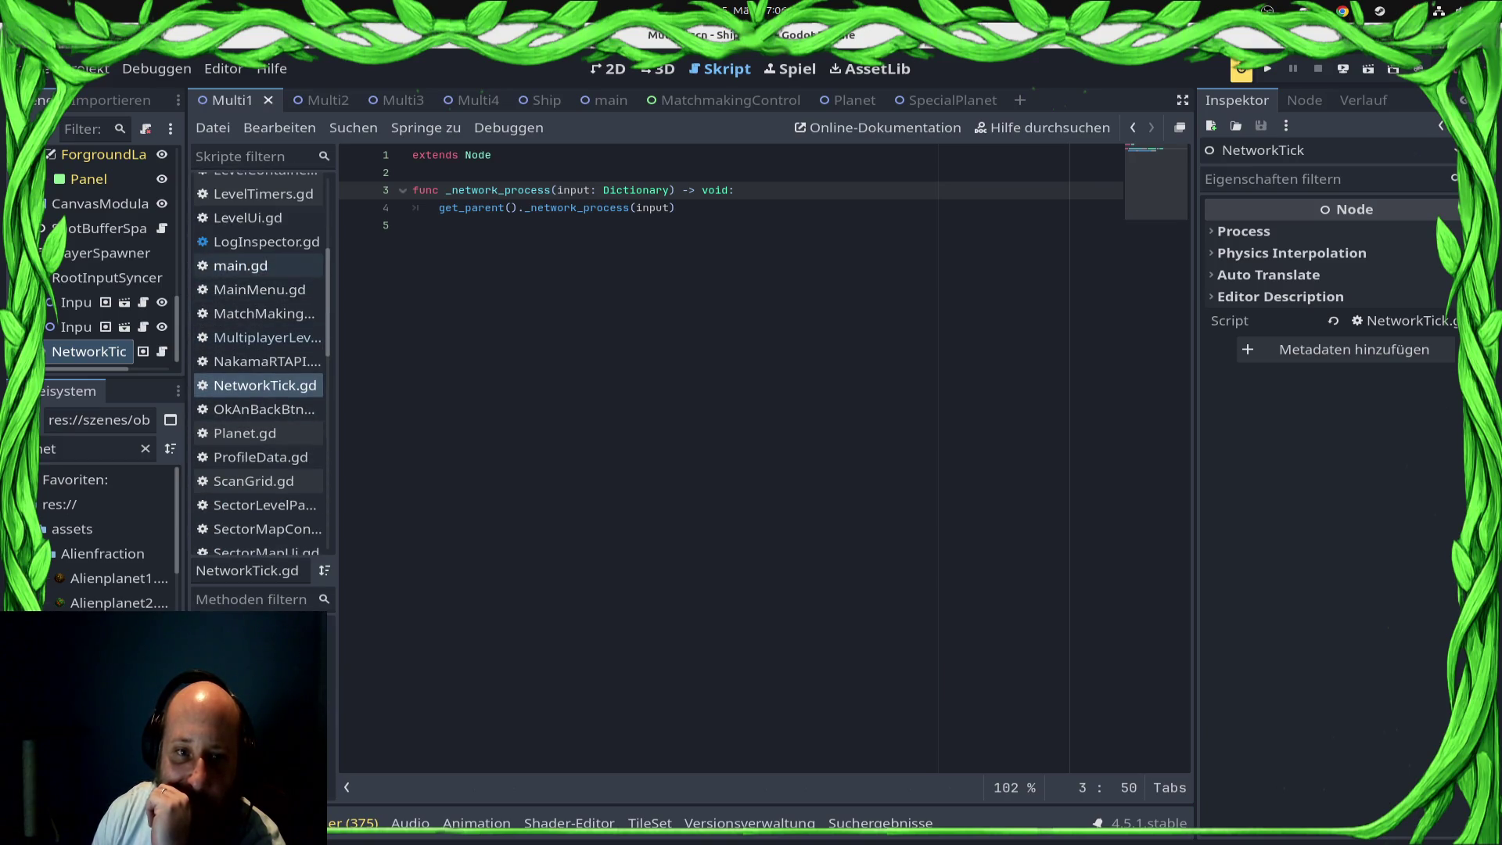
key(shift+Home)
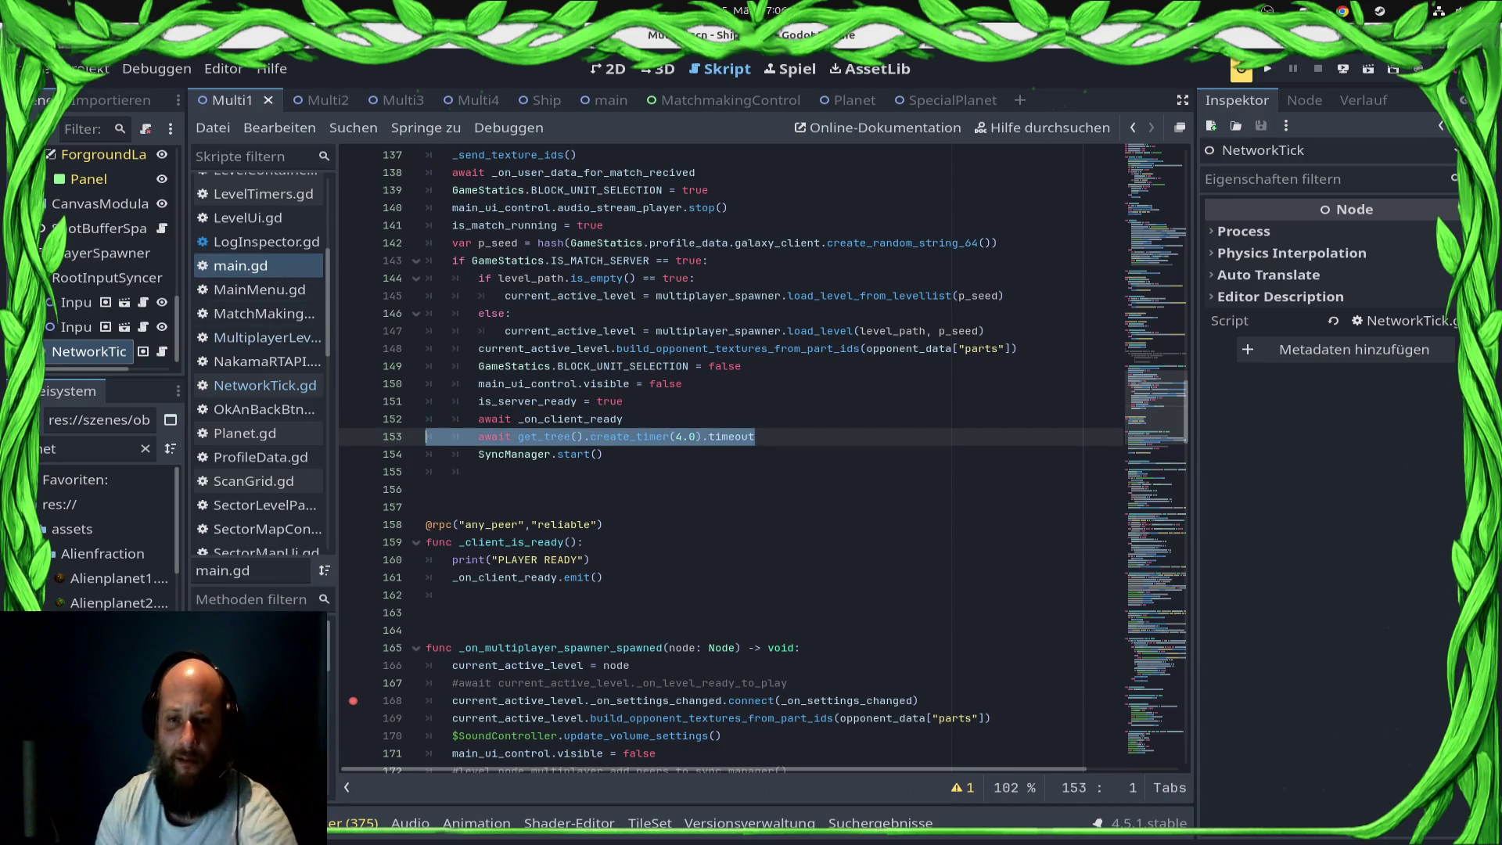
key(BackSpace)
key(BackSpace)
key(Down)
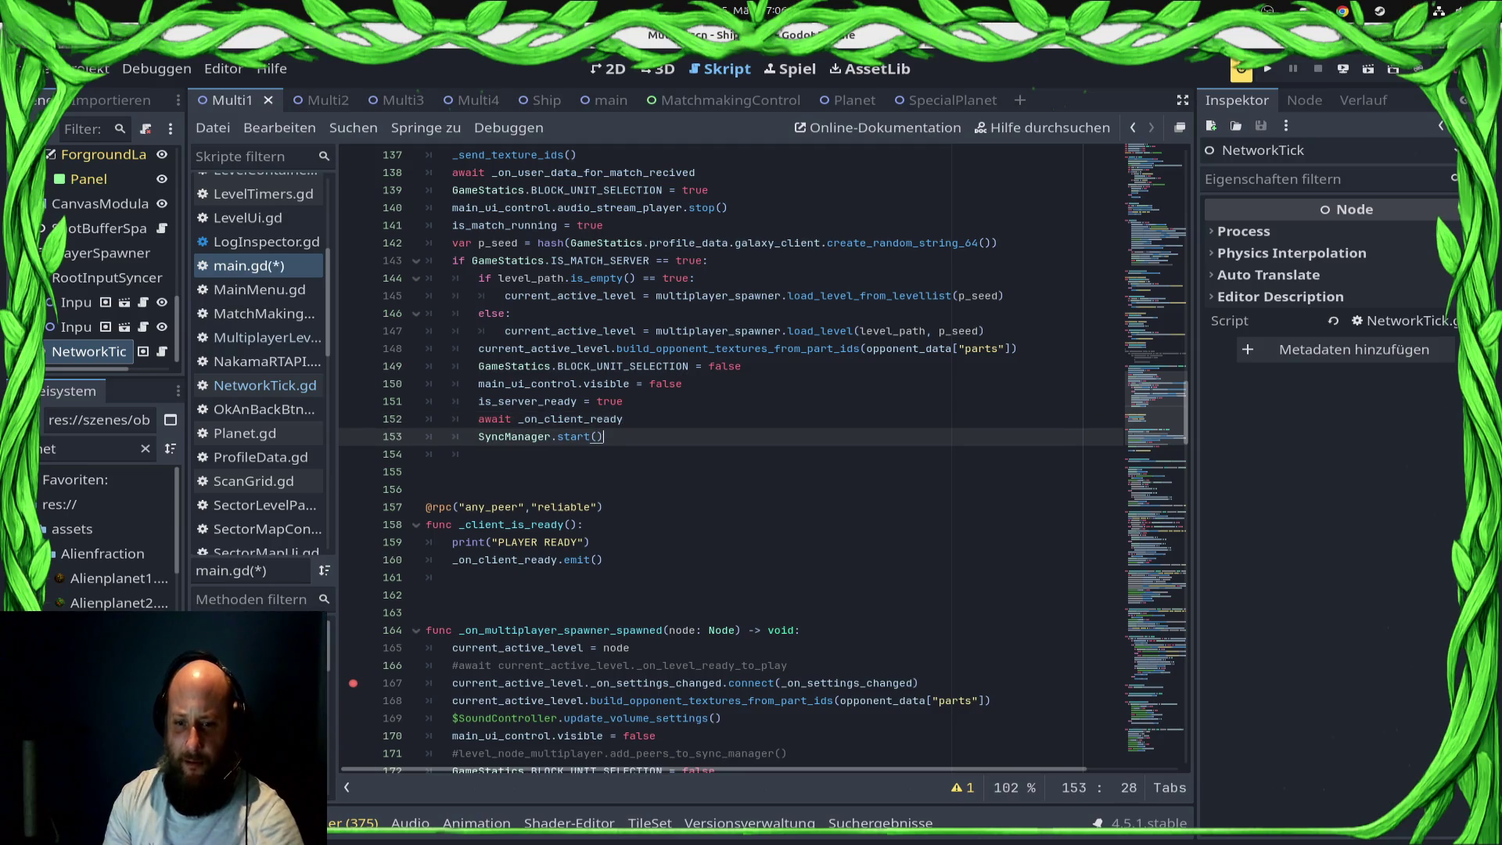
Step: Add 'await SyncManager.sync_started' below the rpc_id call on line 175 and save
key(Down)
key(Down)
key(Down)
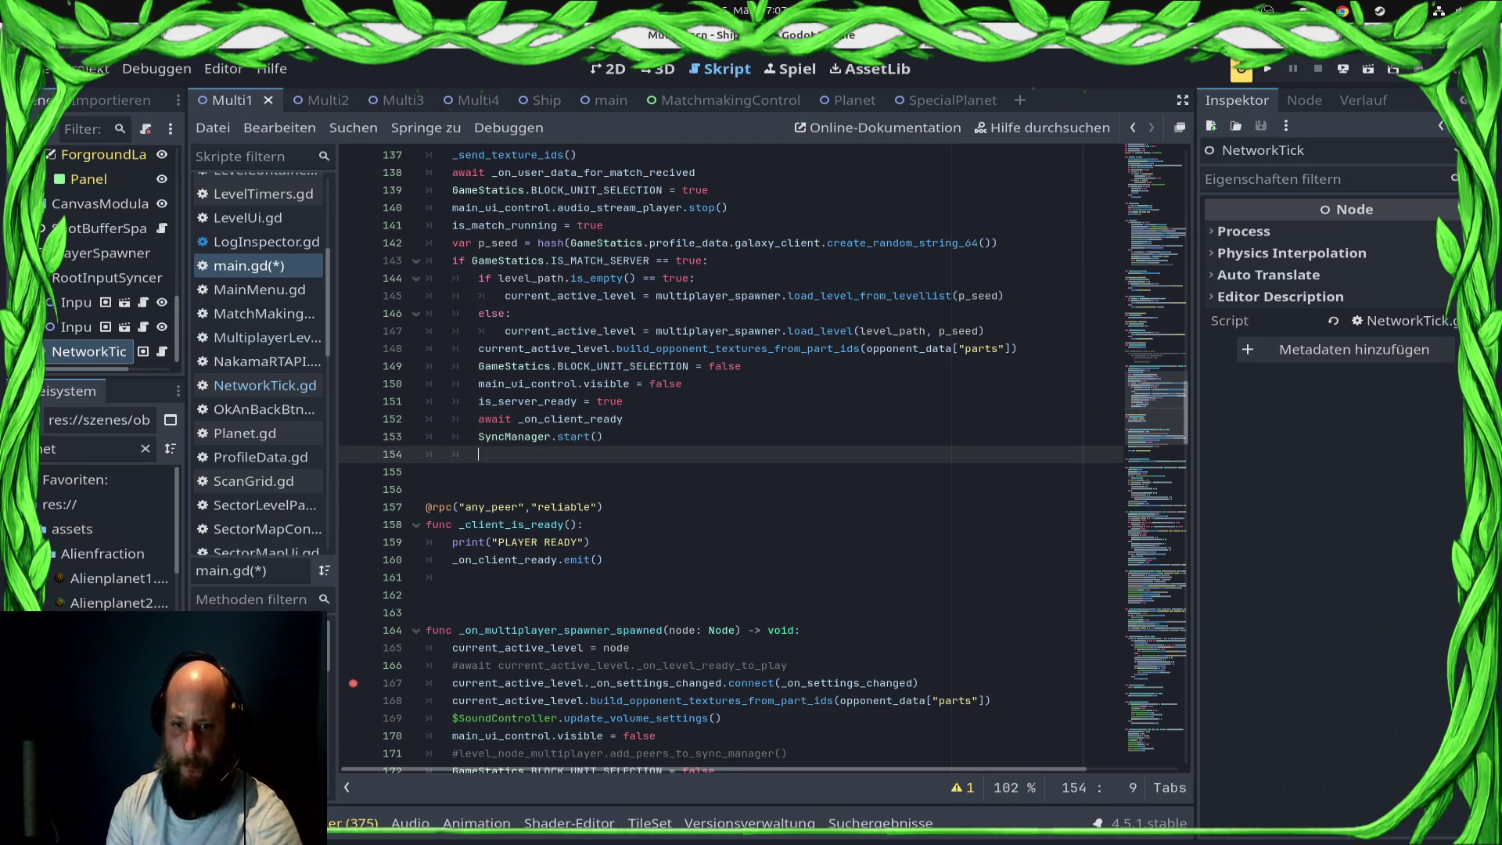
key(Up)
key(Up)
key(Up)
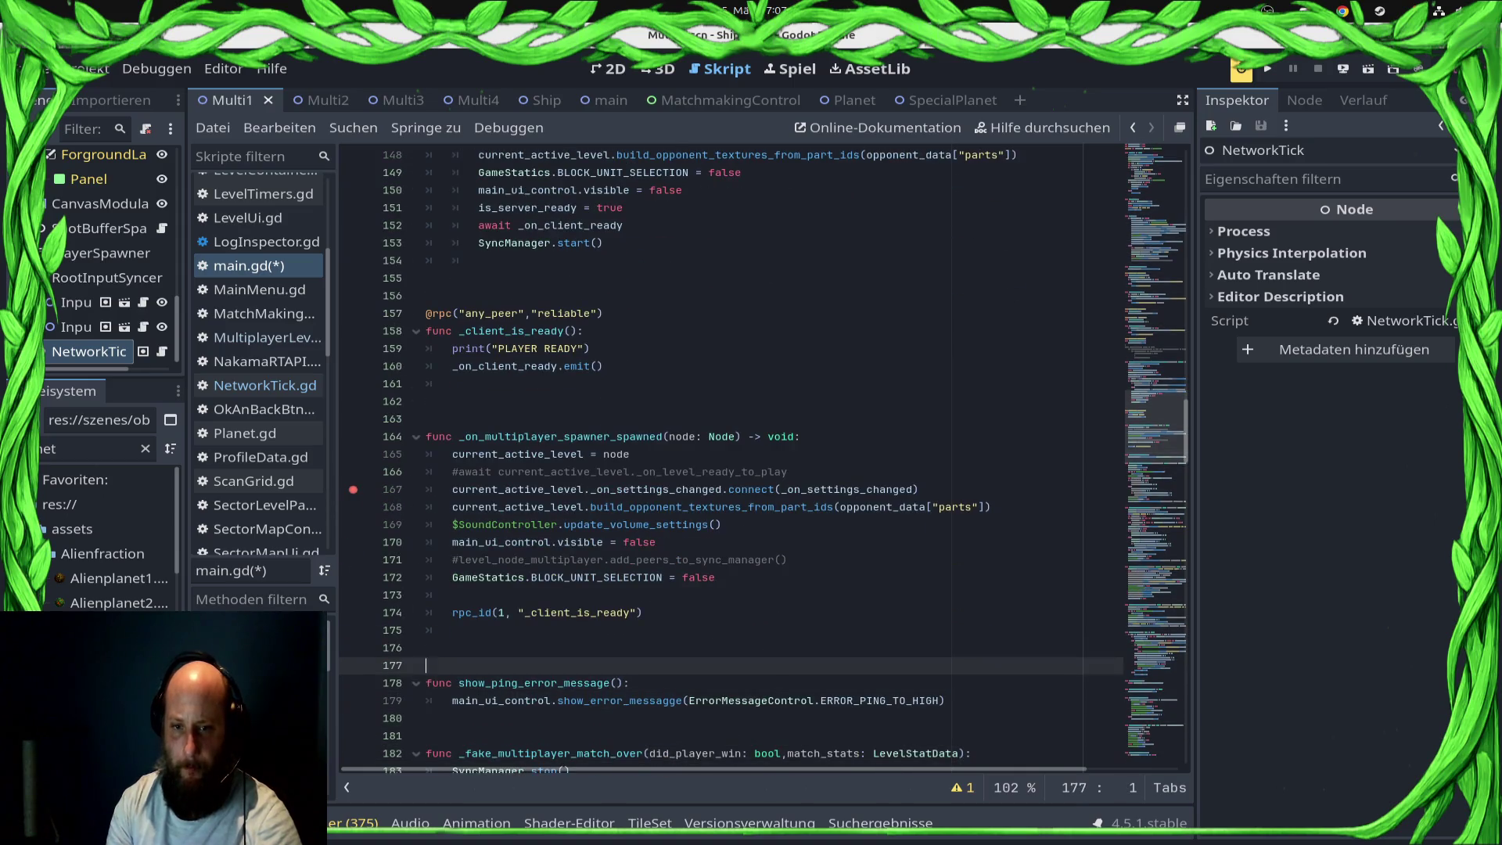
key(Home)
key(Down)
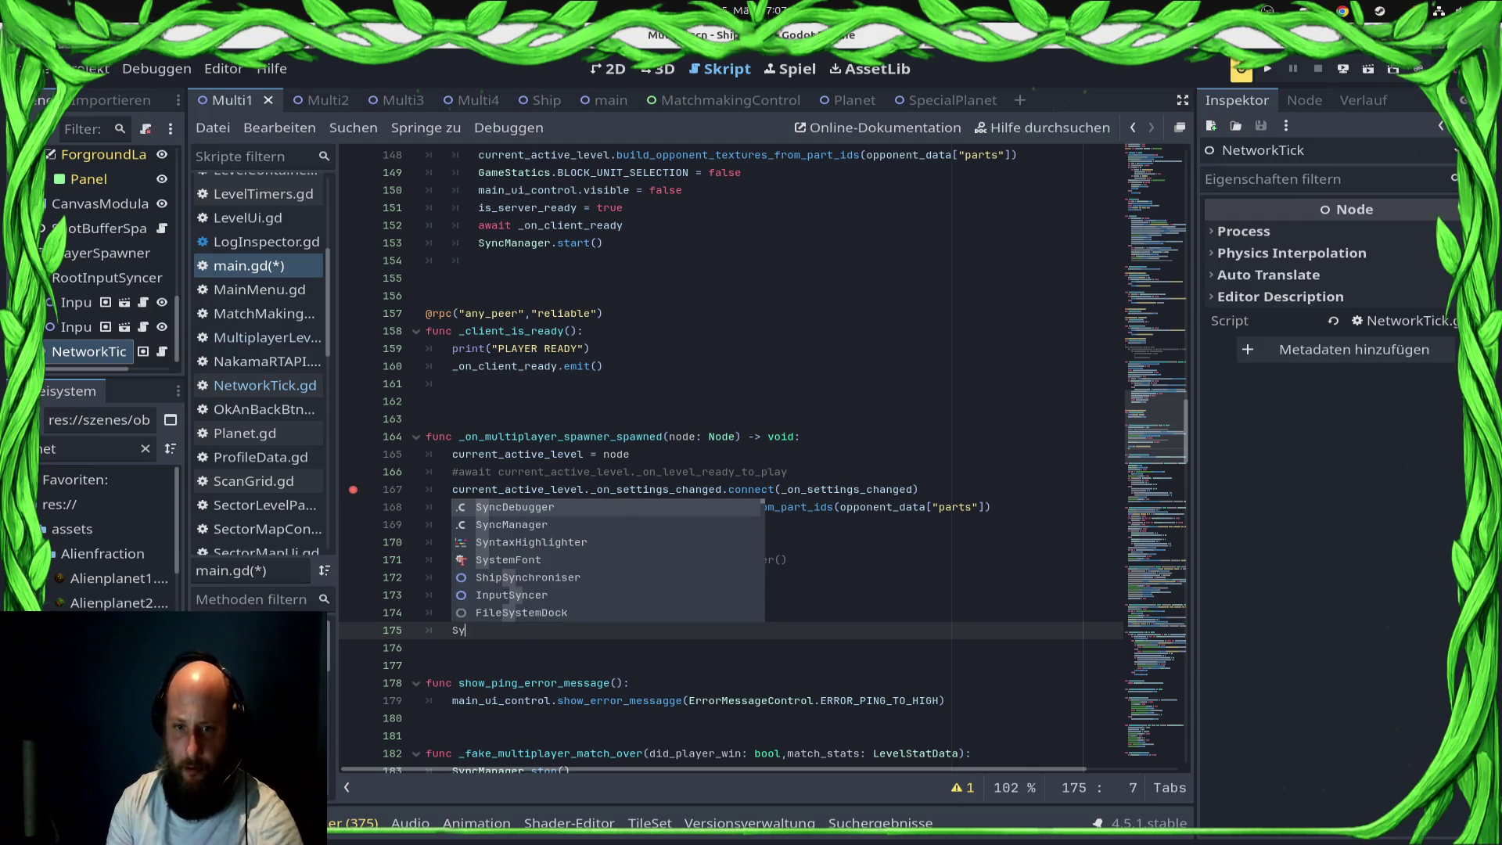
key(Down)
key(Return)
text(.)
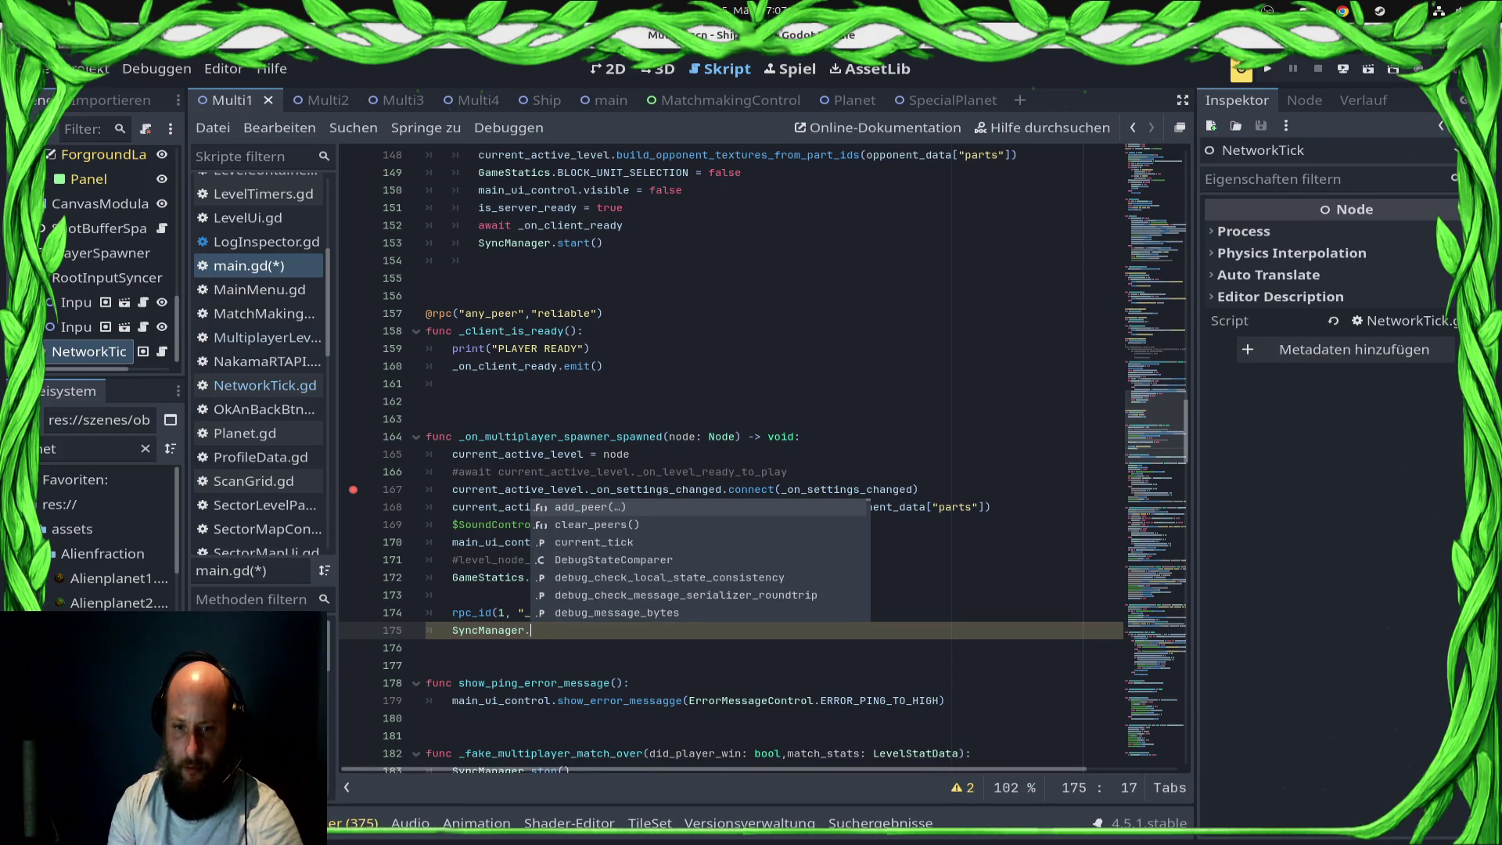
text(sta)
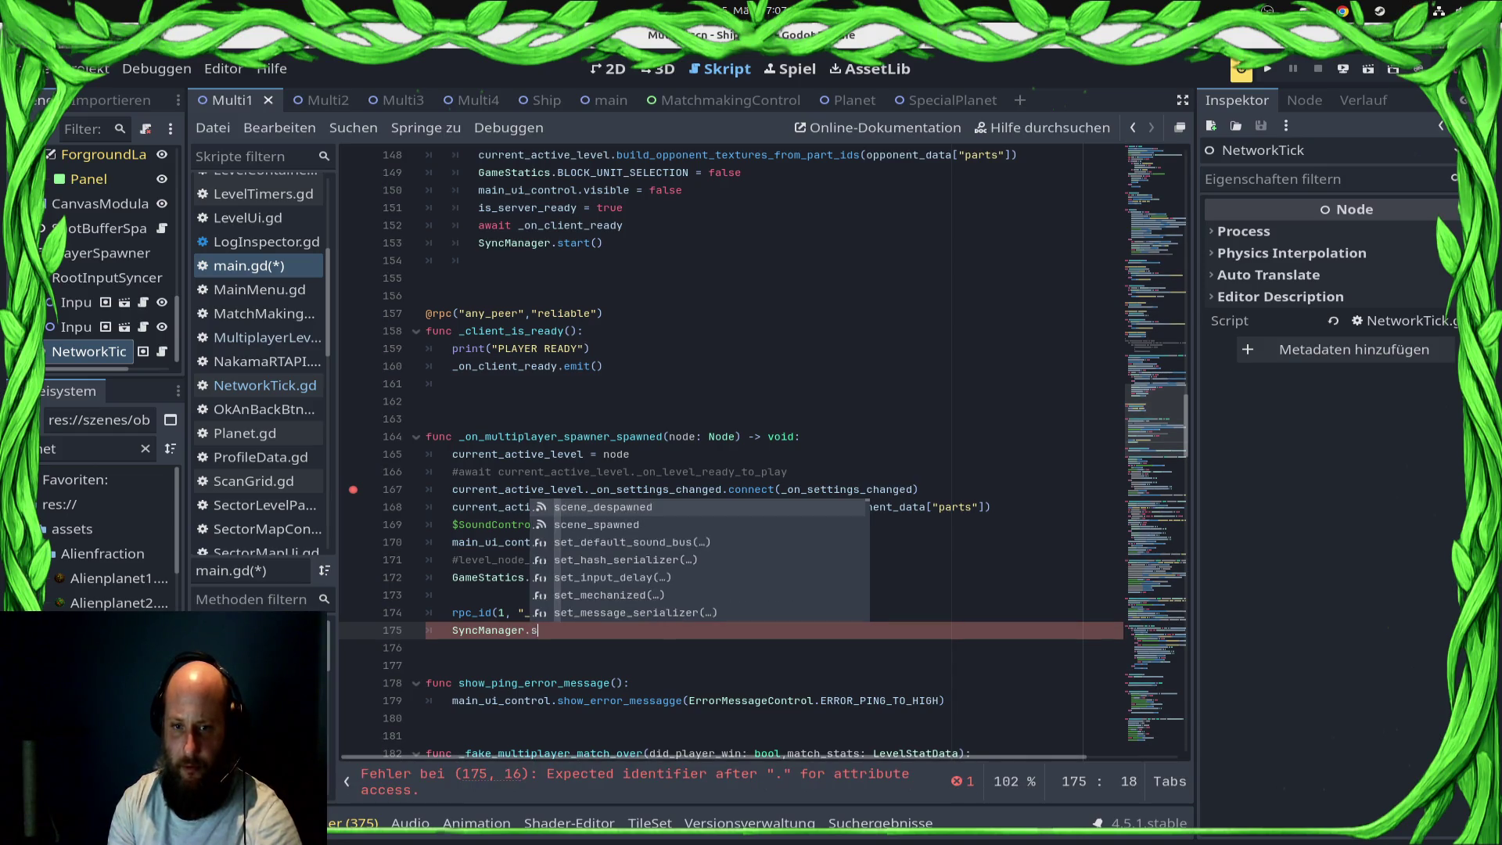
key(Down)
key(Down)
key(Down)
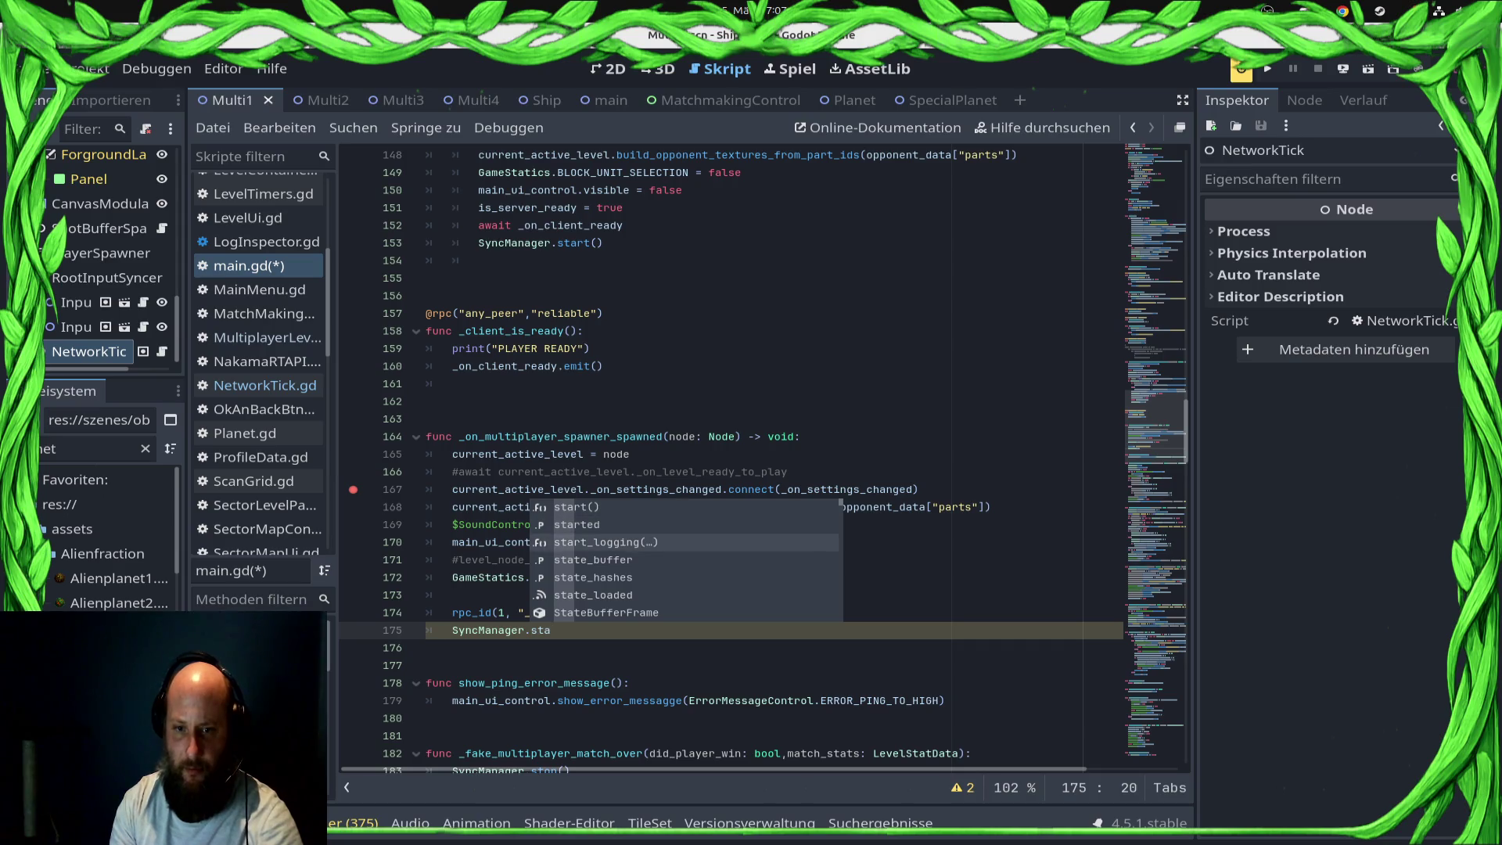
key(Up)
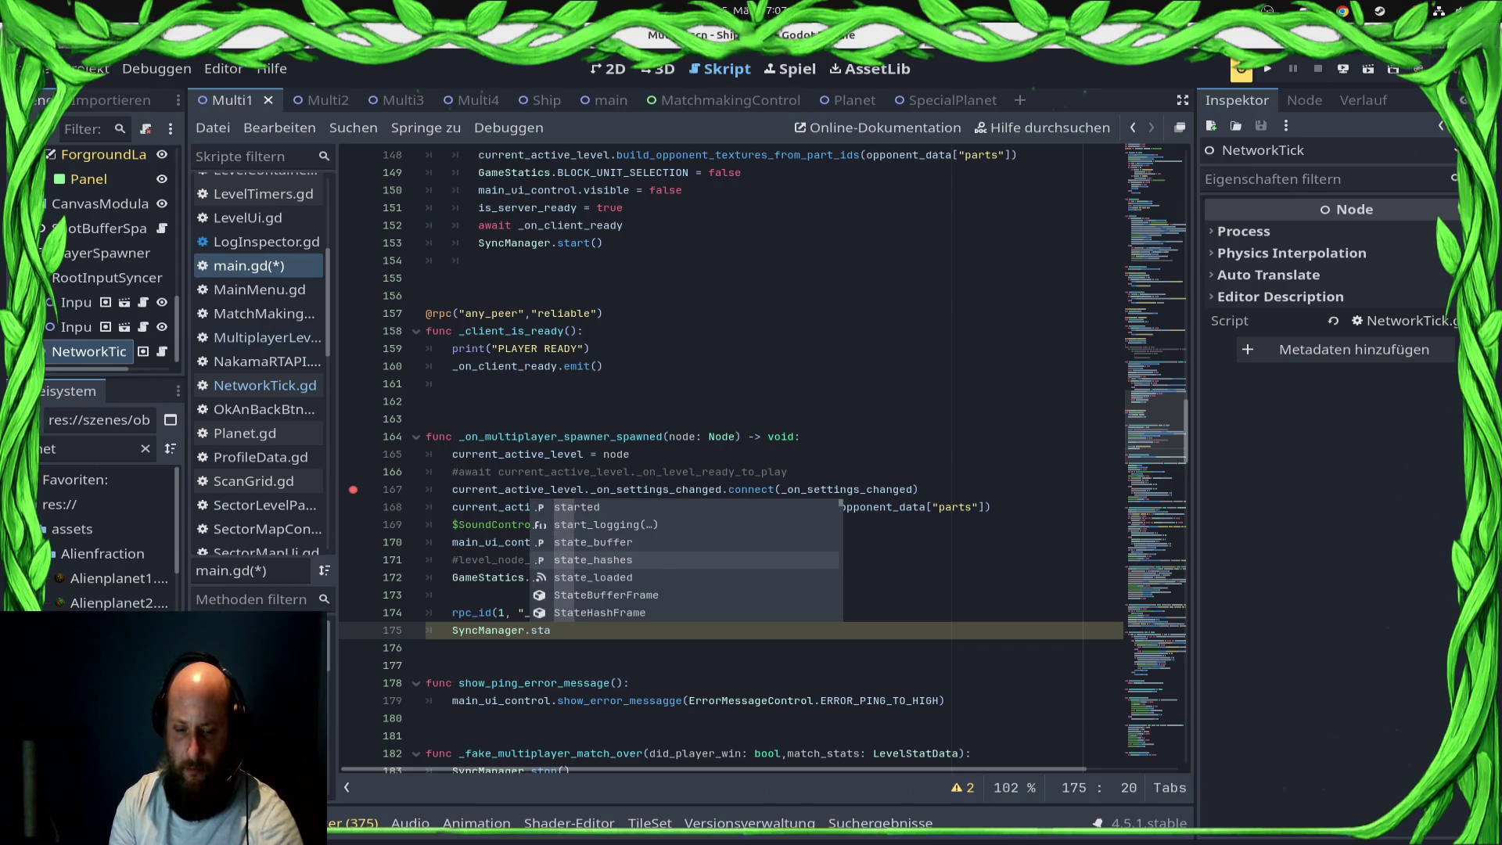
text(rt)
key(Down)
key(Down)
key(Down)
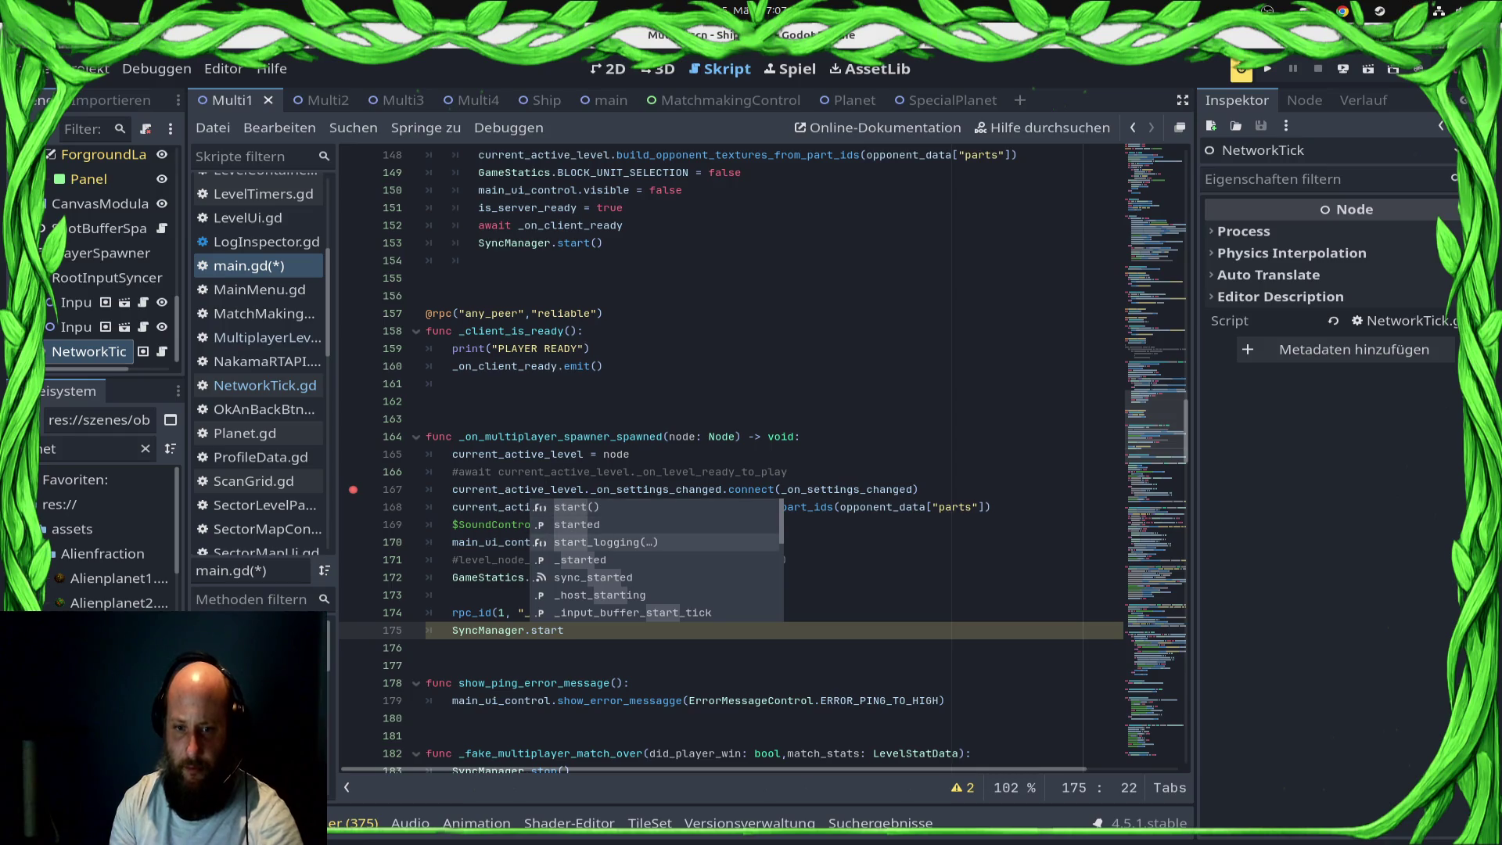
key(Down)
key(Return)
key(Home)
text(await)
key(ctrl+s)
Step: Copy that await line after SyncManager.start() on line 154 and save main.gd
key(End)
key(shift+Home)
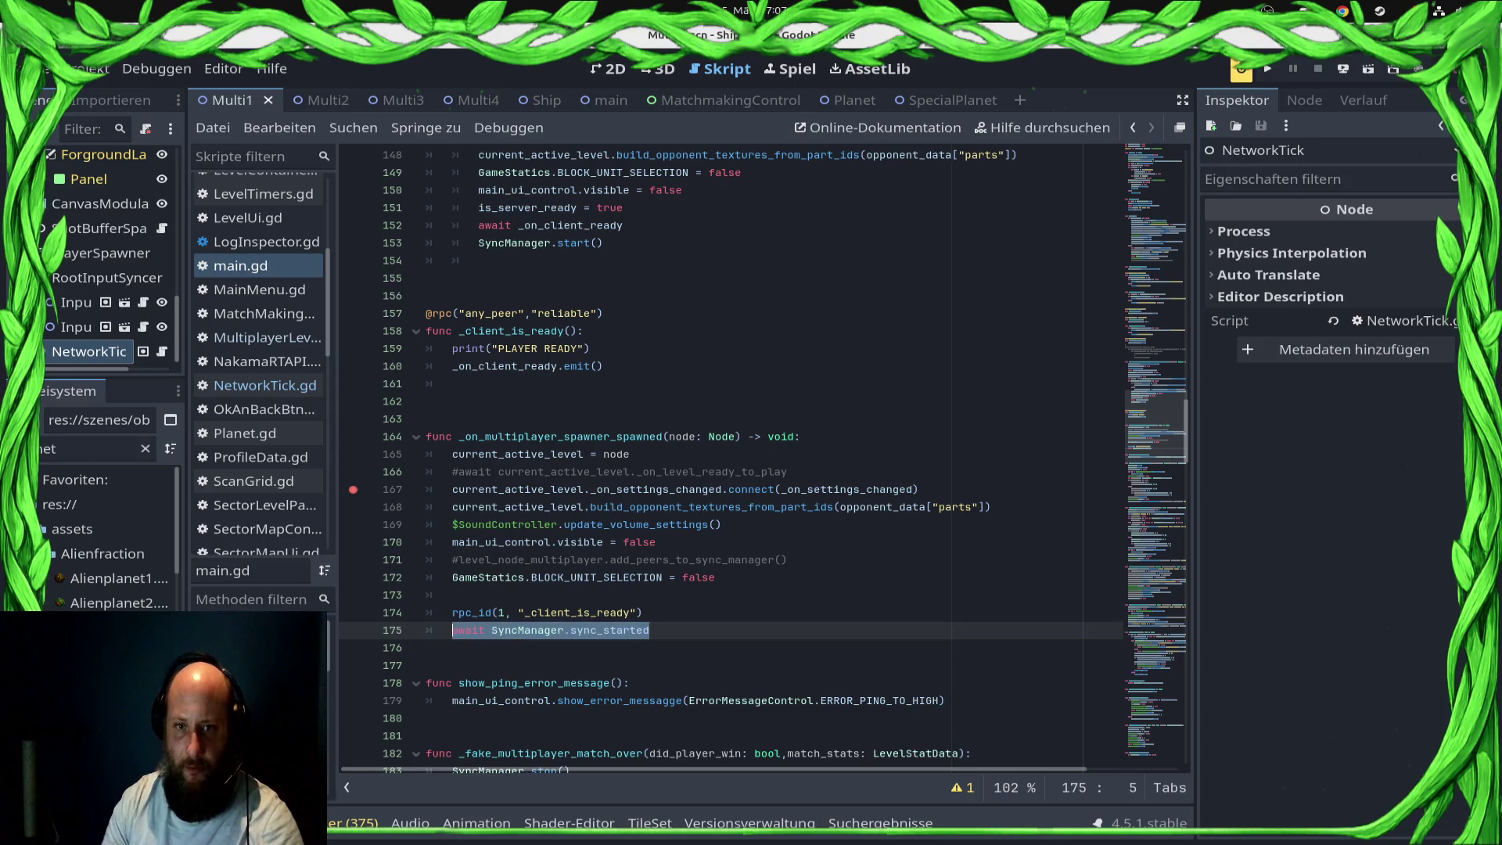
click(478, 260)
key(ctrl+s)
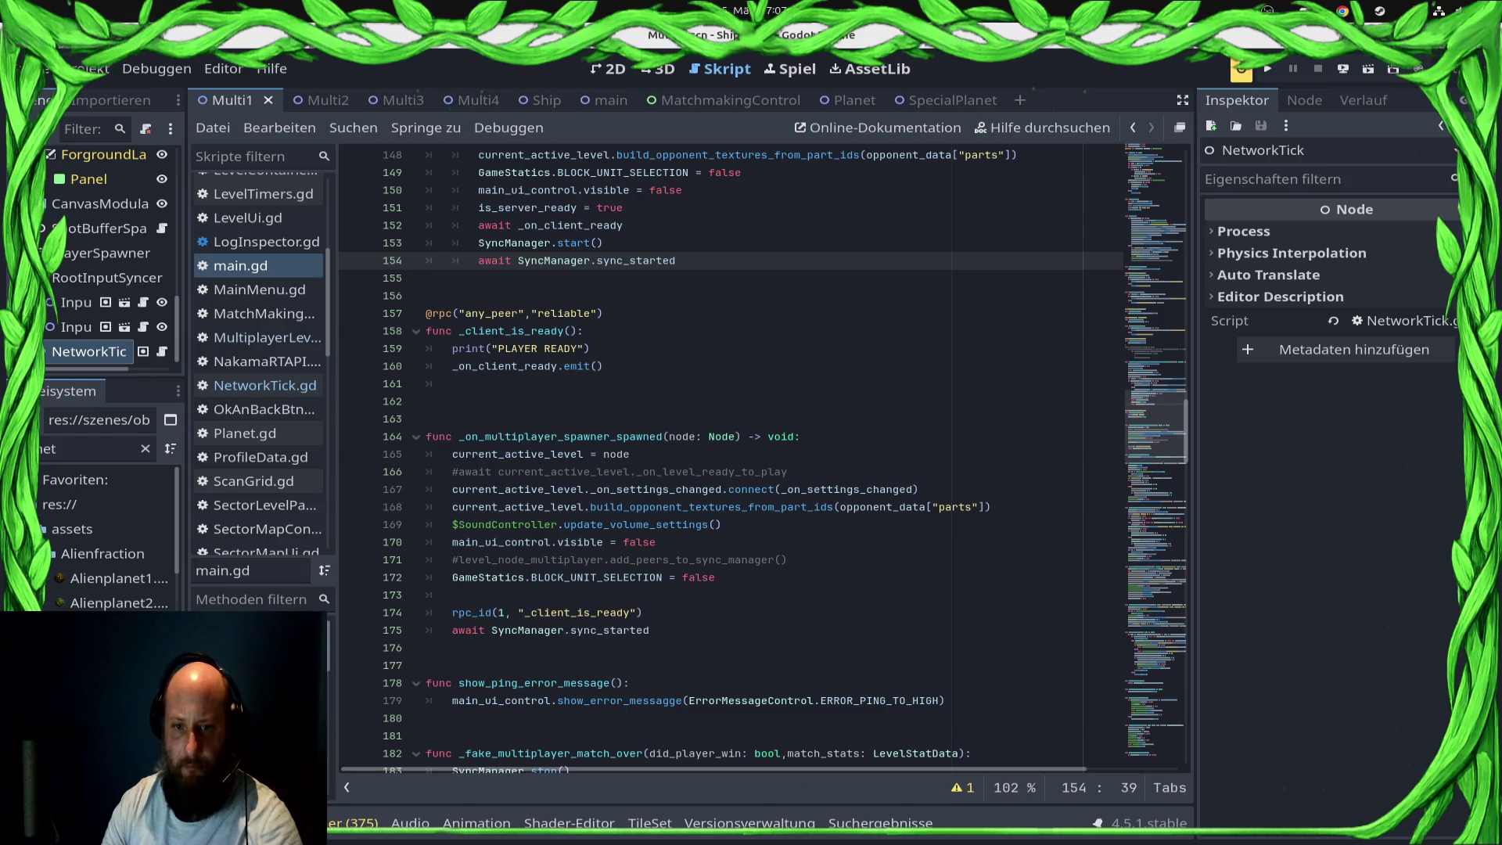
click(1344, 69)
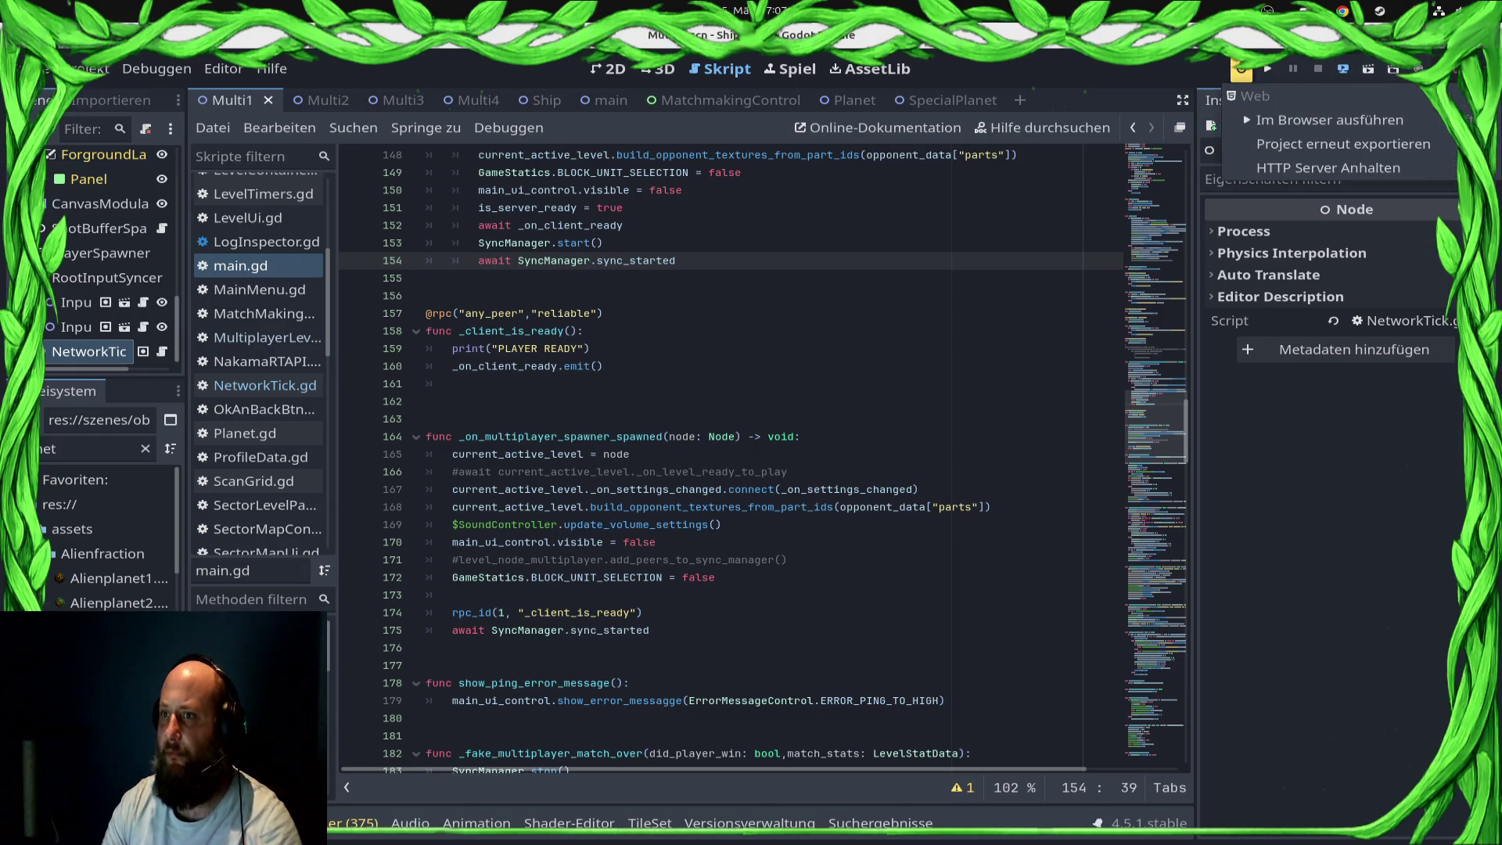
Step: Re-export the project for the browser and start an online multiplayer match in game
click(1330, 120)
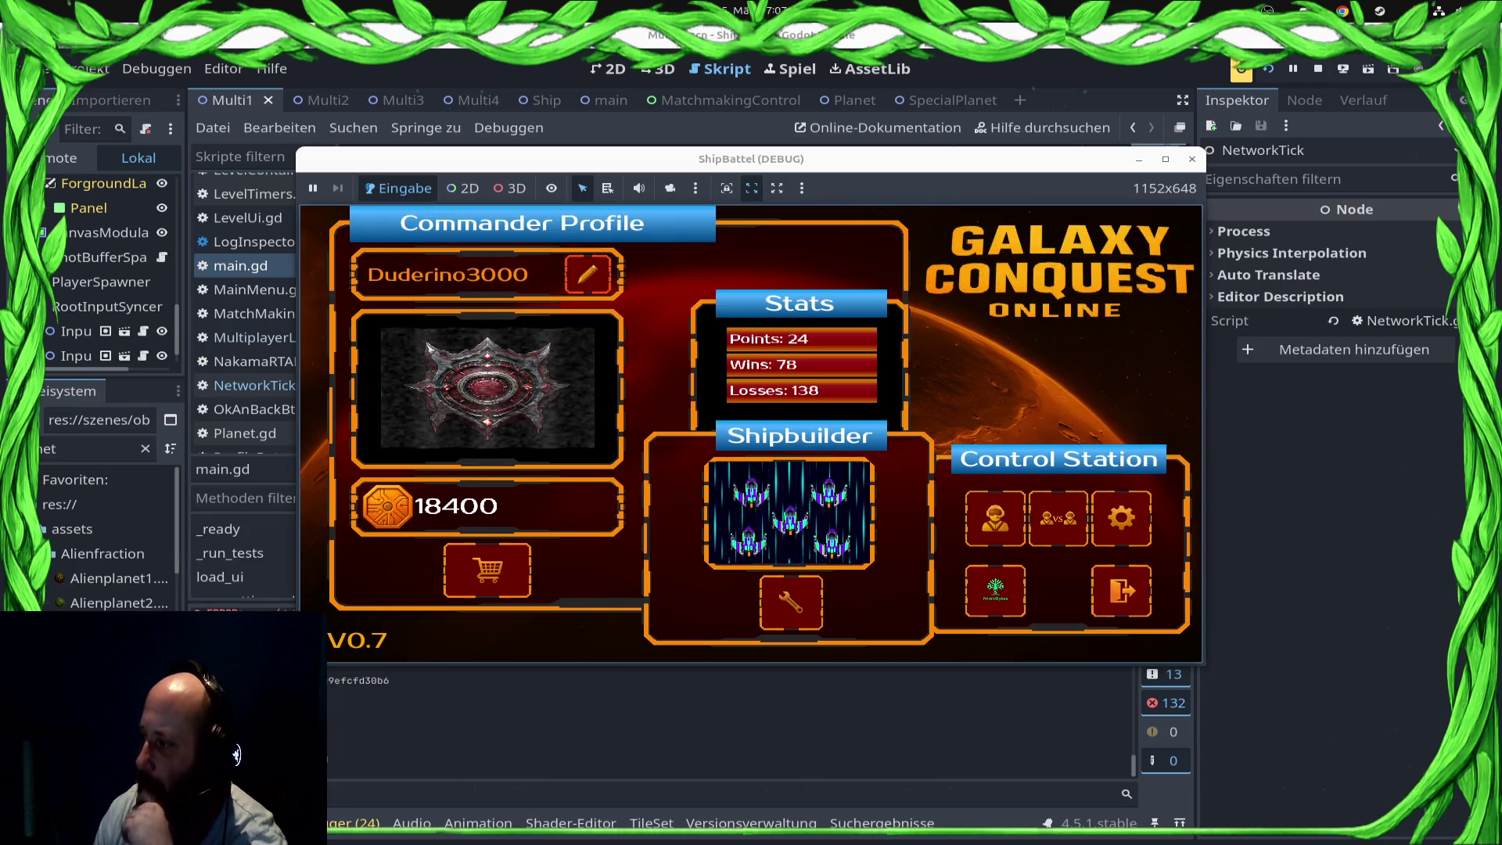
click(995, 518)
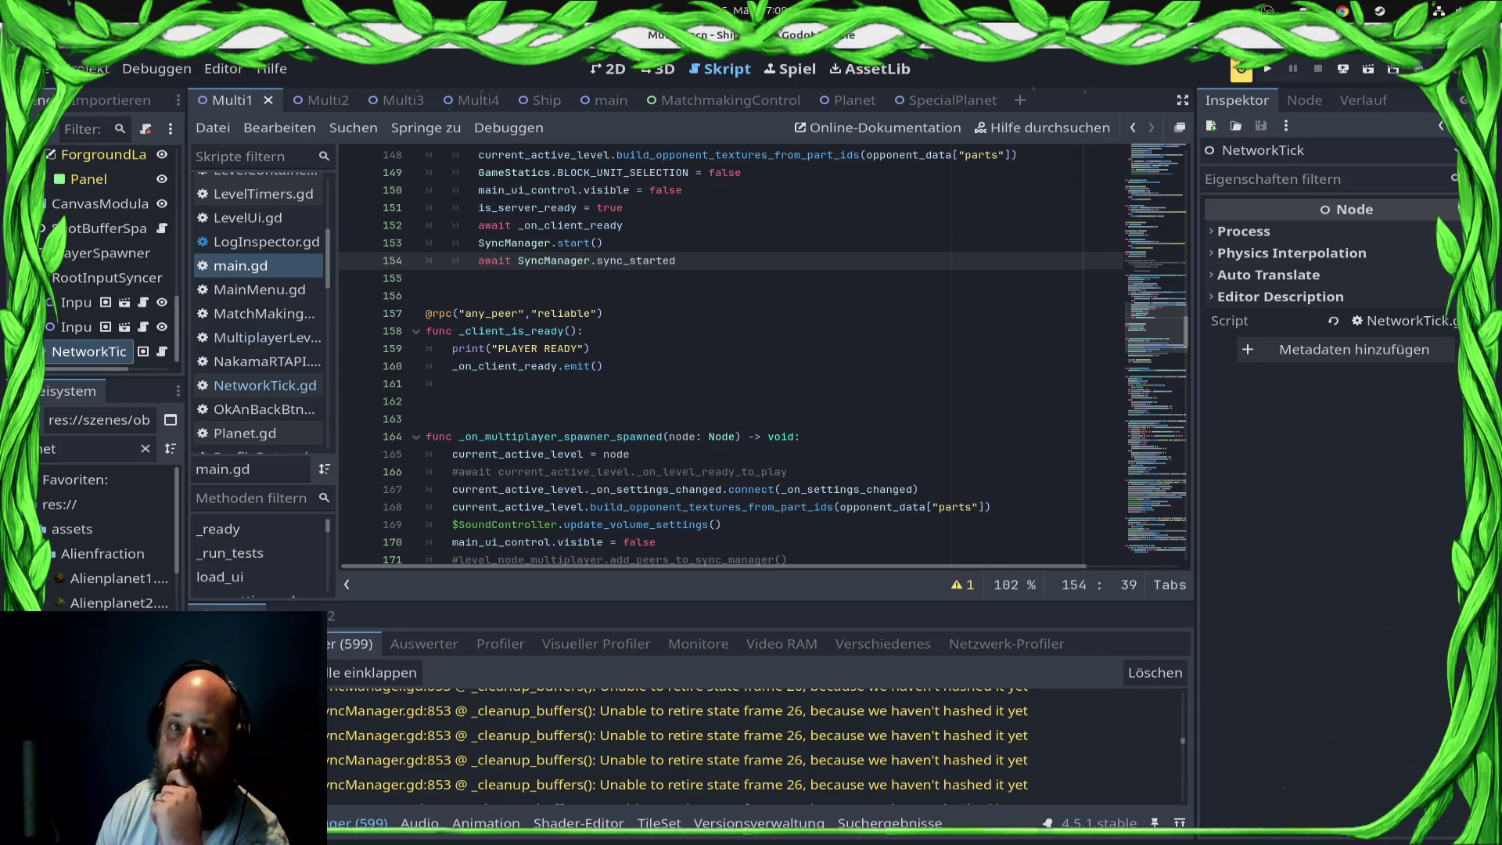
Step: In Project Settings, change the rollback Min Lag to Regain Sync from 10 to 5
click(86, 69)
click(110, 88)
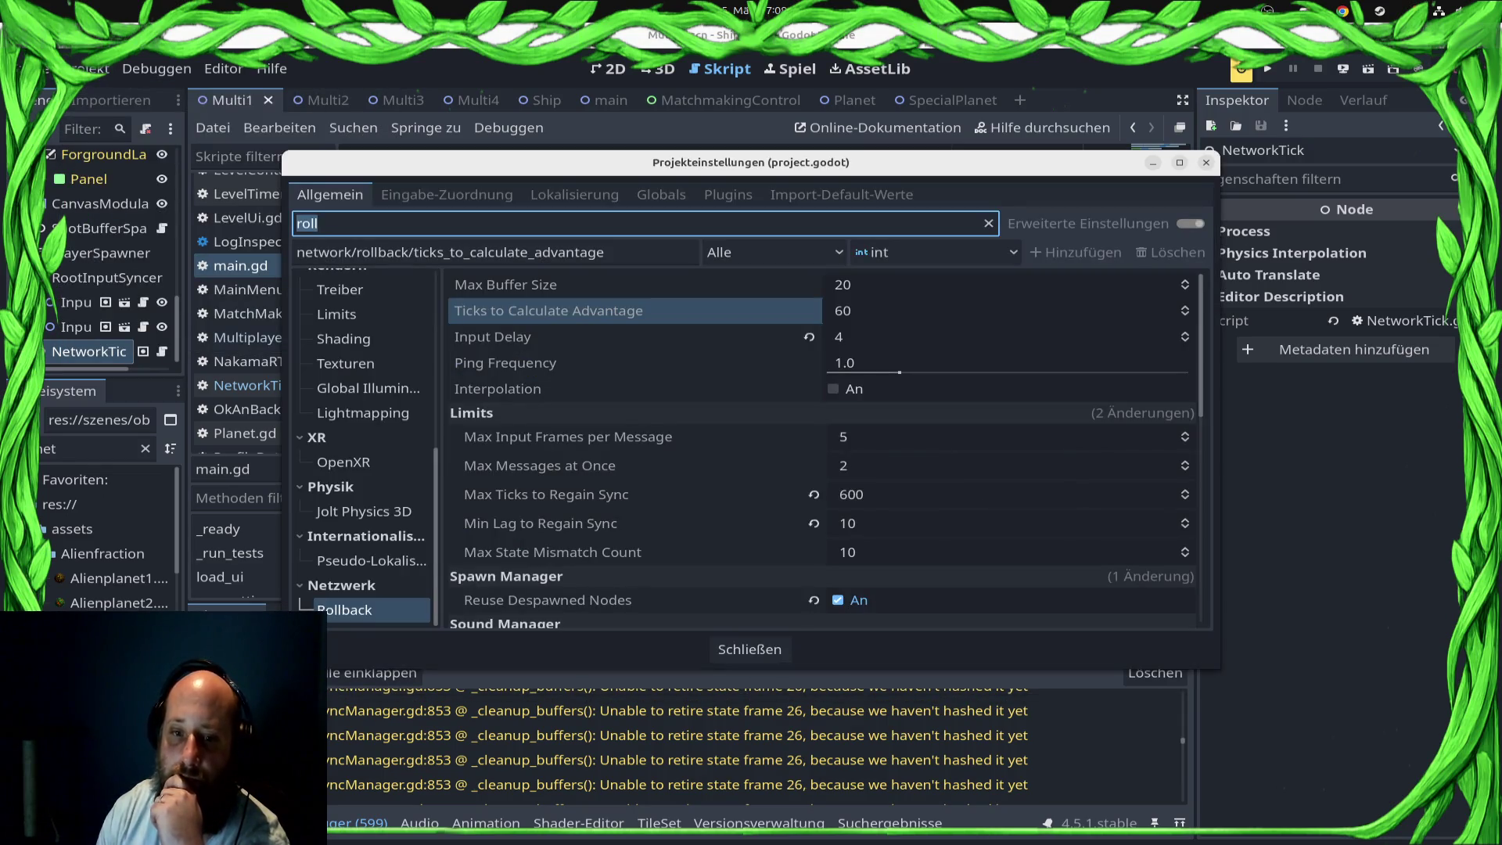
click(848, 523)
text(5)
key(Return)
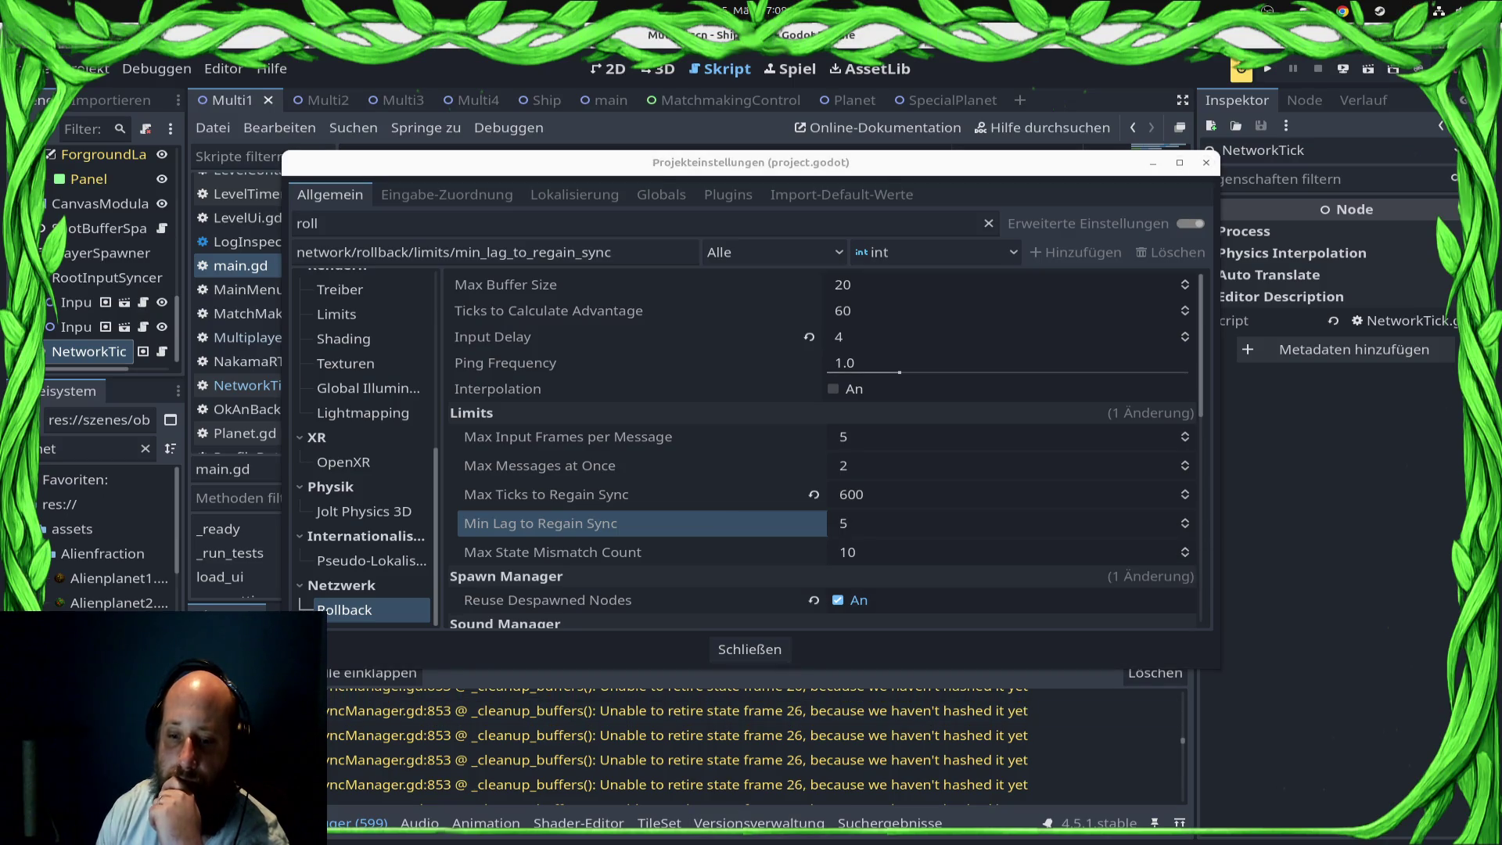
key(Escape)
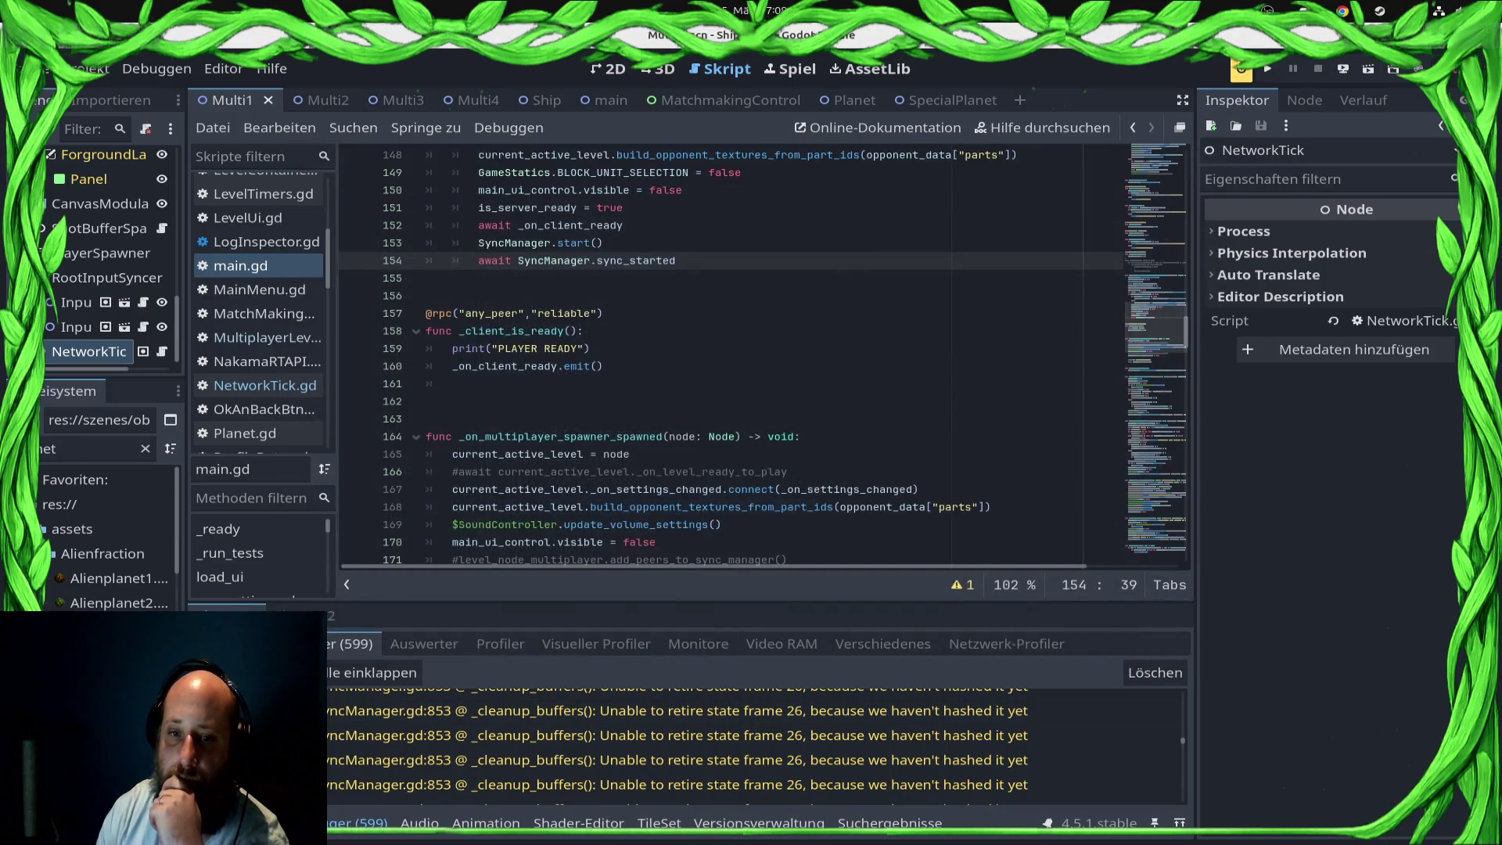
click(604, 243)
Step: Insert a get_tree().create_timer(10) call on a new line above SyncManager.start() in main.gd
key(Home)
key(Return)
key(Up)
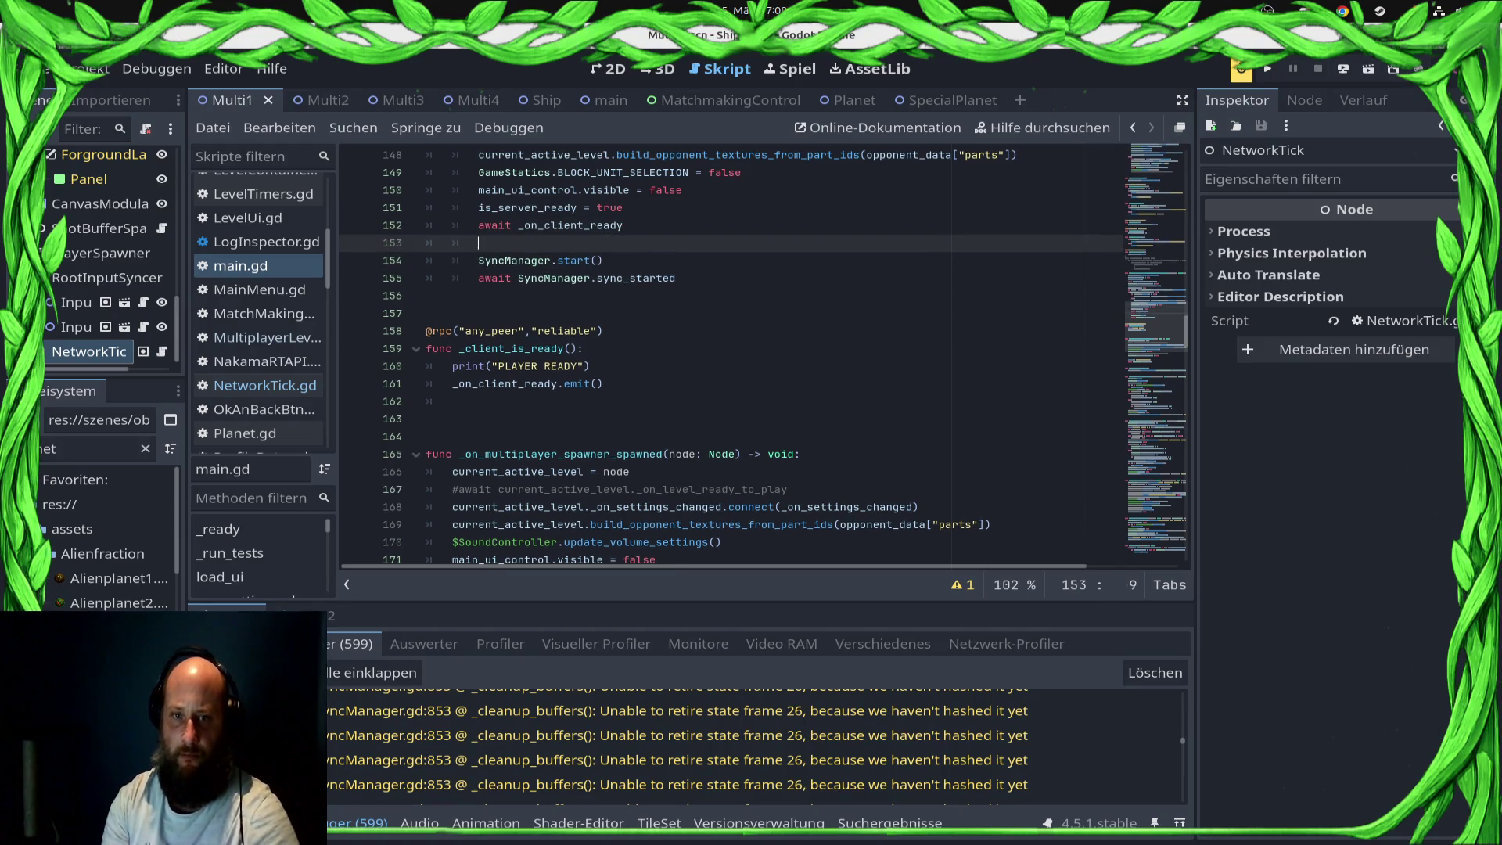
text(get_t)
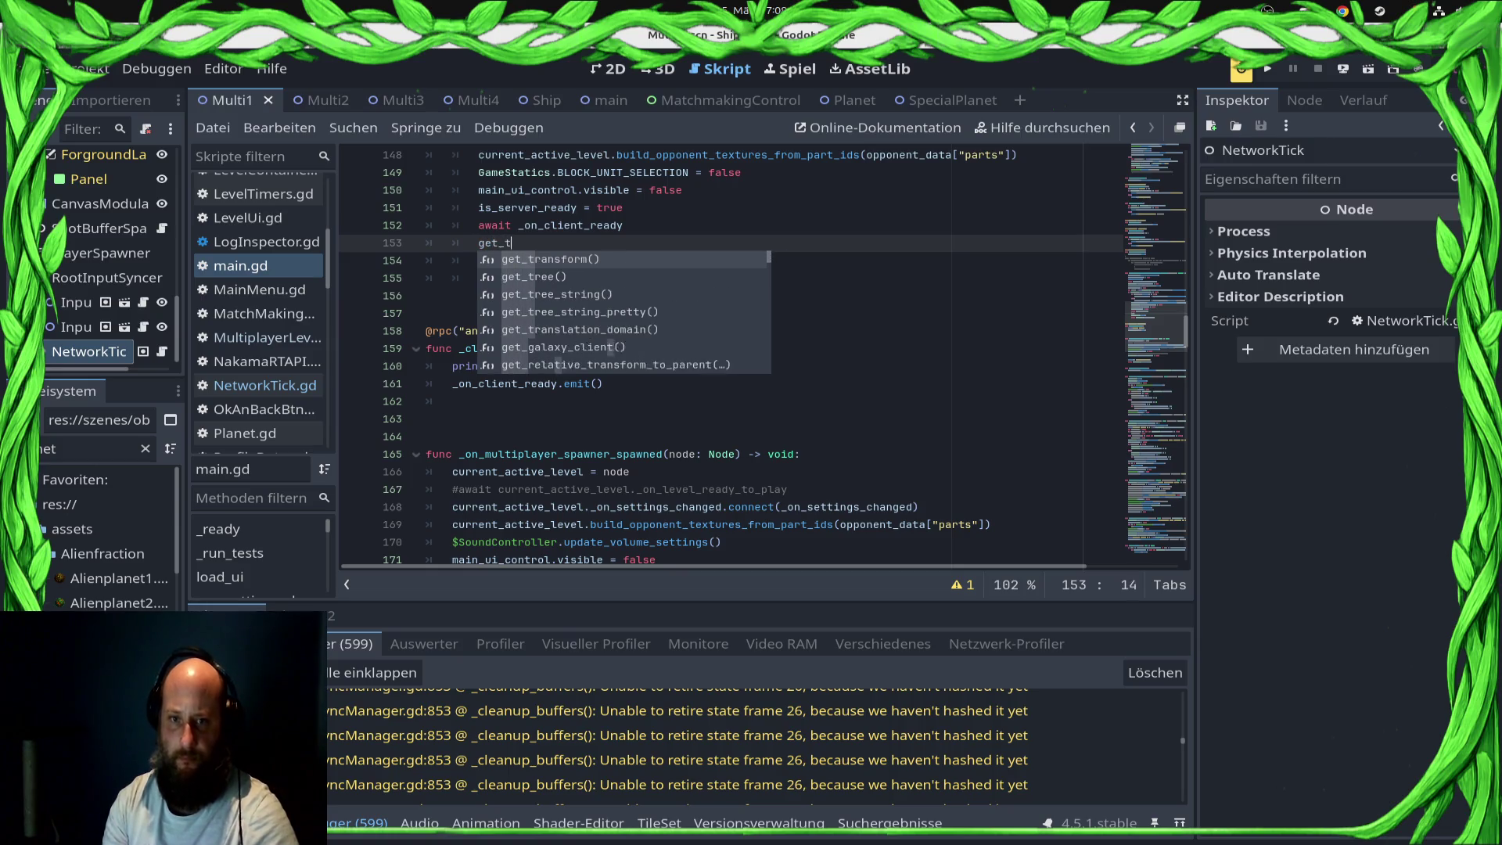
key(BackSpace)
text(re)
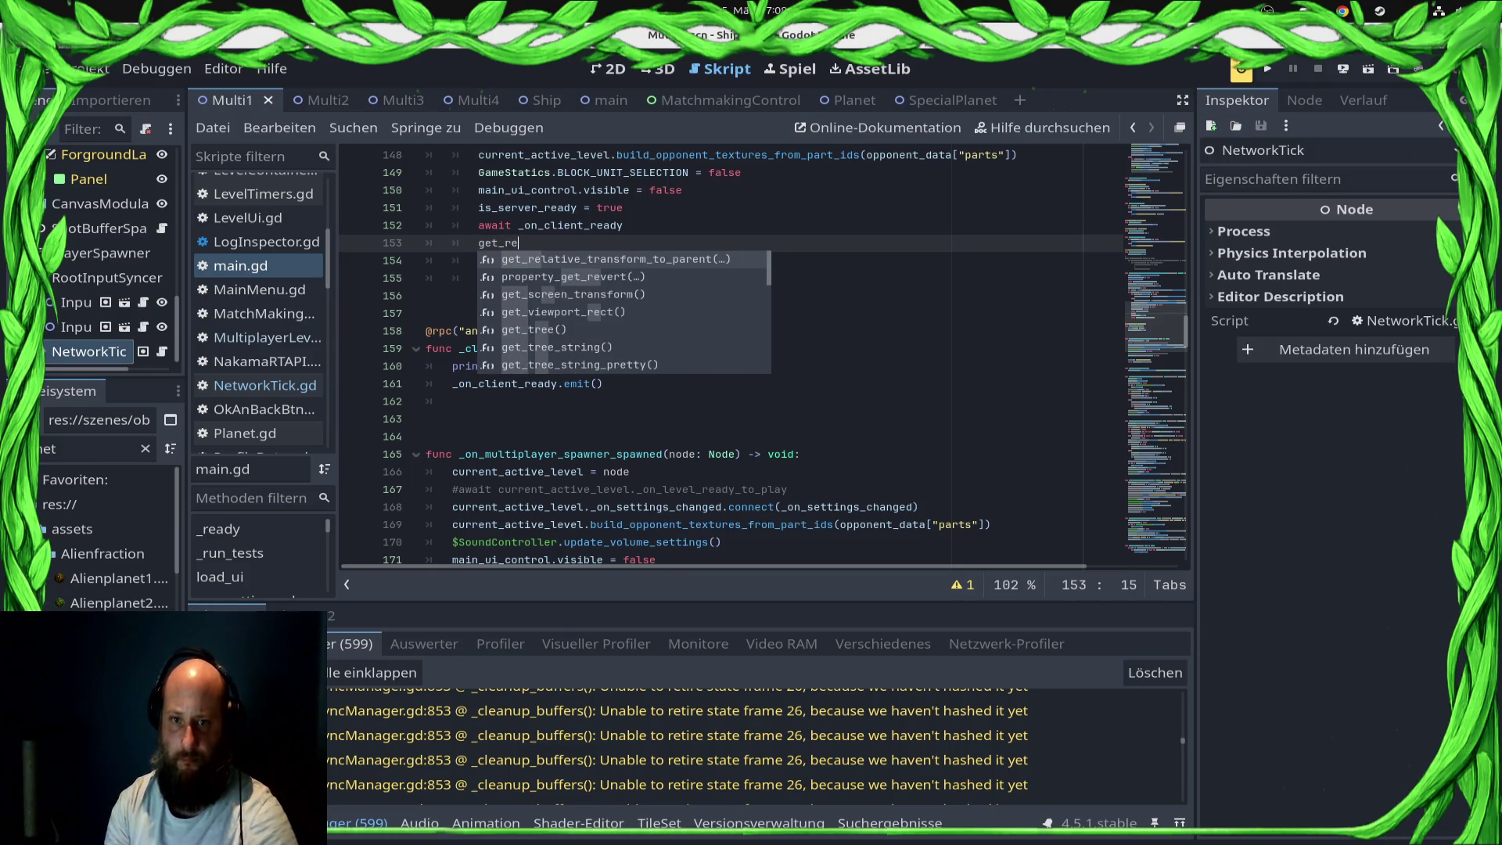
key(Return)
text(.cr)
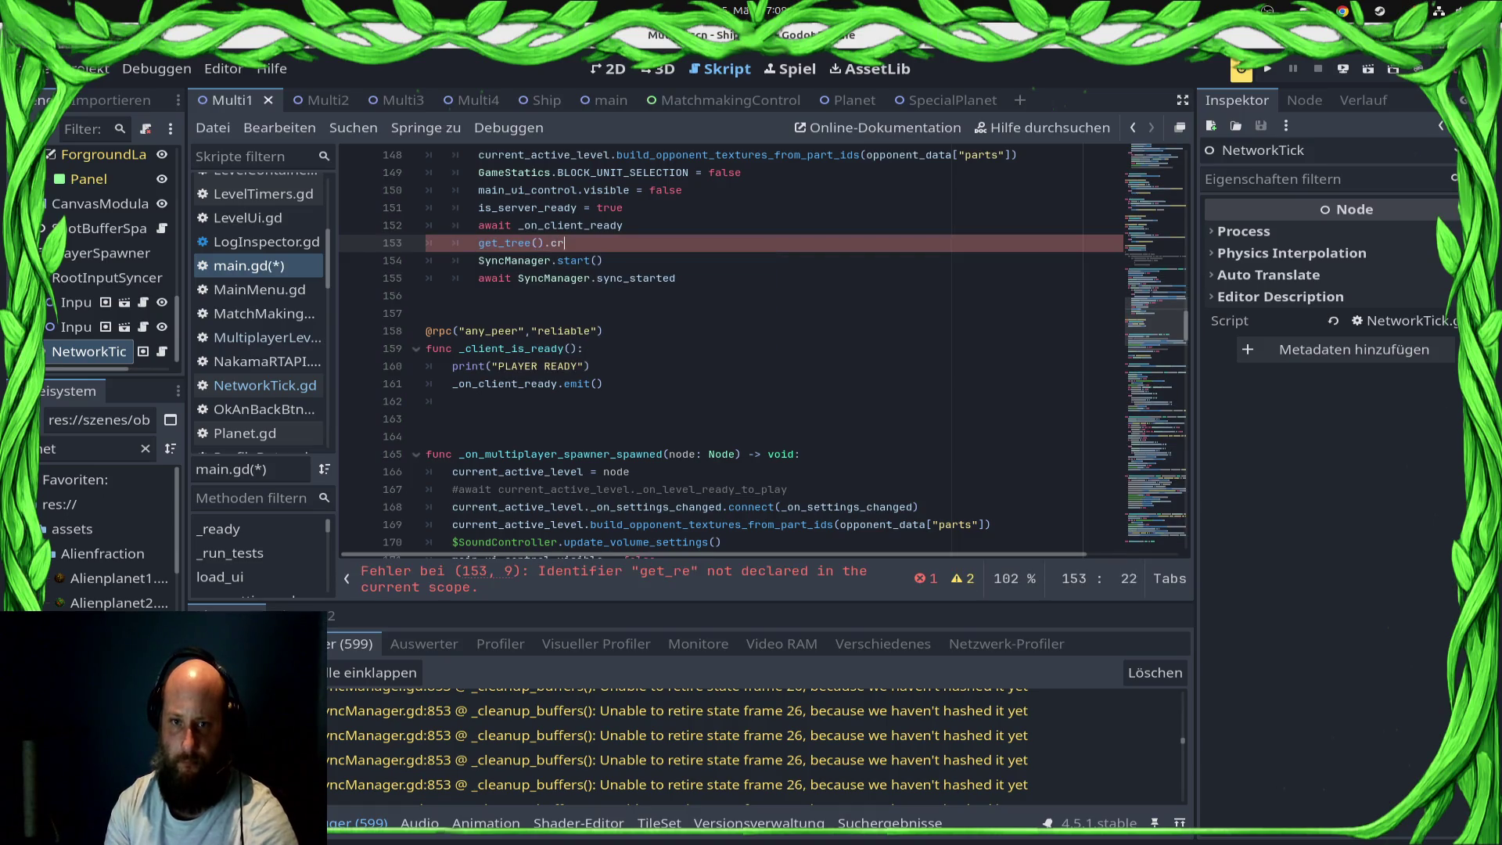
key(BackSpace)
key(BackSpace)
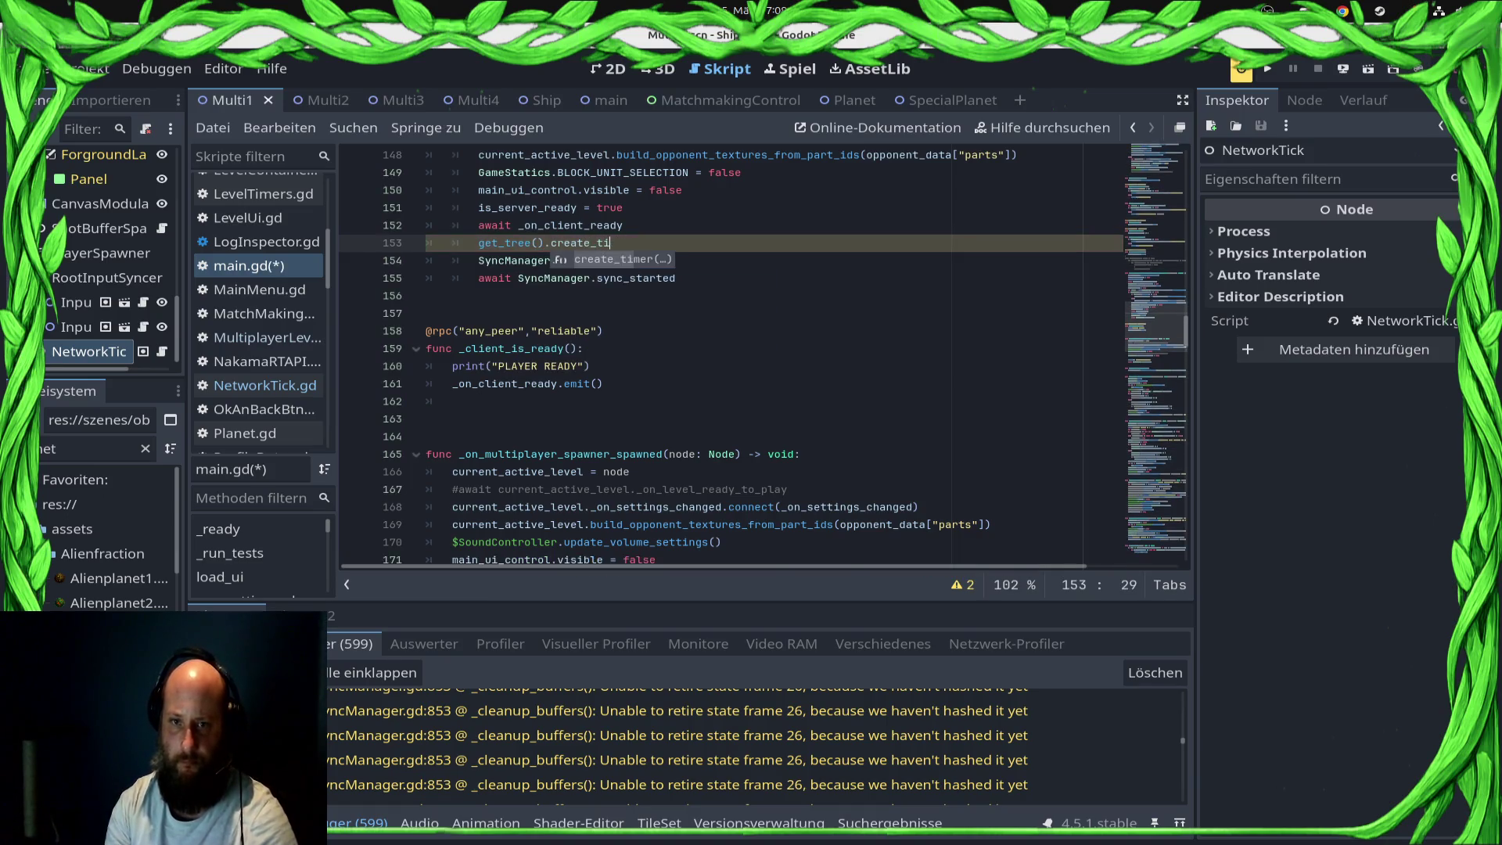
key(Return)
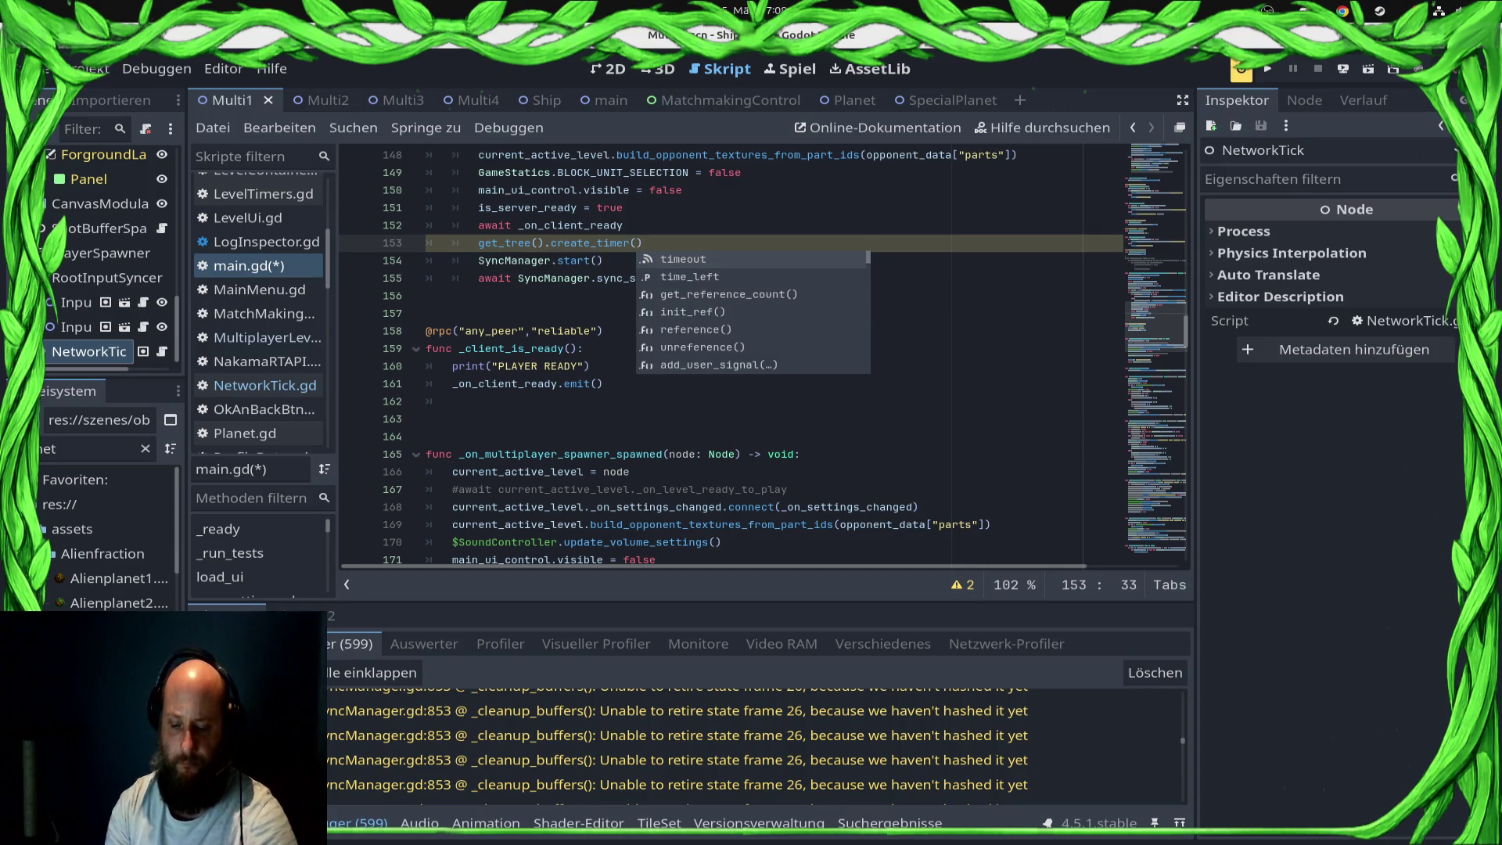
text(10.0)
Step: Complete the line with .timeout, prefix it with await, and save main.gd
key(Right)
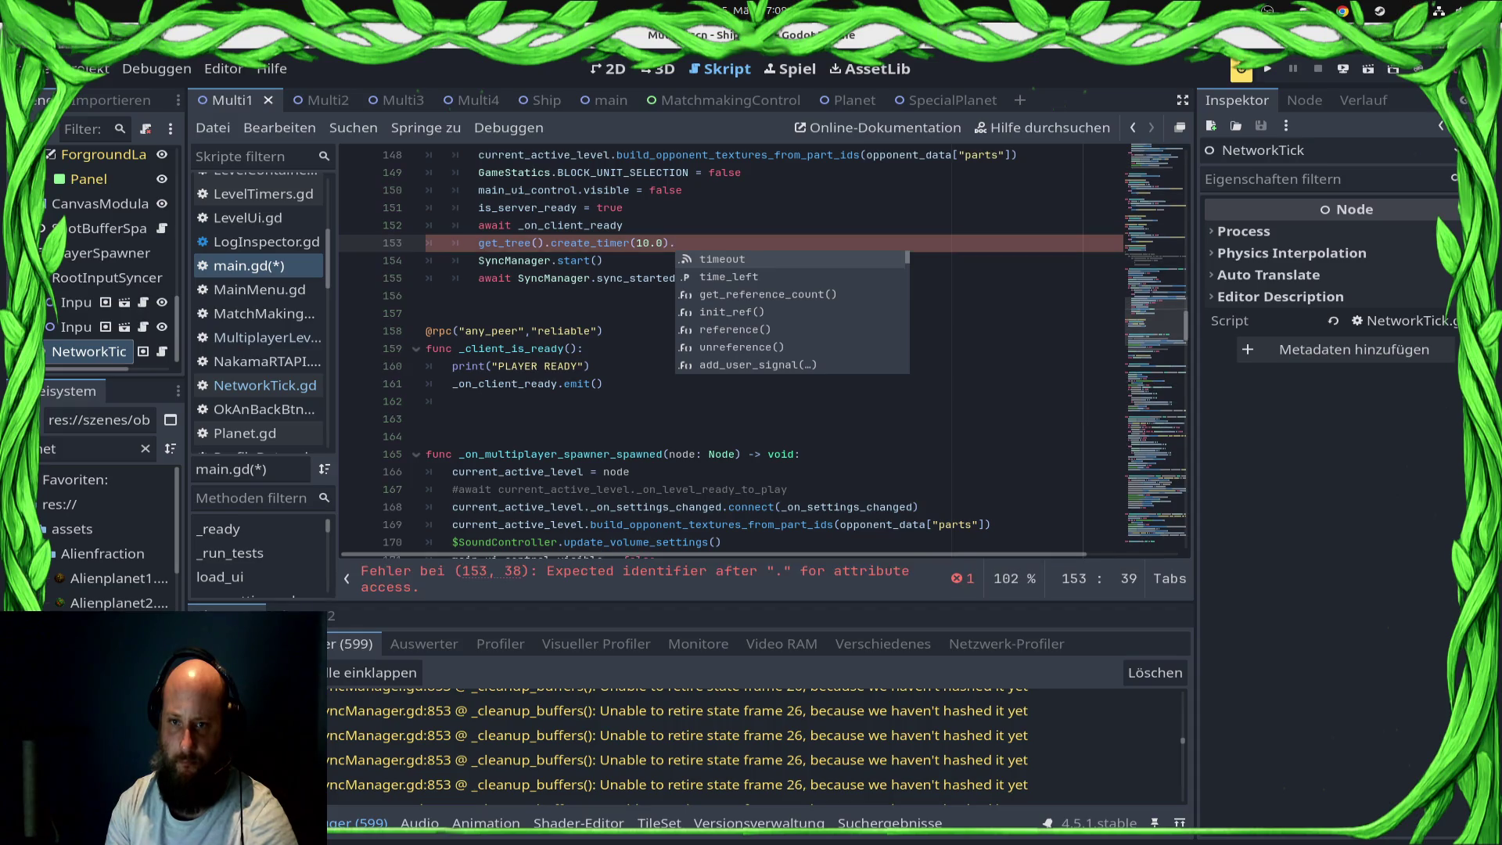
key(Return)
key(Home)
text(a)
key(ctrl+s)
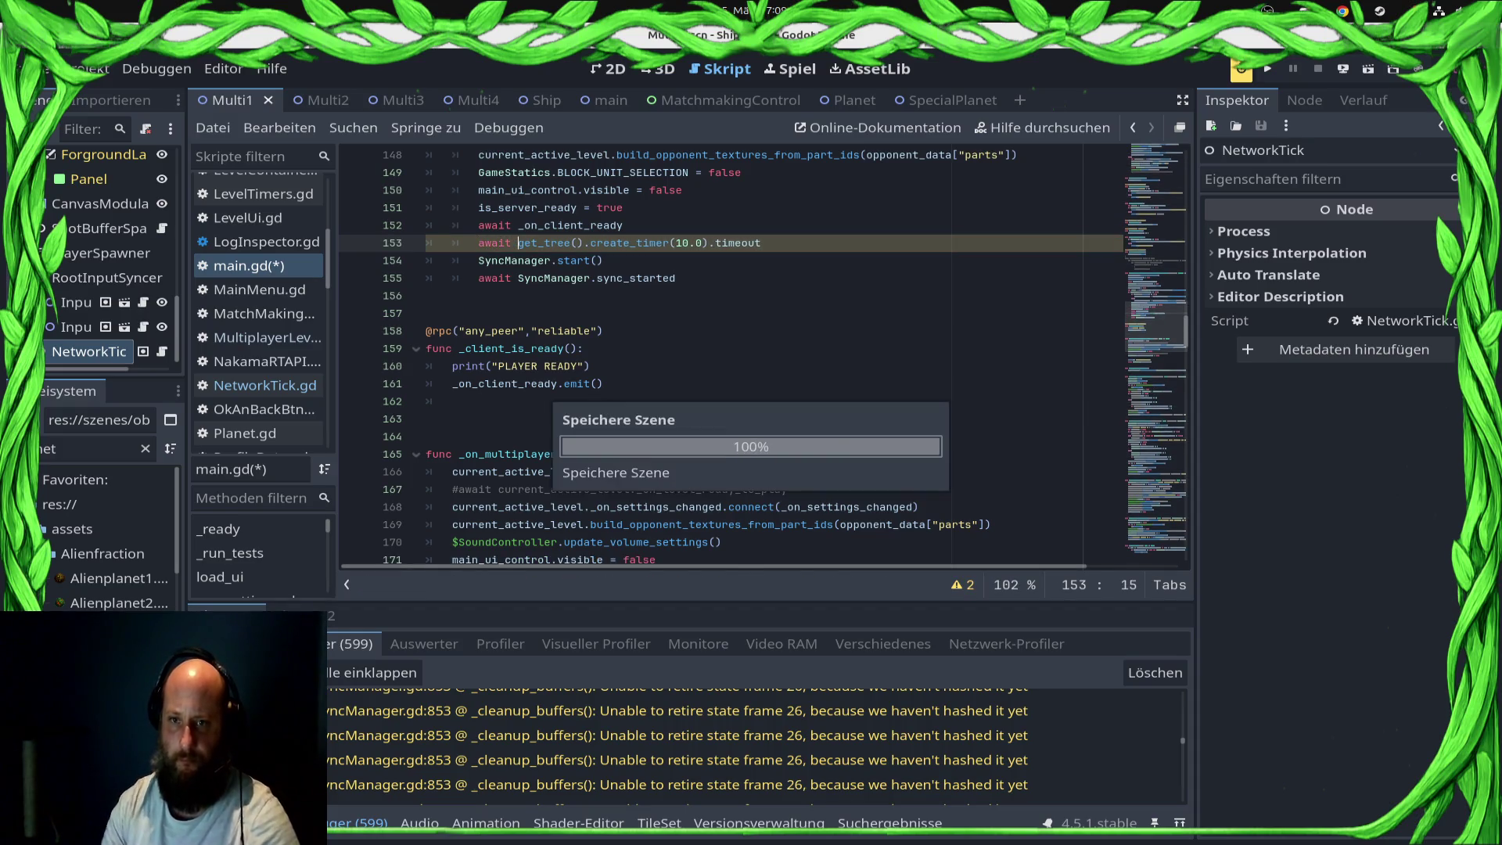
click(1343, 69)
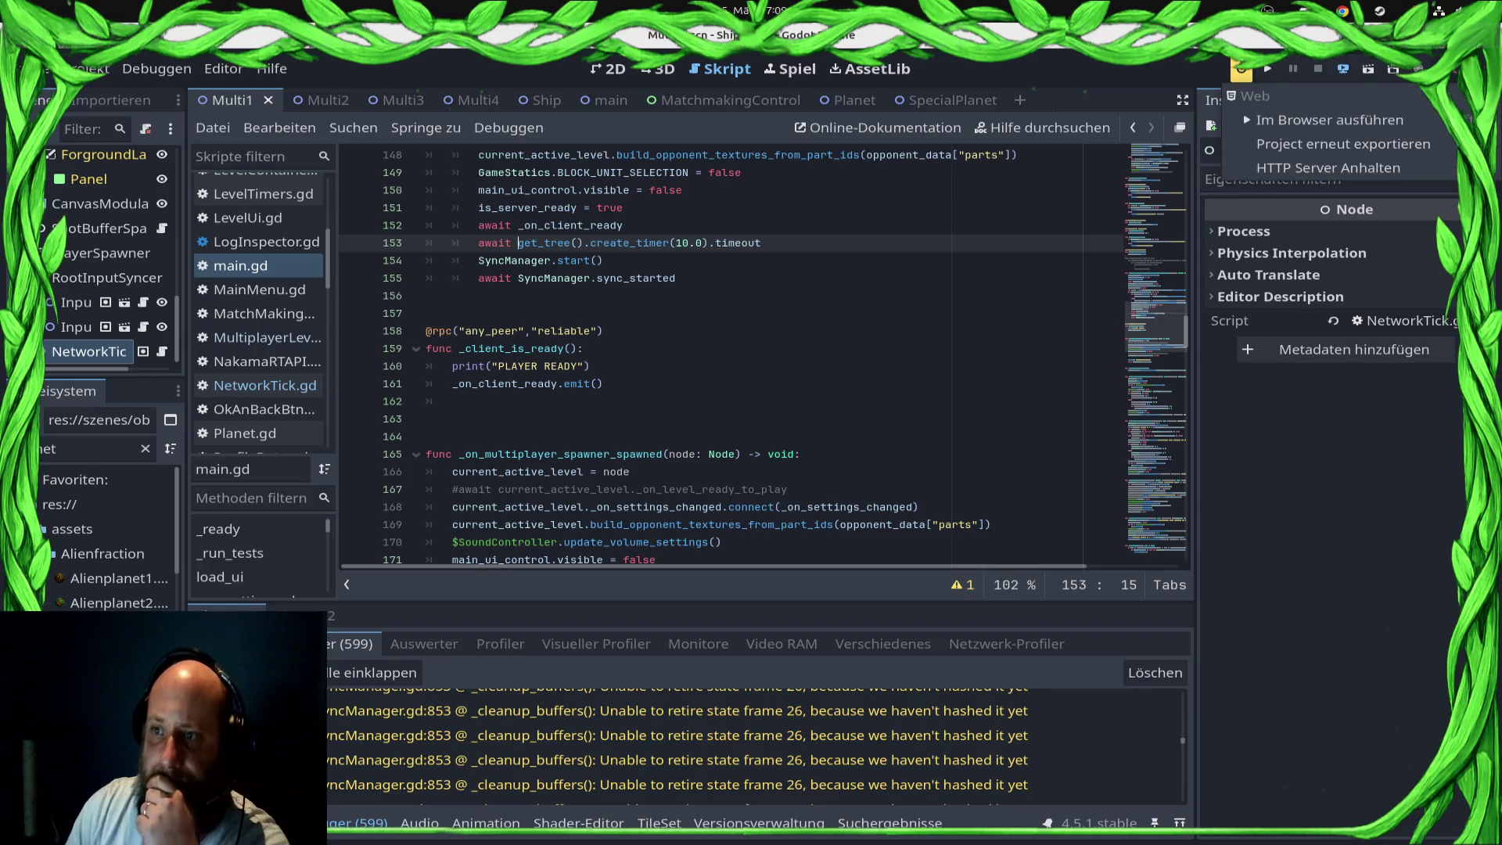
Step: Run the web build in the browser and start a ranked match from the versus menu
click(1322, 119)
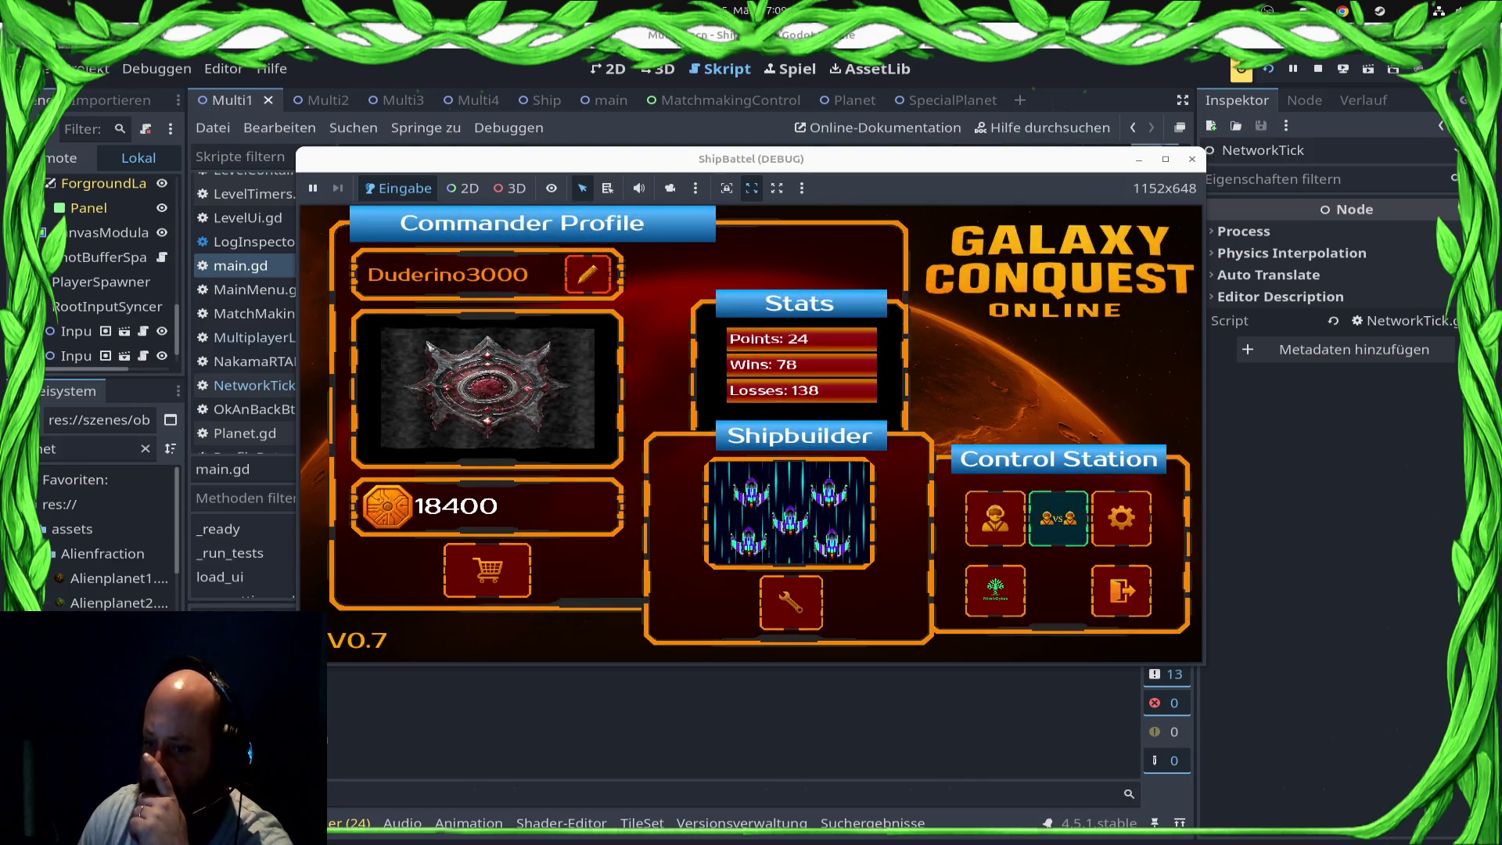
click(1057, 517)
click(1052, 501)
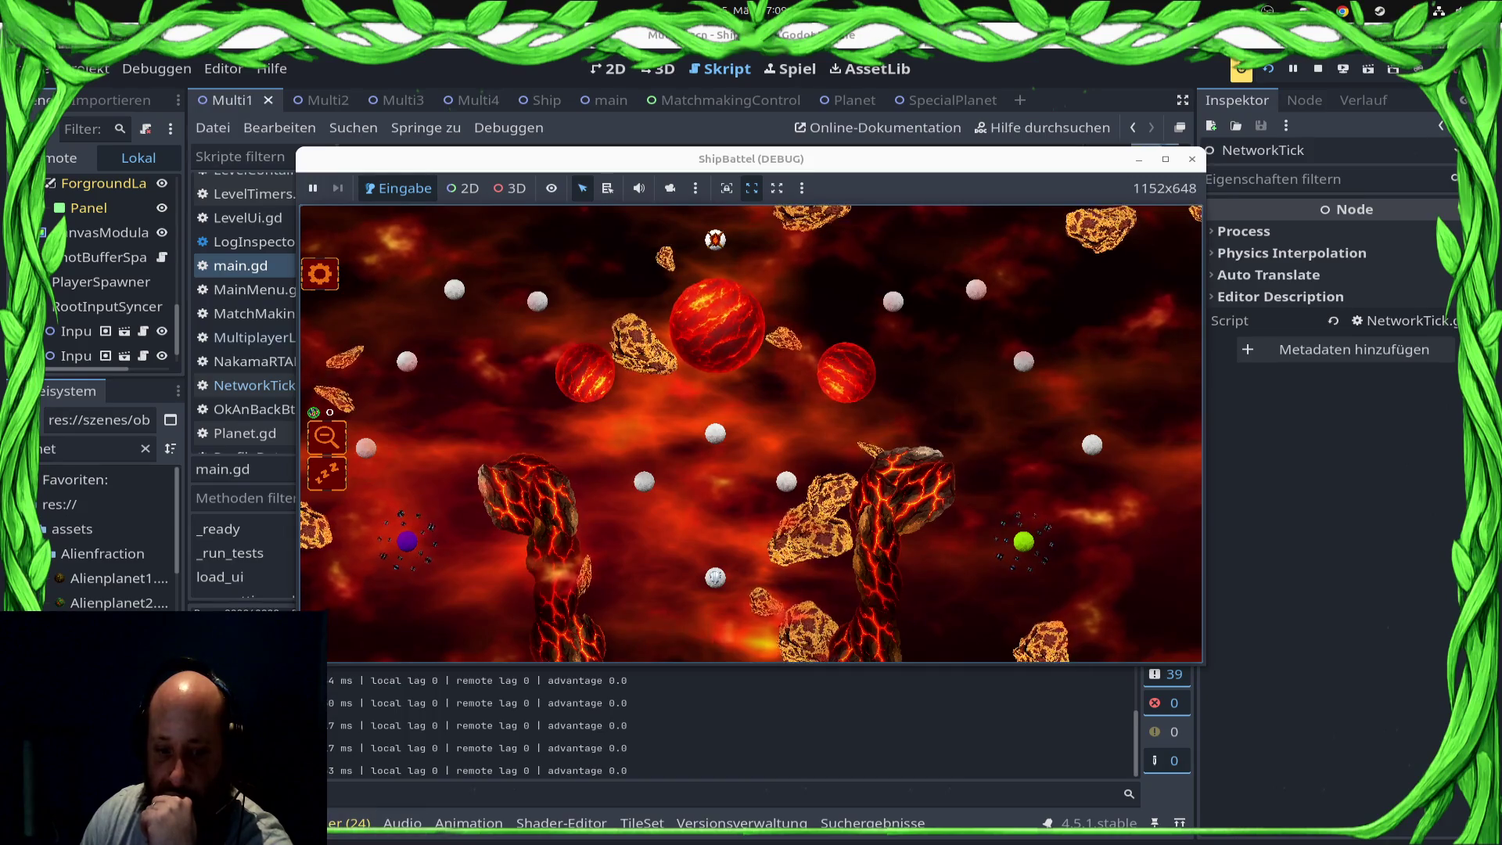
key(alt+Tab)
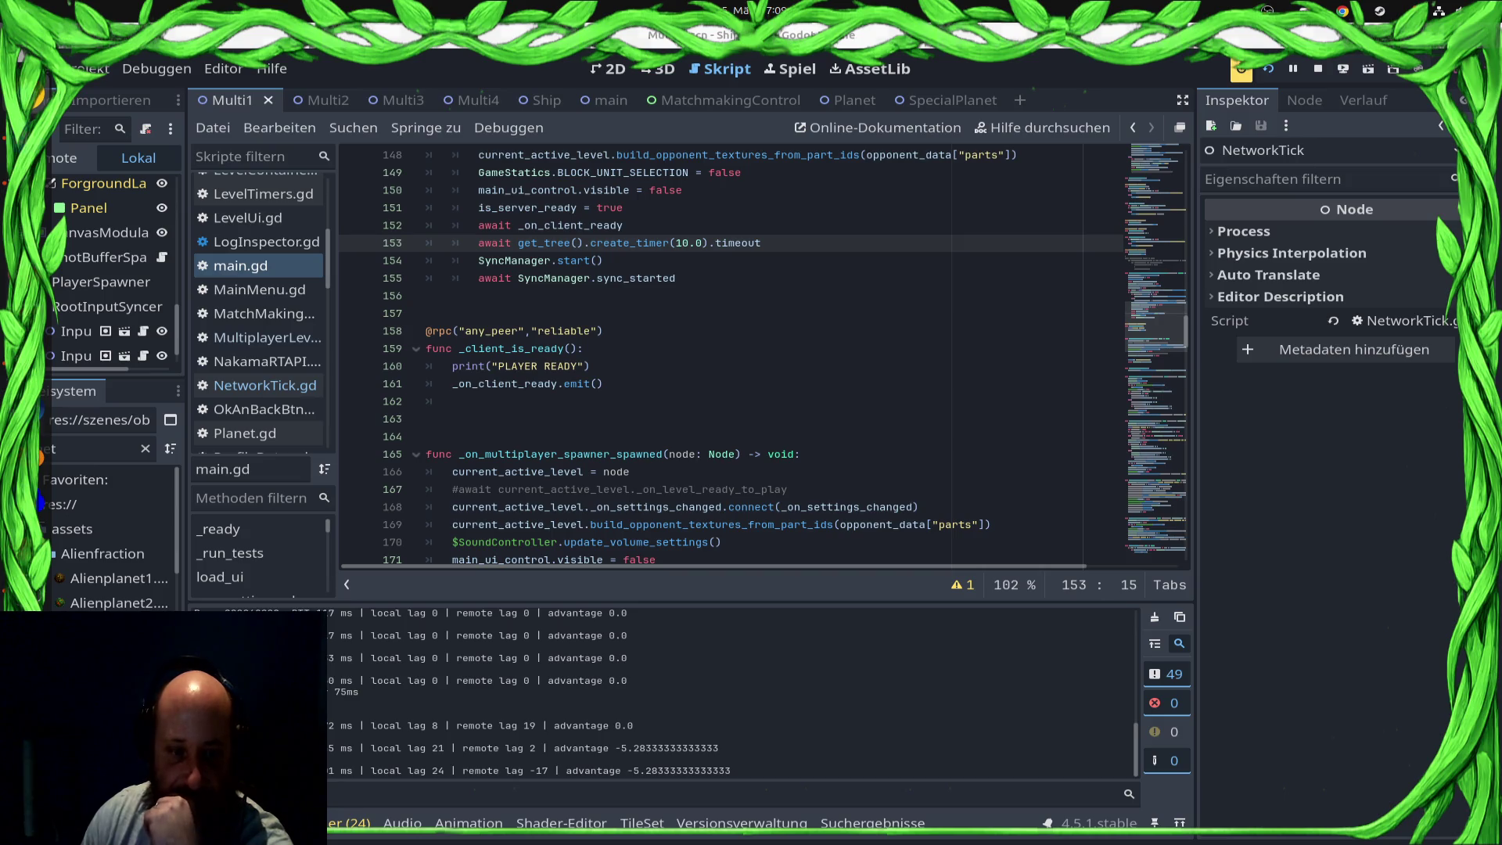
key(super)
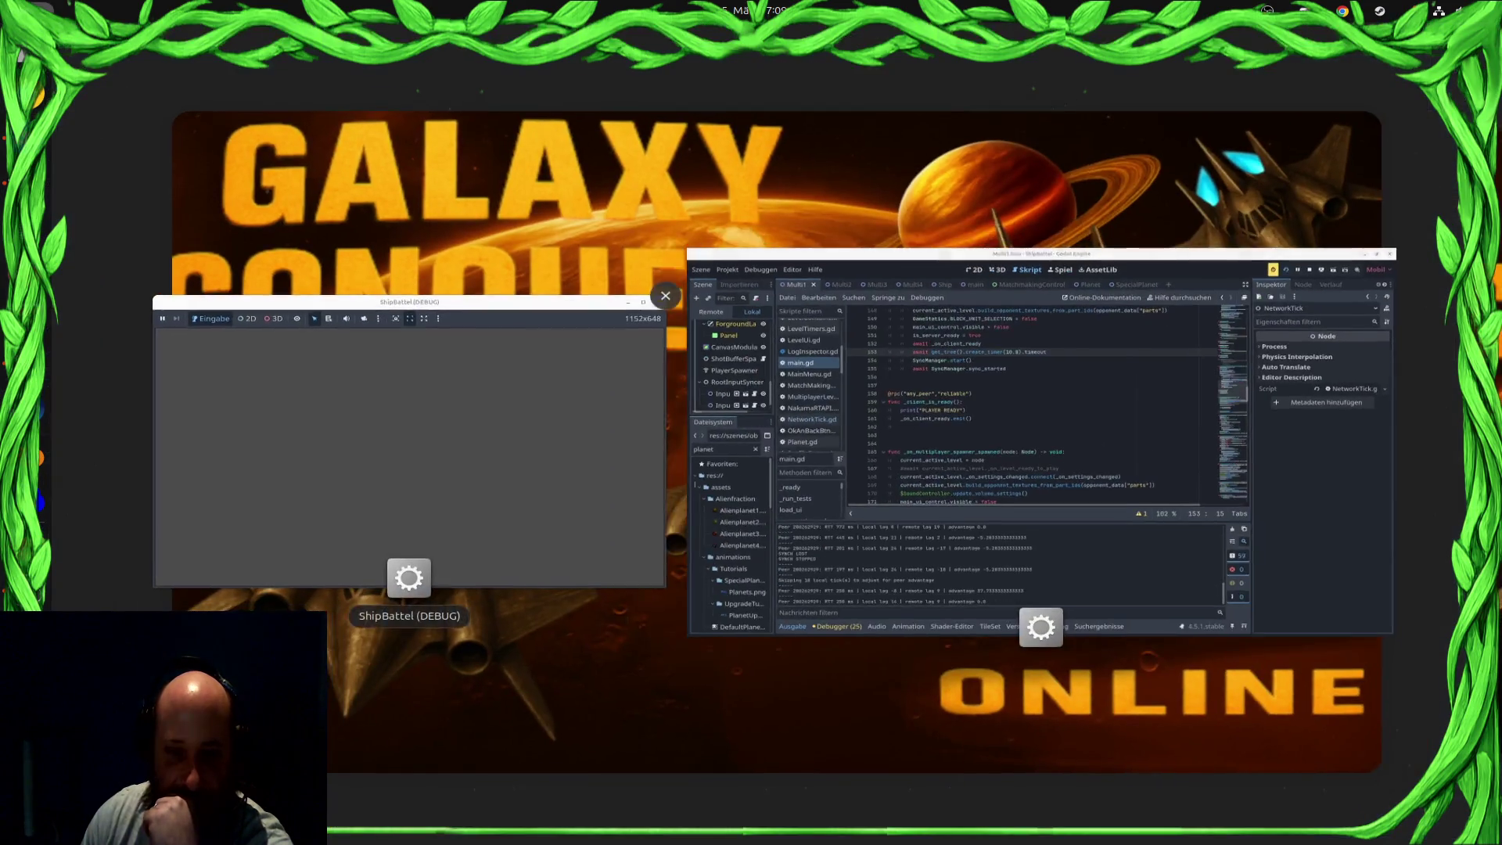
Step: Redeploy the web build with Run in Browser from Remote Deploy
click(408, 446)
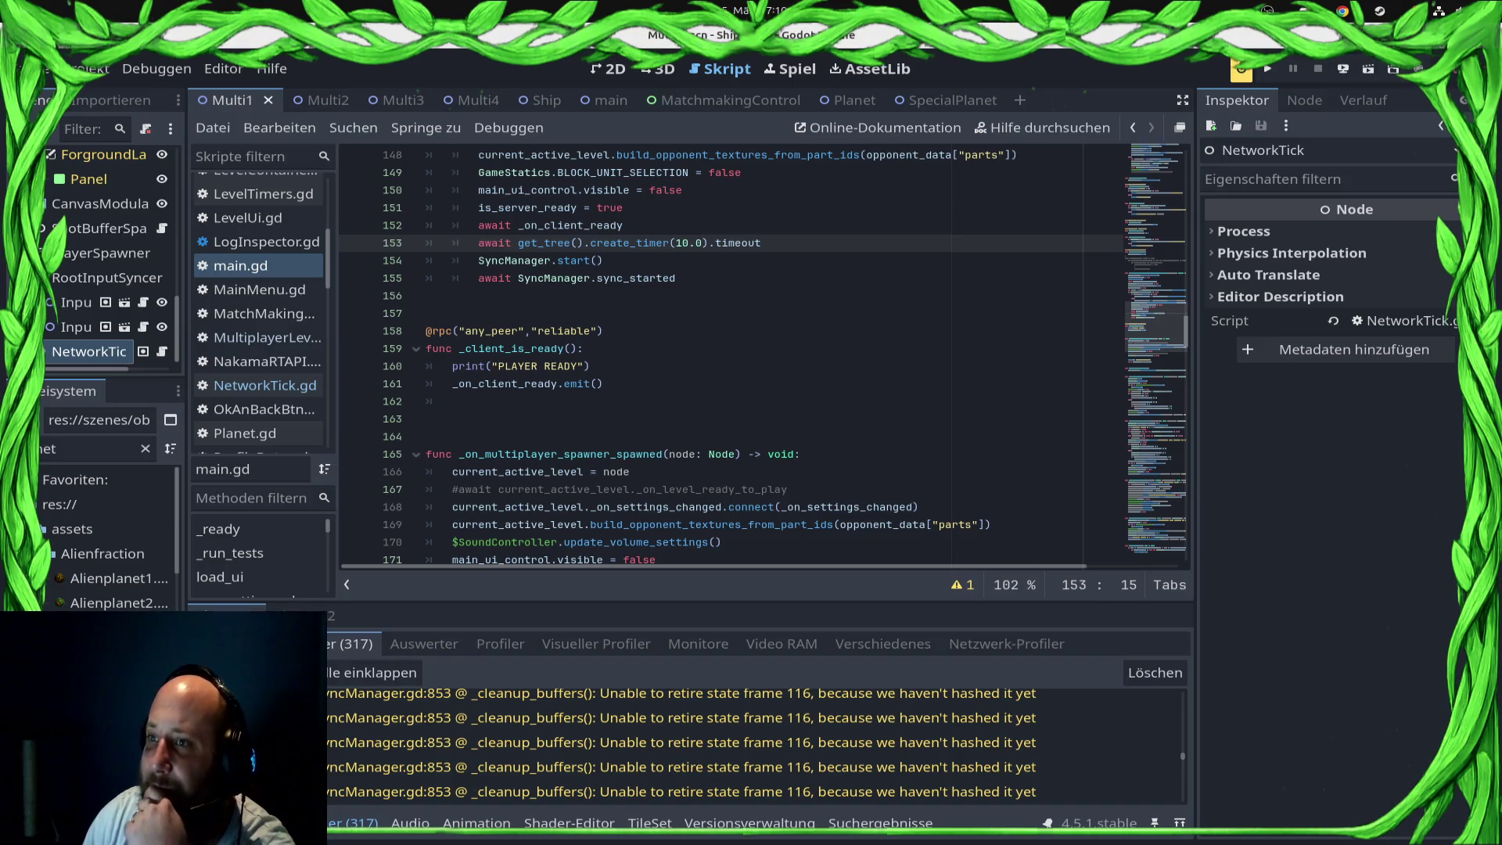
click(1343, 69)
click(1330, 120)
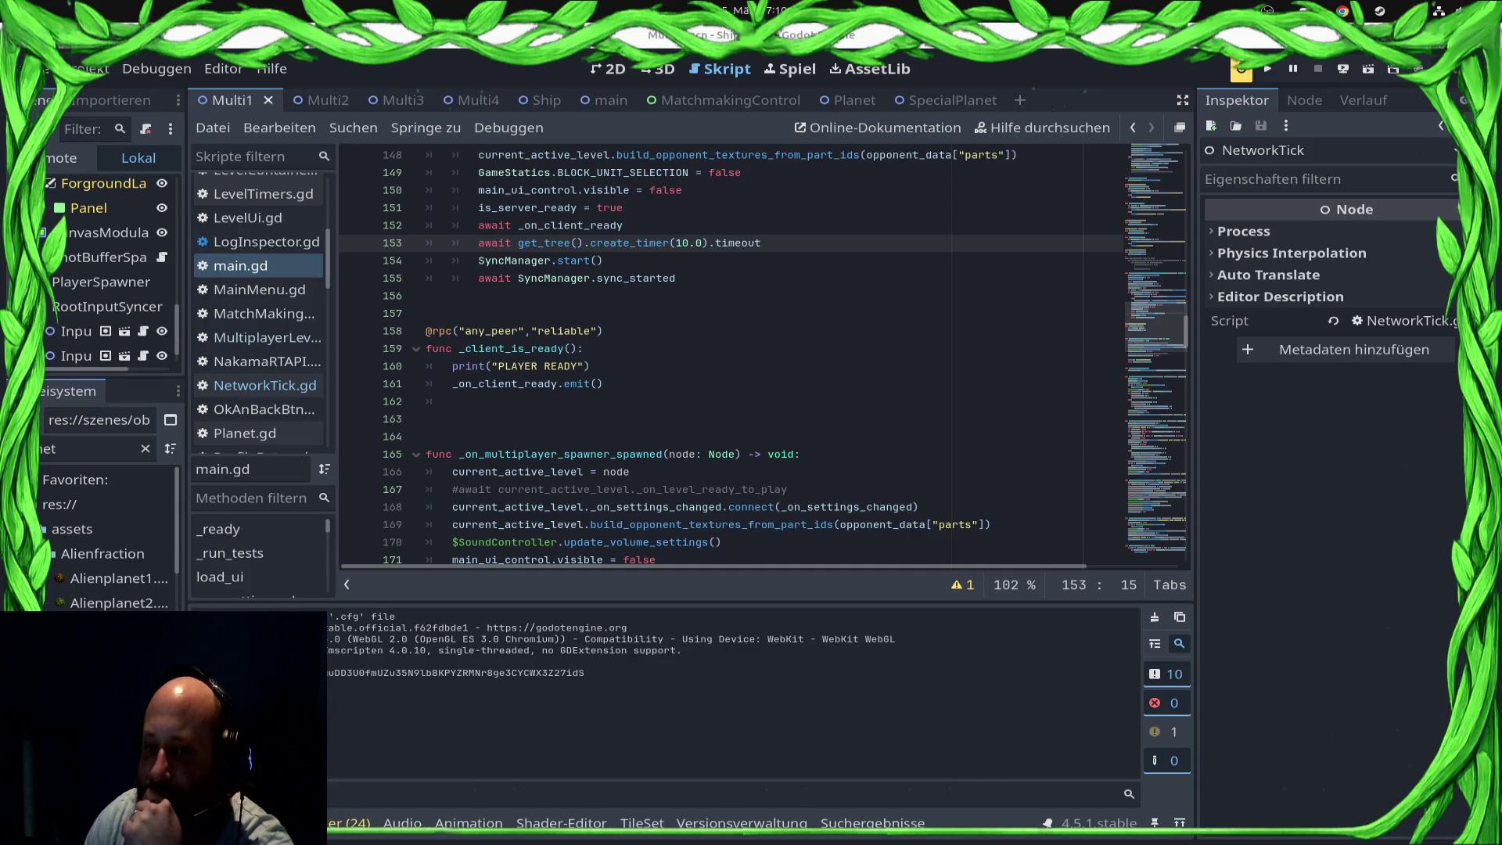
Step: Review the match start code in the script, then run the project in a debug window
scroll(763, 352, down, 1)
scroll(763, 352, up, 5)
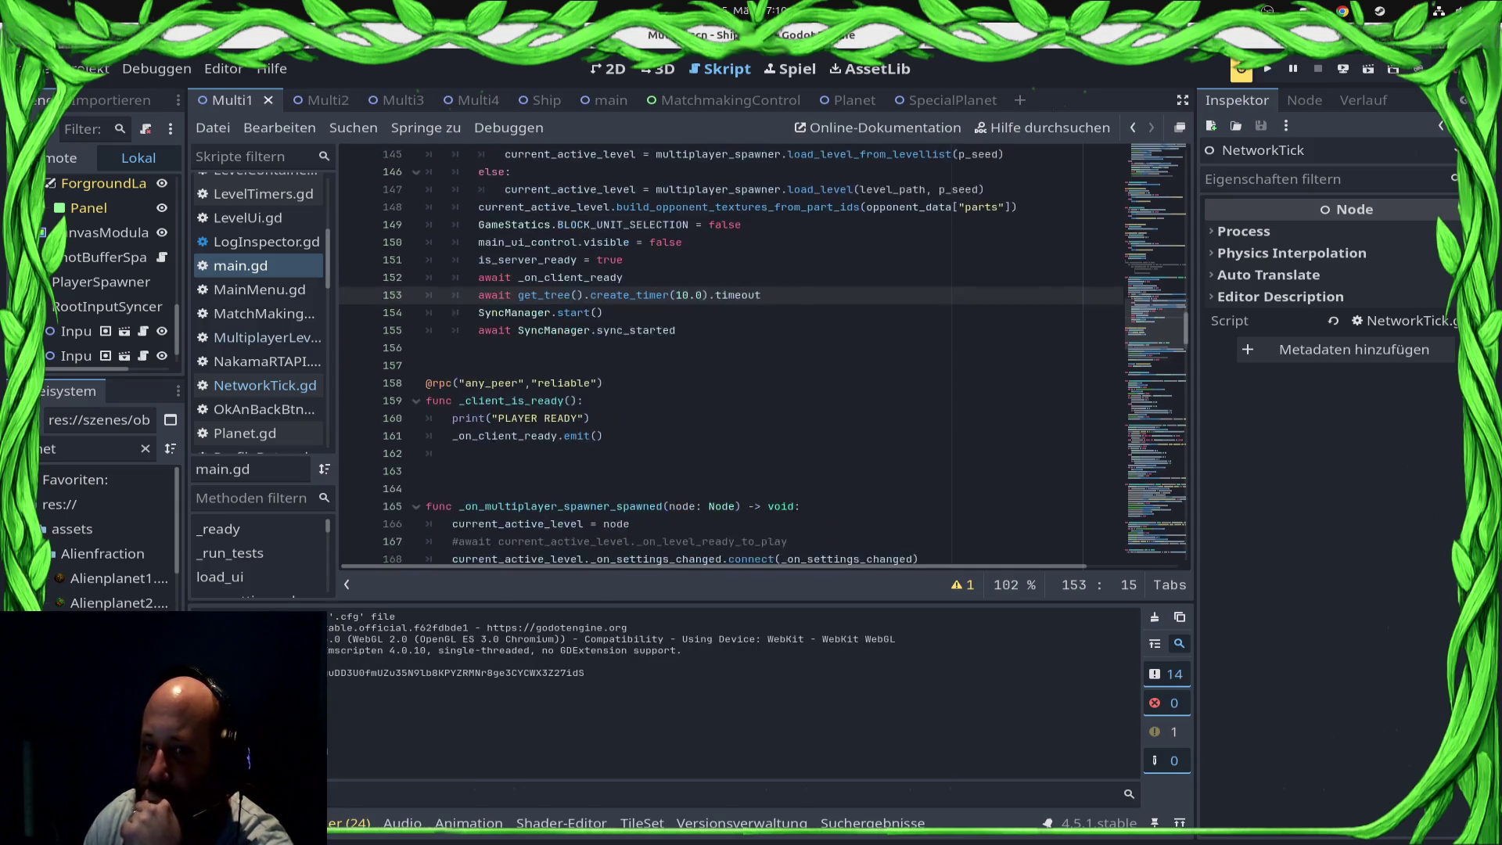
scroll(763, 352, down, 4)
scroll(762, 352, up, 4)
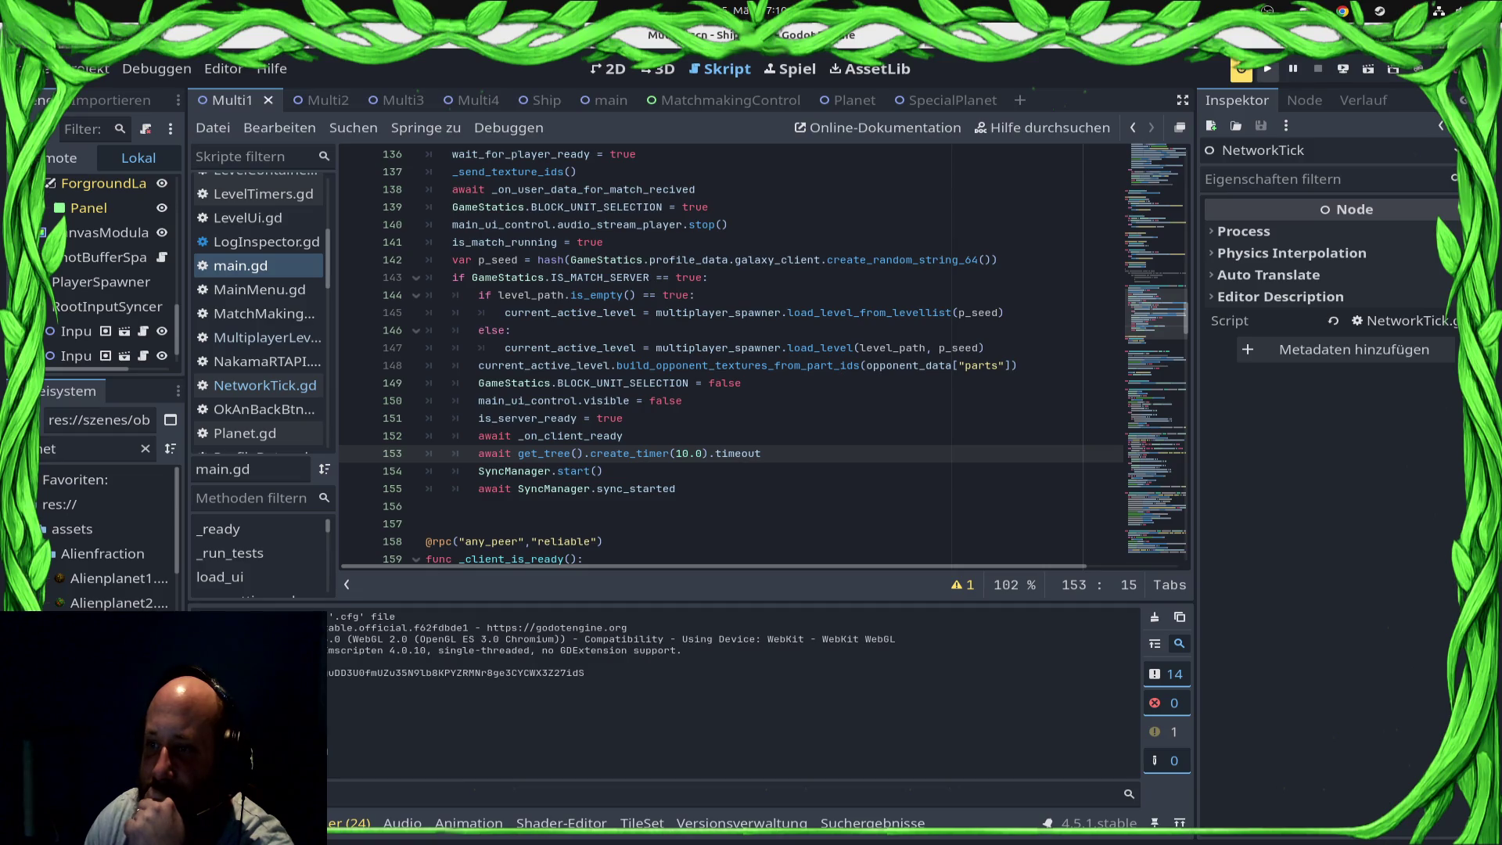
click(1268, 71)
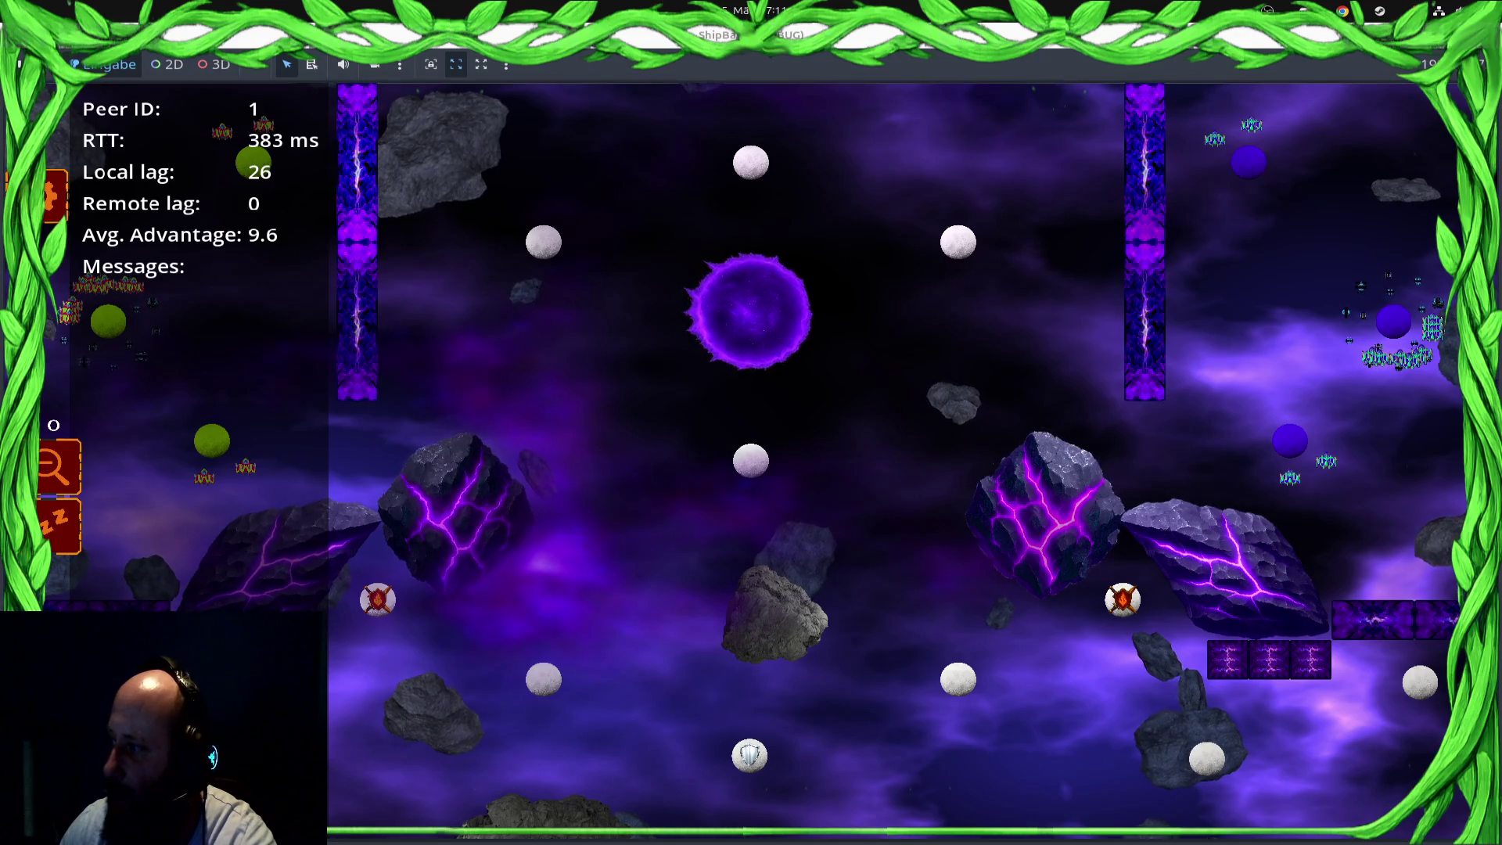
Step: Return to the Godot script editor through the Activities overview after the match
key(super)
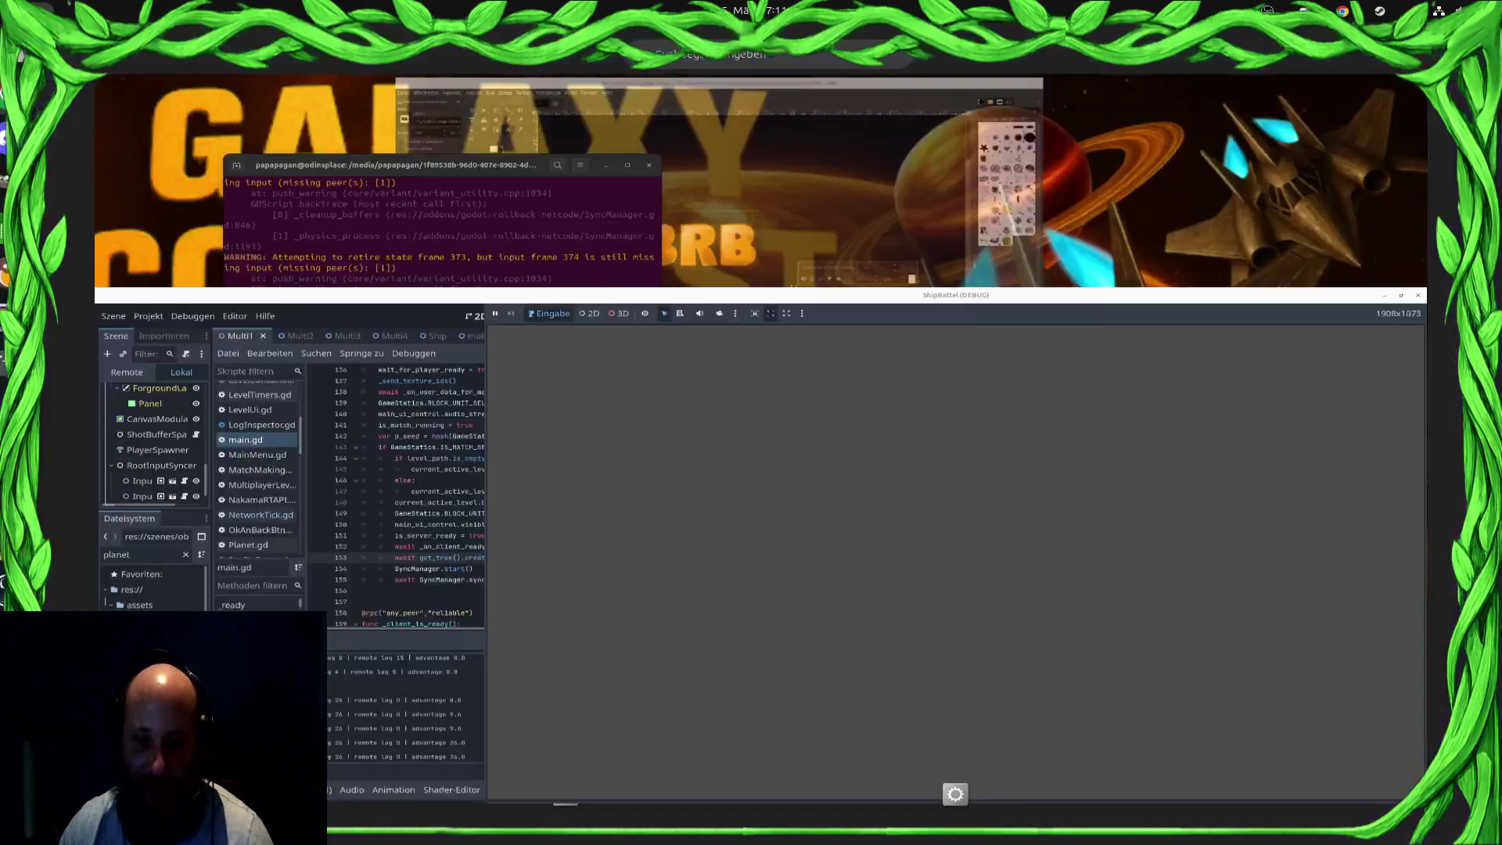
key(super)
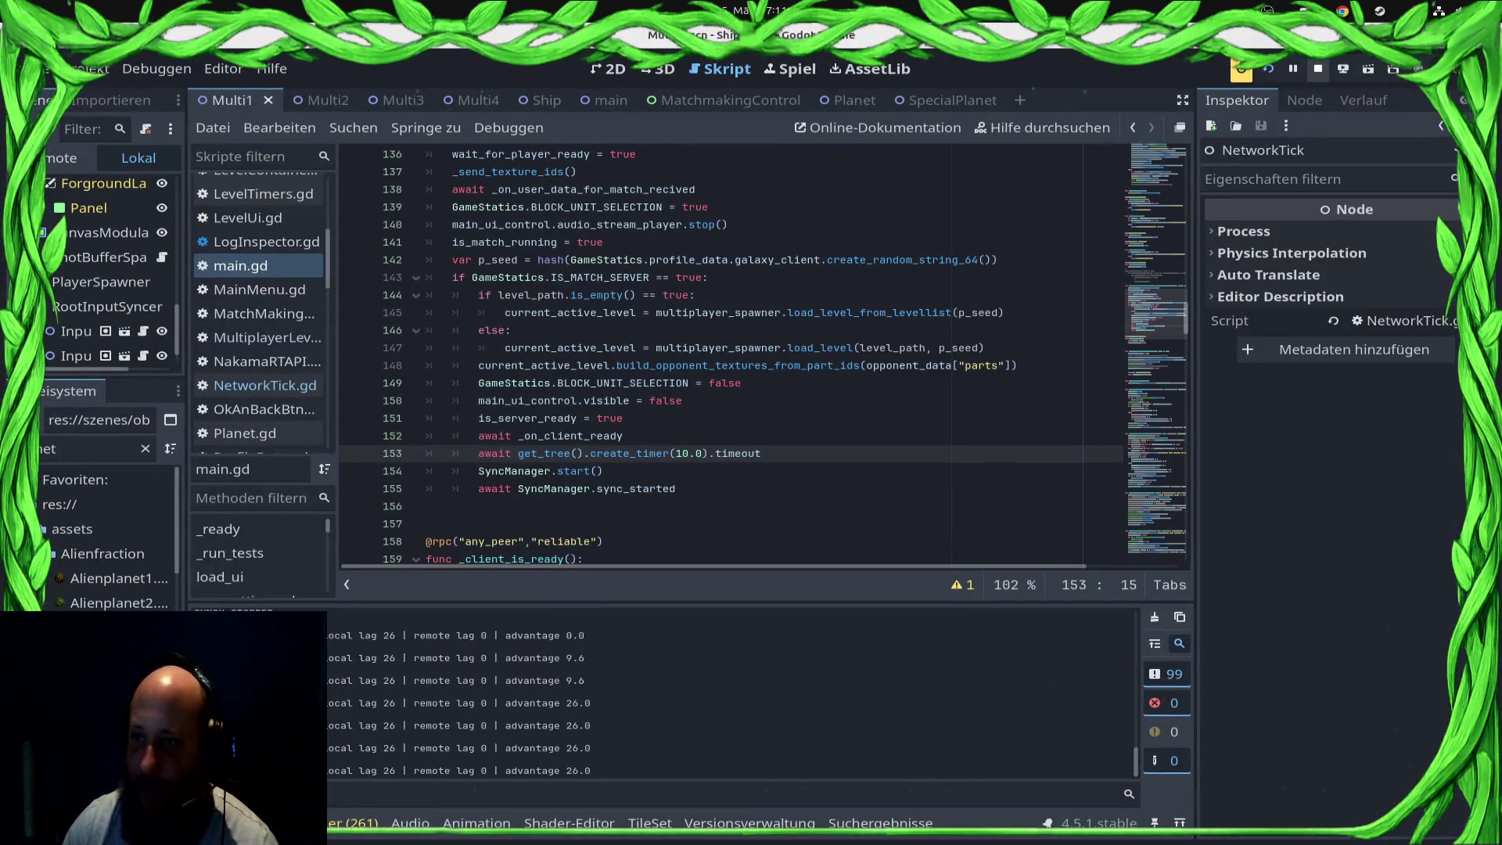
Step: Stop the running project and deploy the game to the Samsung SM-S921B over USB
key(F8)
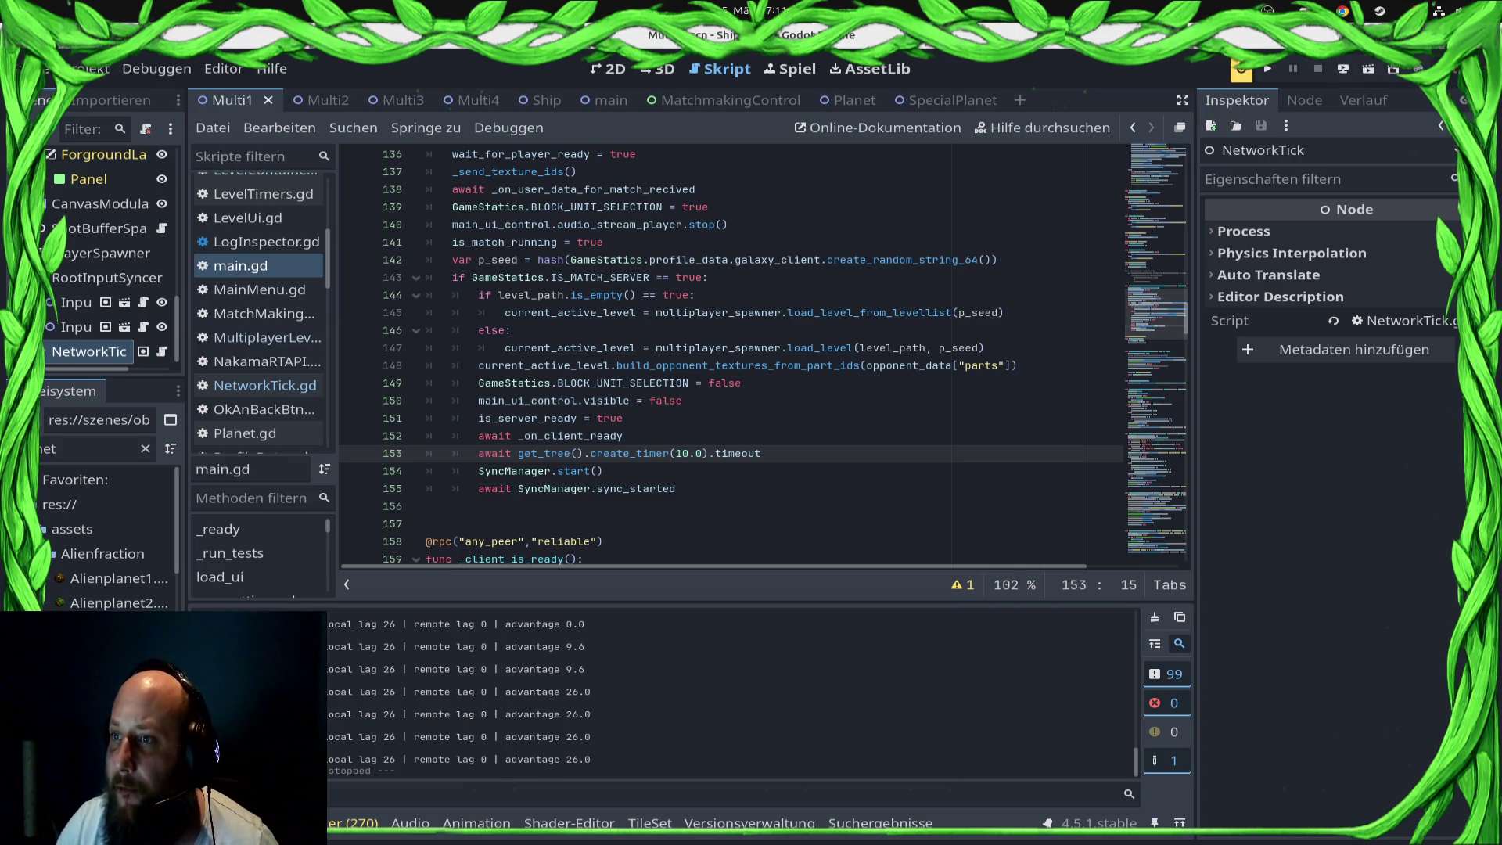
click(1343, 69)
click(1314, 119)
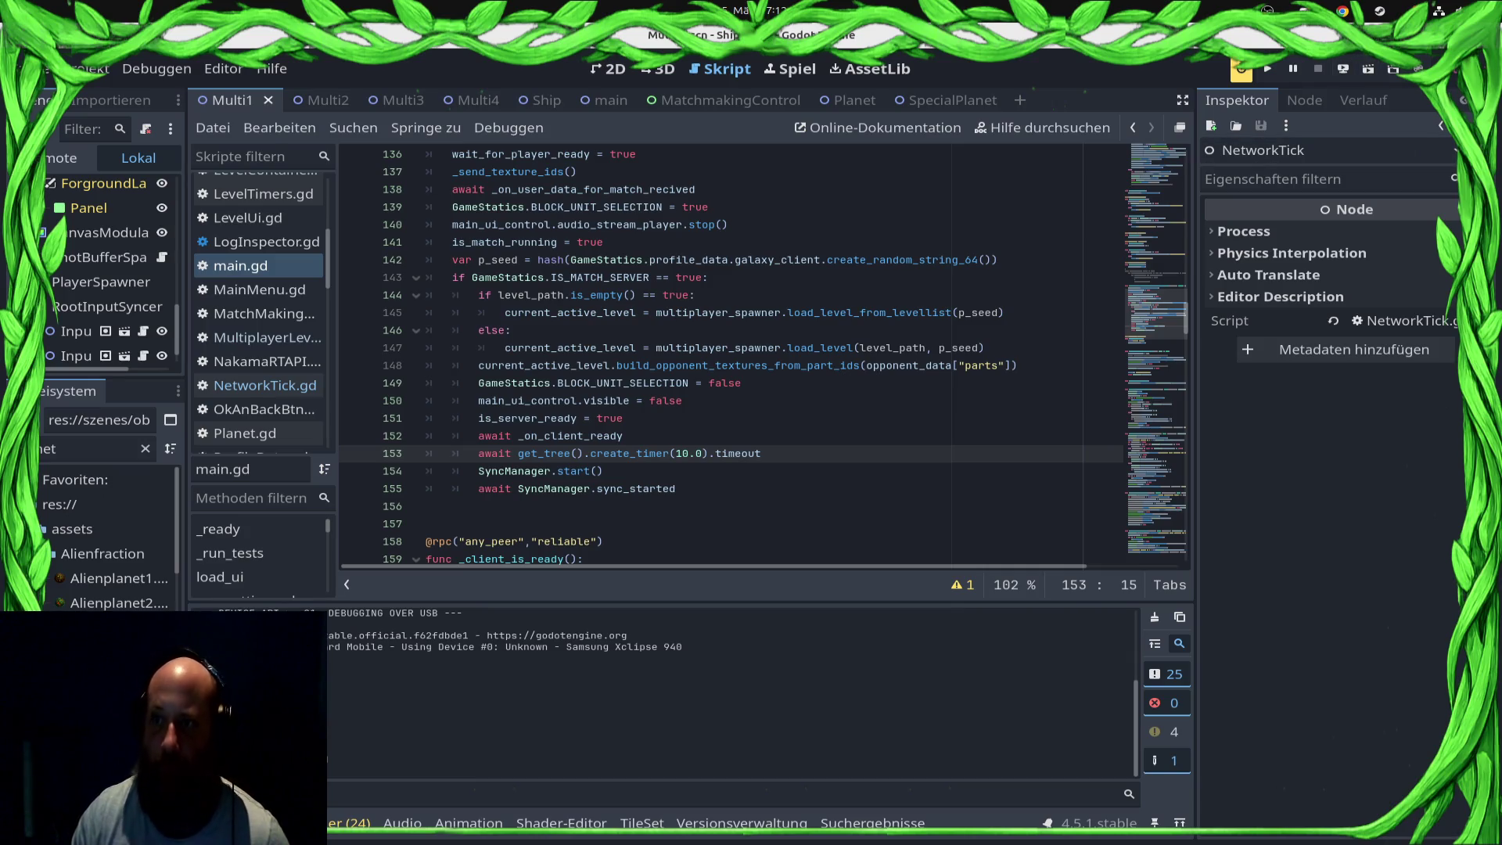
Step: Run the project, go back from the Leaderboard to the main menu, then stop the game
key(F5)
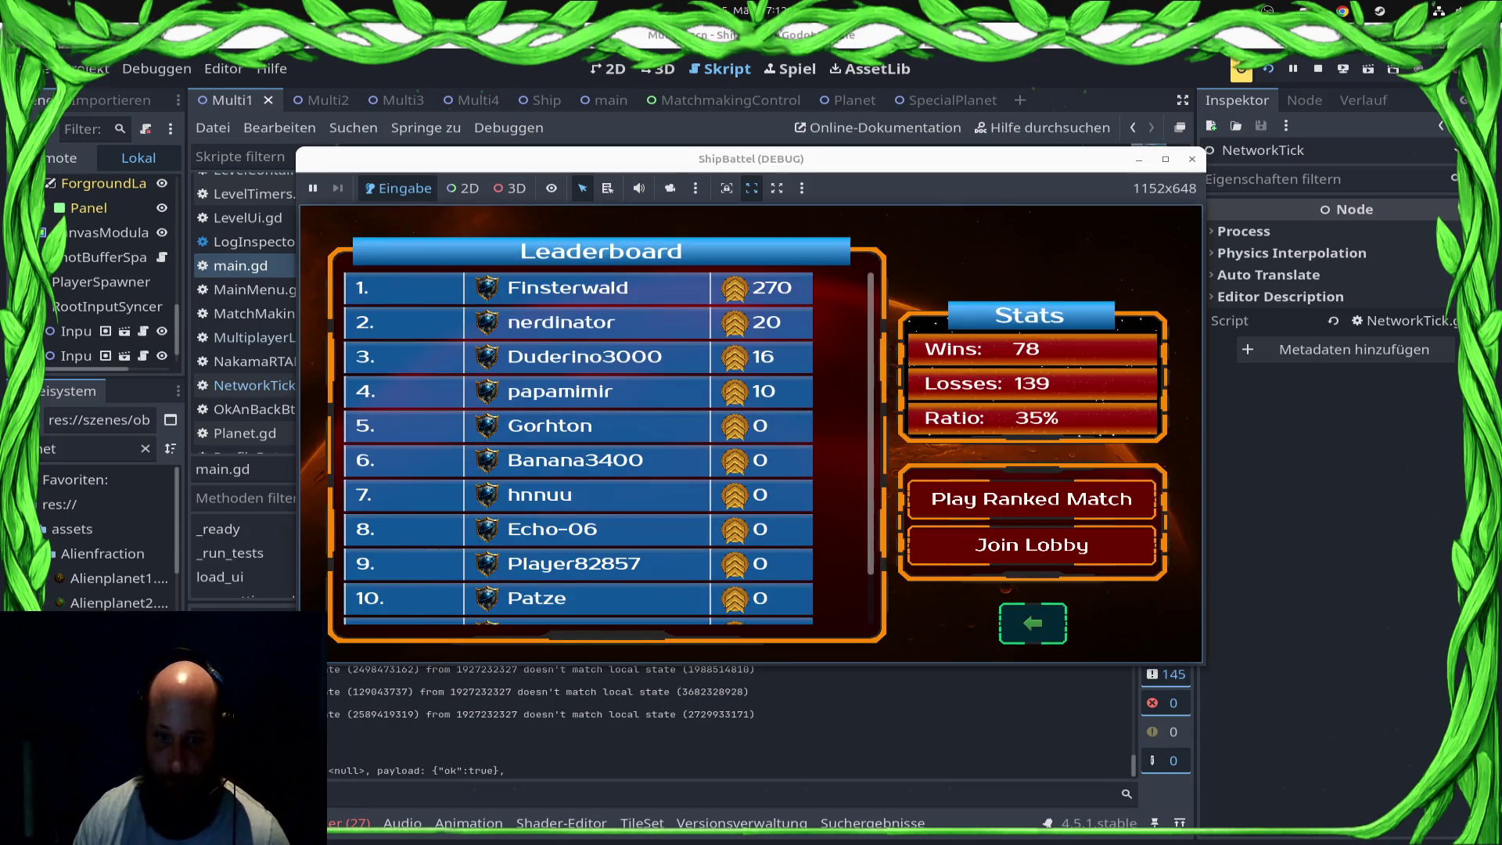
click(1033, 624)
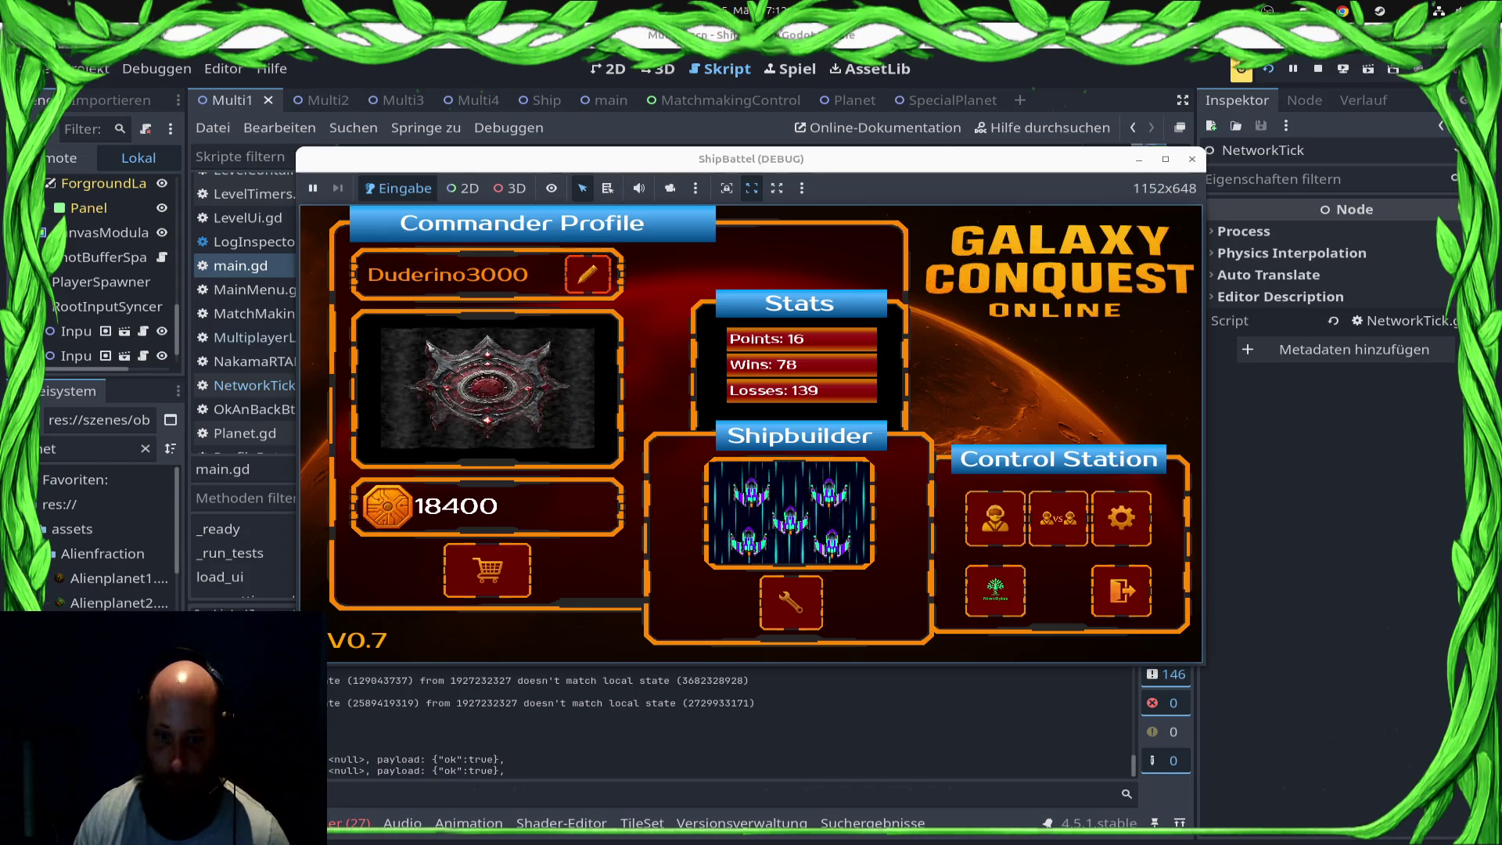
key(F8)
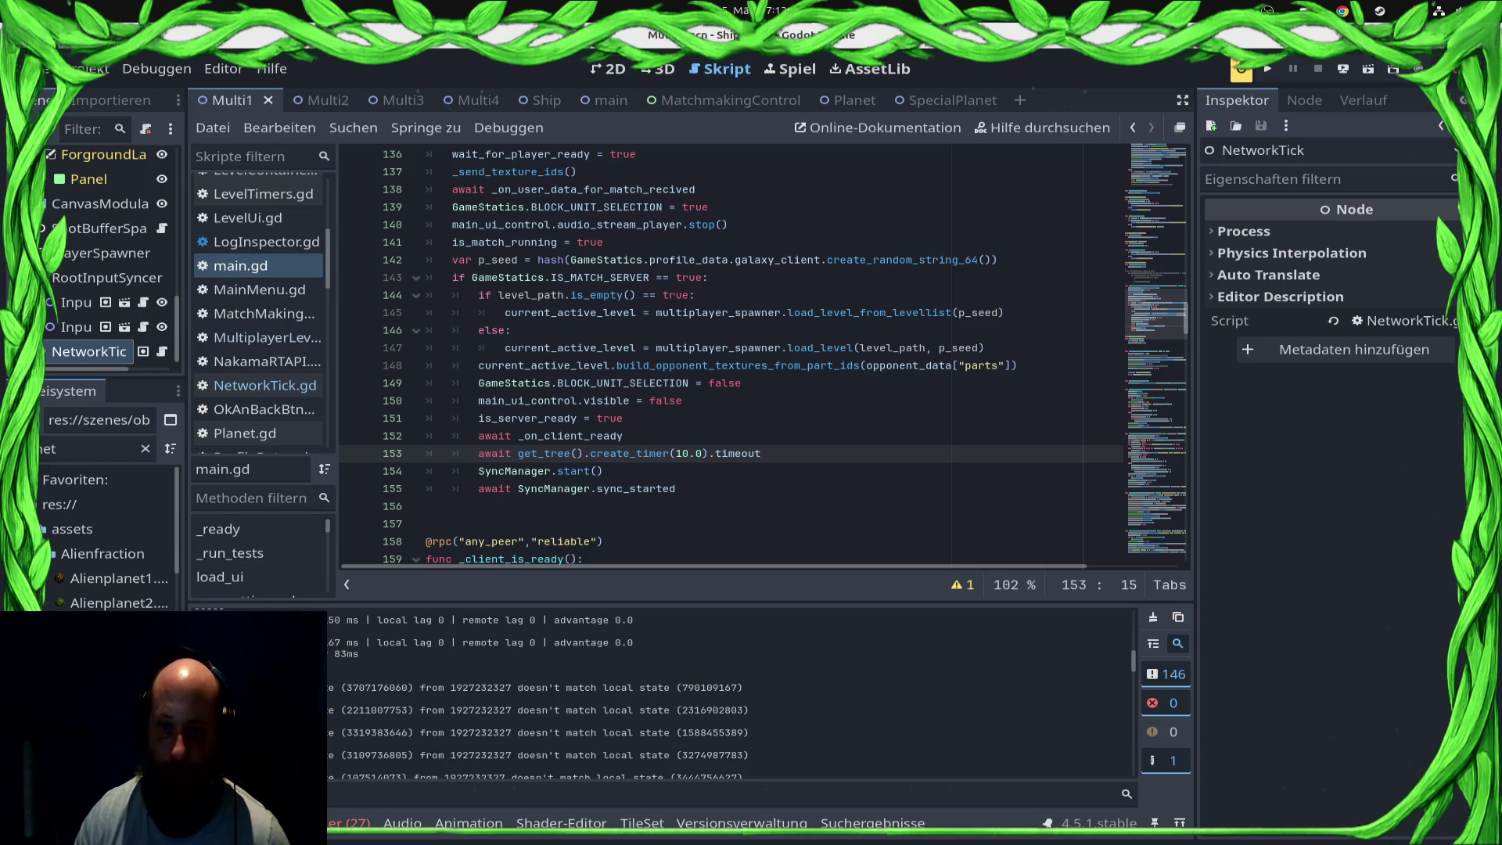
Step: Delete the 10.0-second timer await on line 153 of main.gd and save the script
click(548, 436)
click(762, 453)
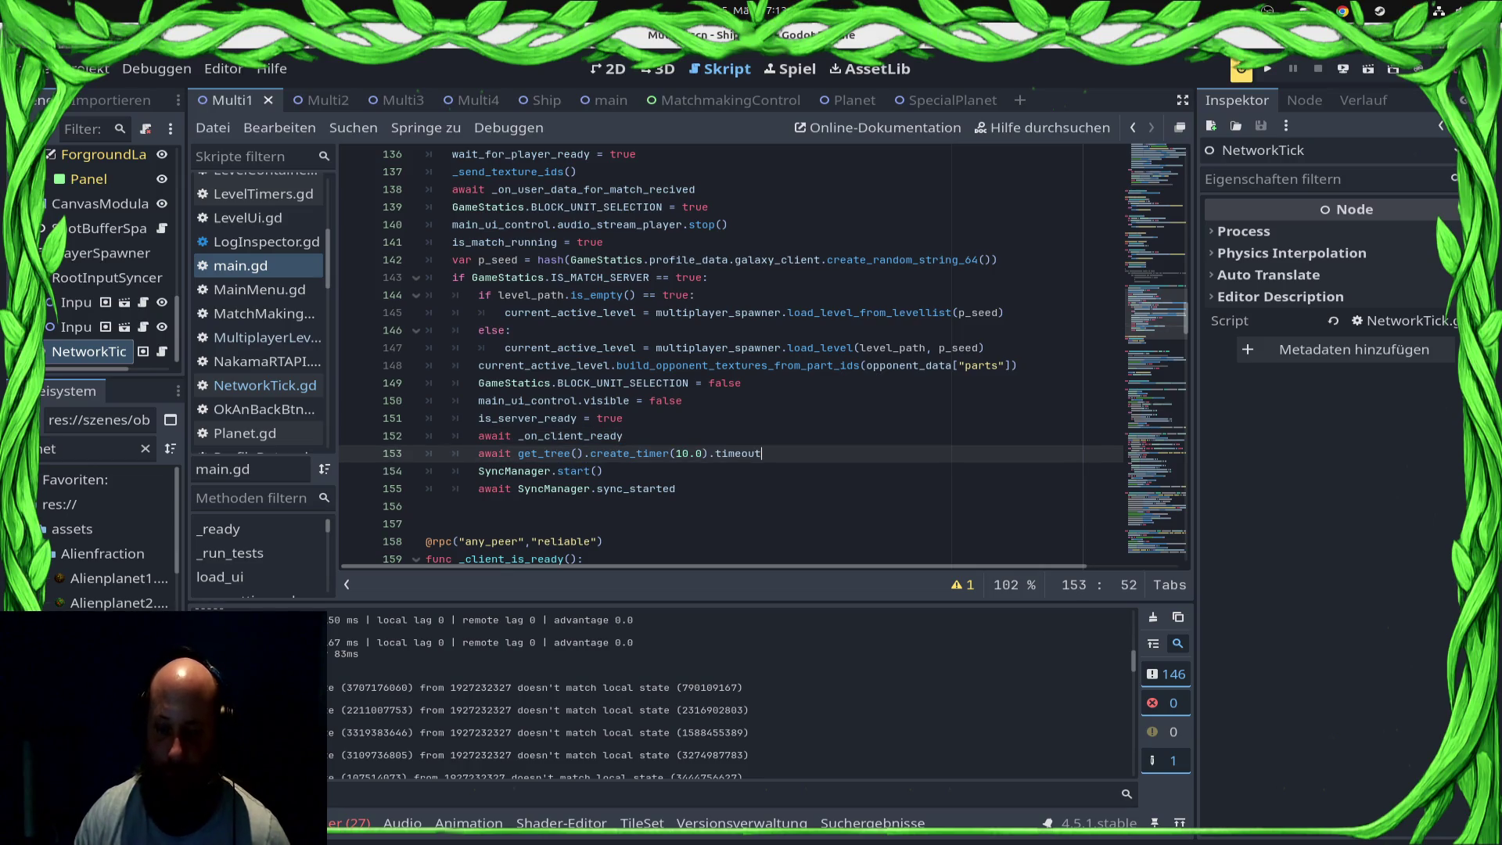
key(shift+Home)
key(shift+Home)
key(BackSpace)
key(BackSpace)
key(ctrl+s)
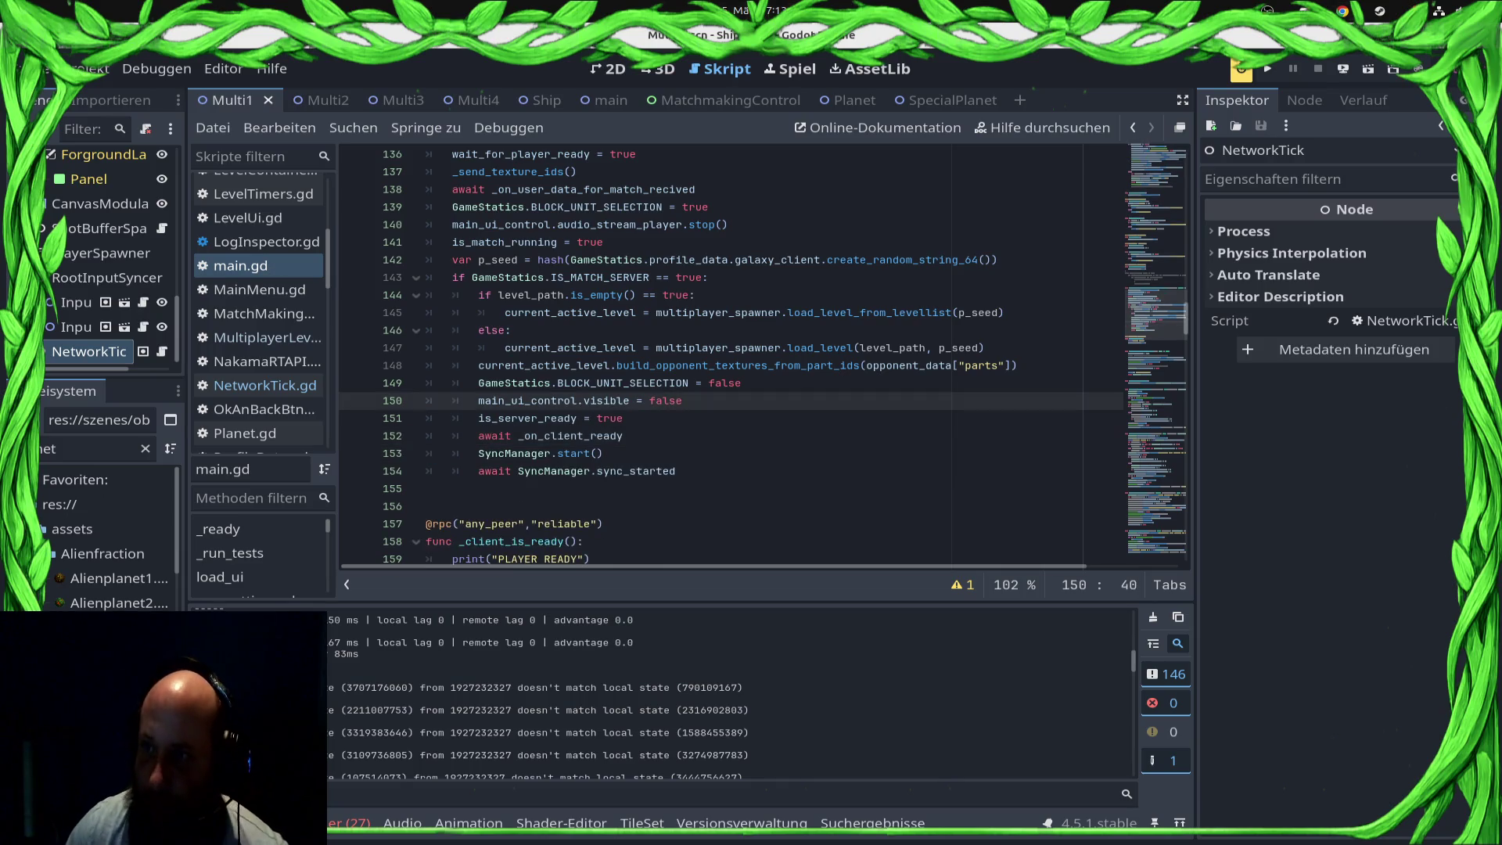
key(Down)
key(Down)
key(Down)
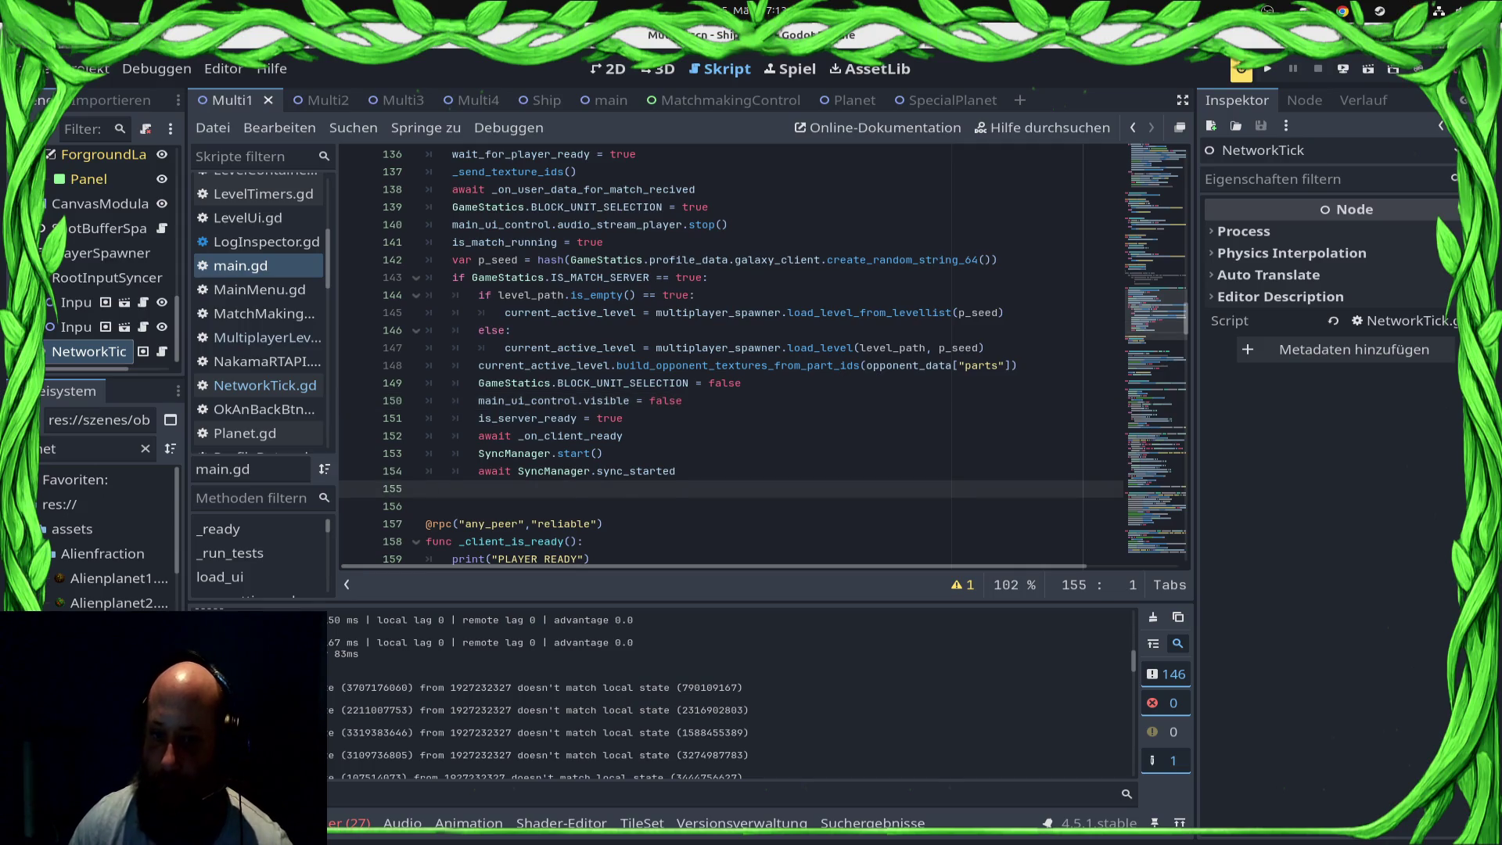
key(Left)
click(1343, 69)
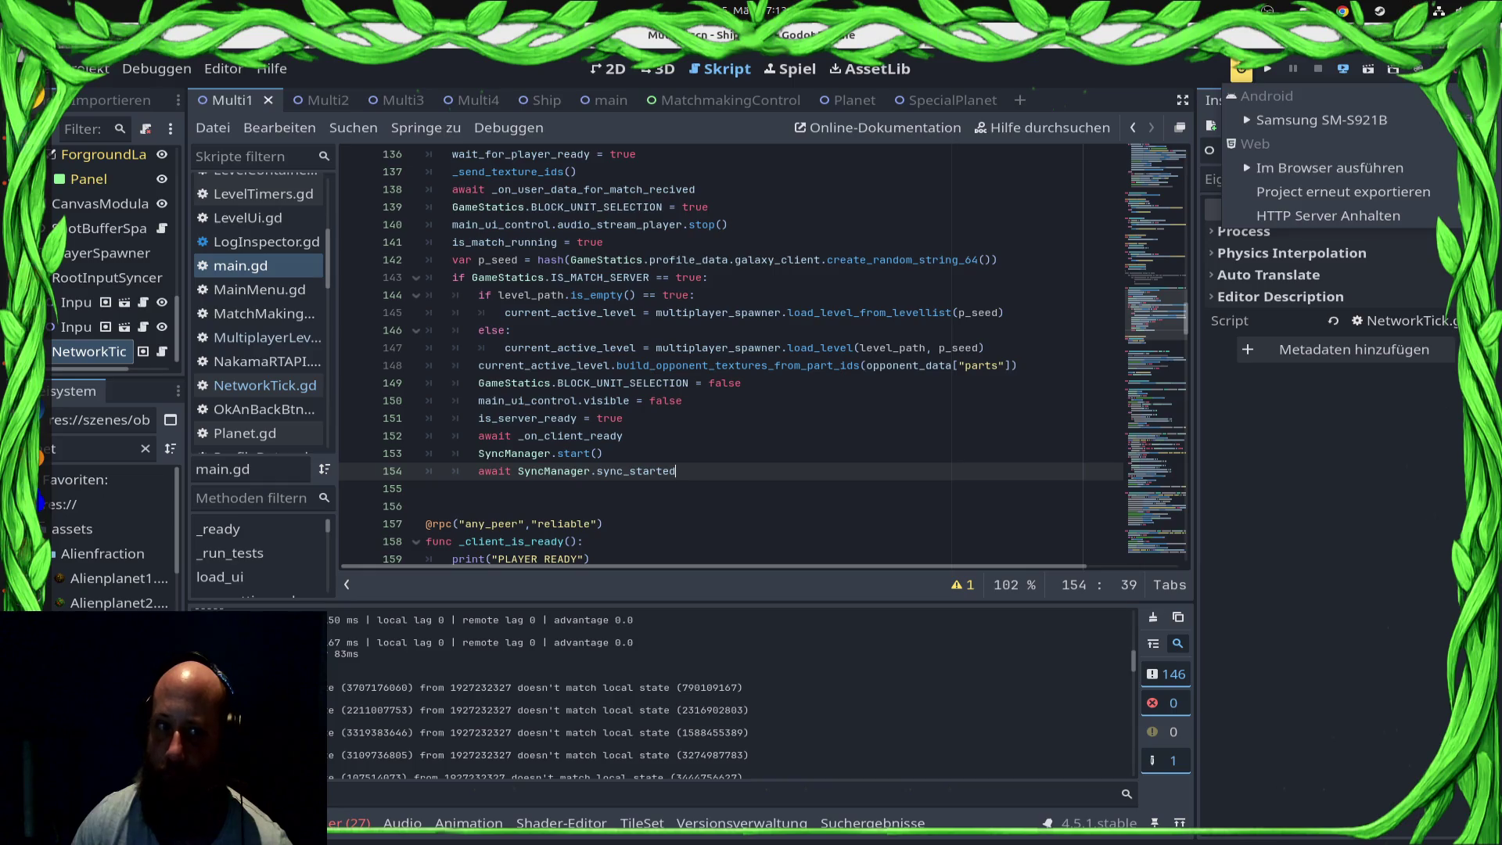
Step: Deploy the game to the Samsung SM-S921B, then launch a local test run with F5
click(1338, 120)
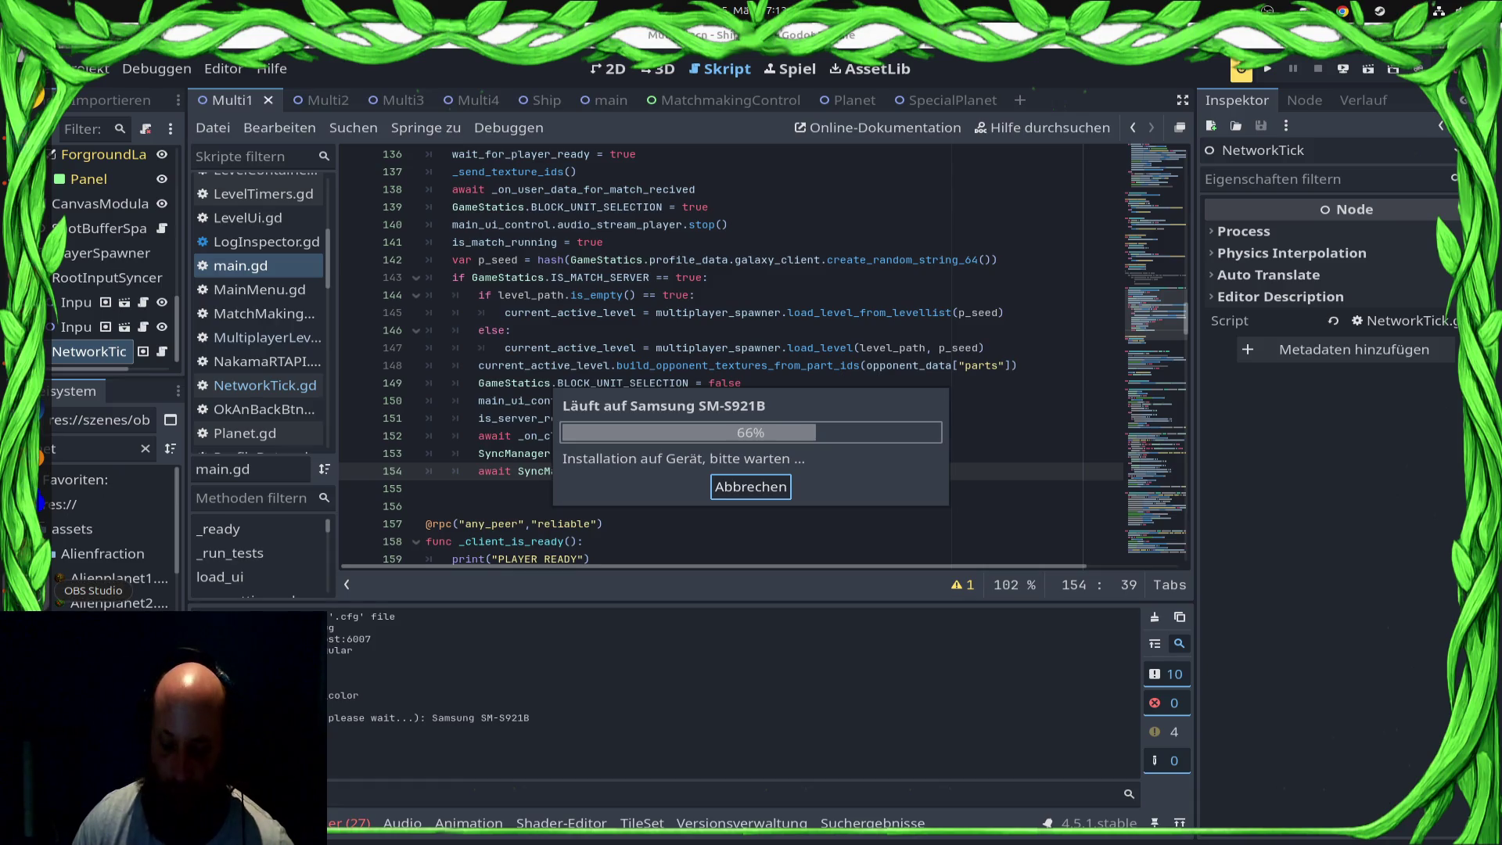
click(741, 383)
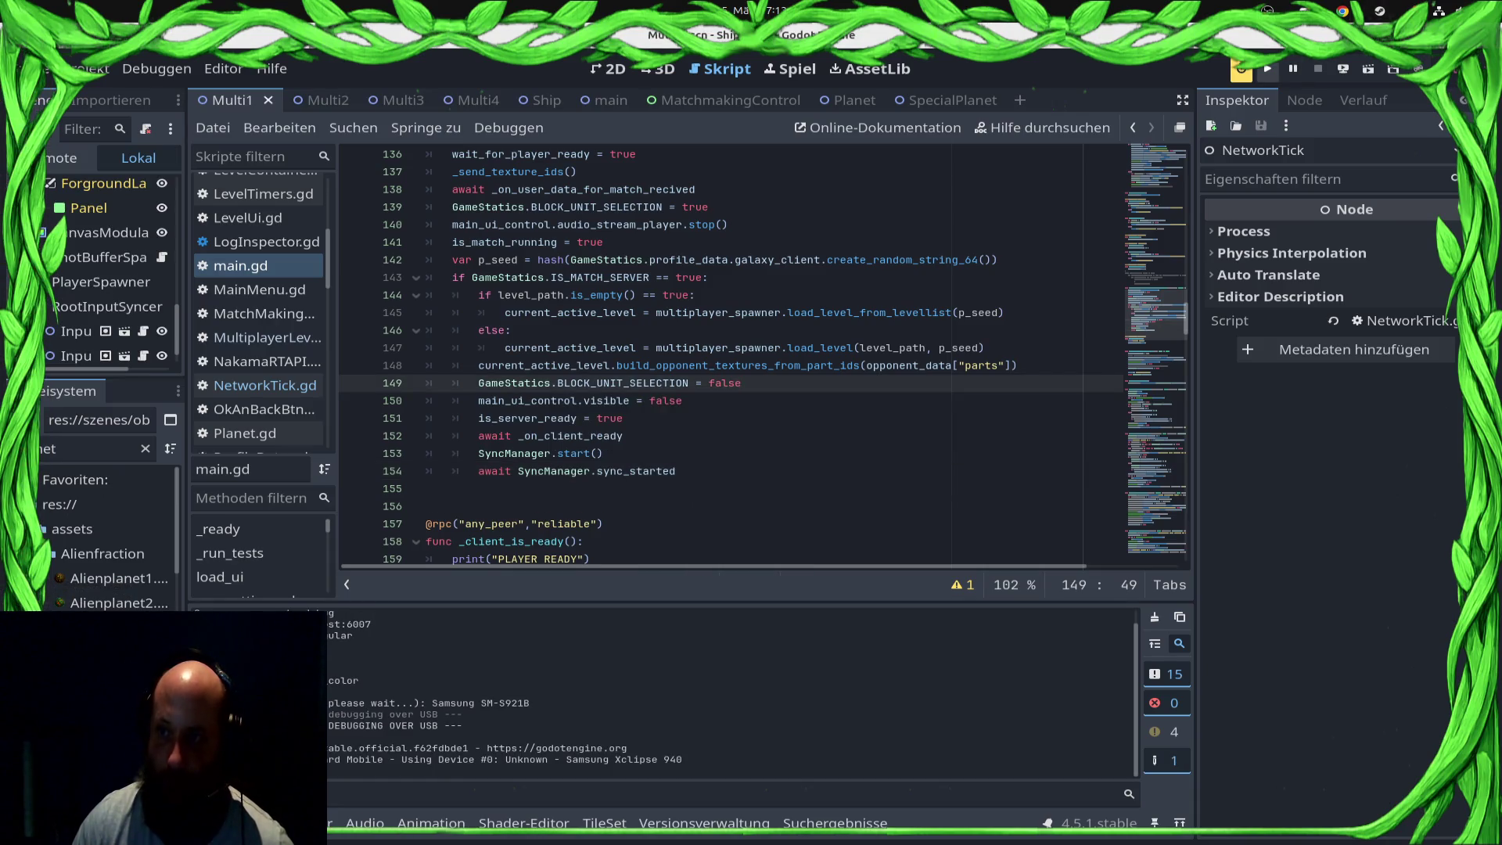
key(F5)
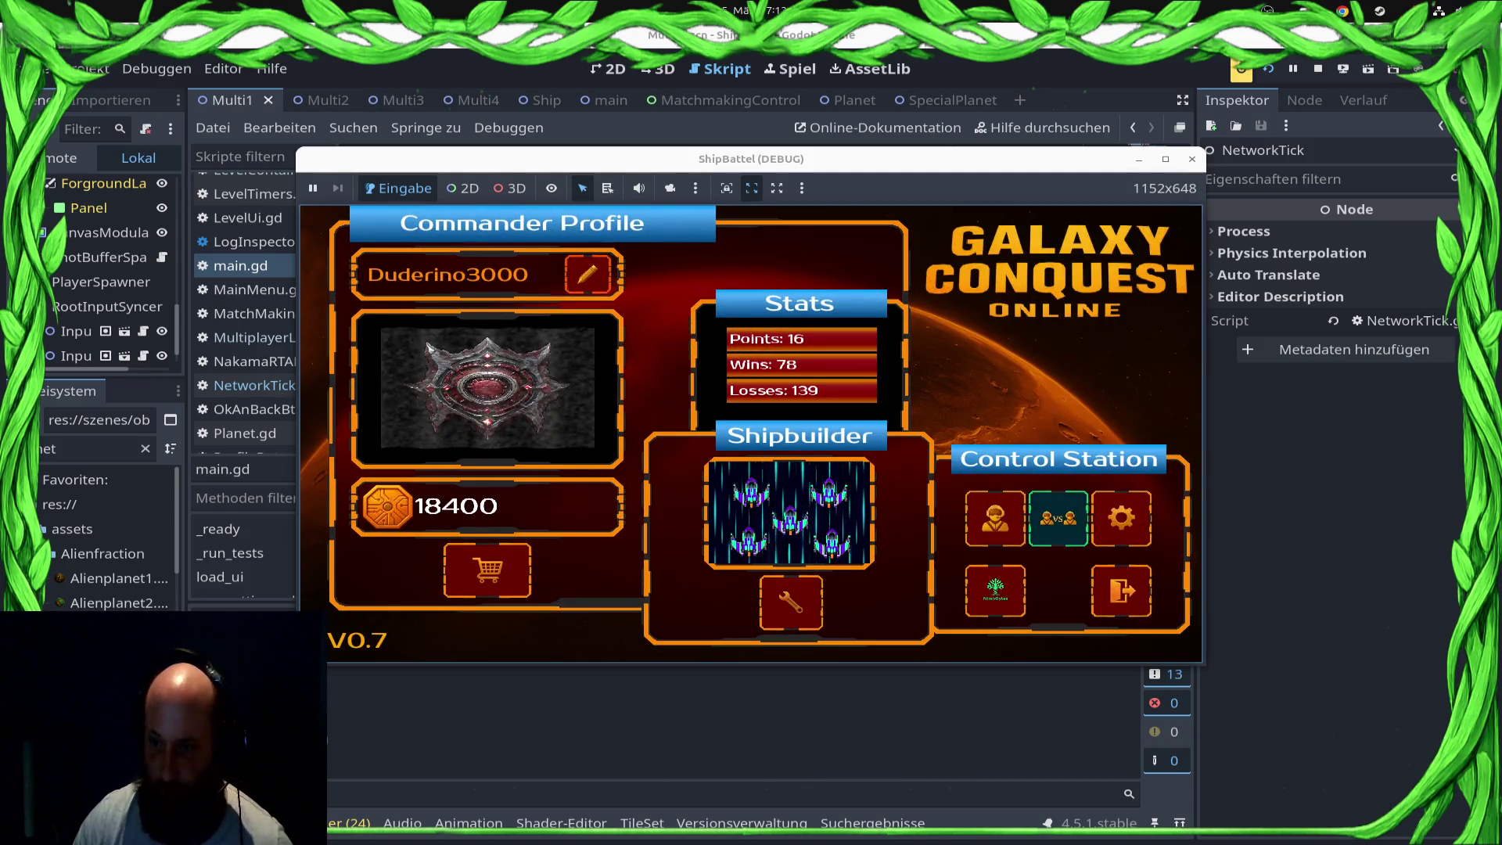
Step: Open the ranked menu in the ShipBattel debug game and start Play Ranked Match
click(1058, 518)
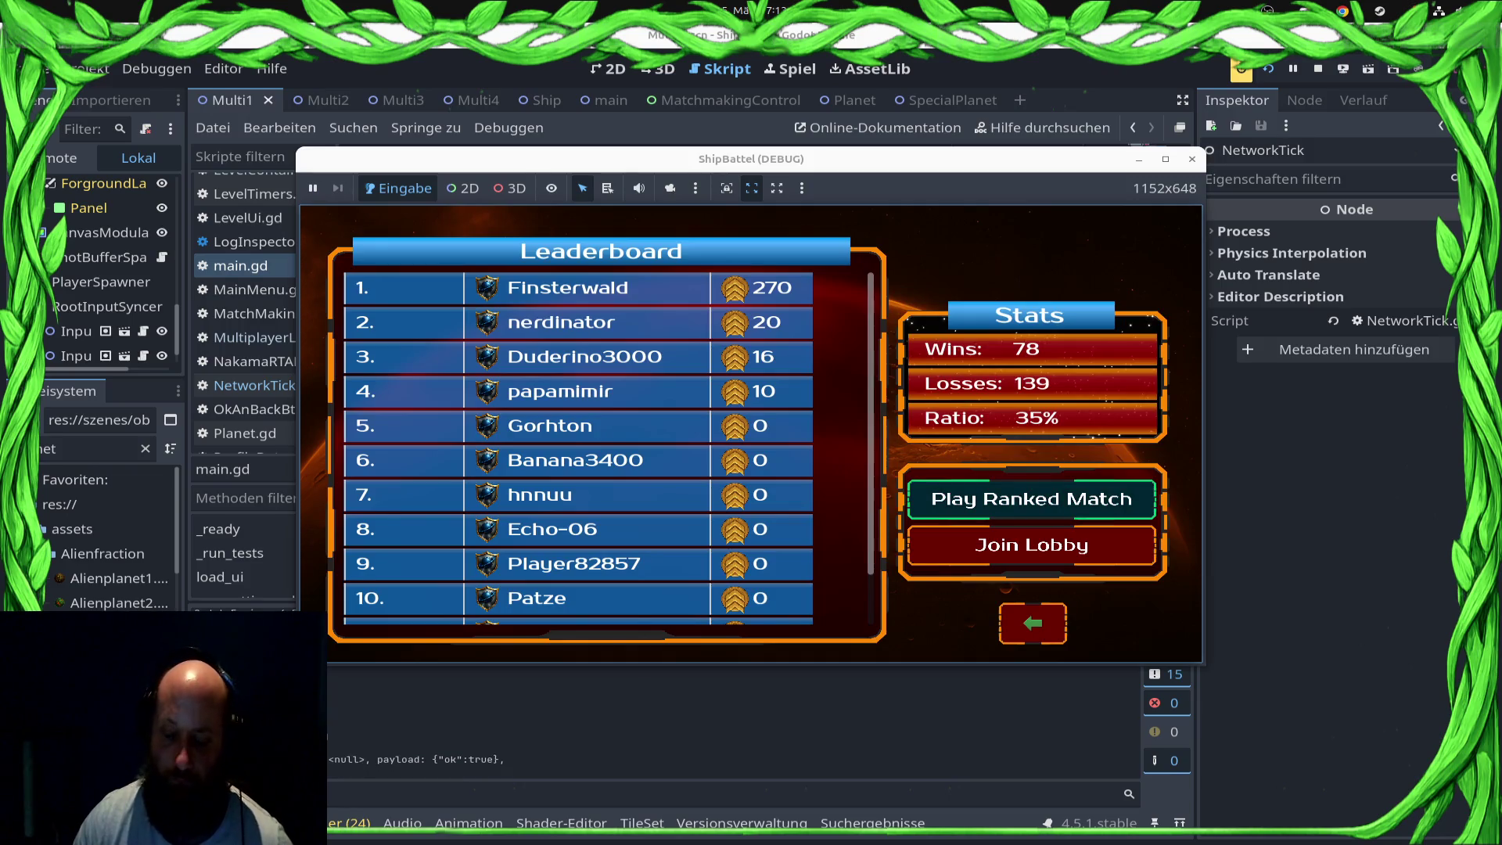
click(1031, 499)
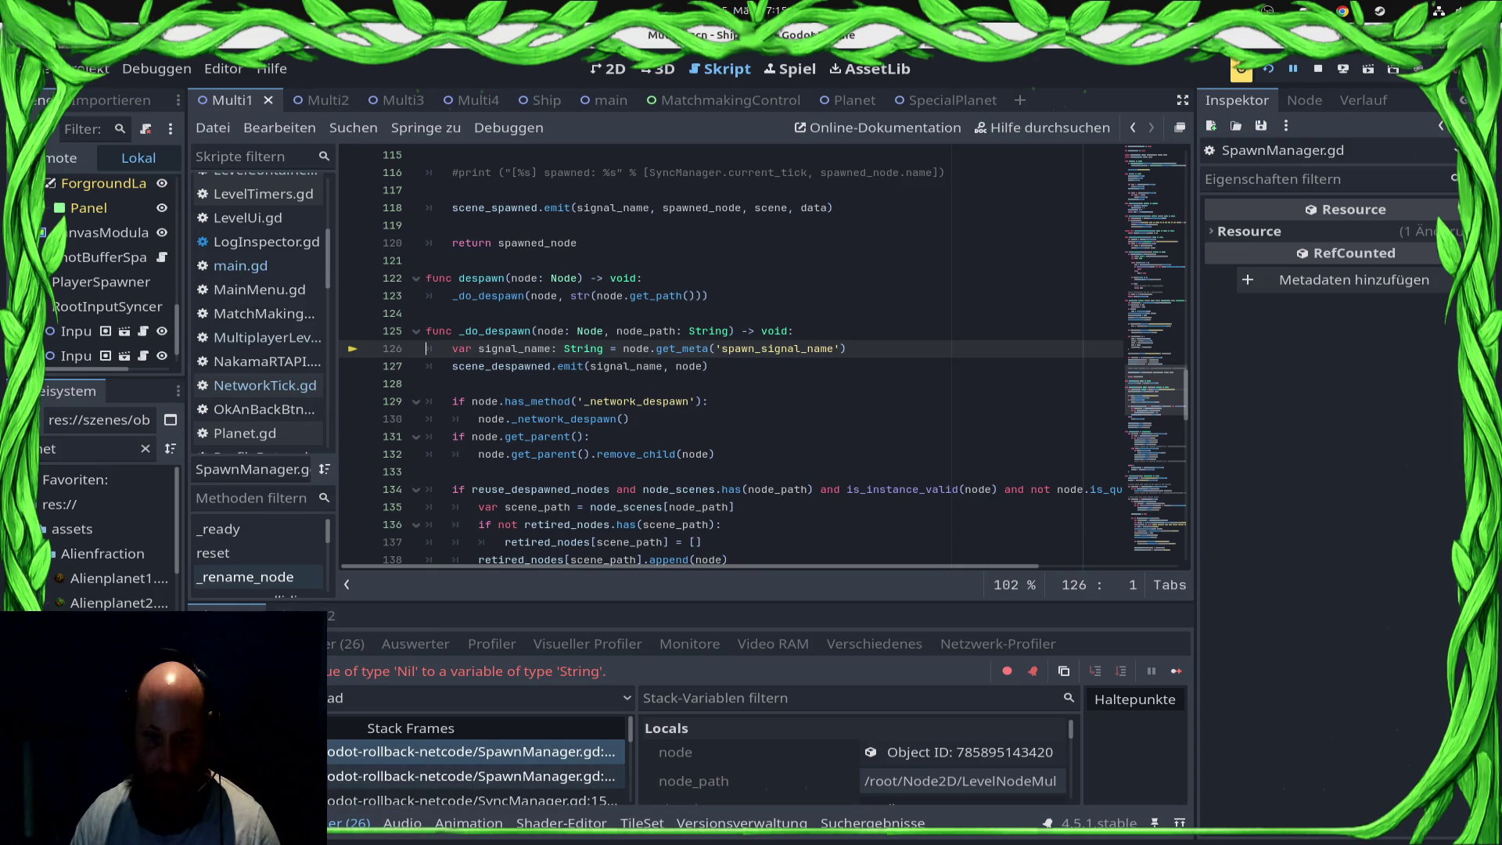
Step: Jump to ShipStateProcessor.gd line 373 and delete the else branch with the SyncManager.despawn call
scroll(469, 770, down, 3)
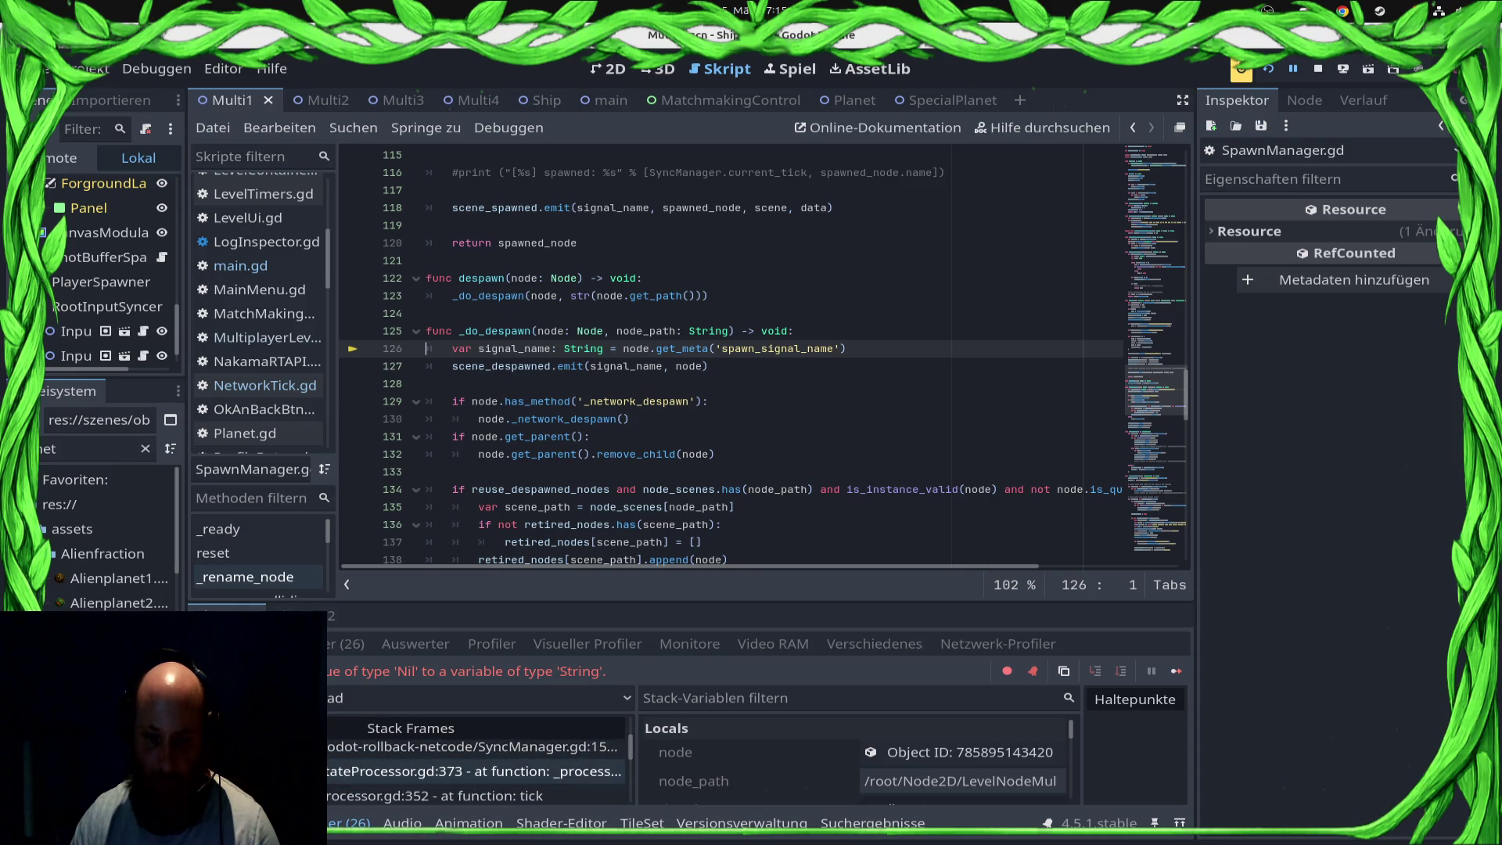
click(469, 771)
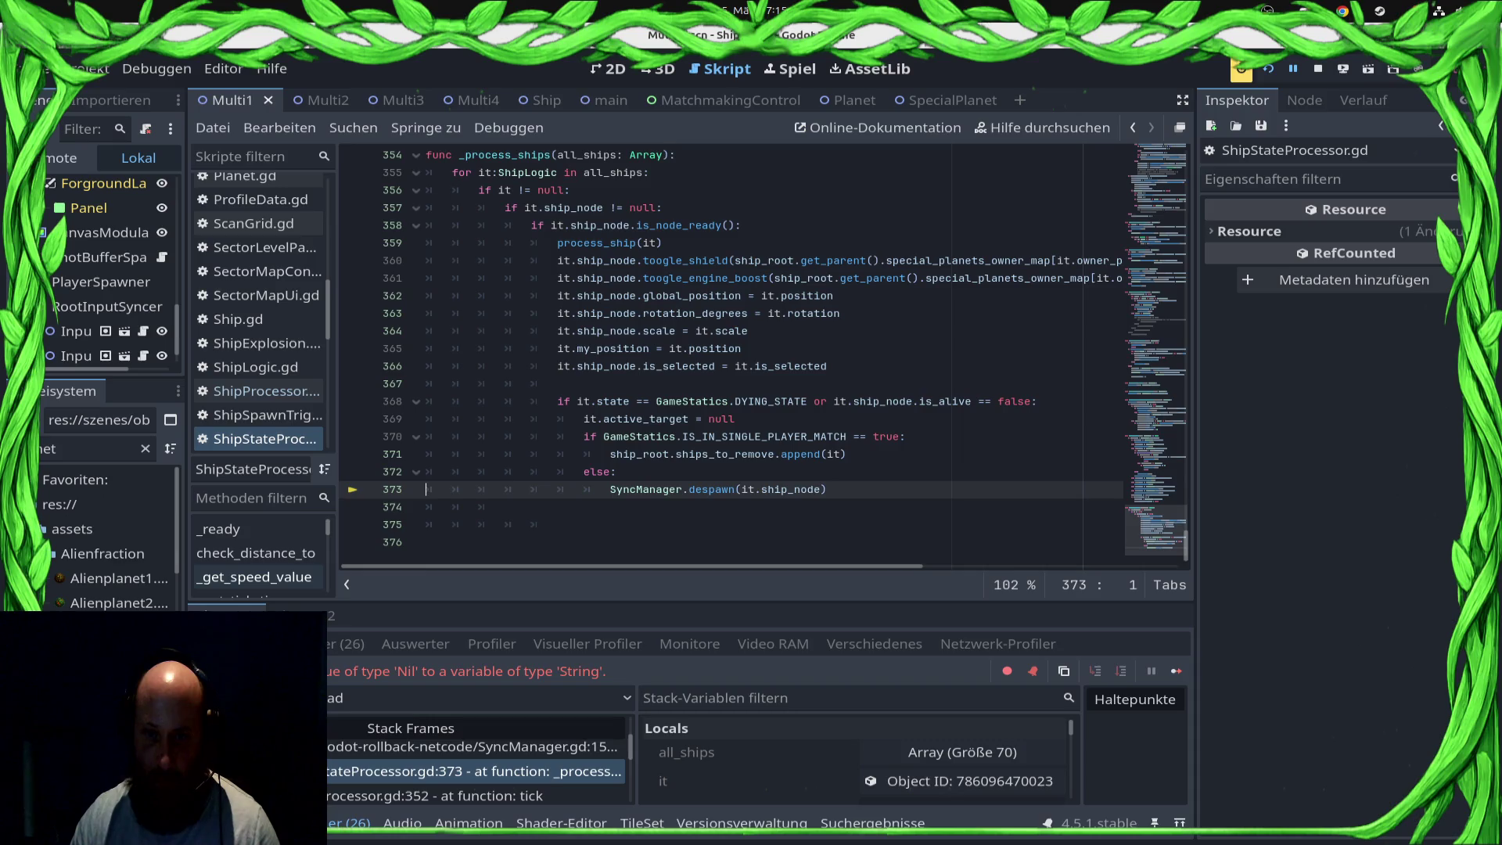
click(618, 472)
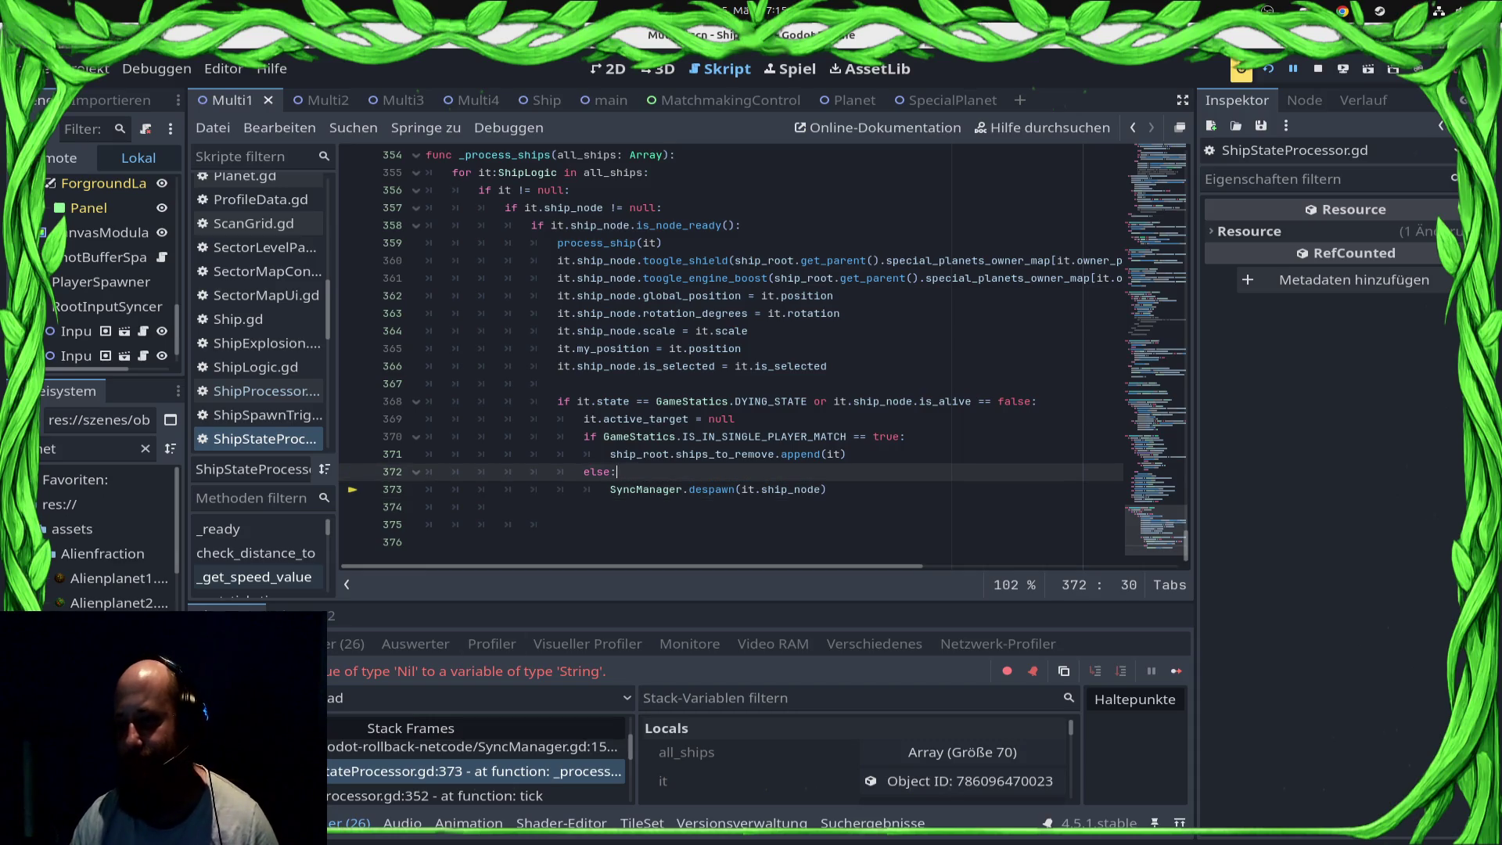
drag(557, 489, 827, 489)
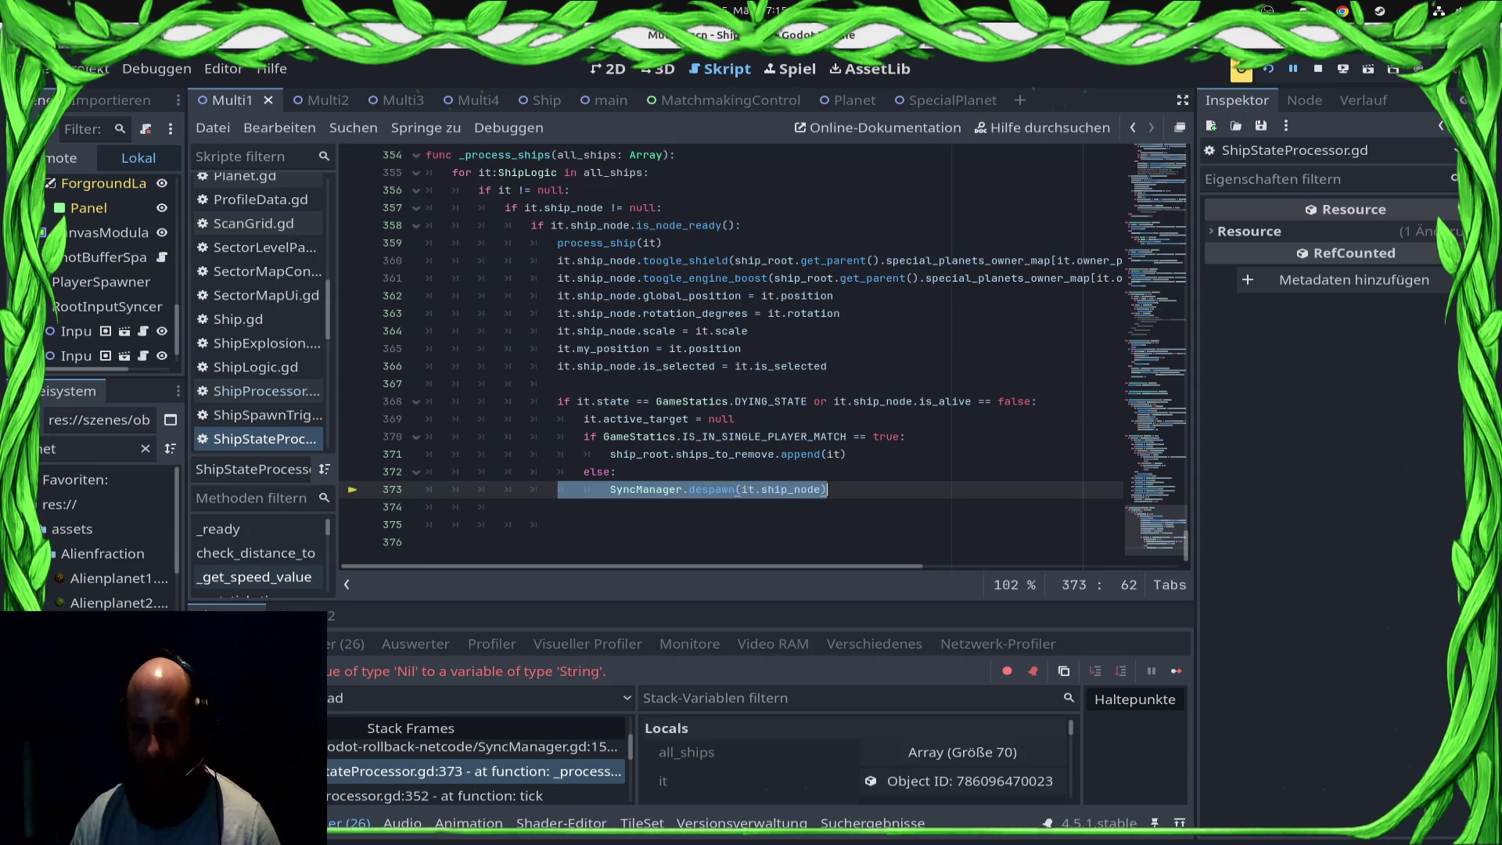
drag(584, 471, 827, 491)
key(BackSpace)
Step: Remove the single-player condition, unindent the ships_to_remove append, save, and resume execution
drag(584, 437, 905, 437)
key(BackSpace)
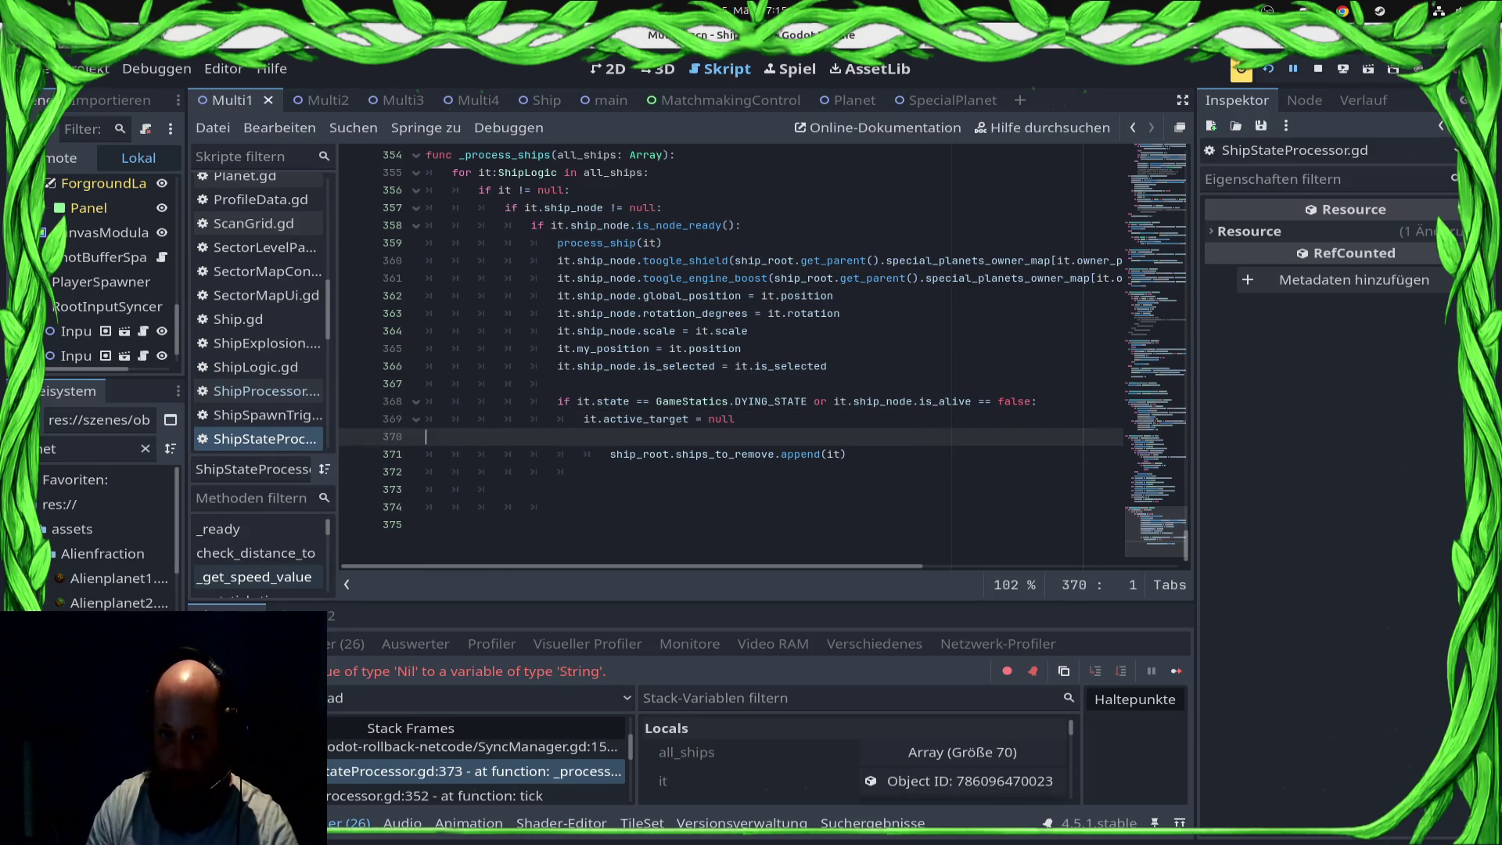
key(BackSpace)
key(Down)
key(Home)
key(shift+Tab)
key(ctrl+s)
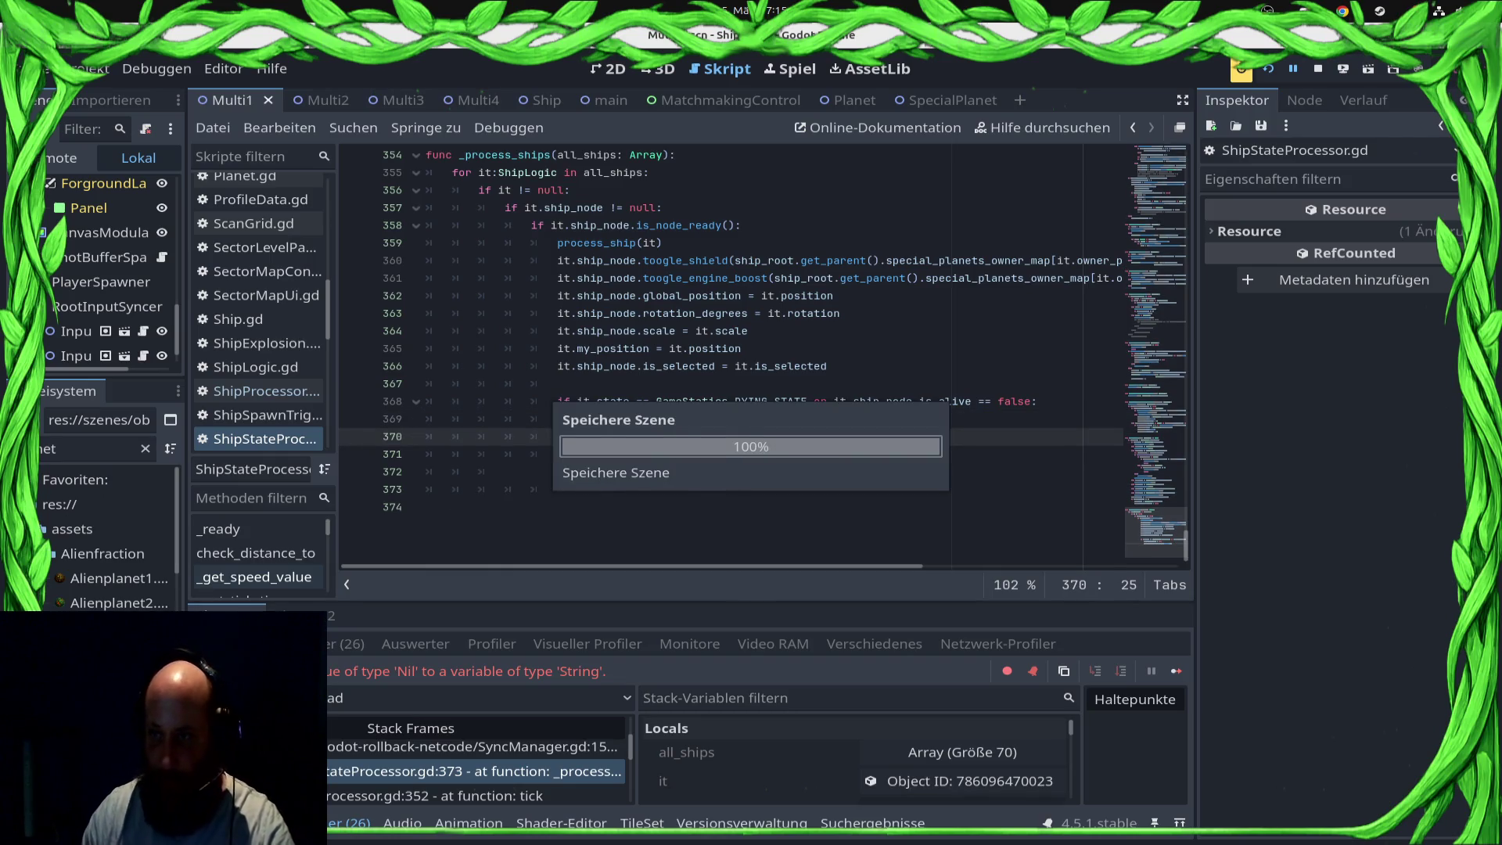
key(F12)
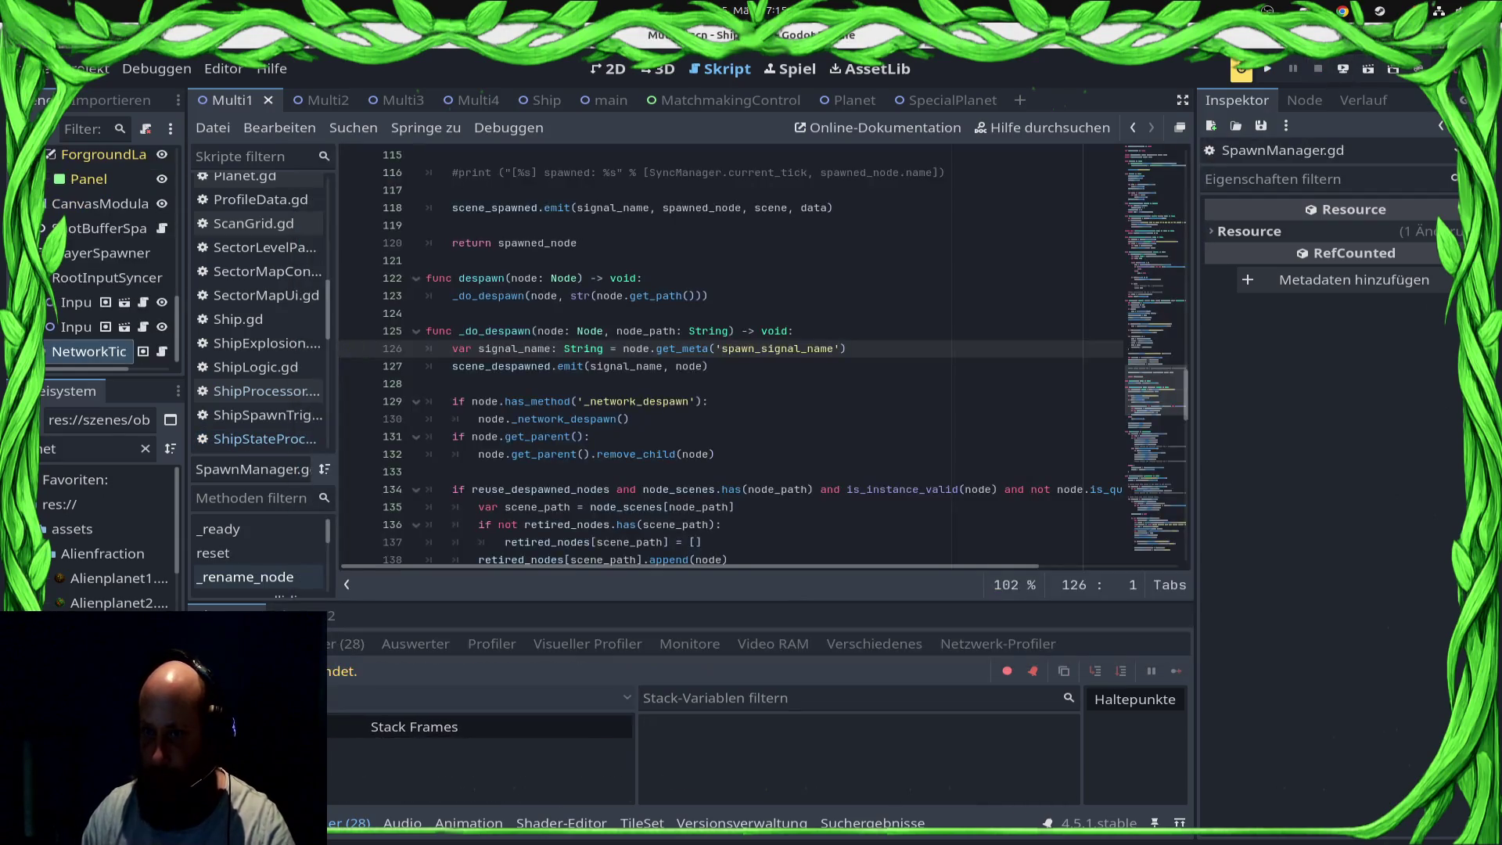
scroll(735, 352, up, 20)
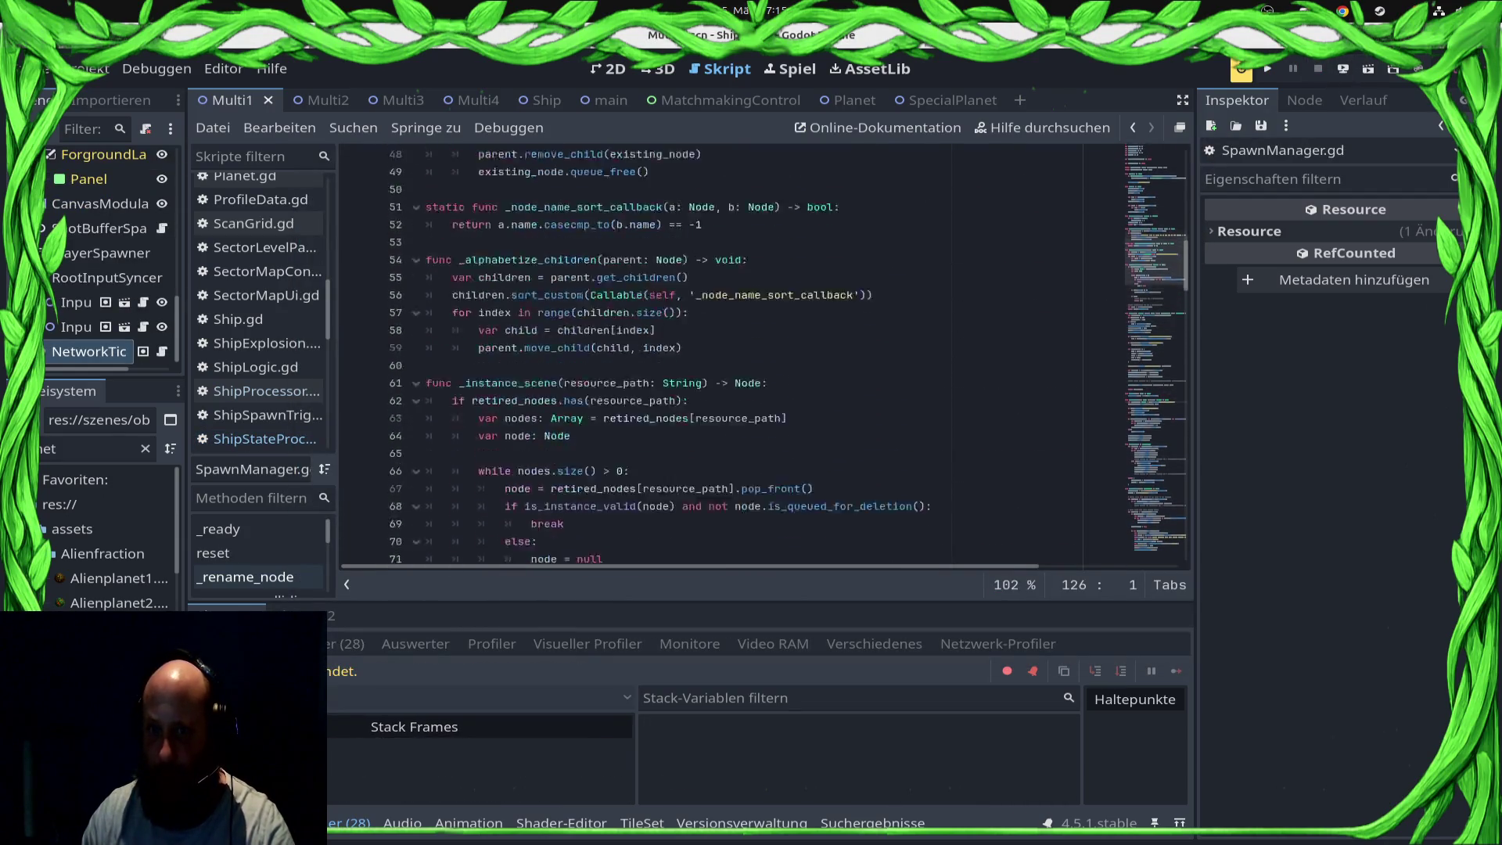
scroll(258, 313, up, 1)
scroll(735, 352, up, 5)
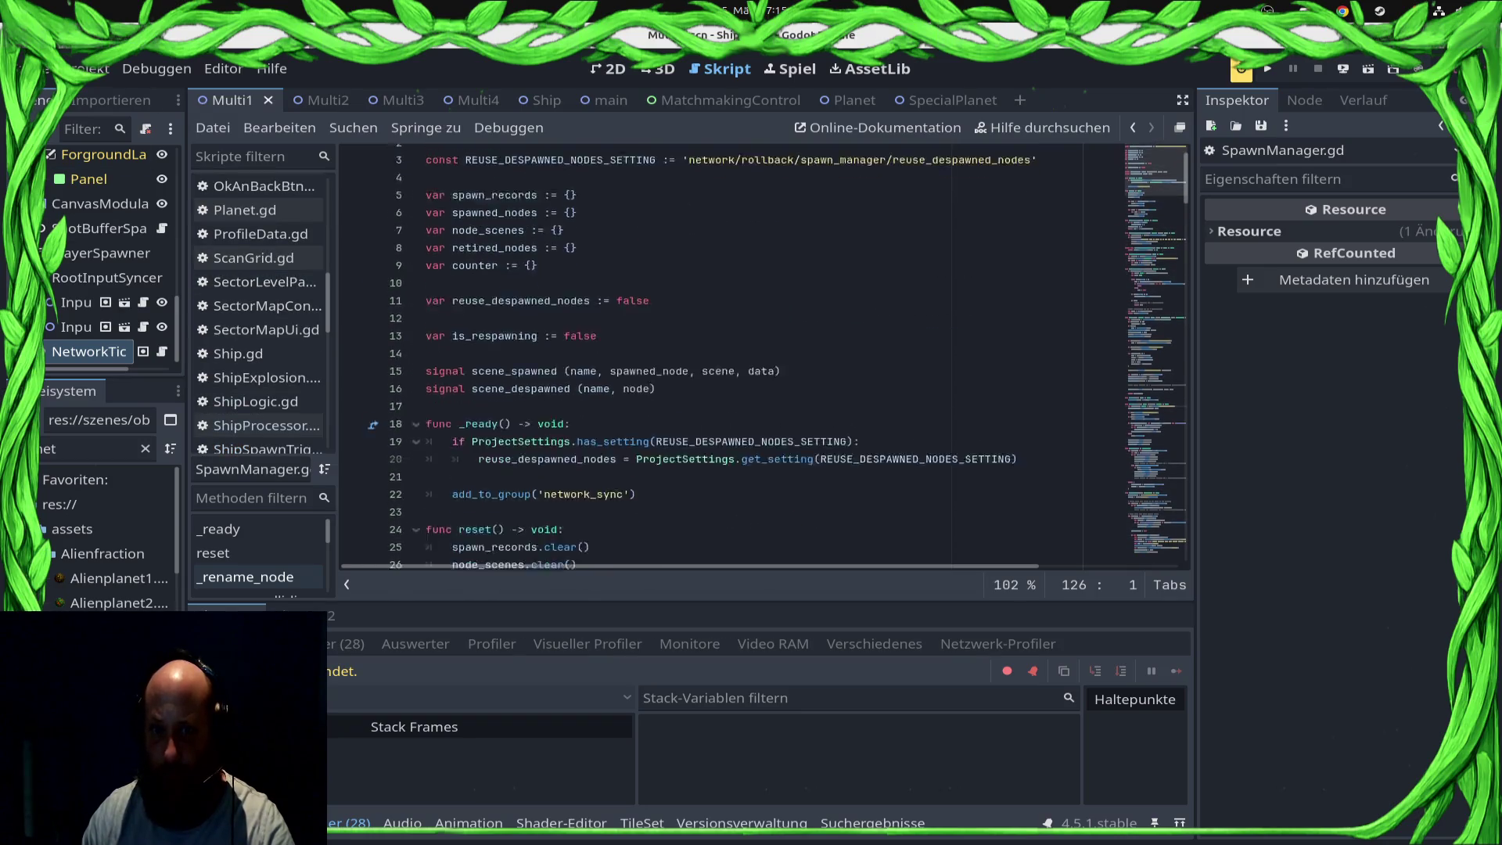
scroll(736, 352, down, 7)
scroll(735, 352, down, 18)
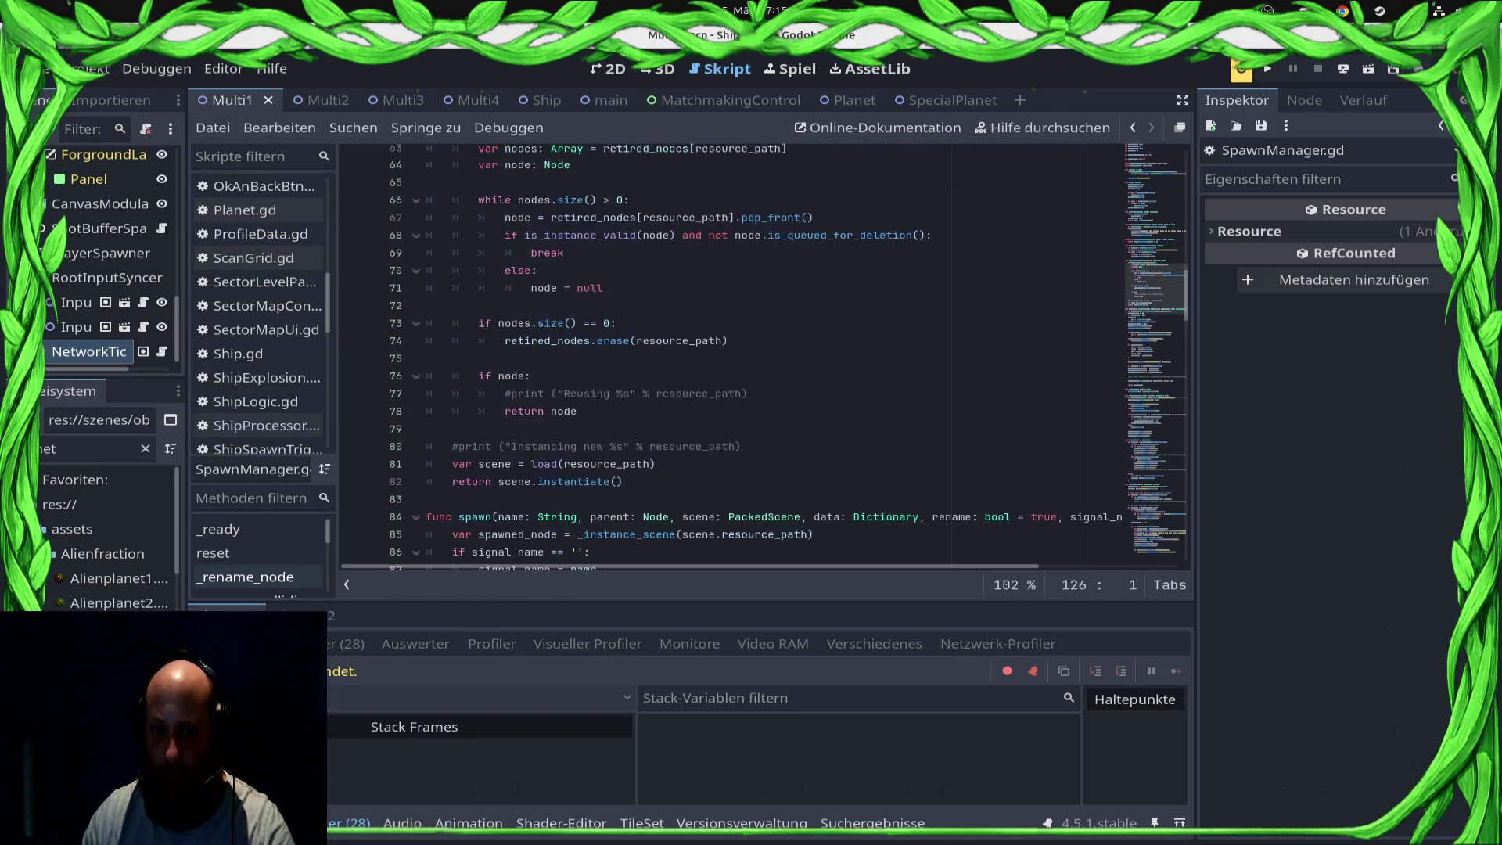
scroll(736, 352, down, 11)
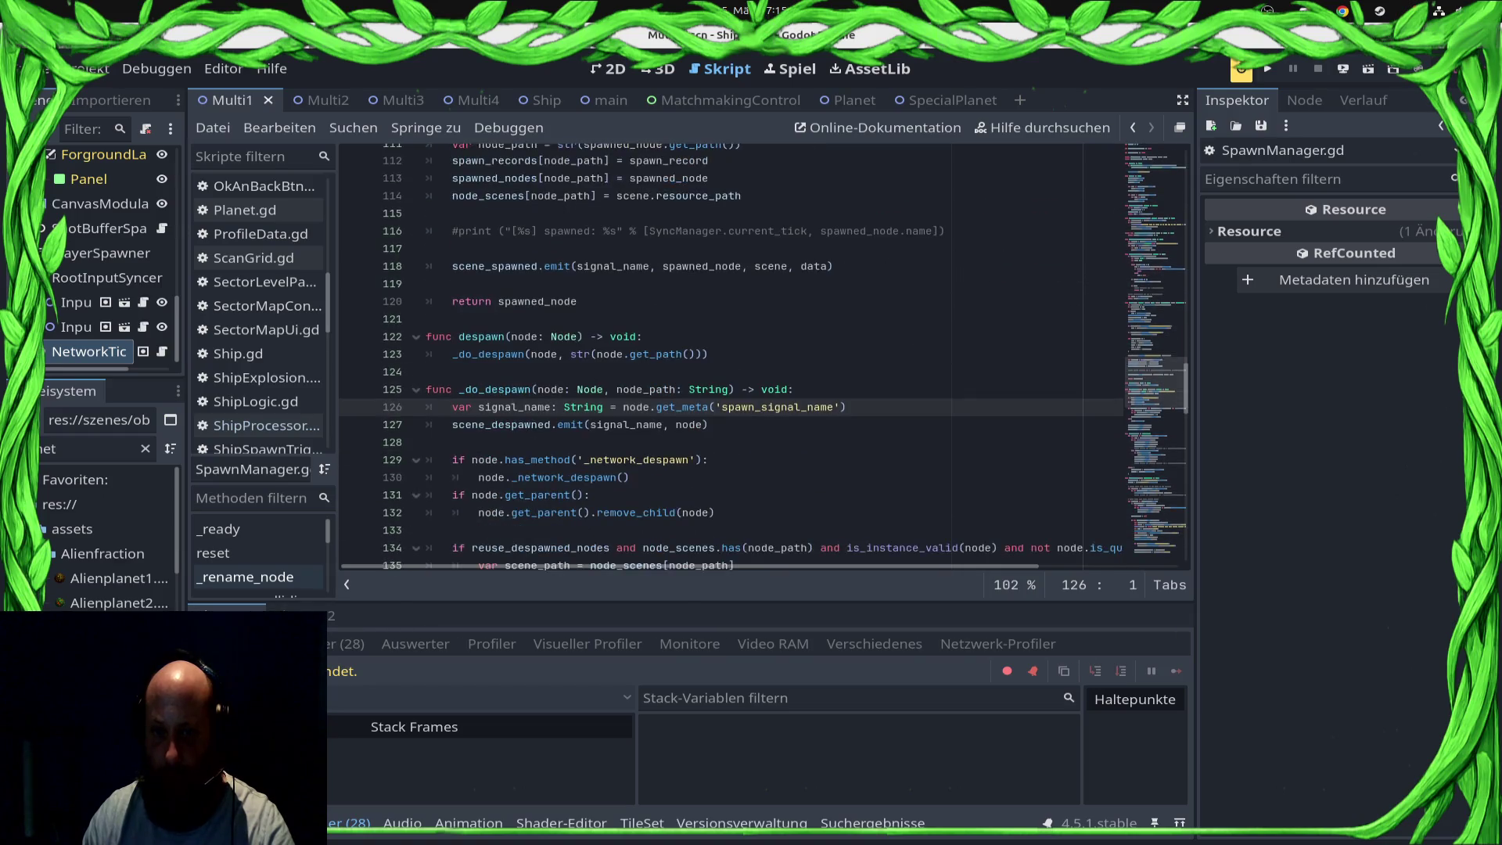
scroll(736, 352, up, 5)
scroll(735, 352, up, 12)
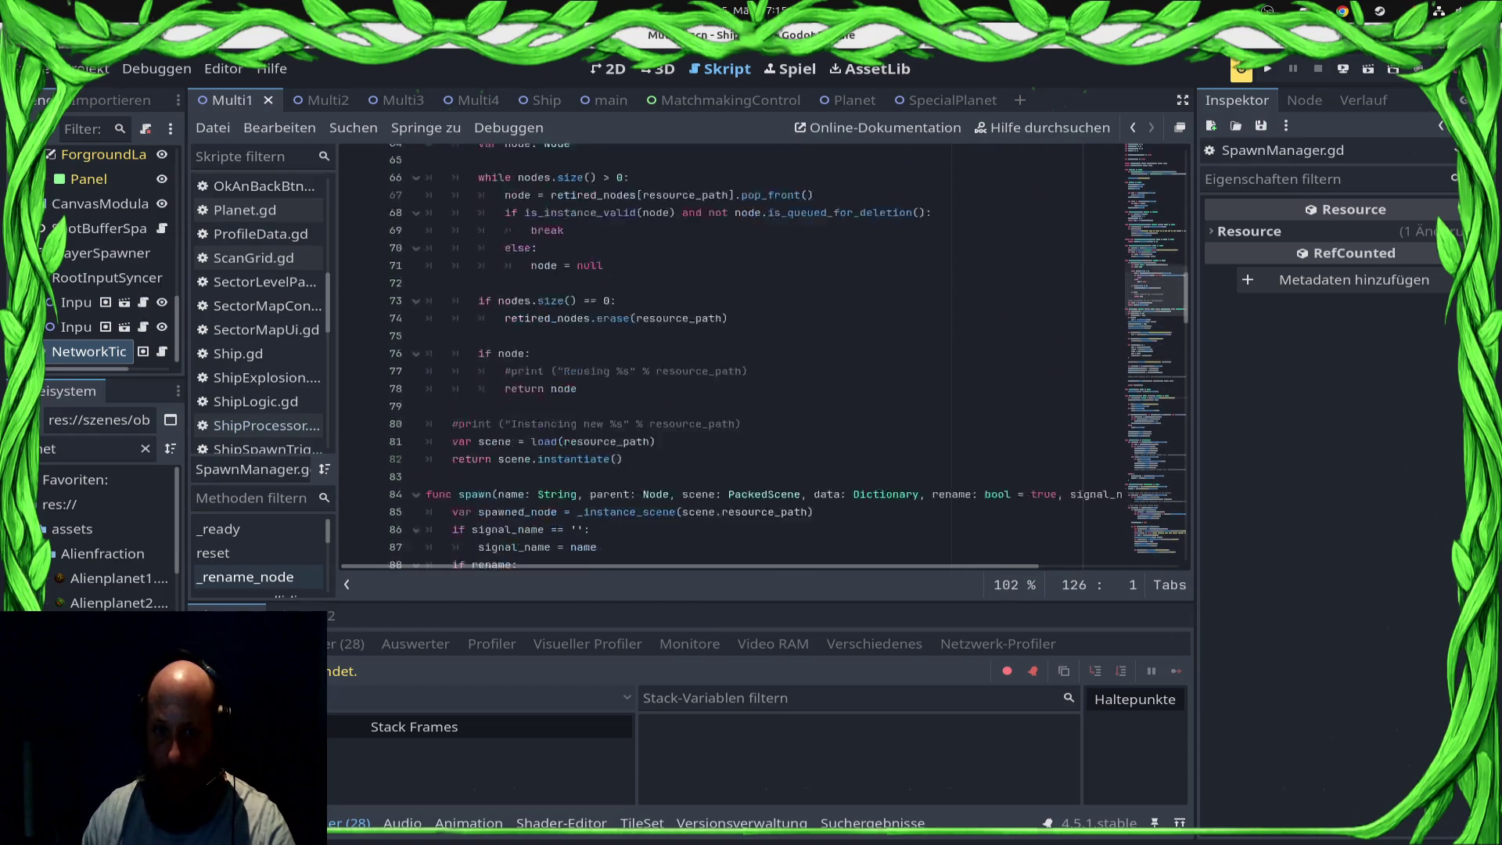
scroll(258, 313, up, 1)
scroll(735, 352, up, 14)
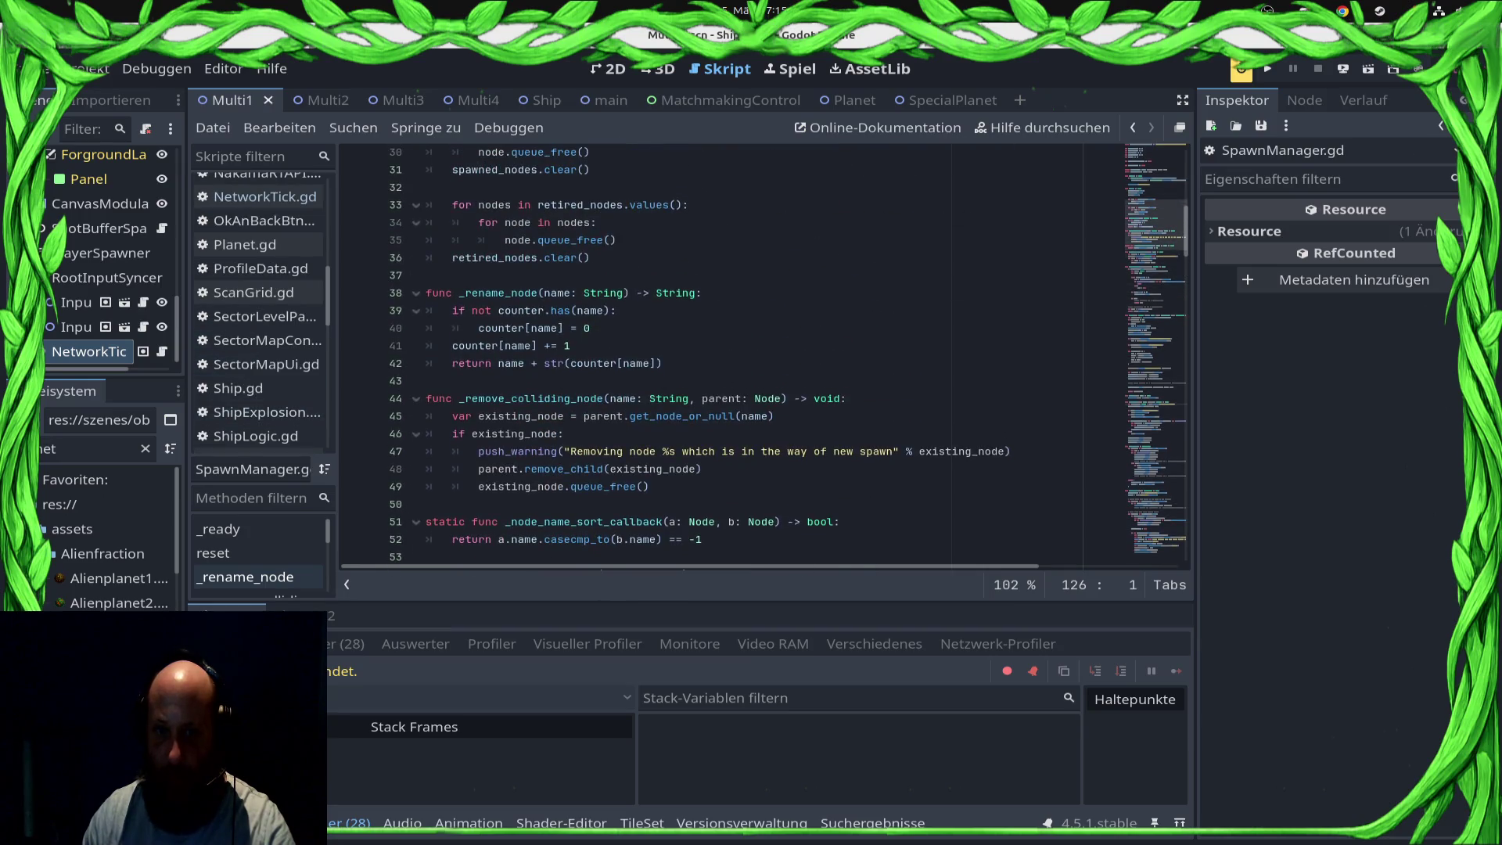
scroll(735, 352, down, 8)
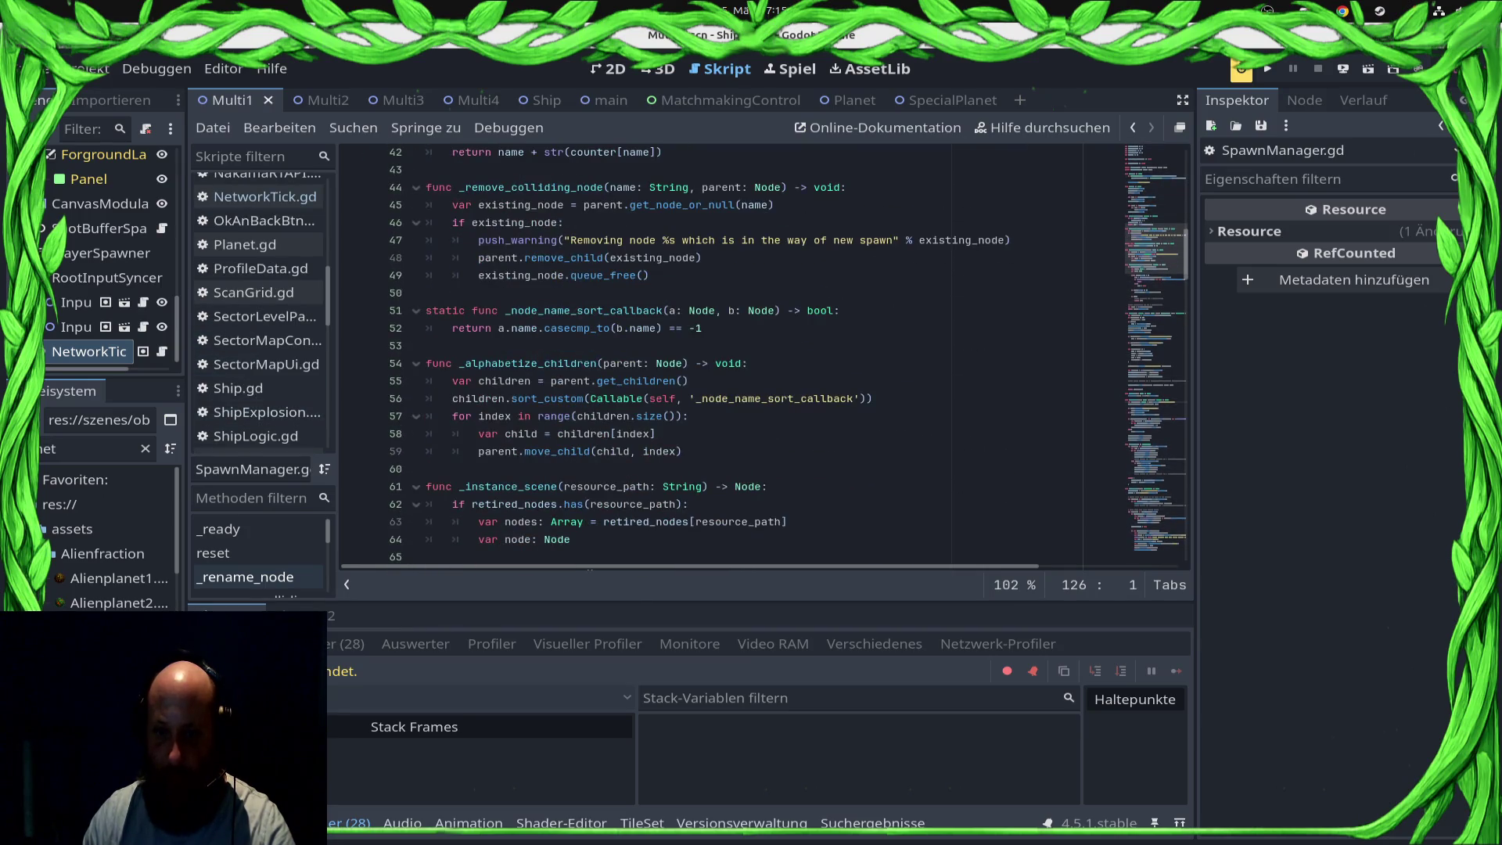
scroll(735, 352, down, 12)
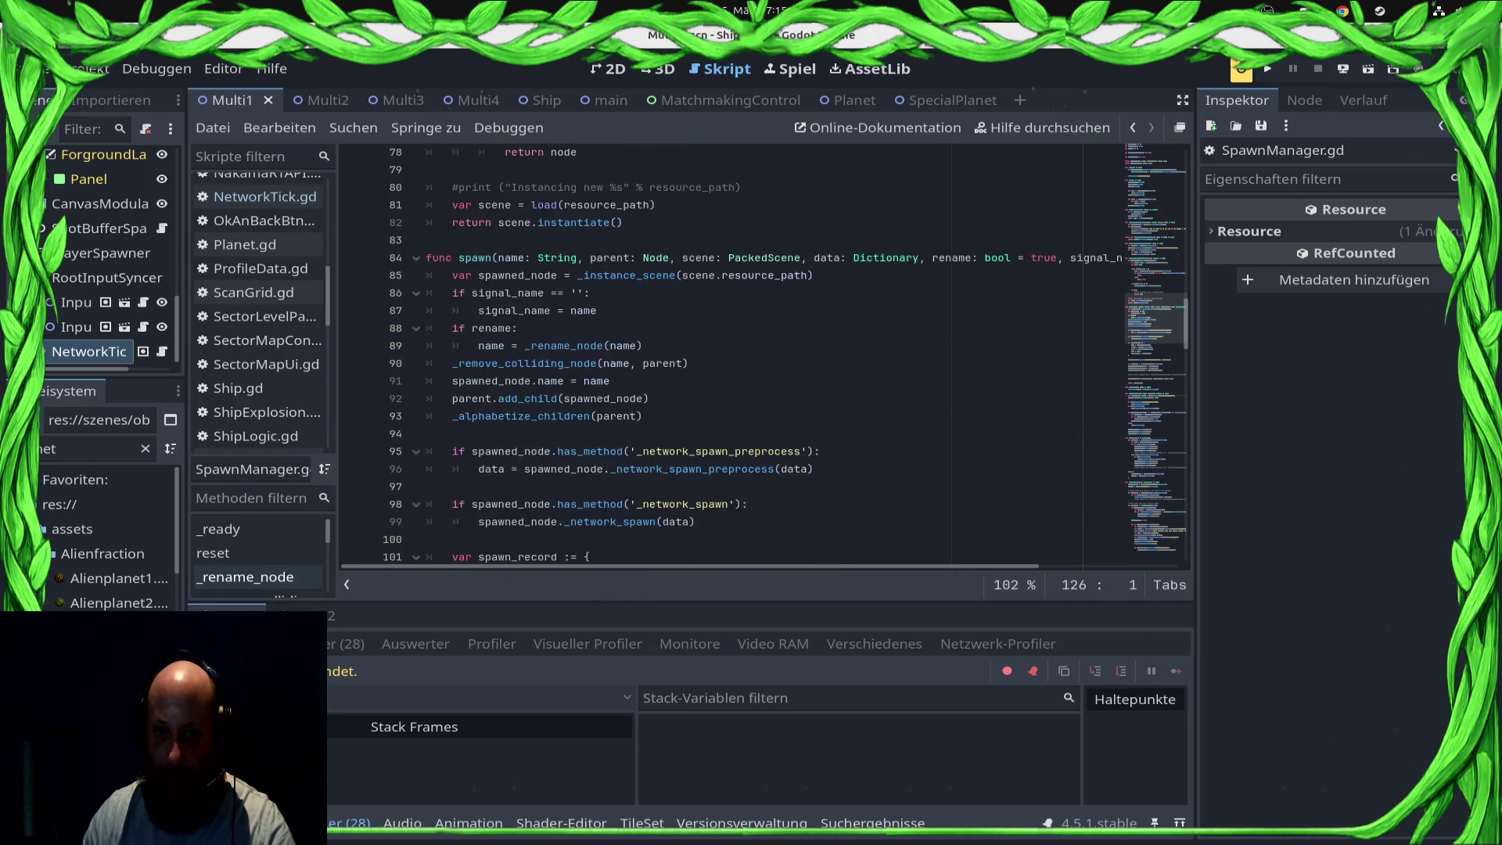
scroll(650, 403, down, 2)
scroll(649, 403, up, 2)
scroll(258, 313, up, 3)
scroll(258, 313, down, 6)
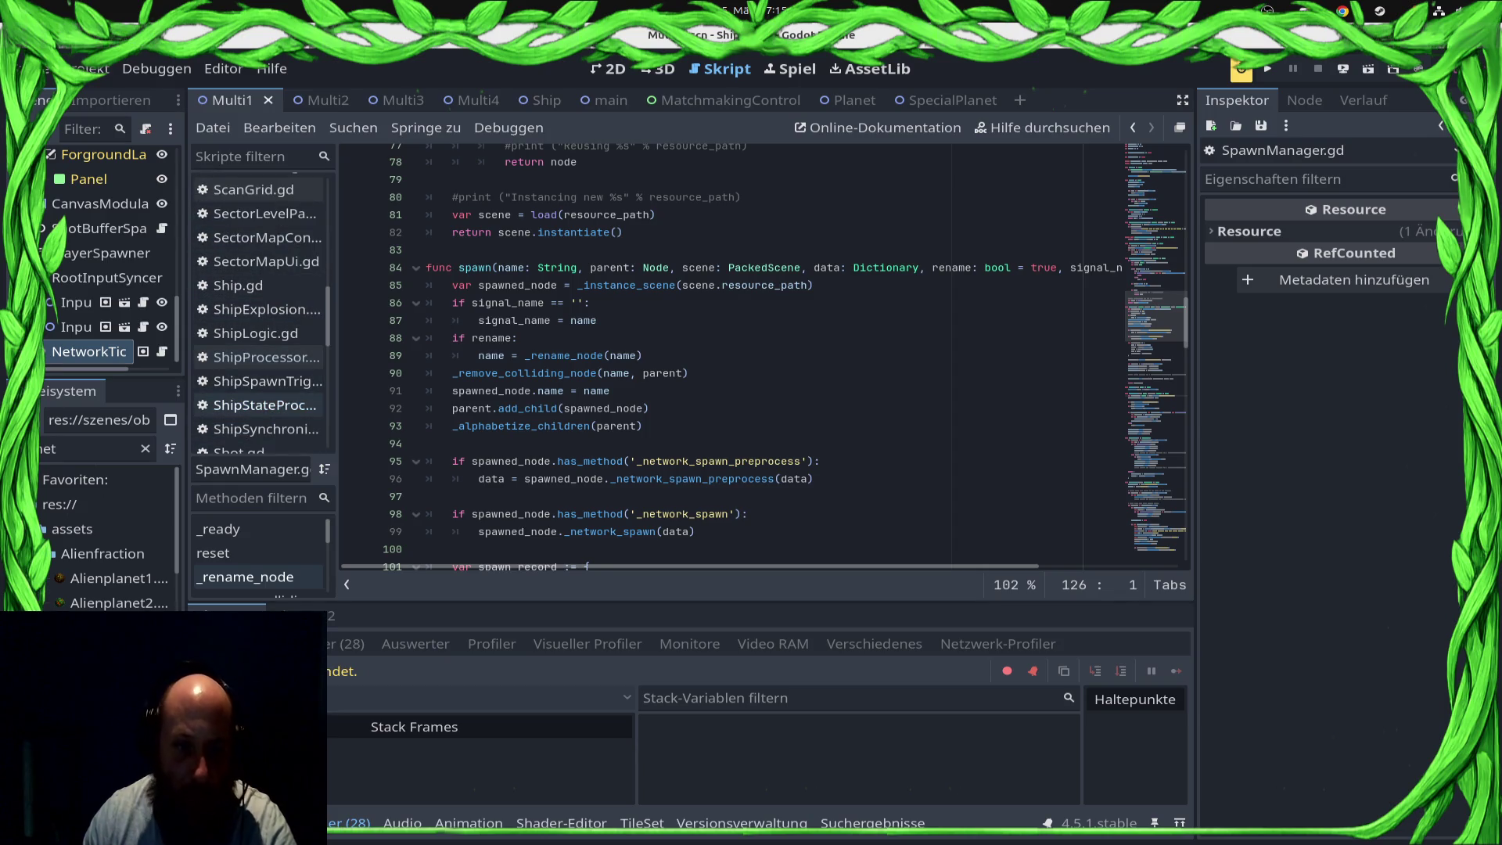
Step: Change speed from 5 to 2 in _get_speed_value, save, and deploy to the Android phone
click(264, 404)
scroll(649, 352, up, 20)
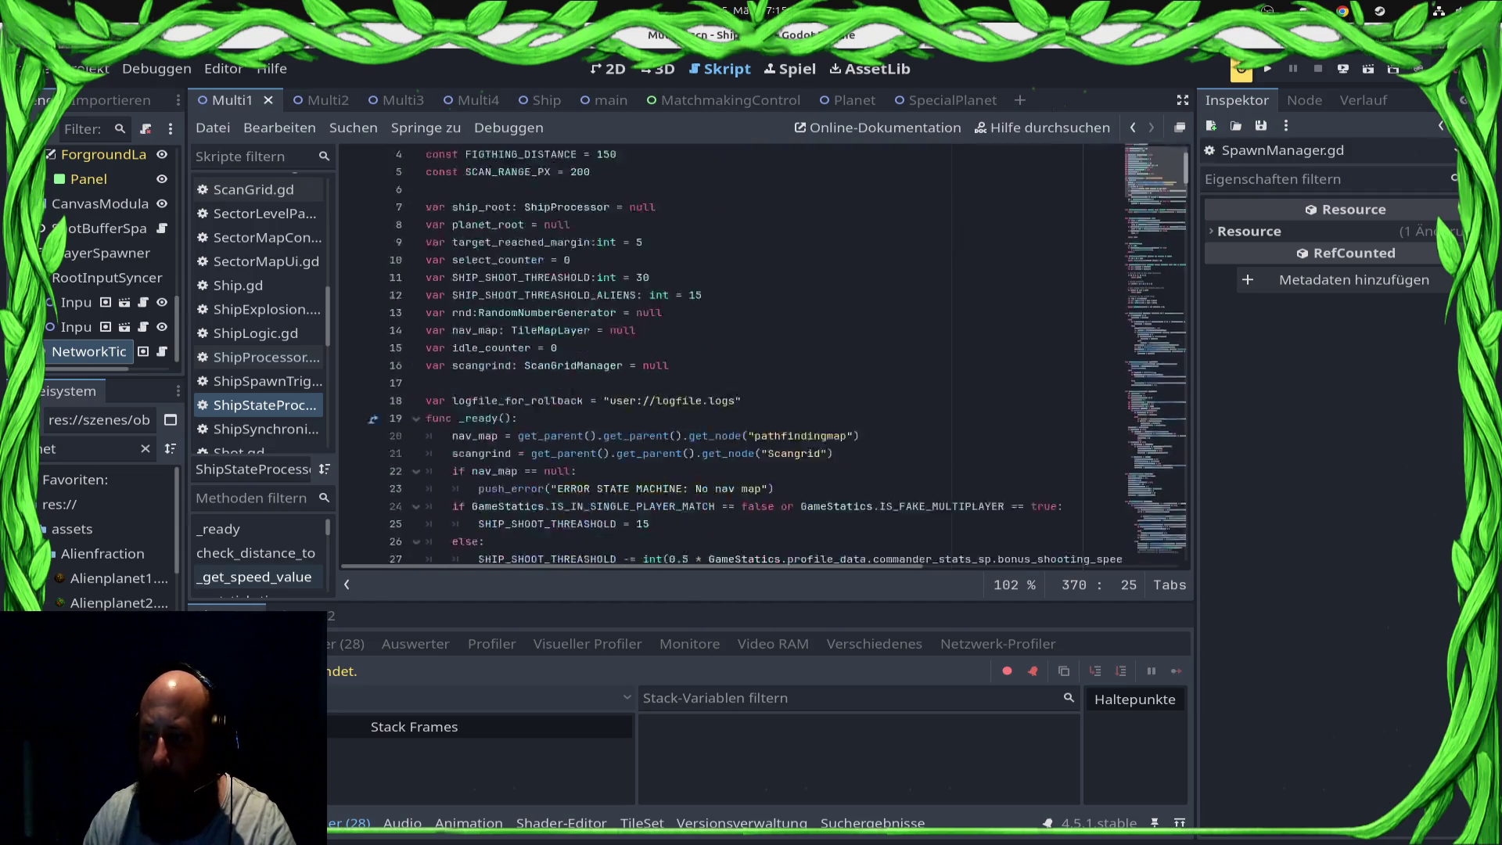
scroll(766, 352, down, 8)
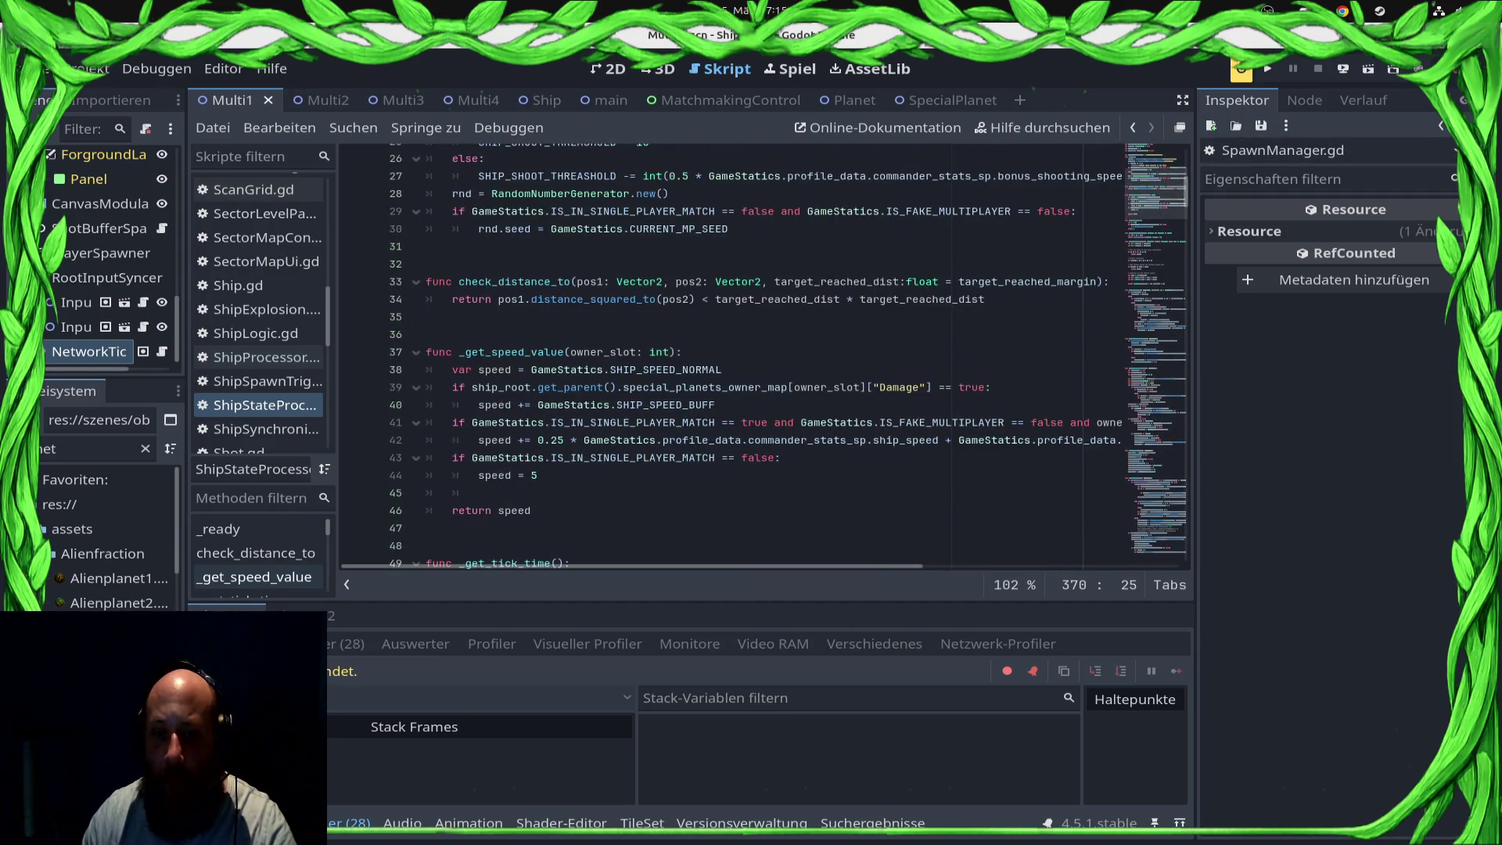
click(538, 474)
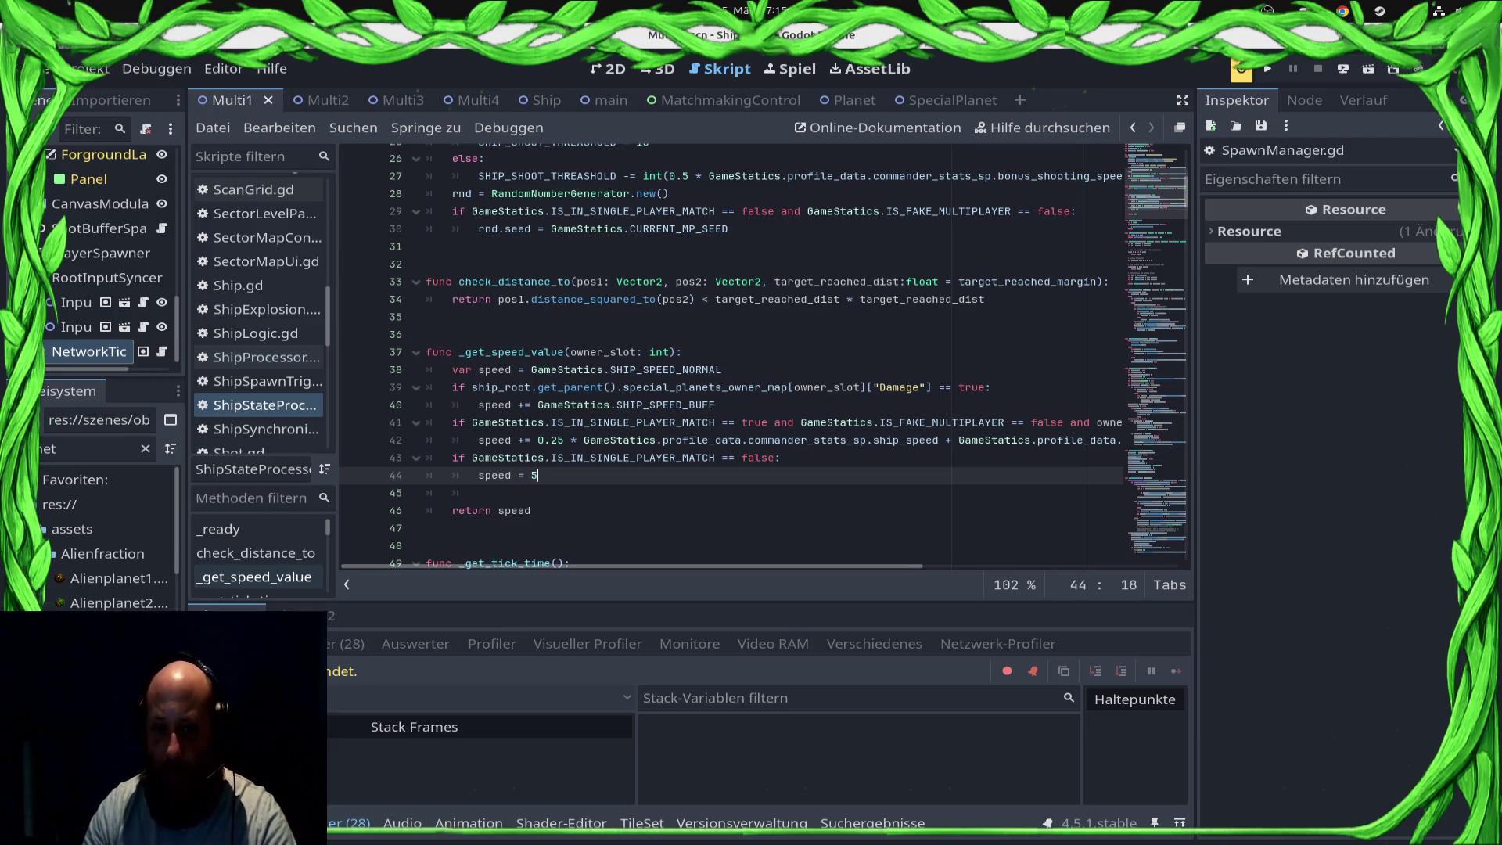
key(ctrl+s)
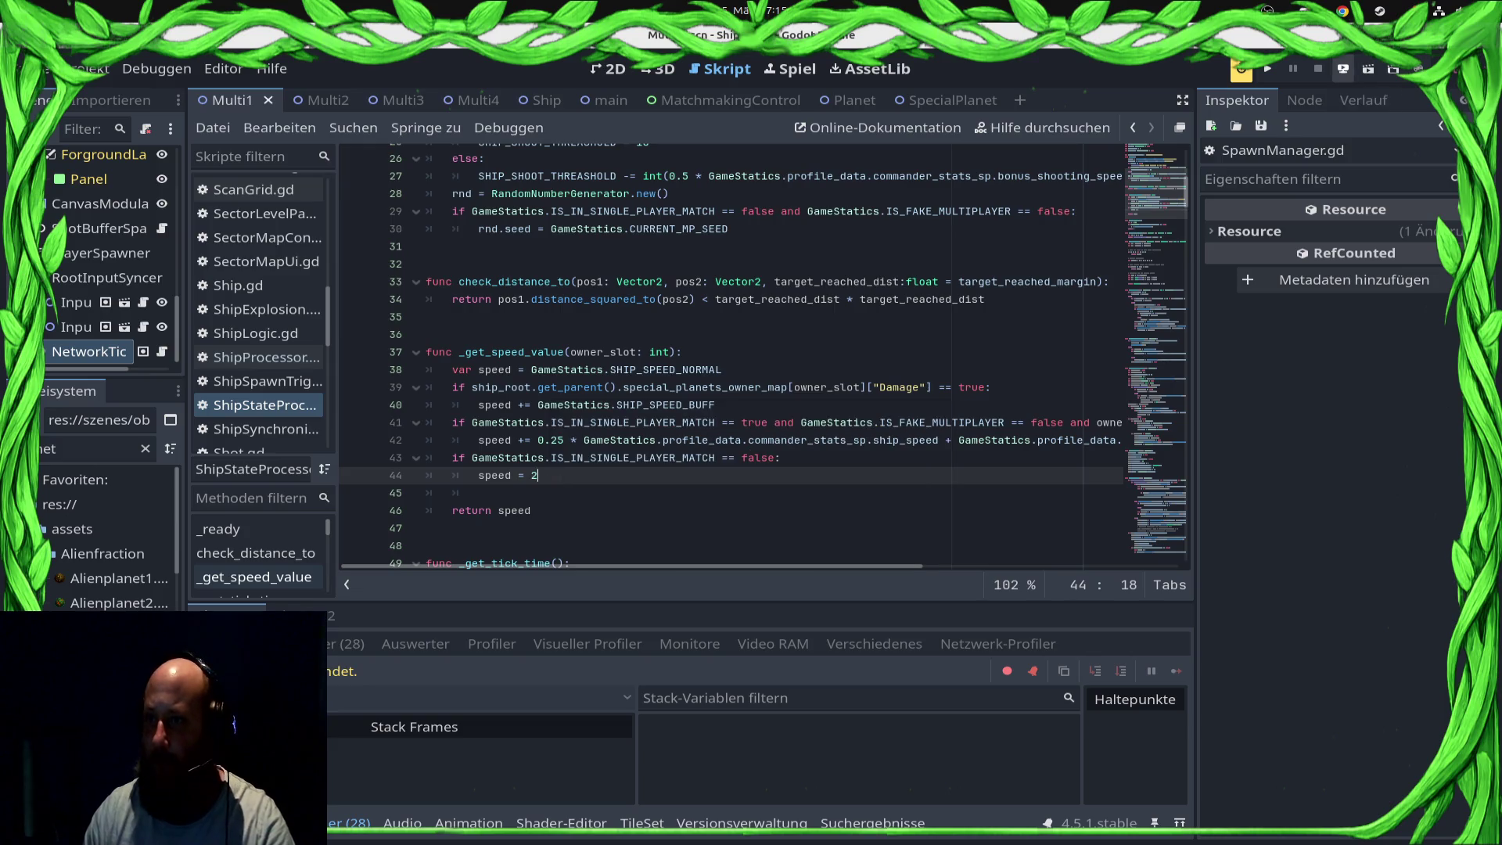
click(1343, 69)
click(1322, 120)
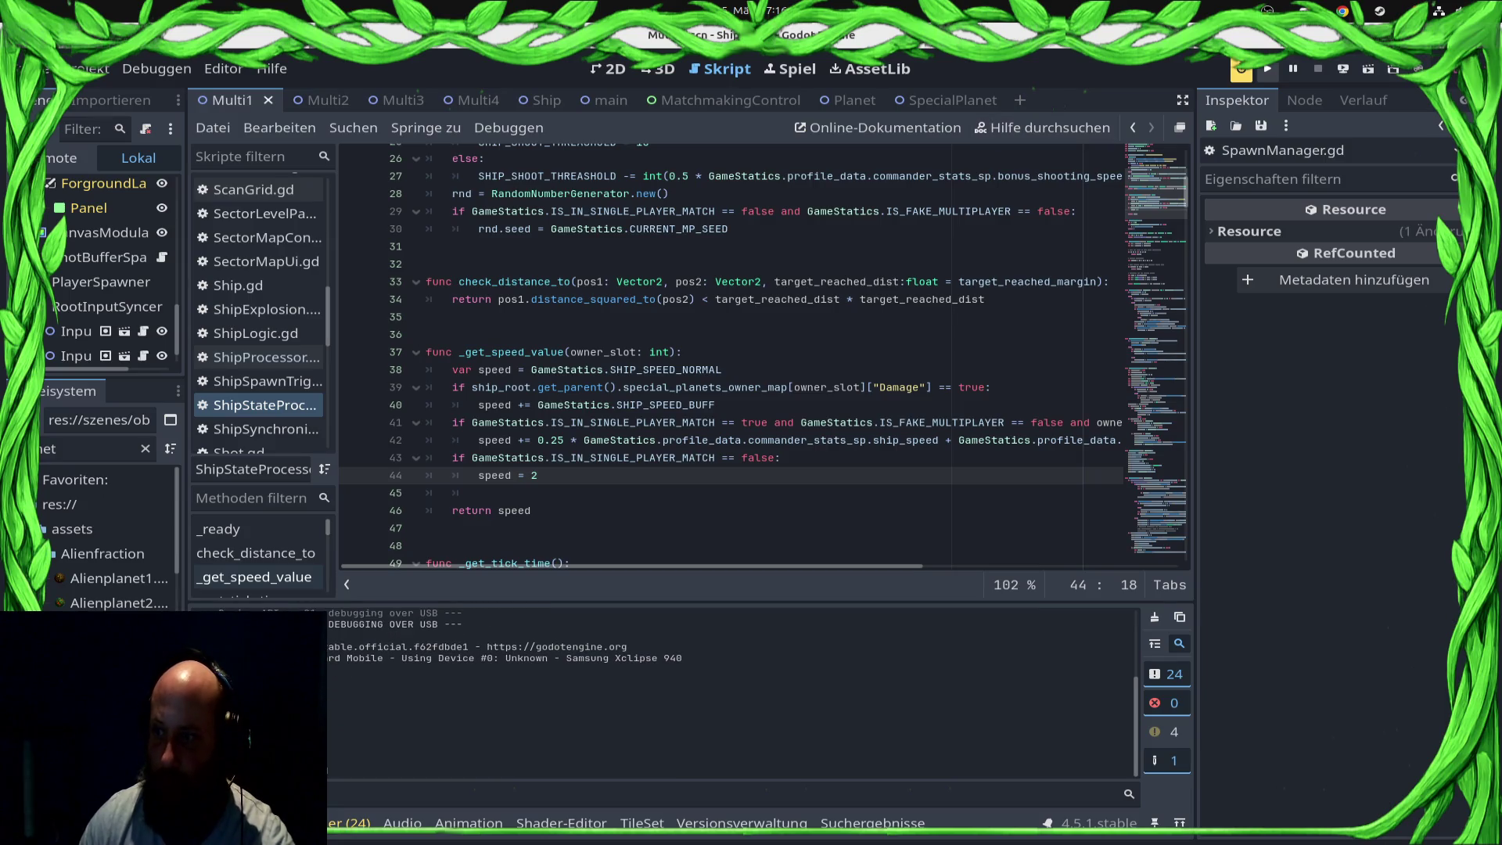
Step: Play a ranked test match to defeat, then cancel re-queued matchmaking to reach the 79-win/141-loss stats screen
click(1267, 68)
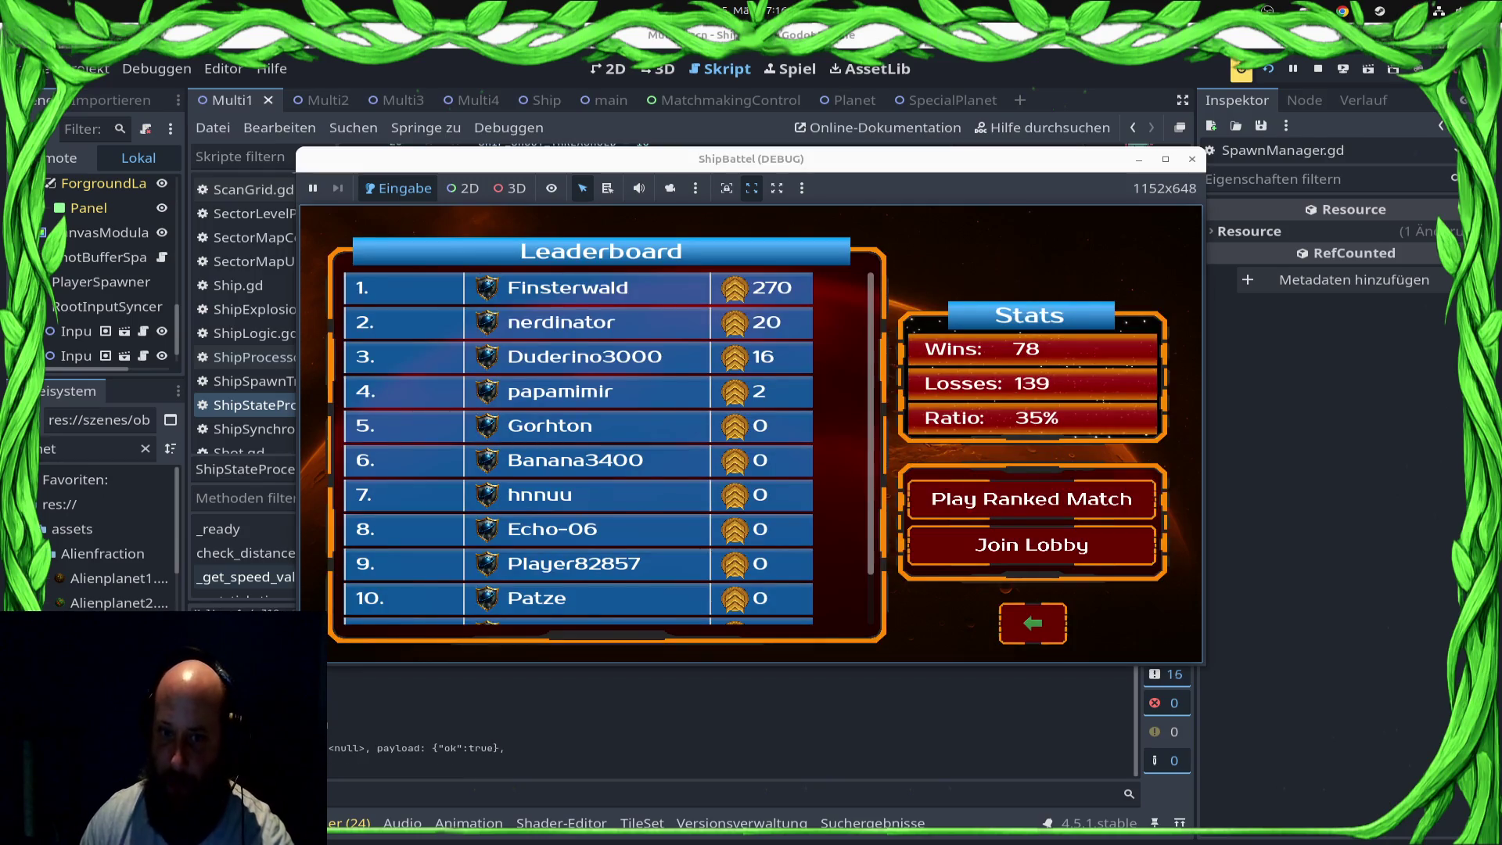
click(1031, 499)
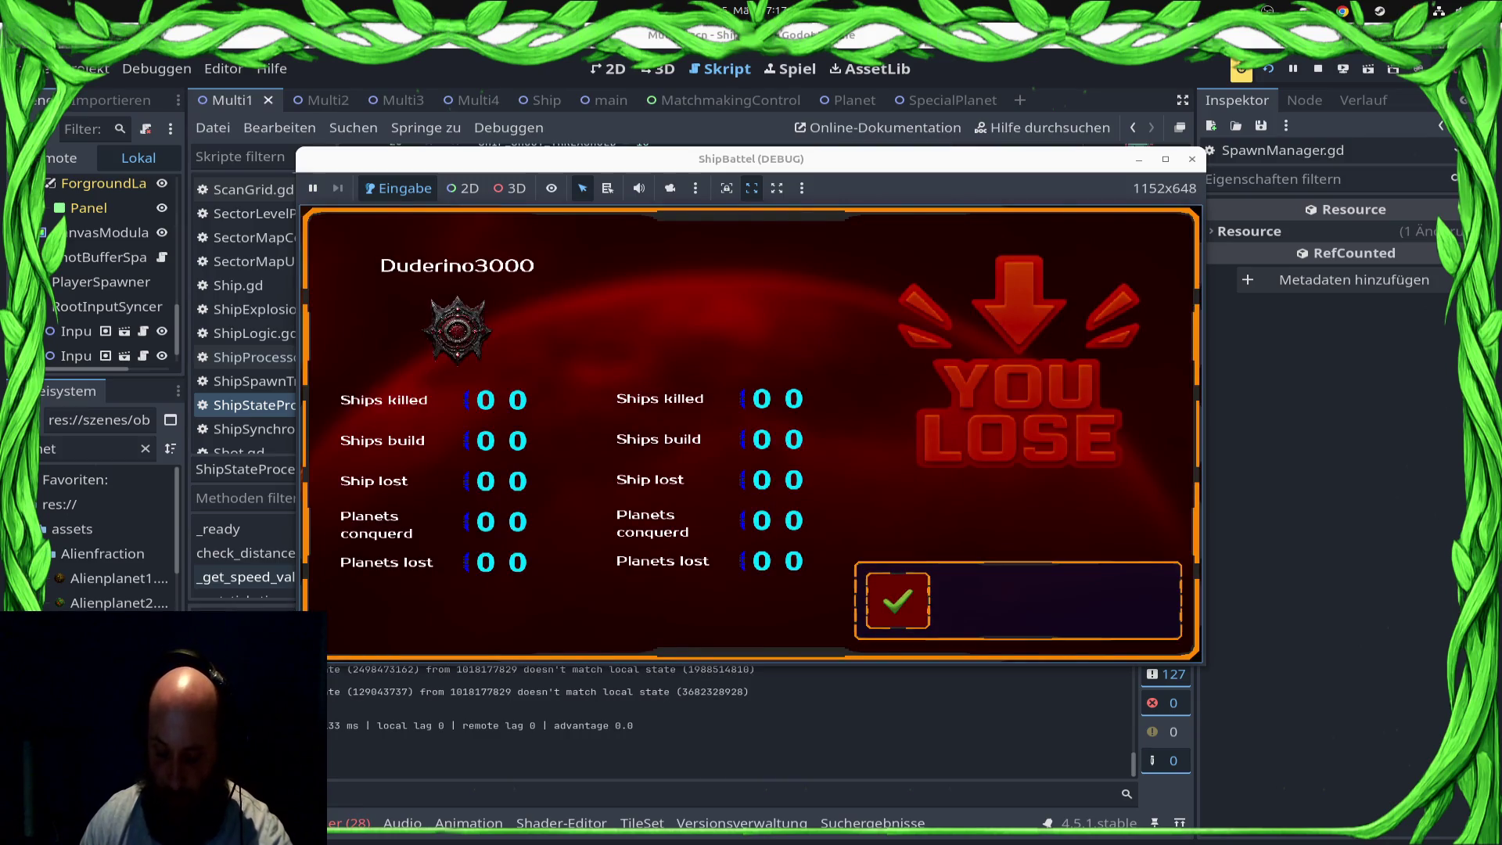
key(Return)
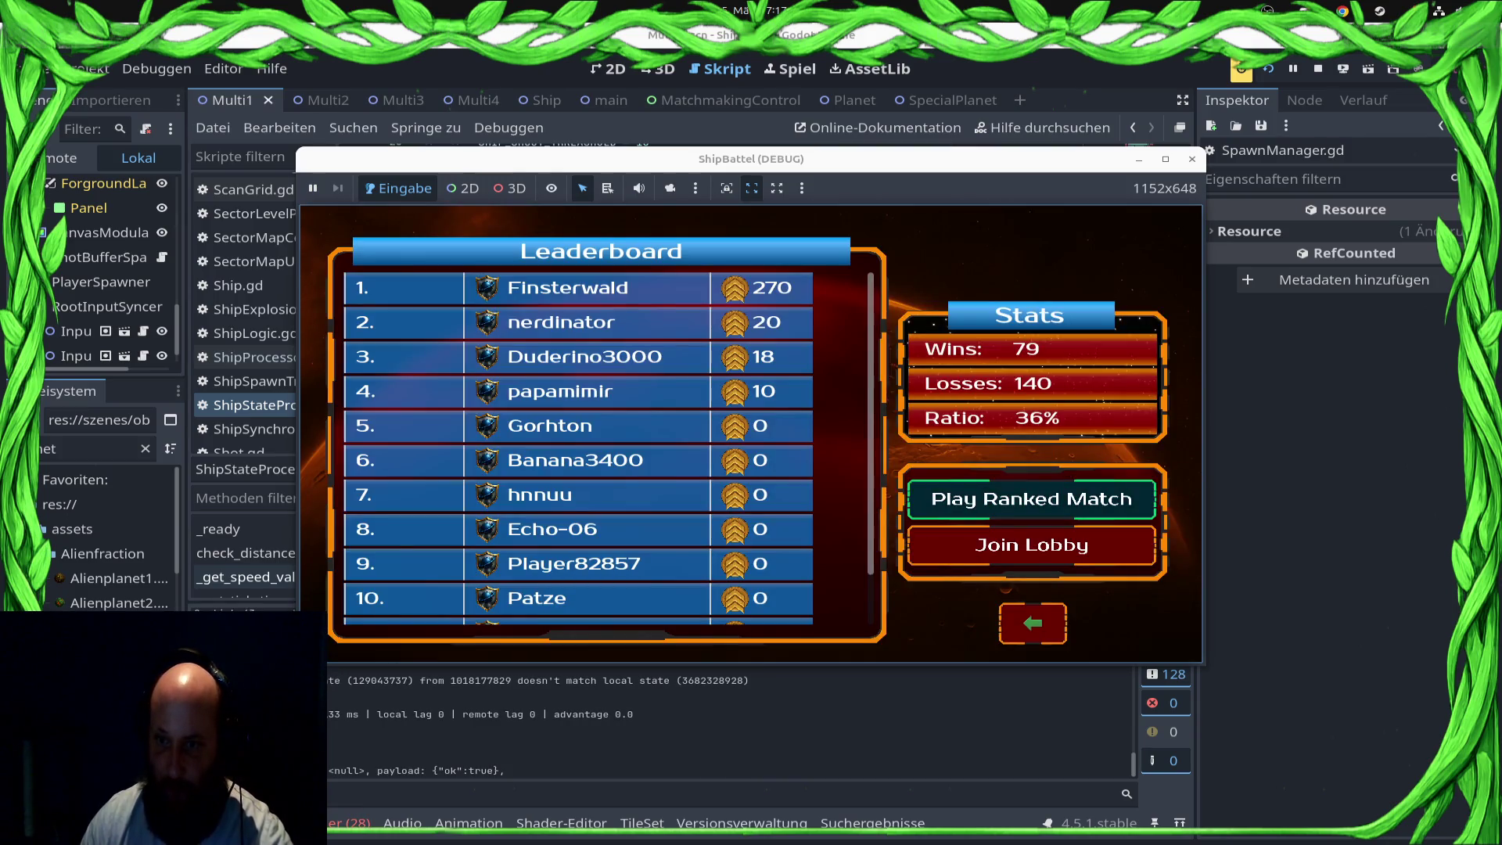
key(Return)
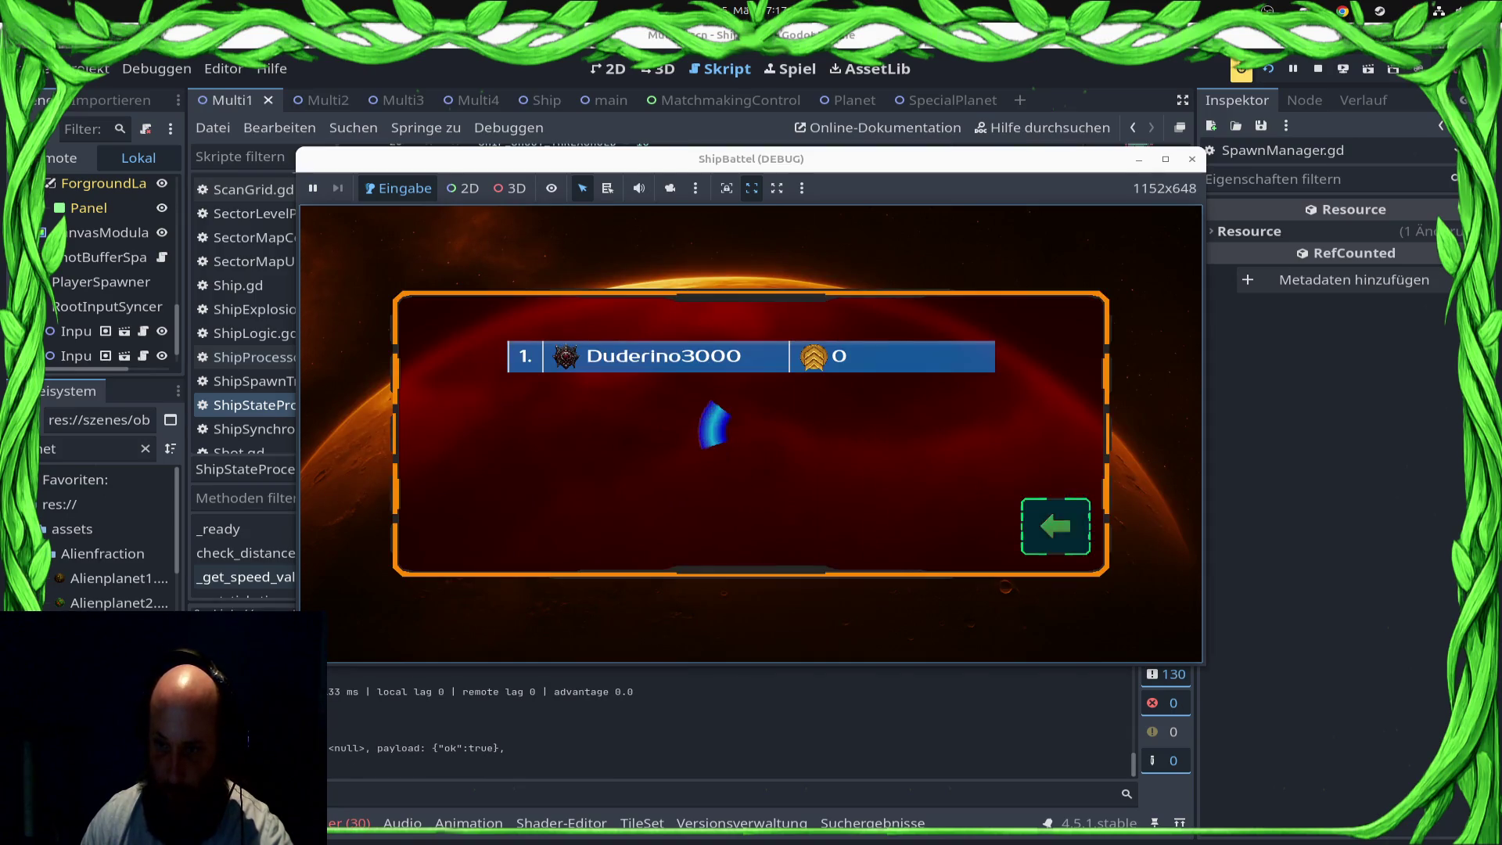
key(Return)
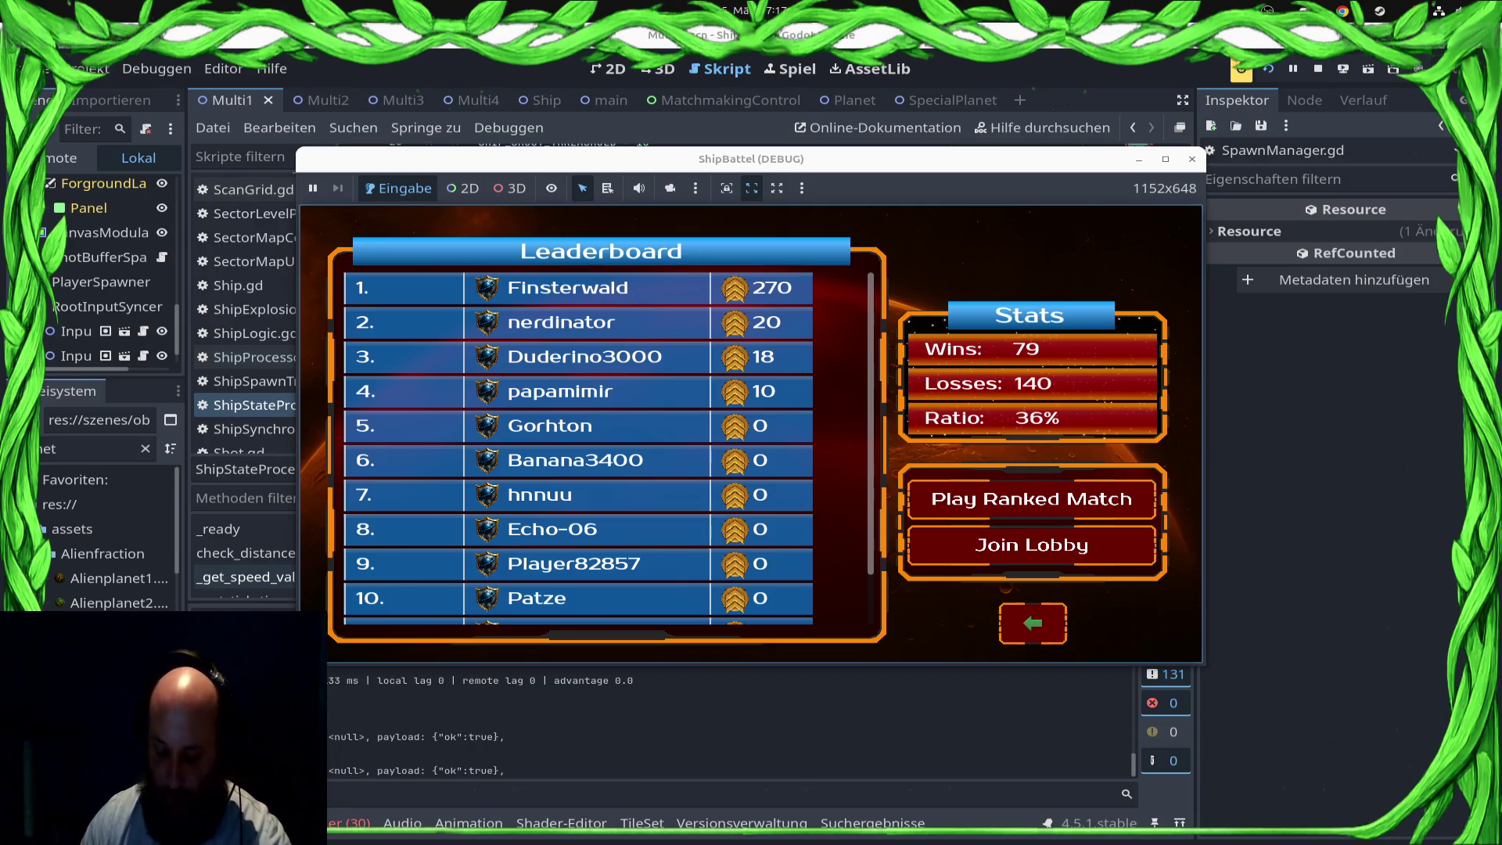
key(Return)
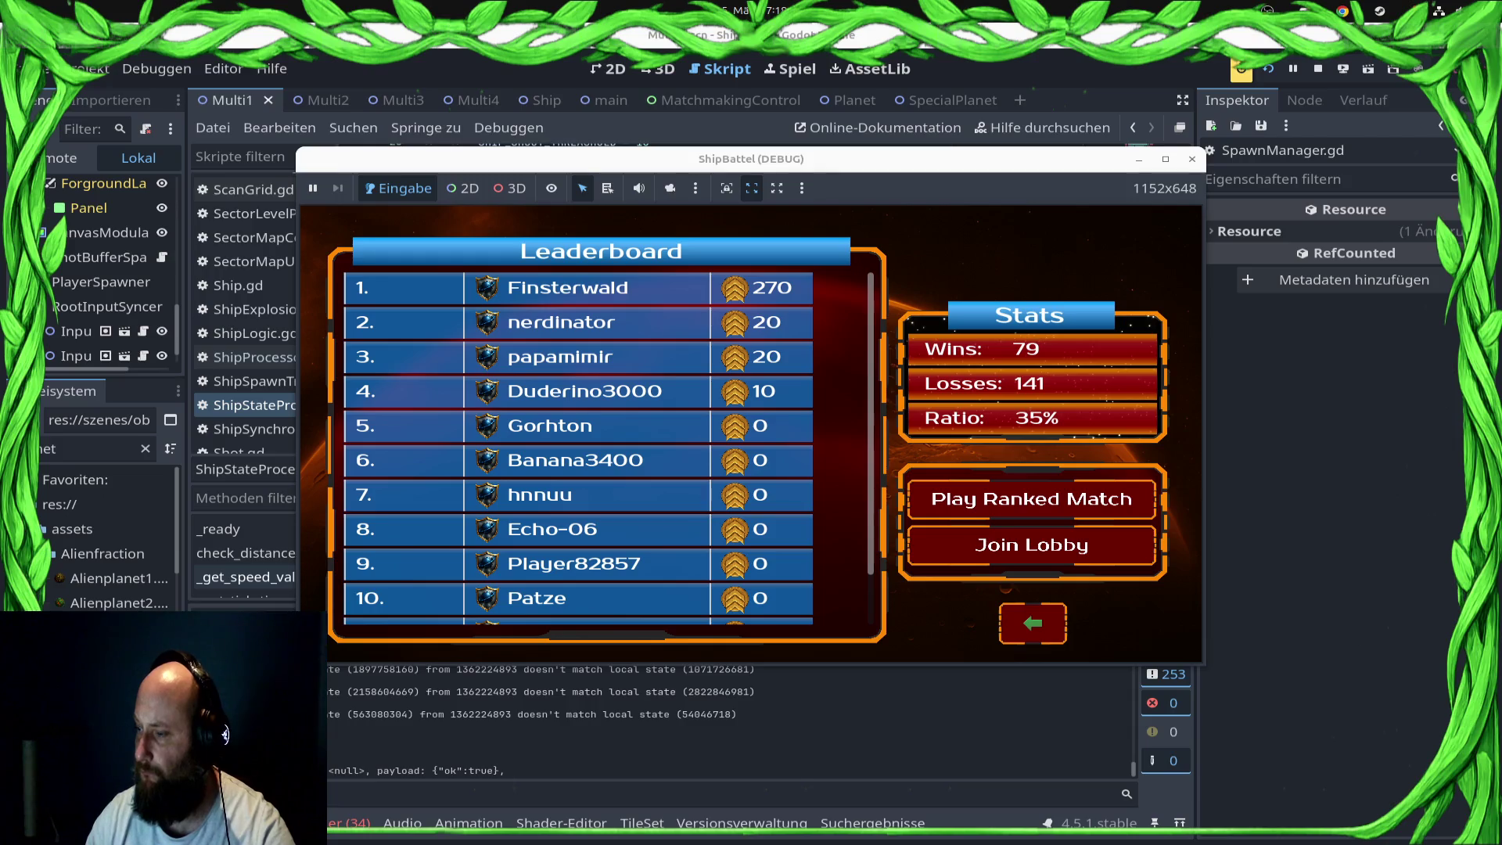
Step: Leave the debug game and return to the script editor showing ShipStateProcessor.gd
key(alt+Tab)
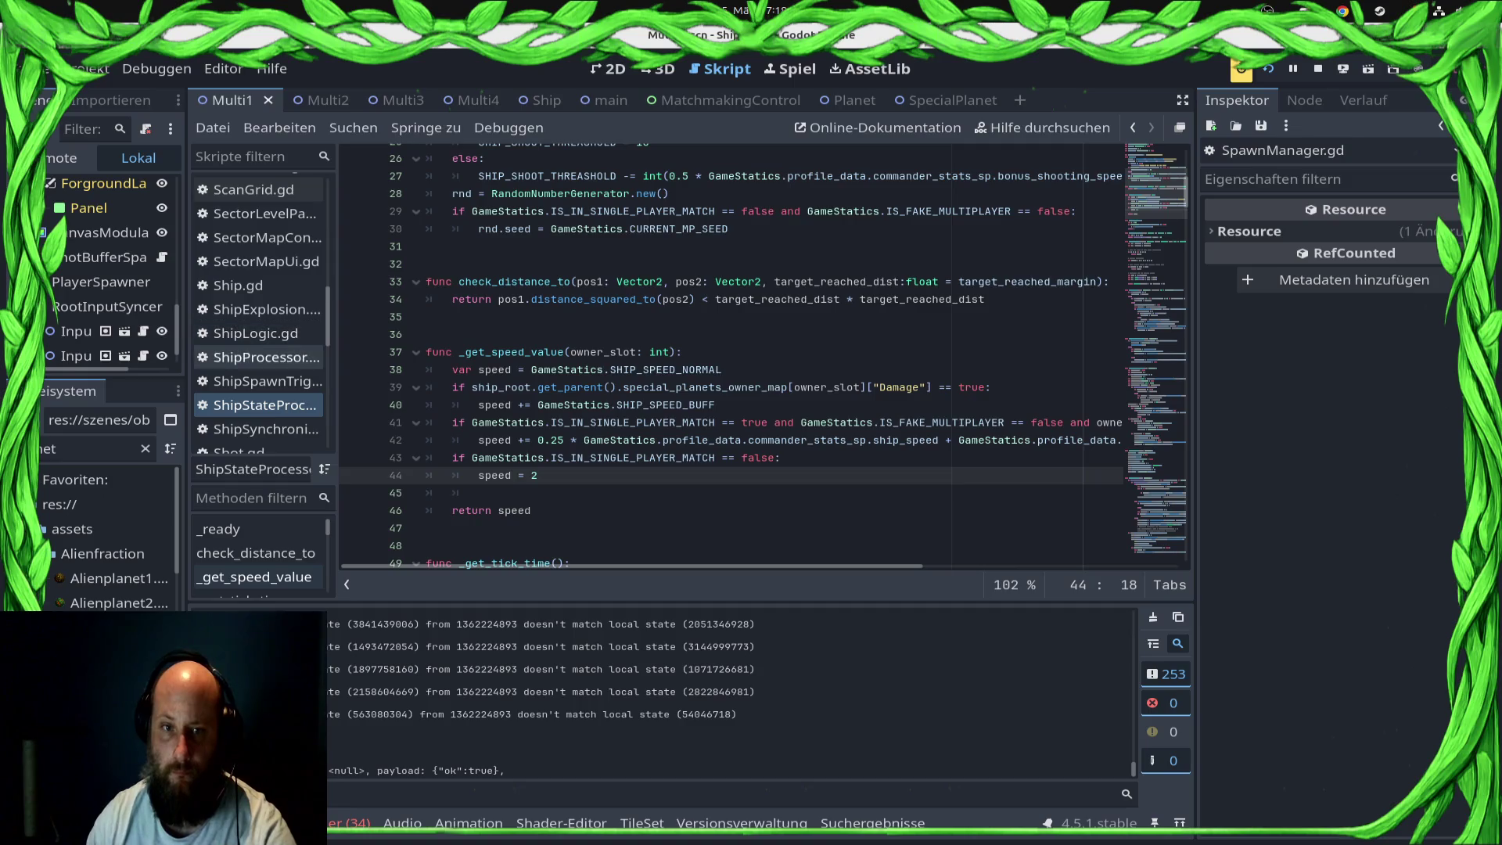
Step: Open LevelContainer.gd from the script list and select all of its code
scroll(262, 344, up, 5)
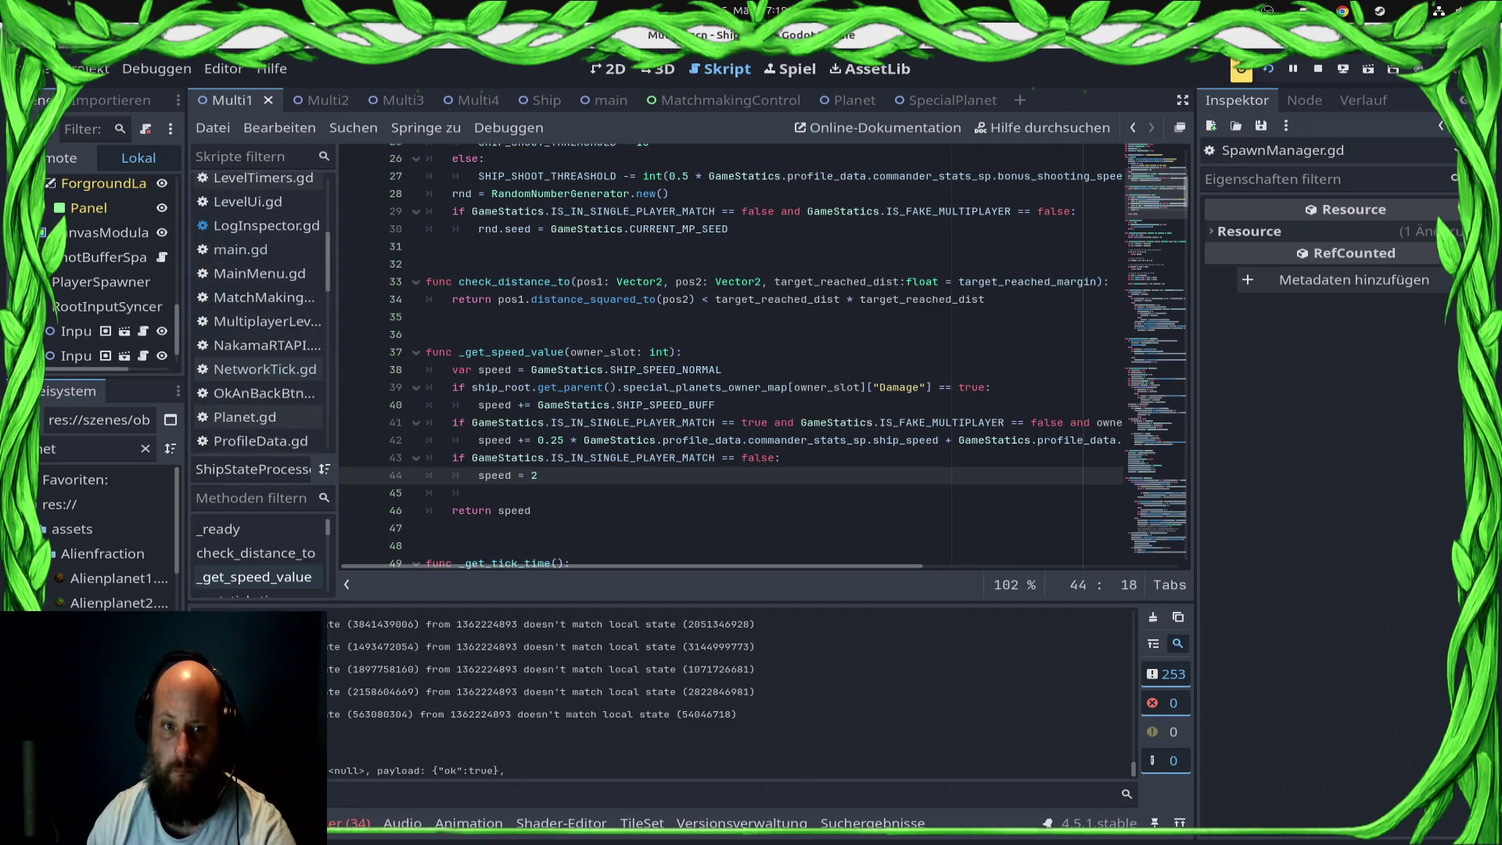
scroll(262, 332, up, 6)
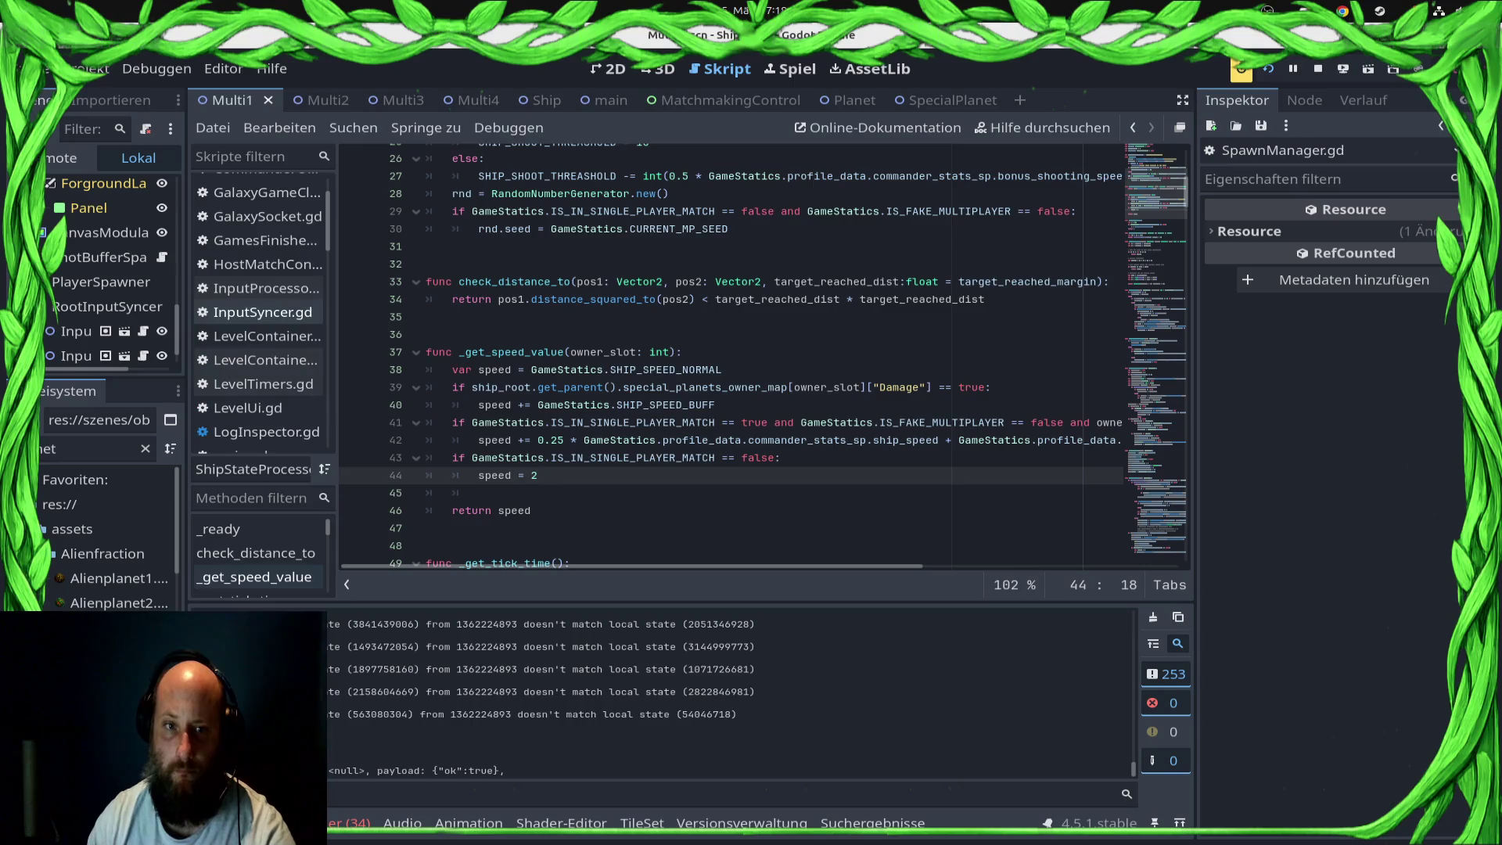
click(267, 336)
key(ctrl+a)
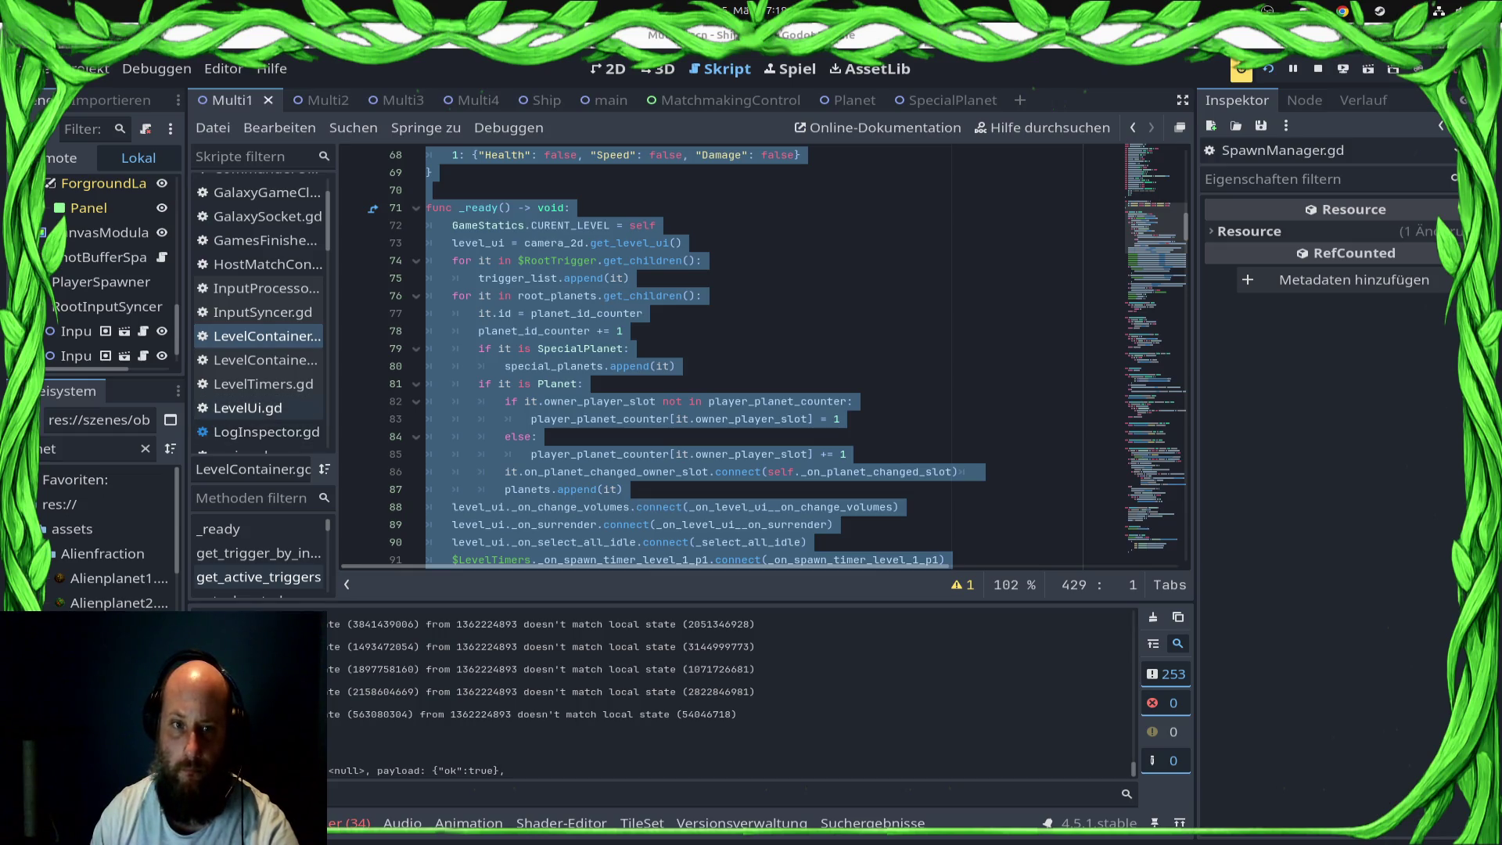
Step: Open main.gd at the match-ready-to-load handler around line 154
scroll(258, 329, up, 3)
scroll(258, 313, down, 5)
scroll(258, 313, down, 2)
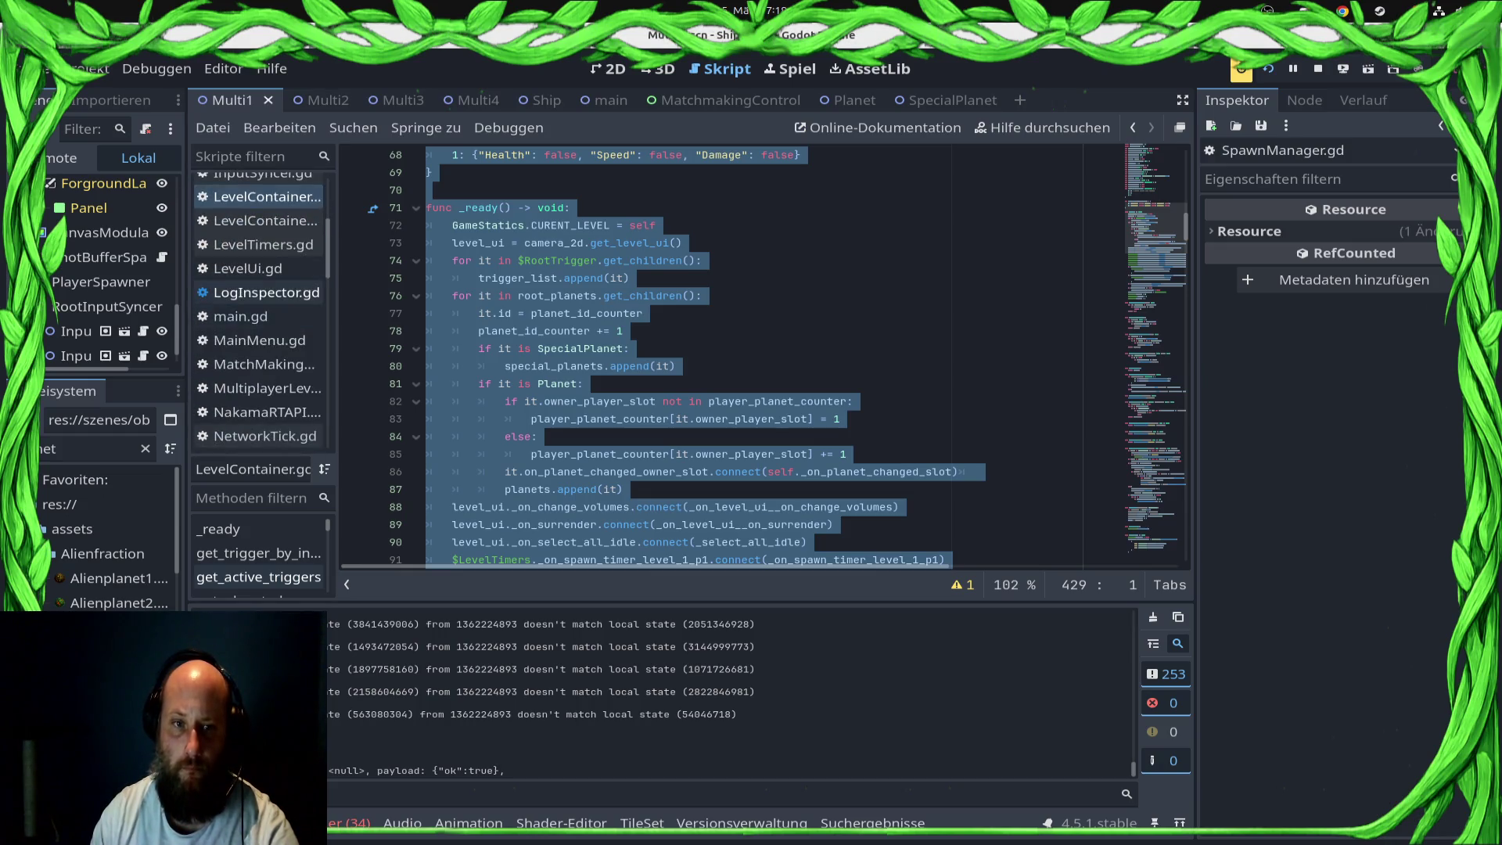
click(258, 316)
click(674, 472)
scroll(763, 354, up, 3)
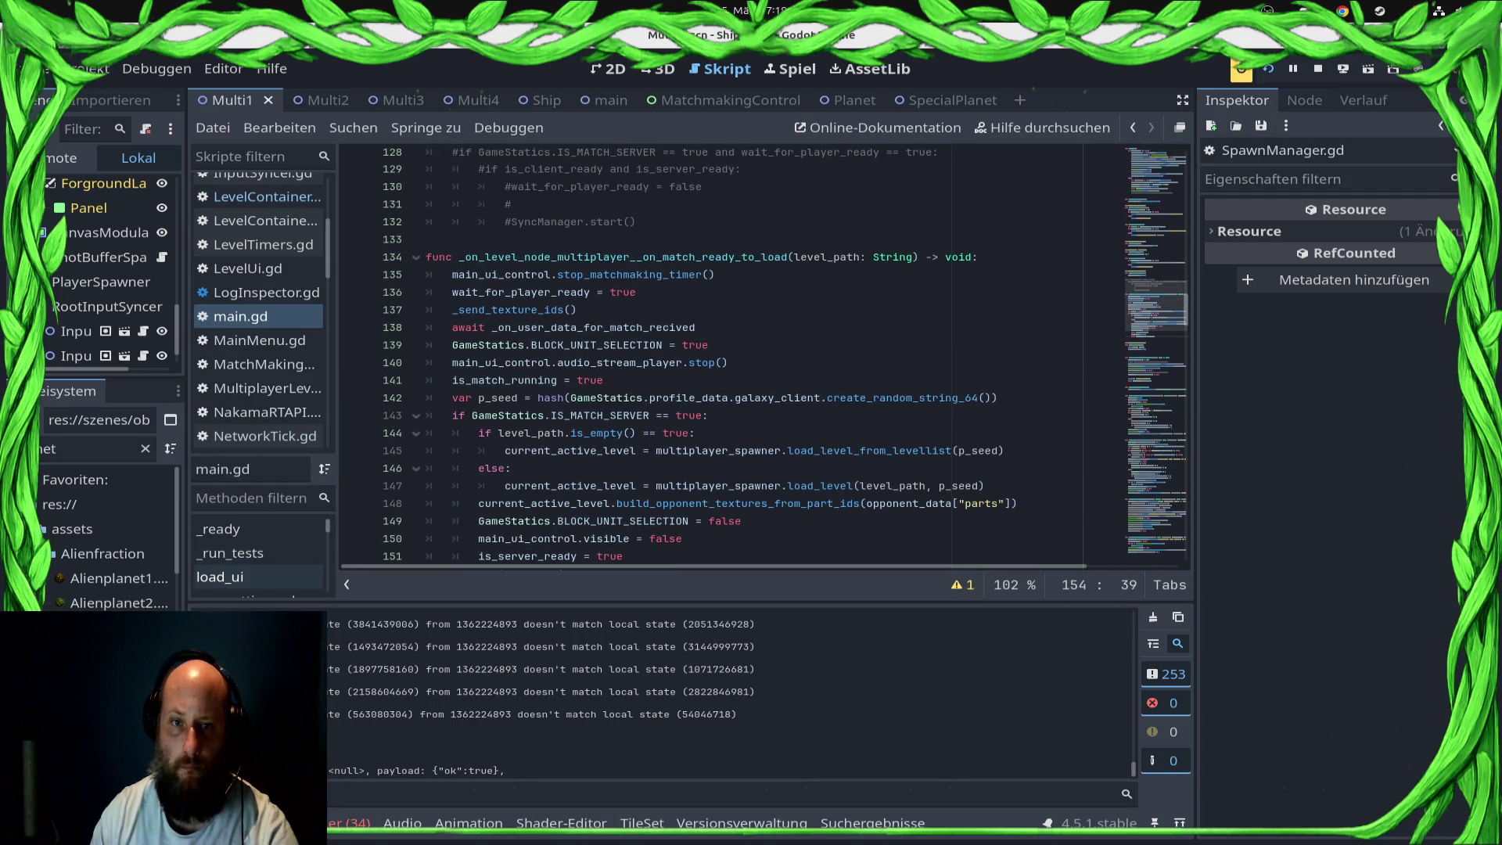
Step: Move through main.gd's match-ready function to the p_seed line near 141
shift+click(452, 274)
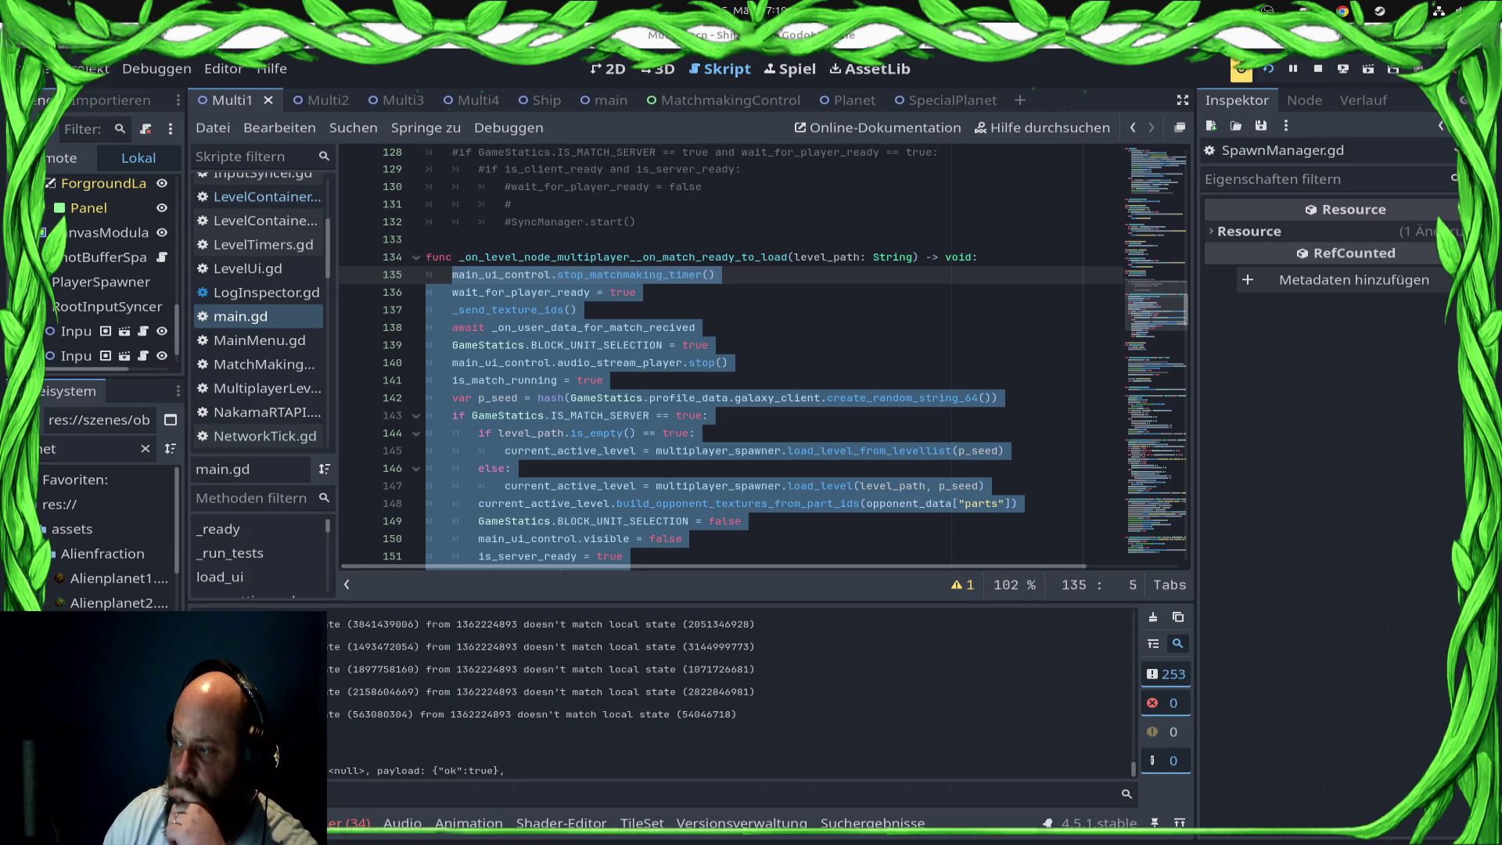
scroll(763, 357, down, 10)
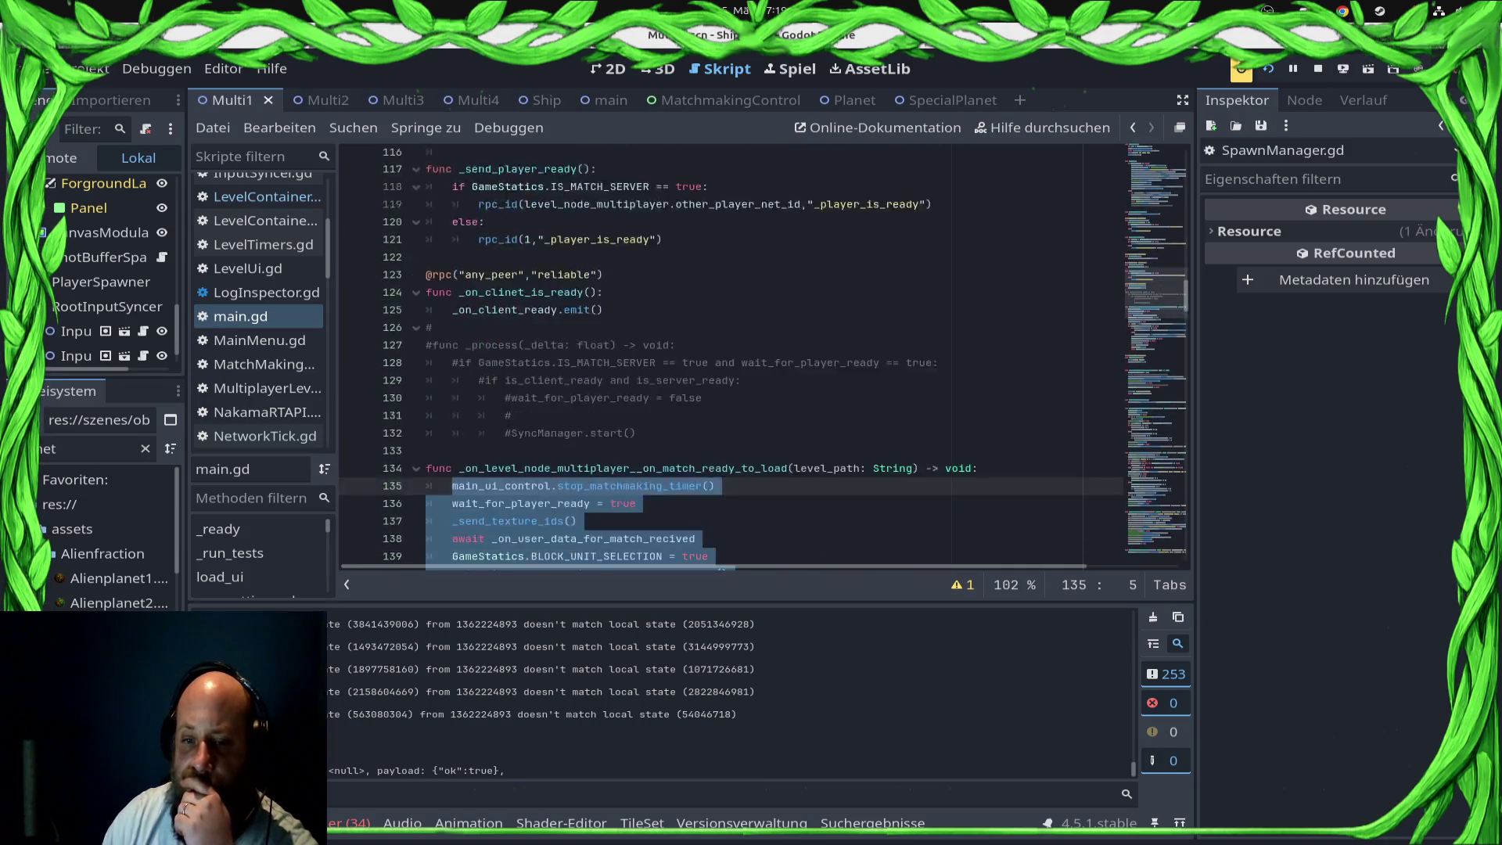
click(603, 233)
scroll(764, 357, up, 2)
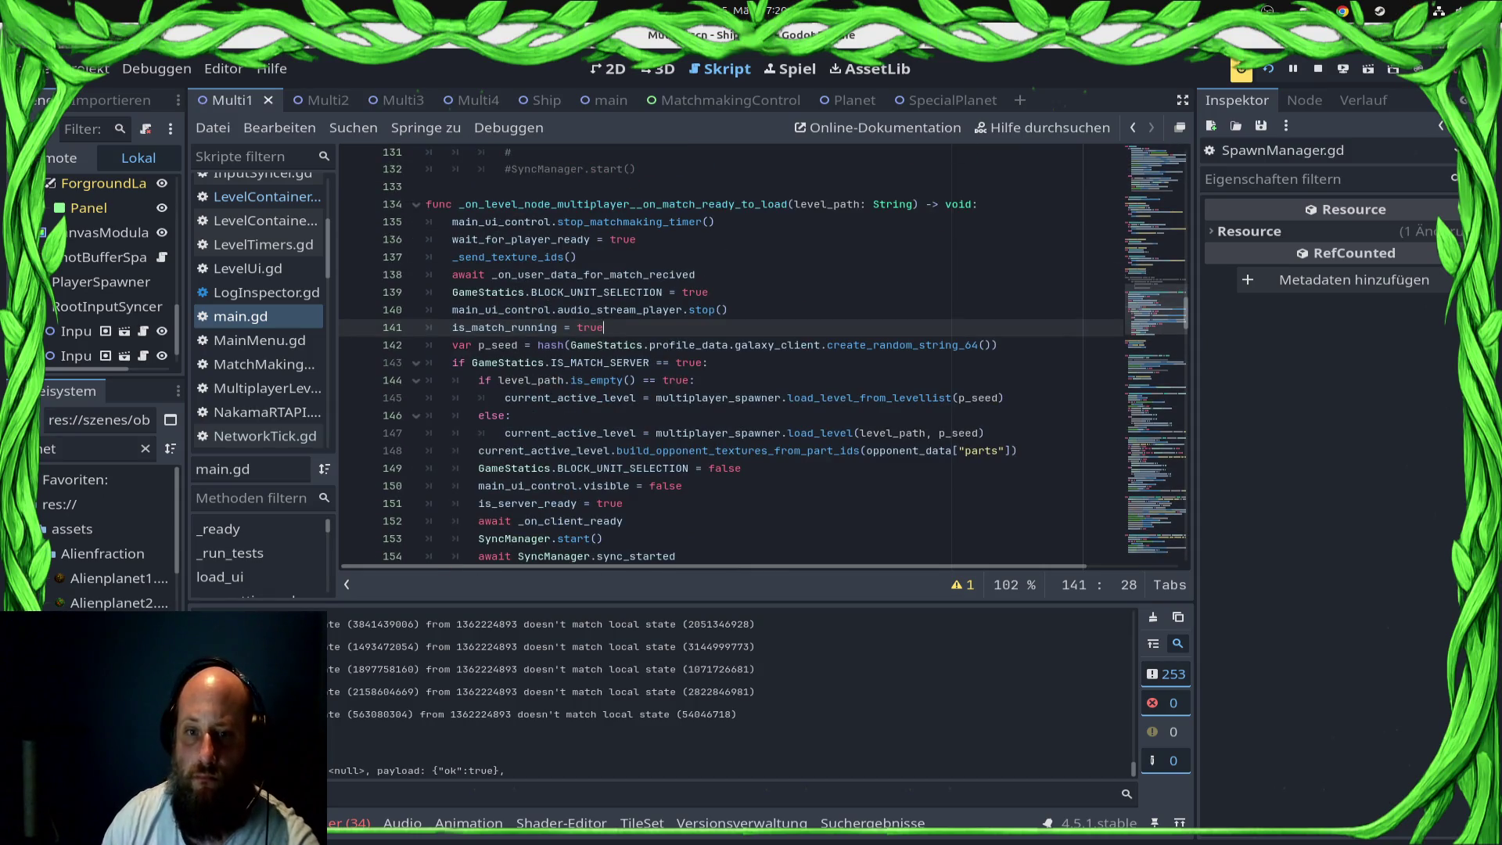
Step: Delete the p_seed hash line, save main.gd, and jump to load_level_from_levellist's definition
double_click(498, 345)
key(Home)
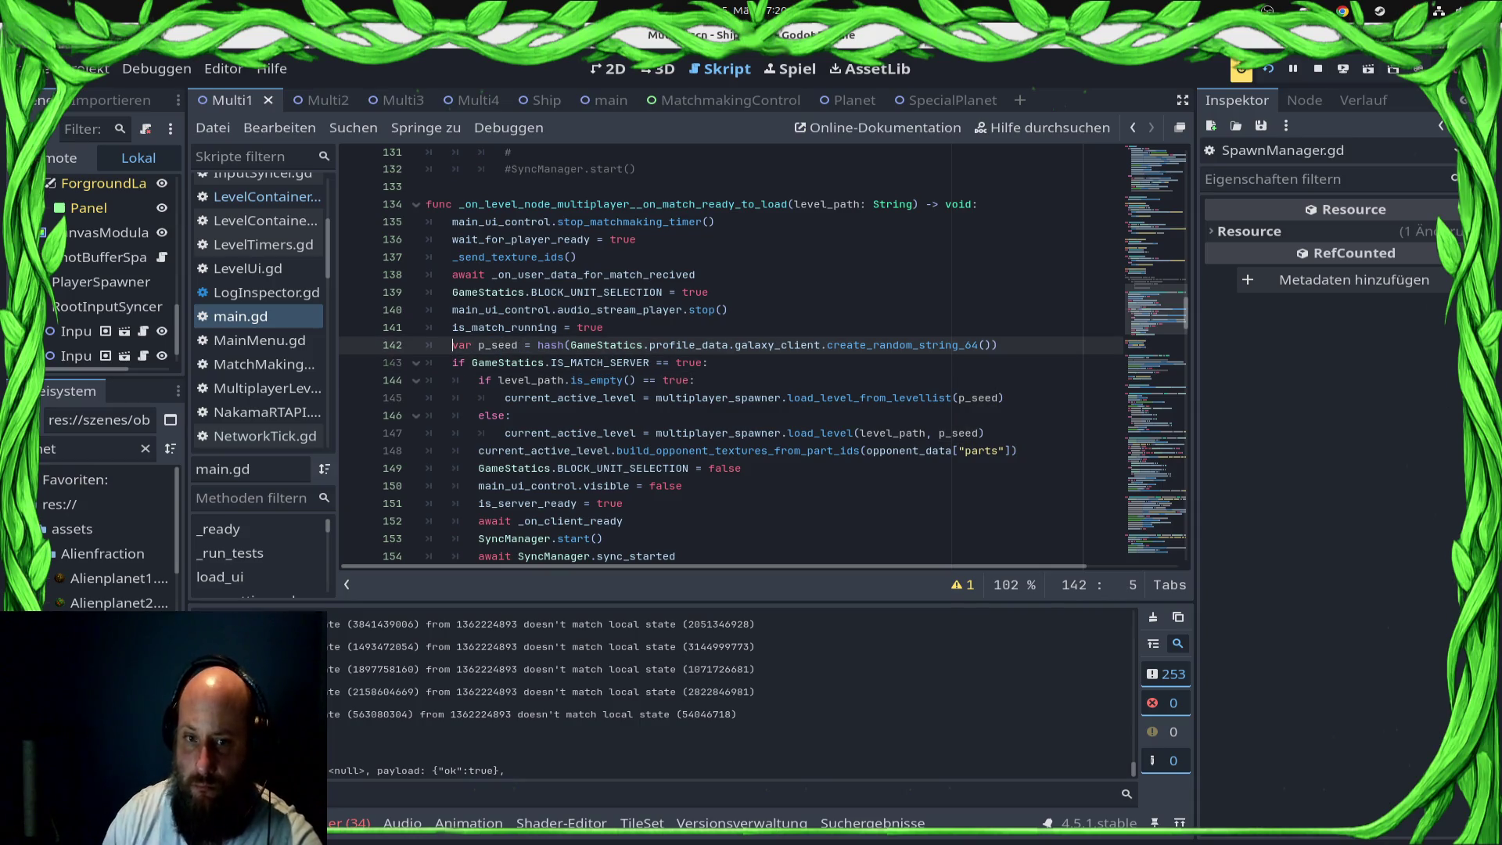
key(shift+End)
key(Delete)
key(ctrl+s)
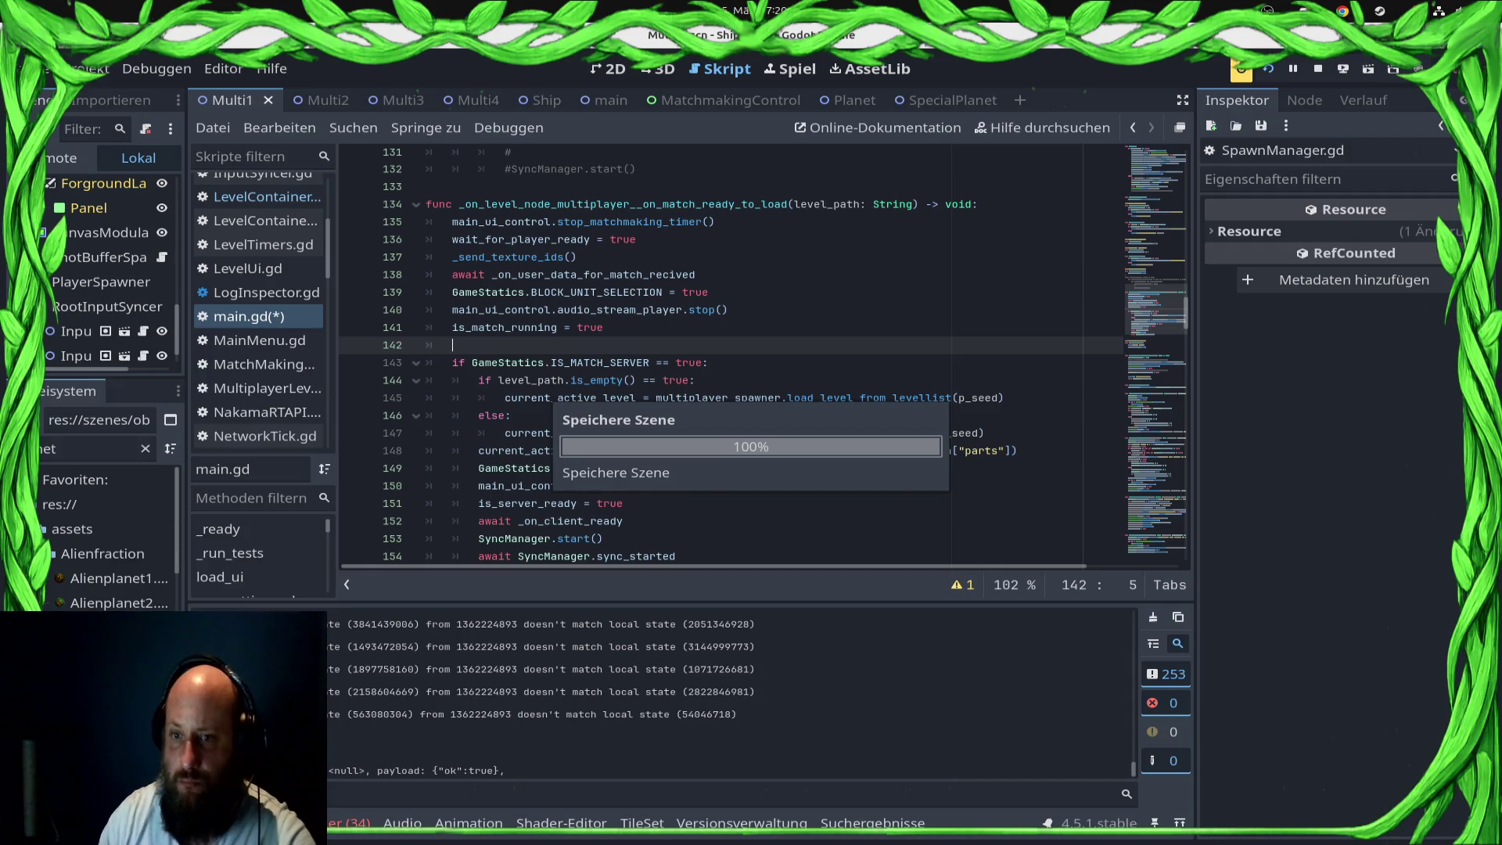
ctrl+click(869, 401)
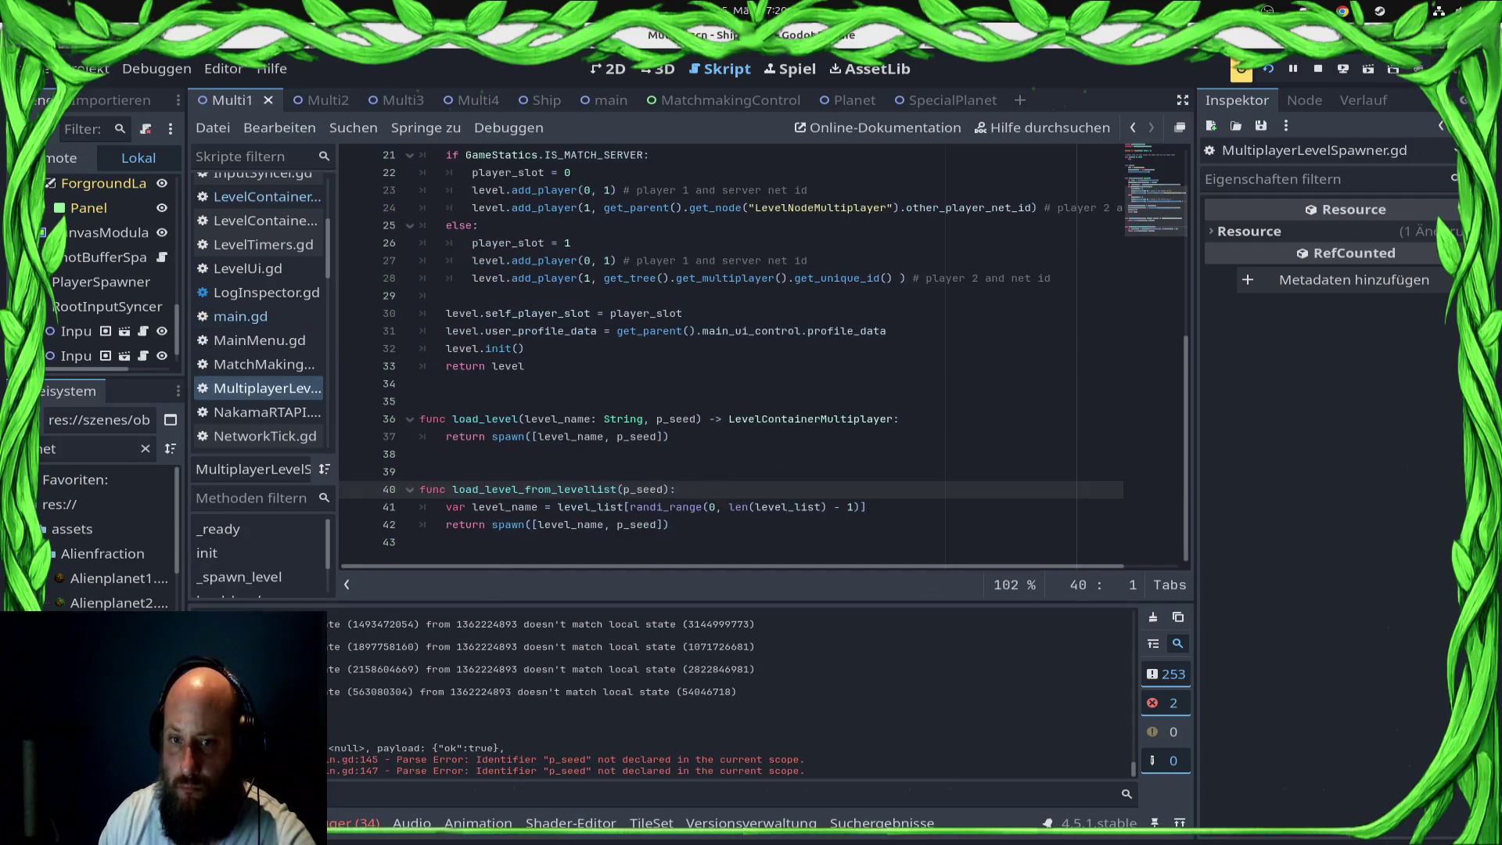
Step: Remove the p_seed parameter and spawn-call argument from load_level_from_levellist, then save
double_click(643, 489)
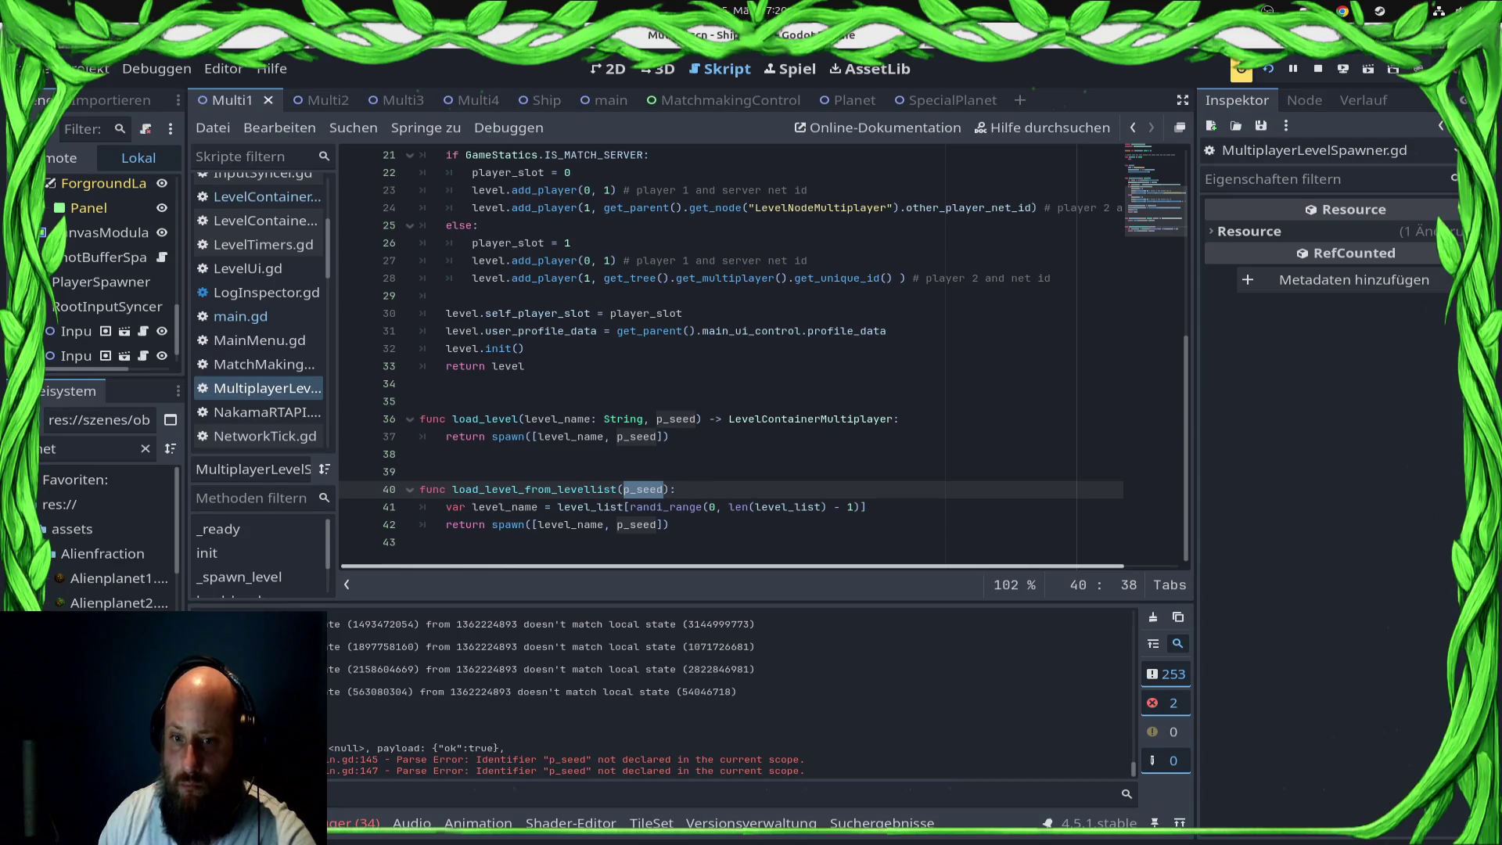
scroll(643, 489, up, 3)
scroll(643, 489, up, 2)
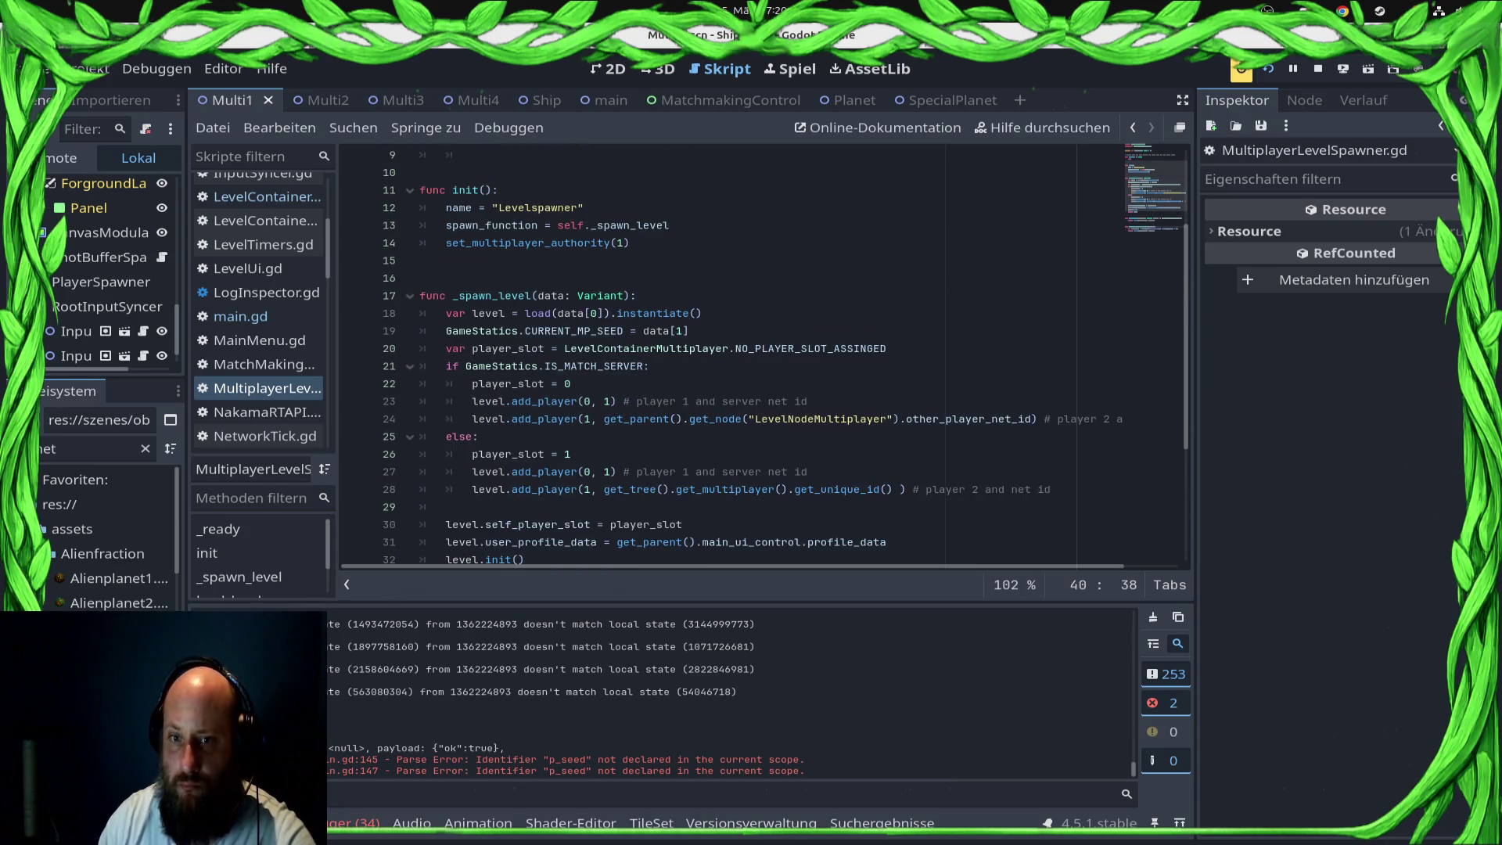
scroll(643, 488, down, 5)
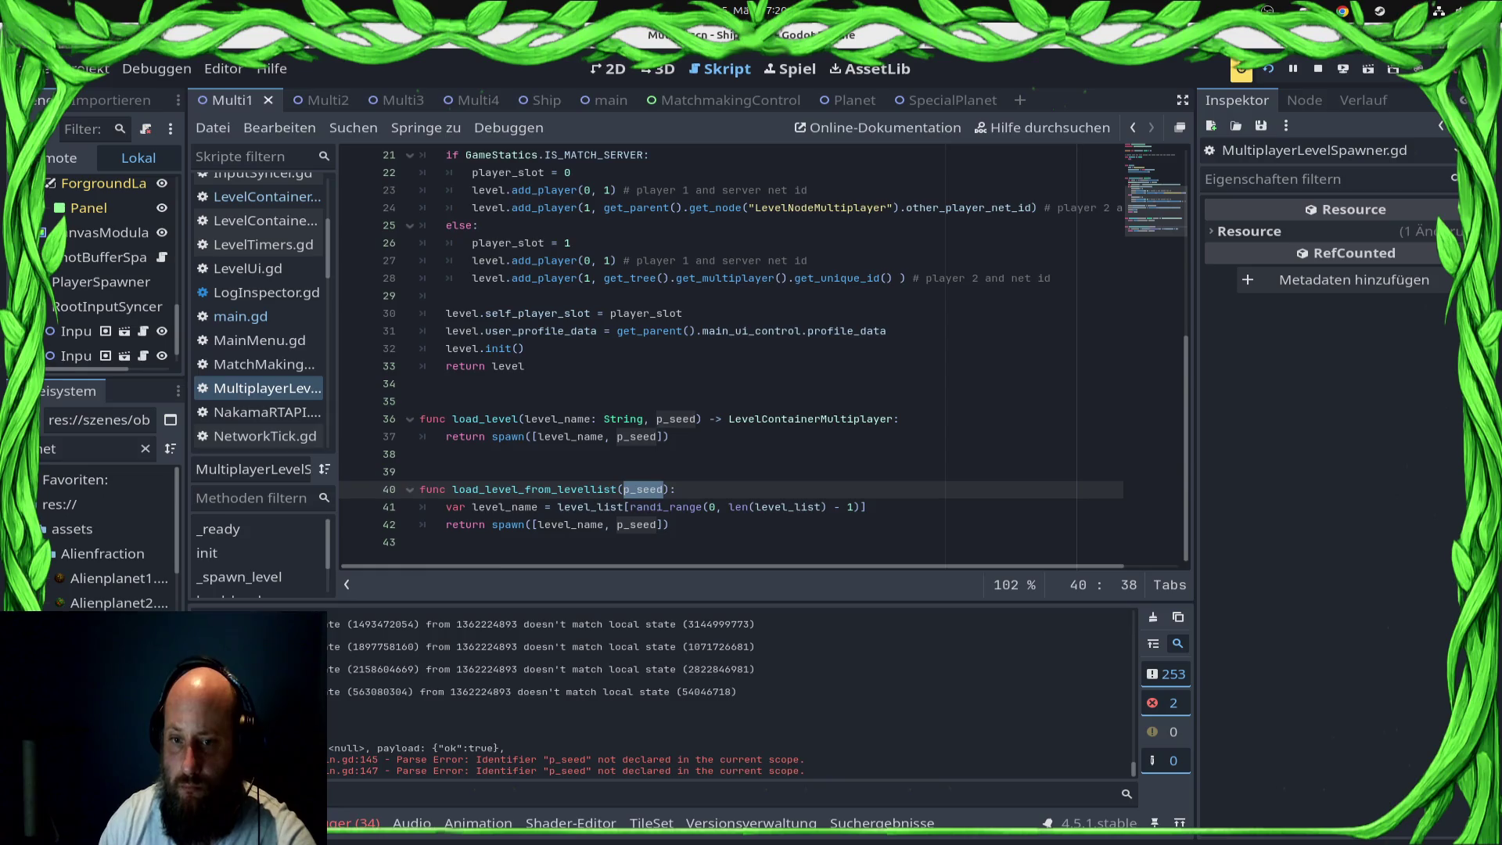
key(BackSpace)
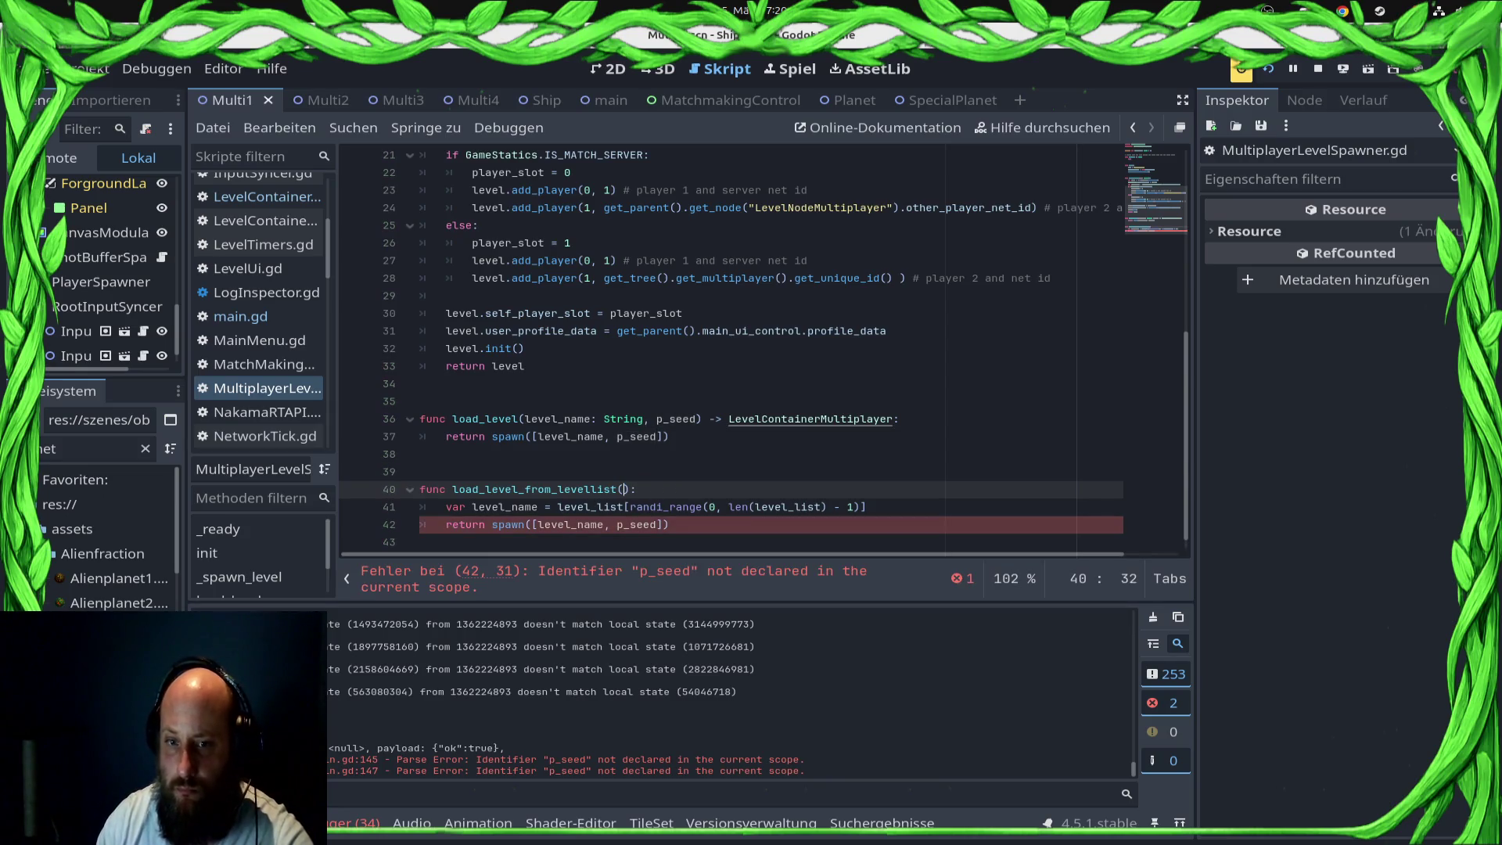
double_click(639, 524)
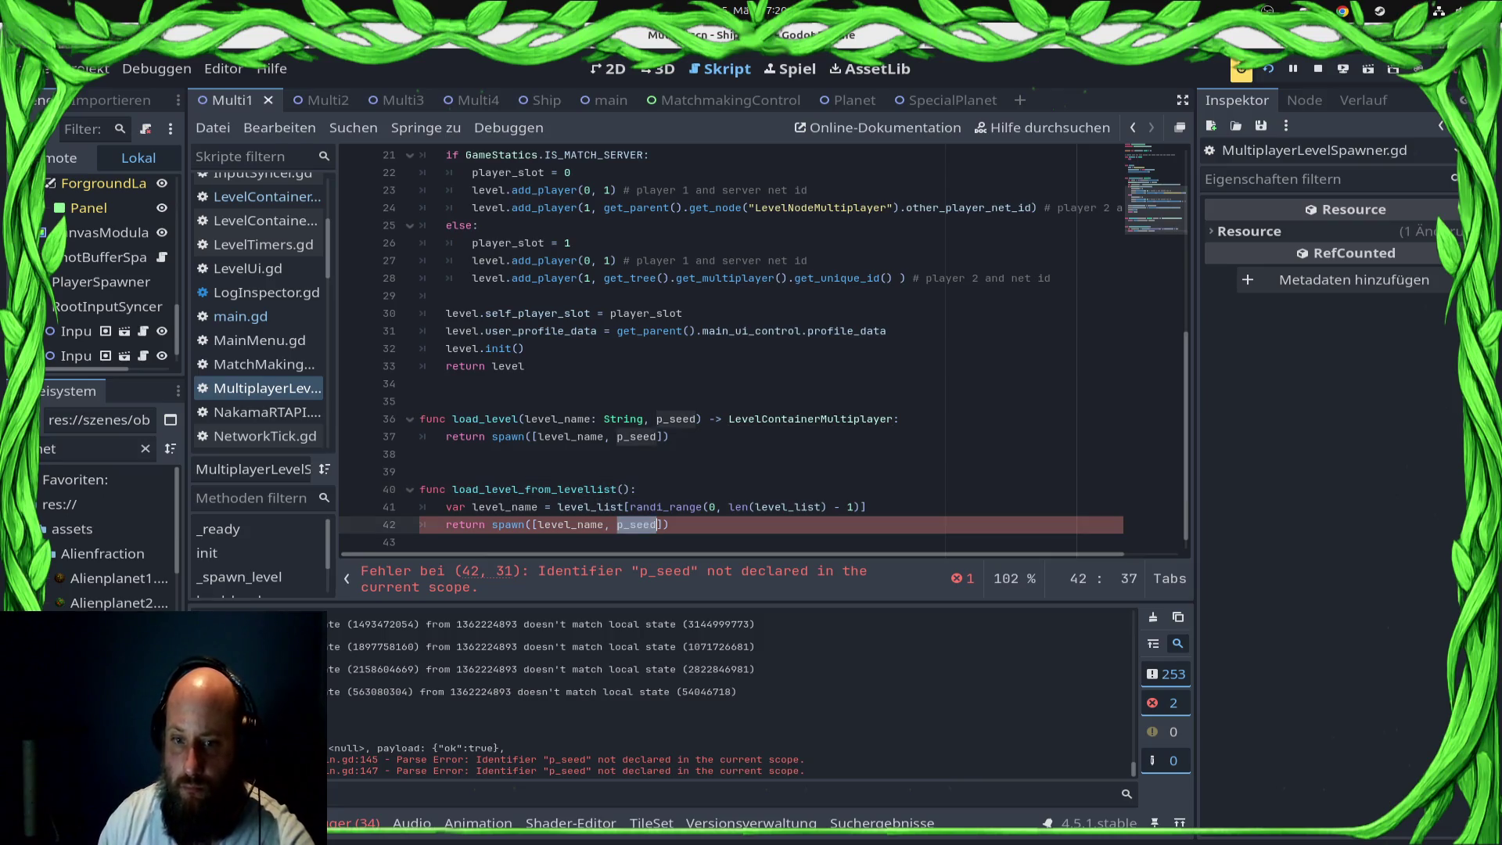
key(BackSpace)
key(BackSpace)
key(BackSpace)
key(ctrl+s)
Step: Delete line 19's CURRENT_MP_SEED assignment in _spawn_level and save the spawner script
scroll(762, 355, up, 4)
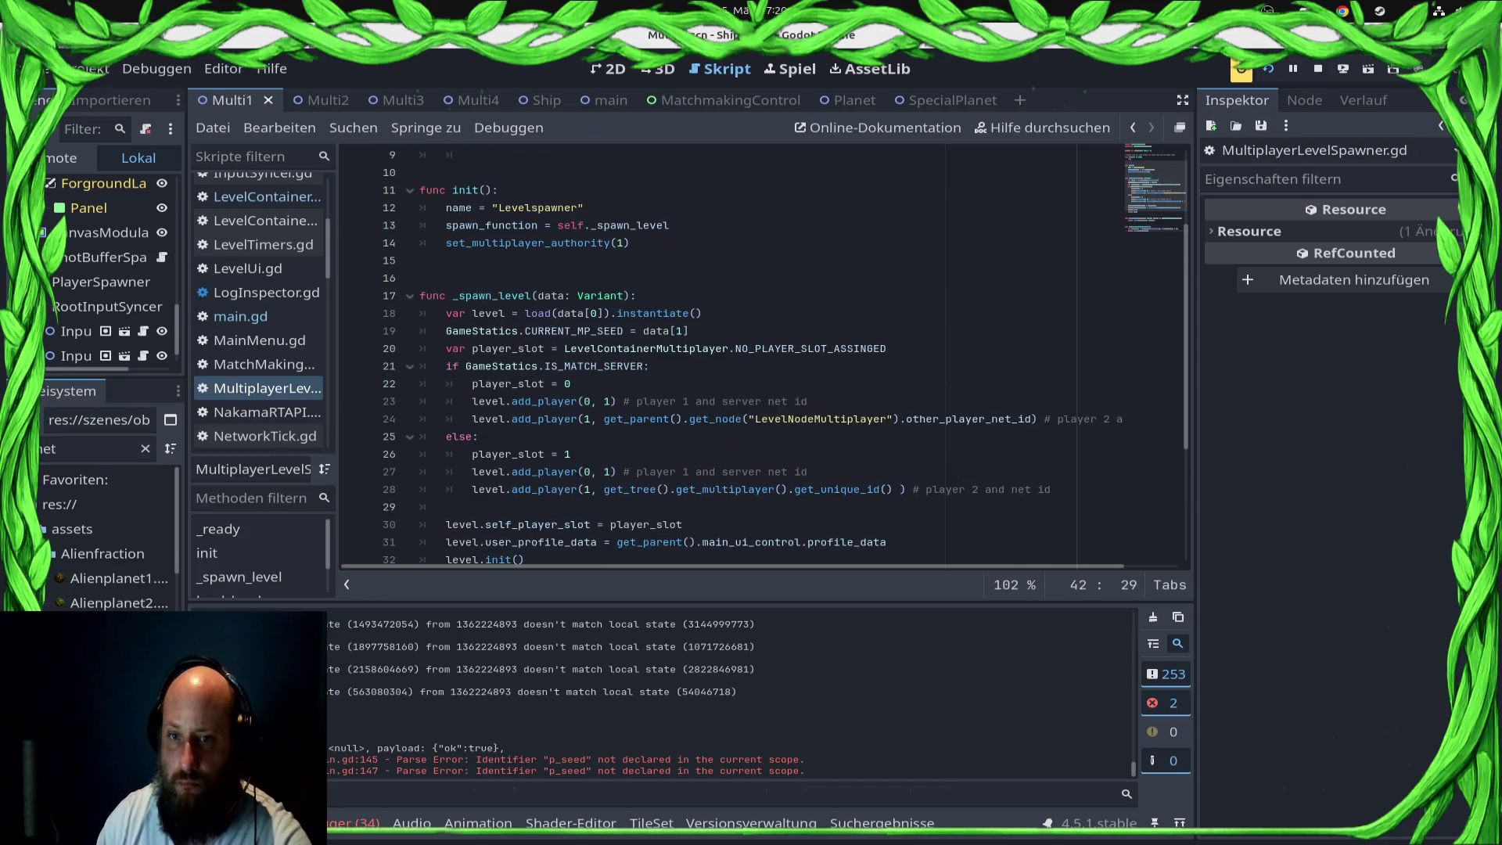
click(689, 331)
key(shift+Left)
key(shift+Left)
key(shift+Left)
key(shift+Home)
key(BackSpace)
key(ctrl+s)
scroll(763, 356, down, 4)
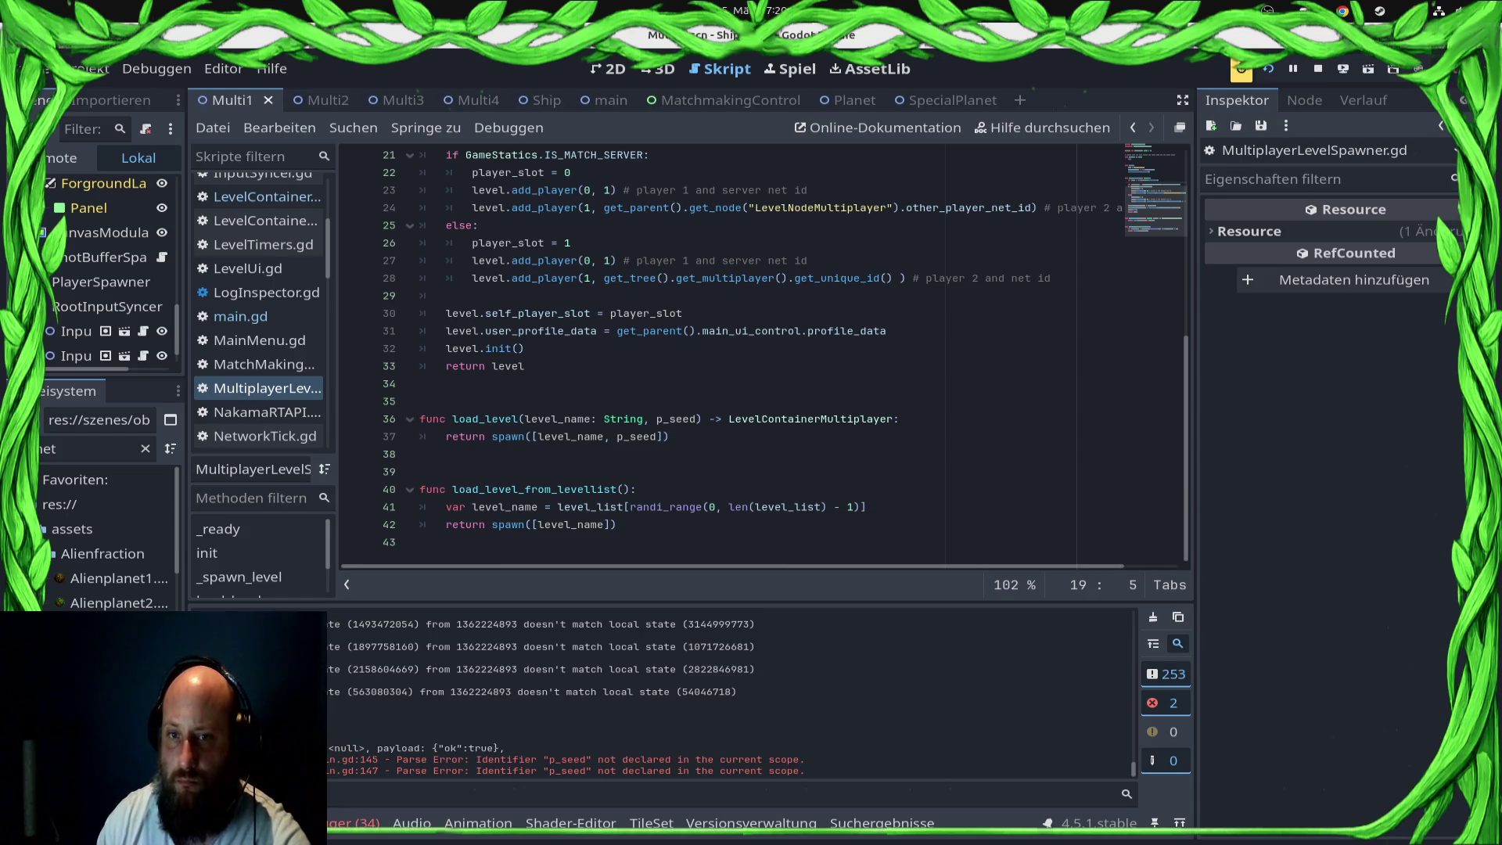
scroll(762, 356, up, 2)
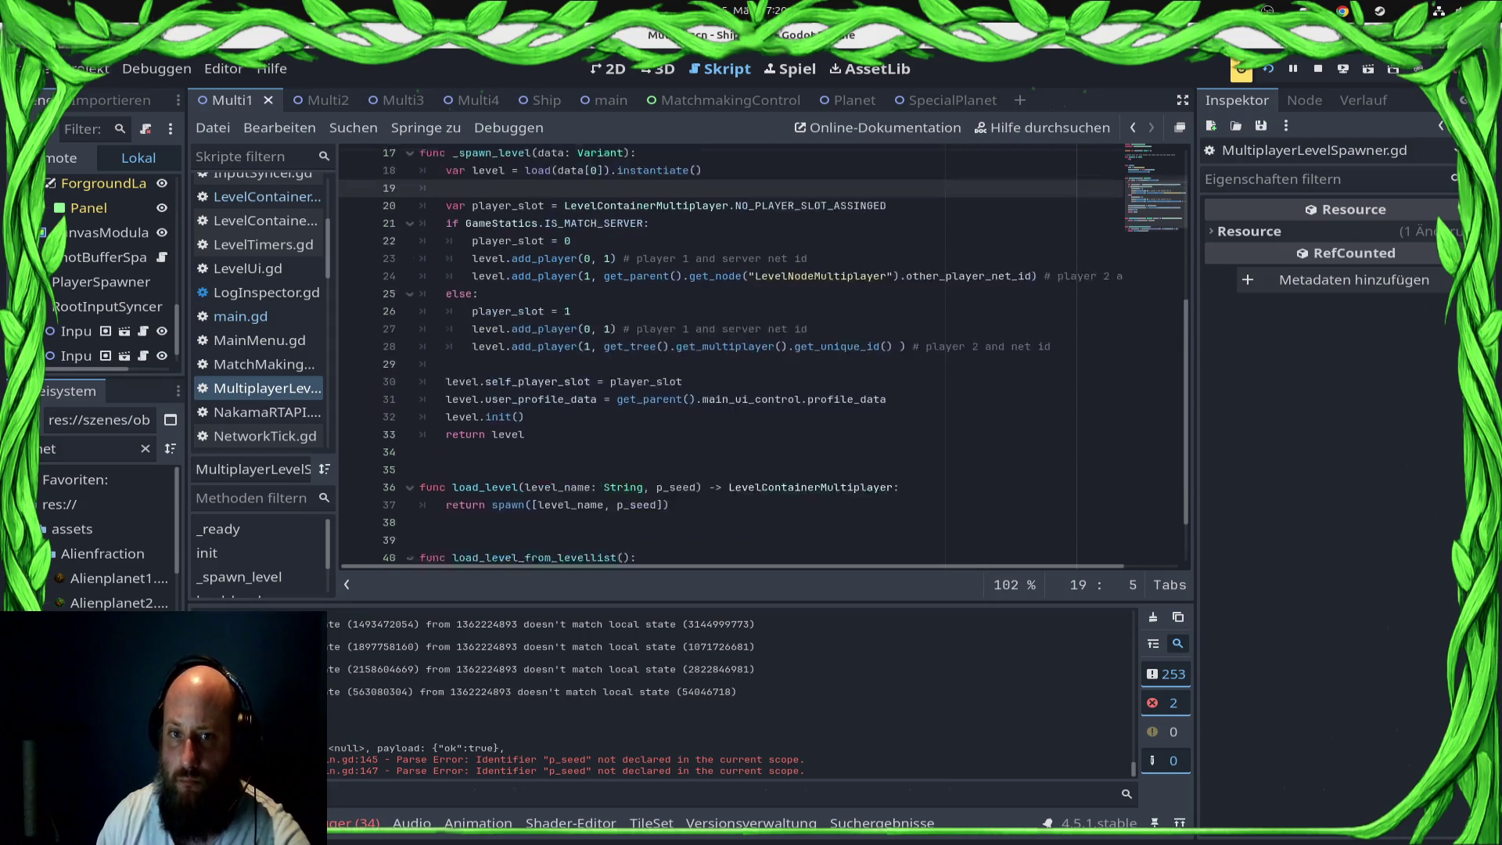
click(663, 296)
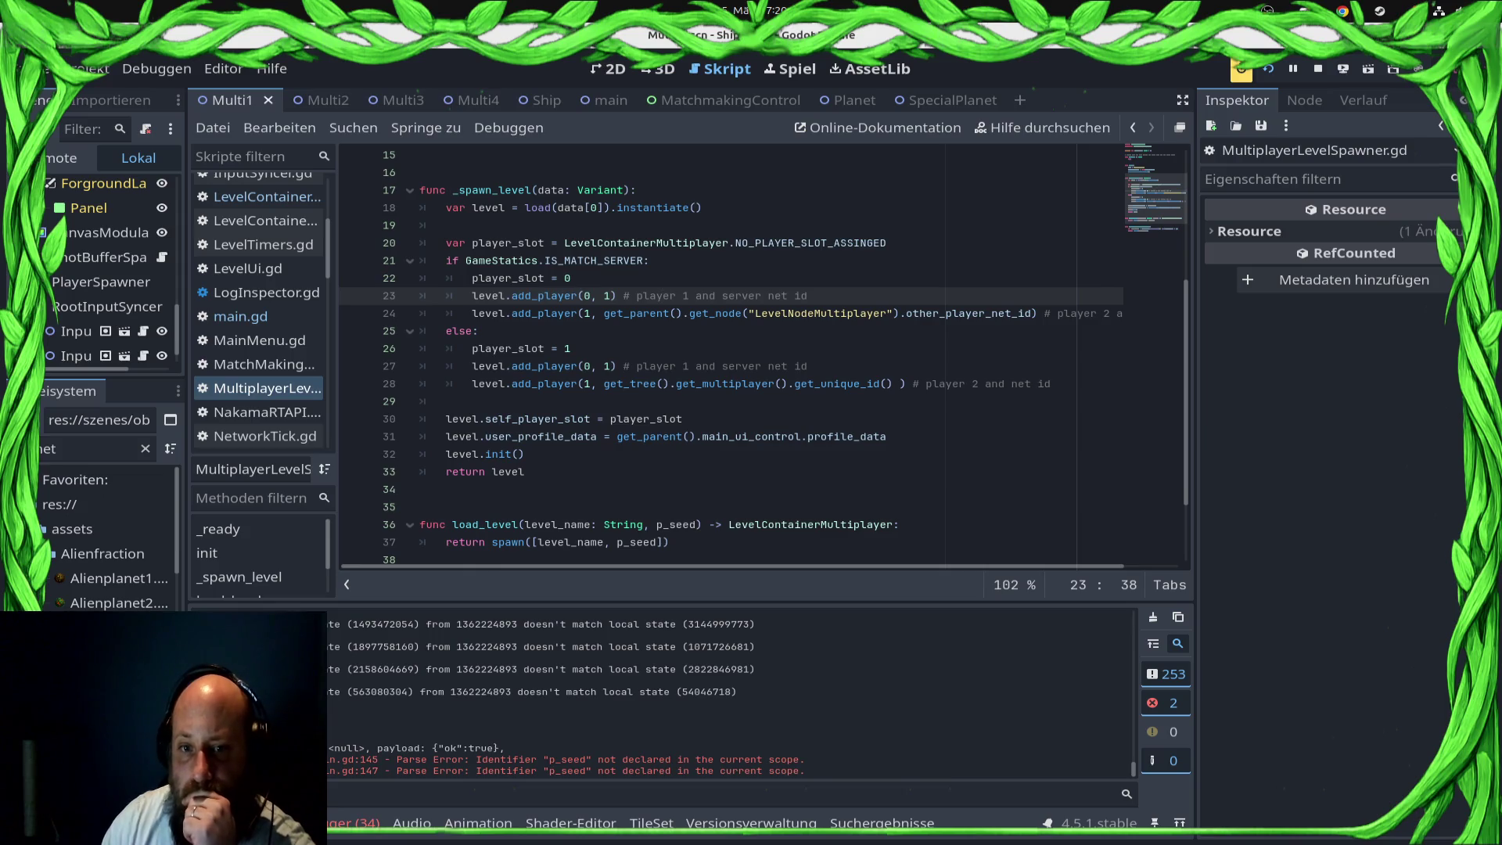
Step: Select add_player on line 23 of the spawner script and review the surrounding code
double_click(544, 296)
scroll(258, 352, up, 5)
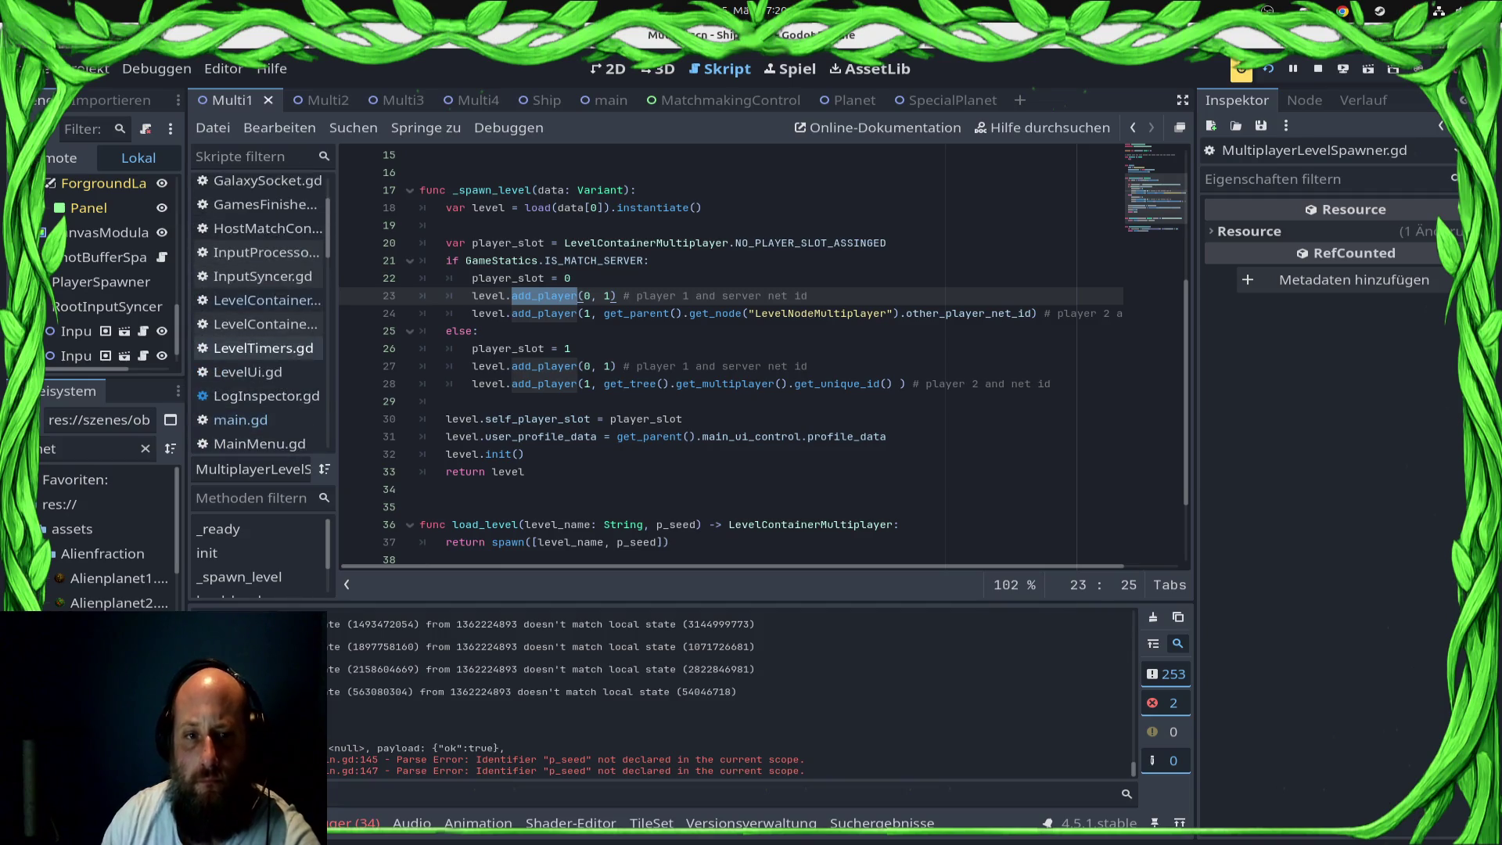
scroll(258, 352, down, 5)
scroll(258, 313, down, 3)
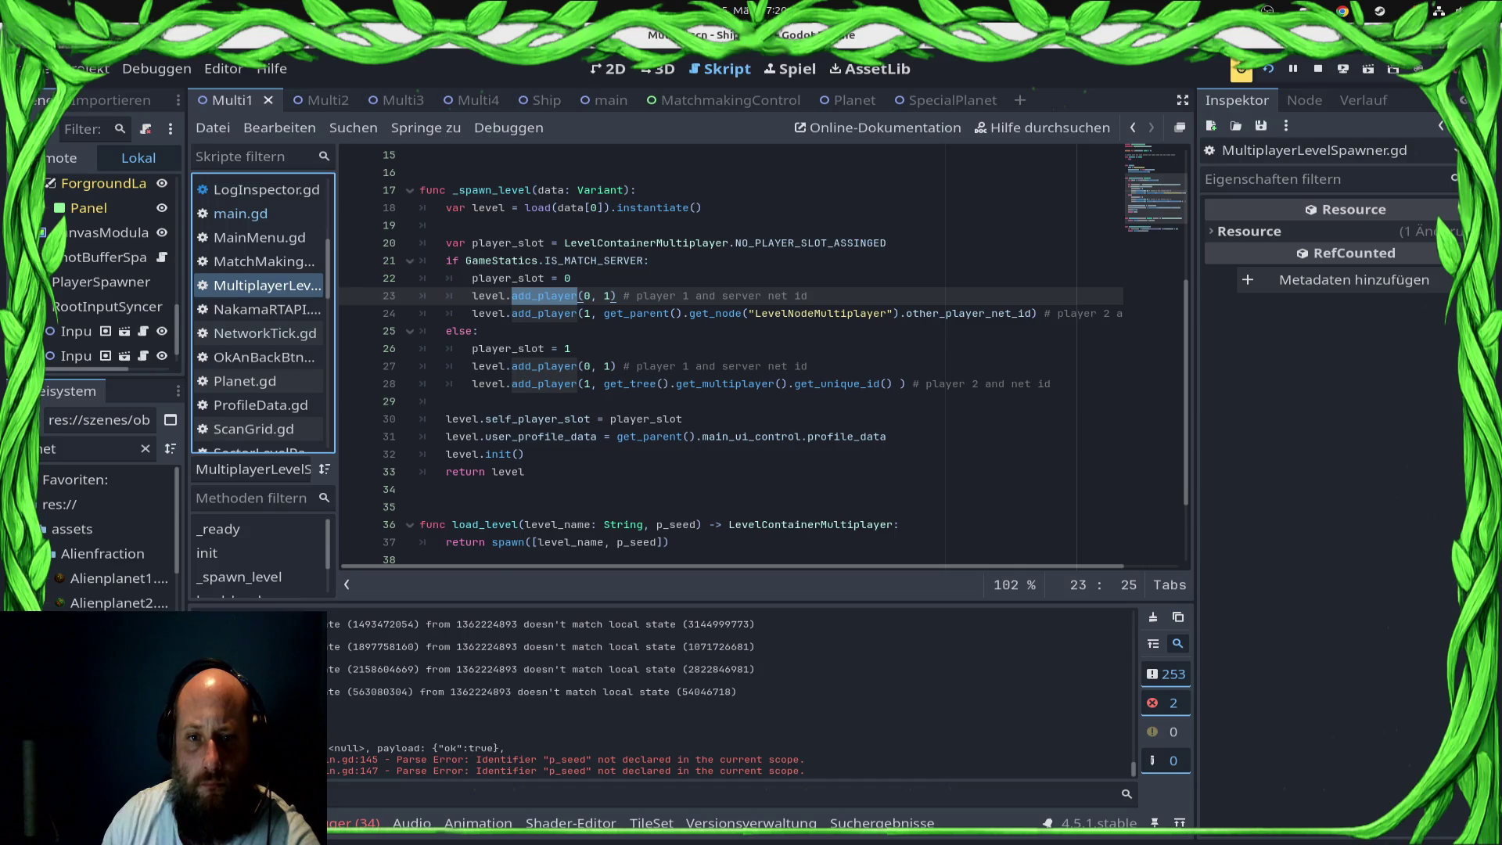
scroll(763, 352, up, 5)
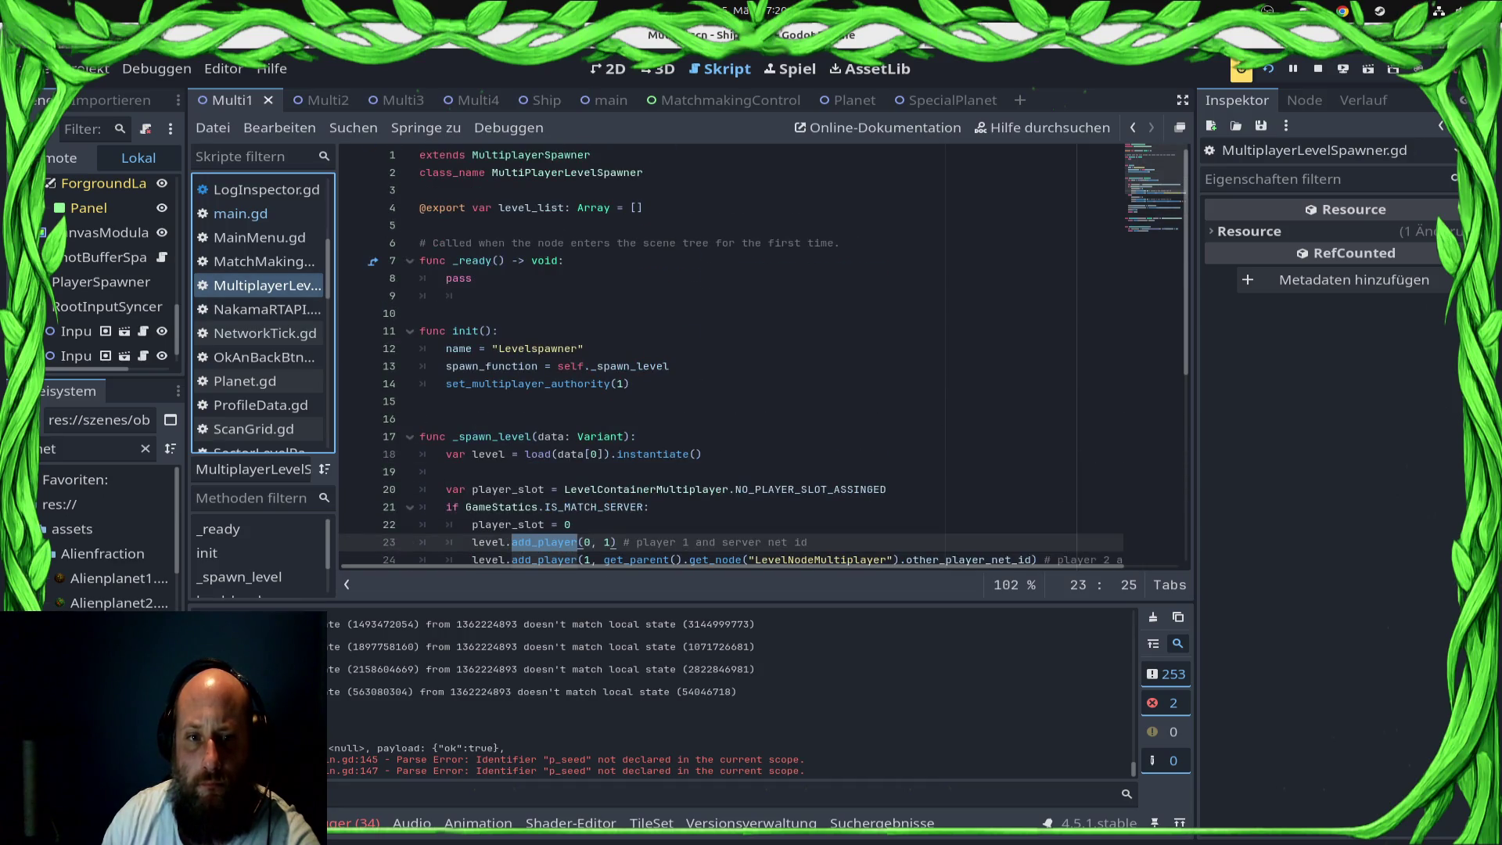
scroll(258, 356, up, 5)
scroll(258, 368, up, 1)
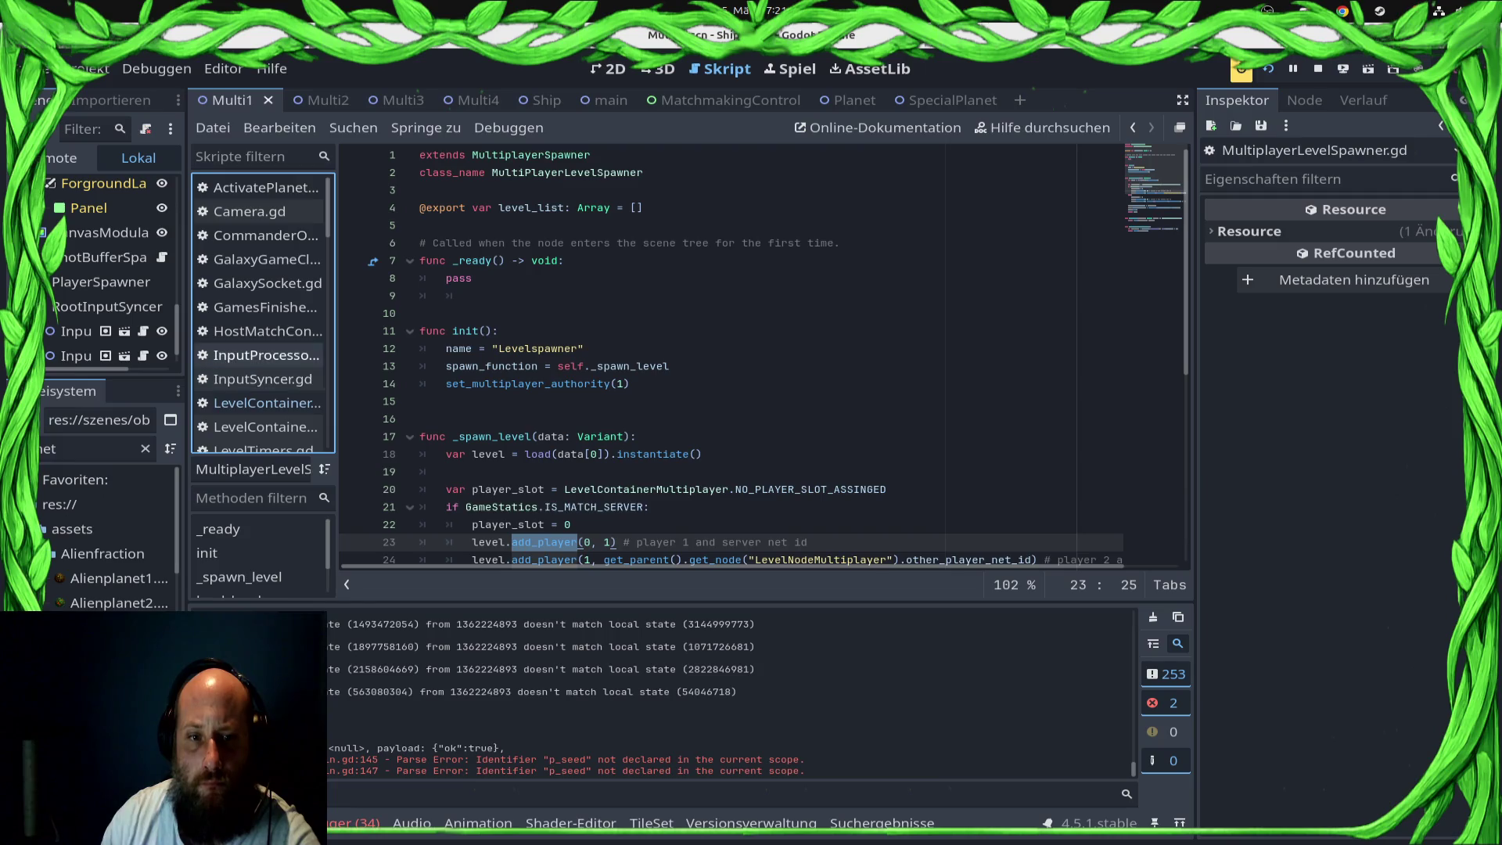
Step: Open the other LevelContainer script at its _ready function with no code selected
click(258, 427)
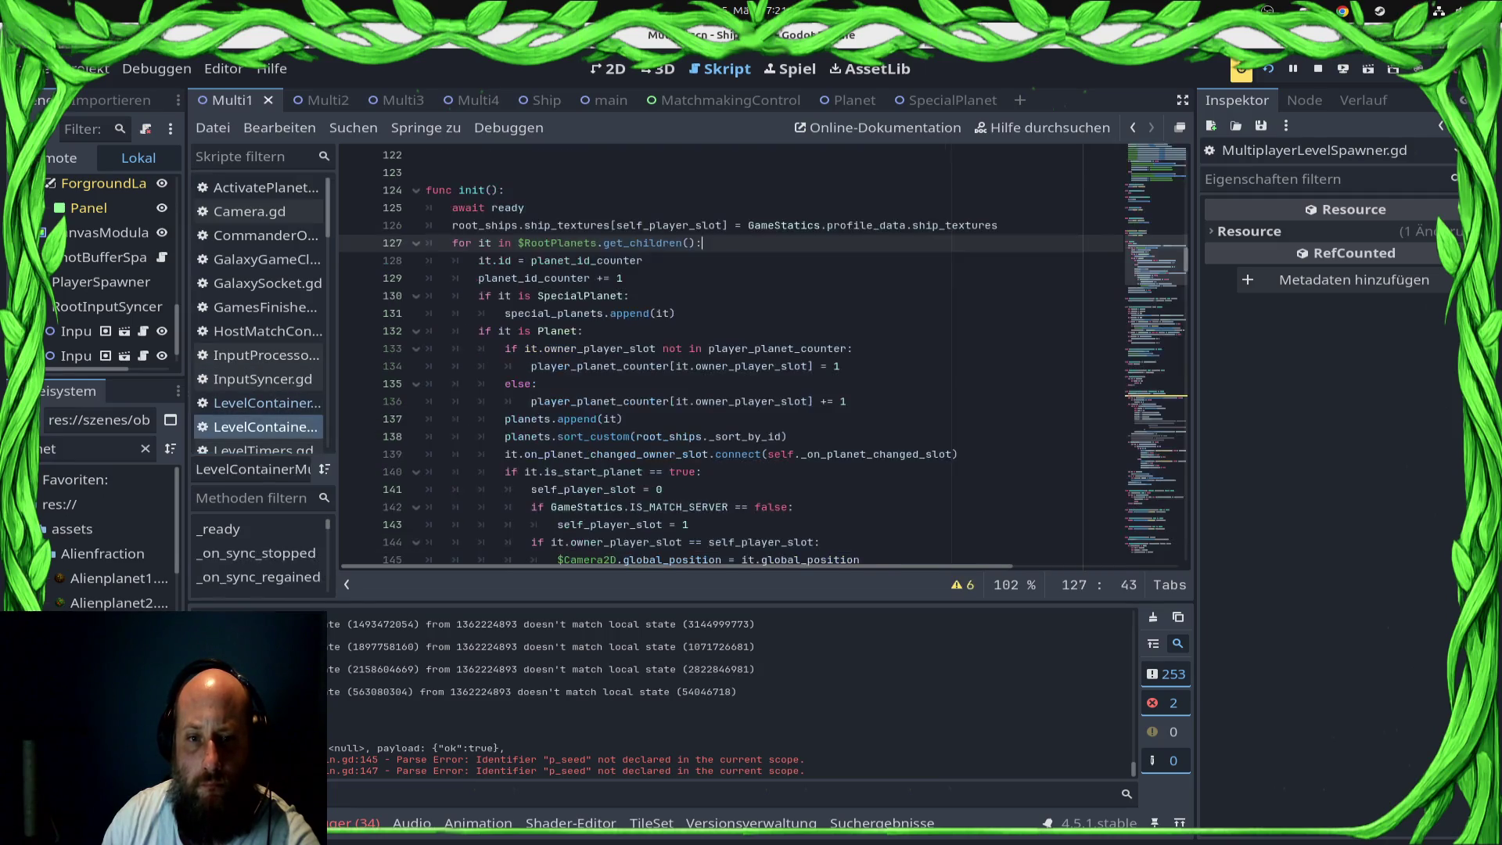
key(ctrl+f)
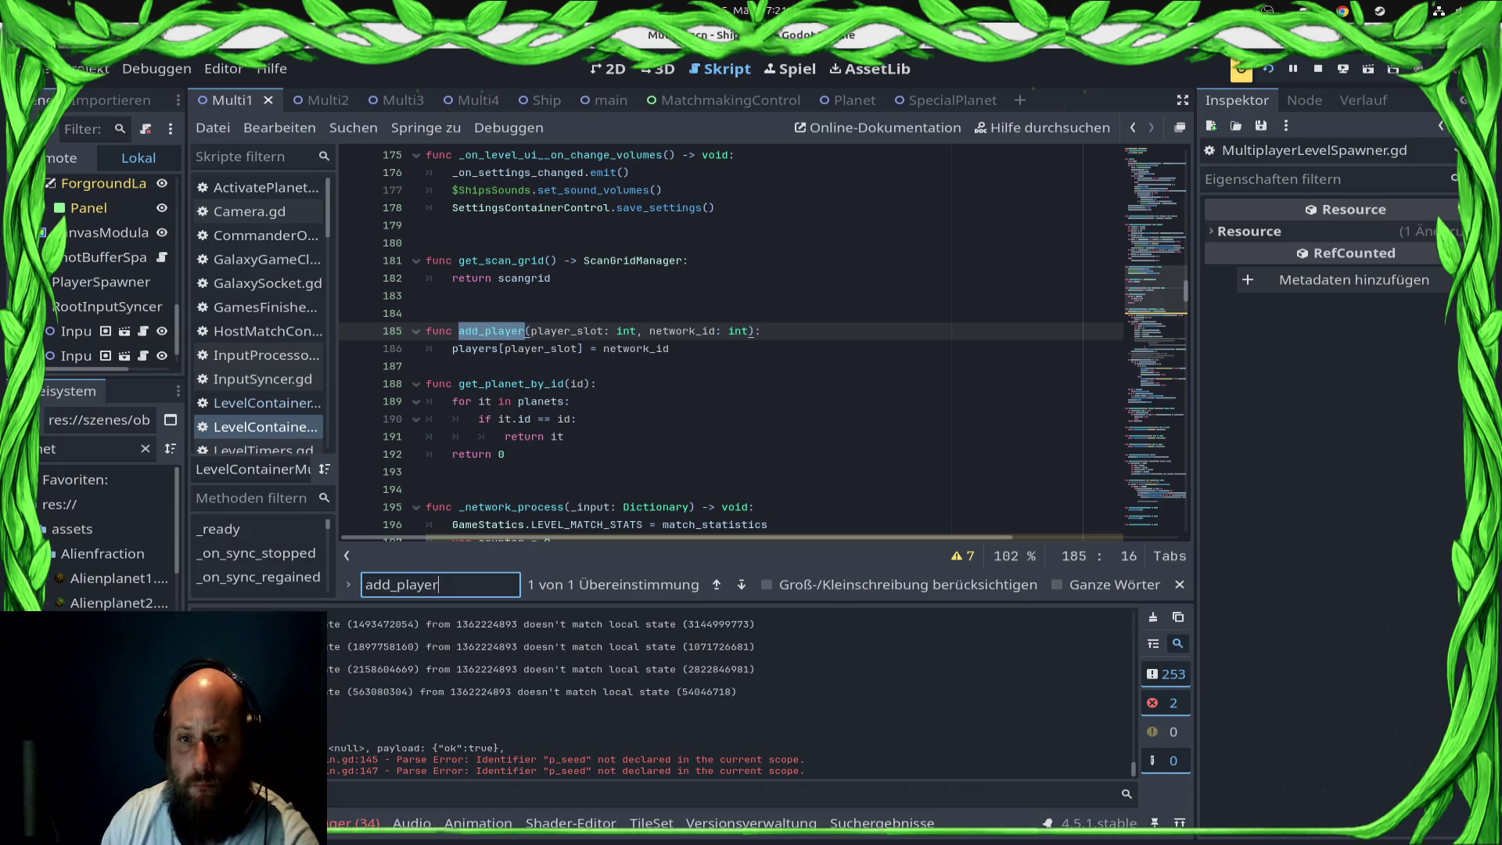
click(258, 402)
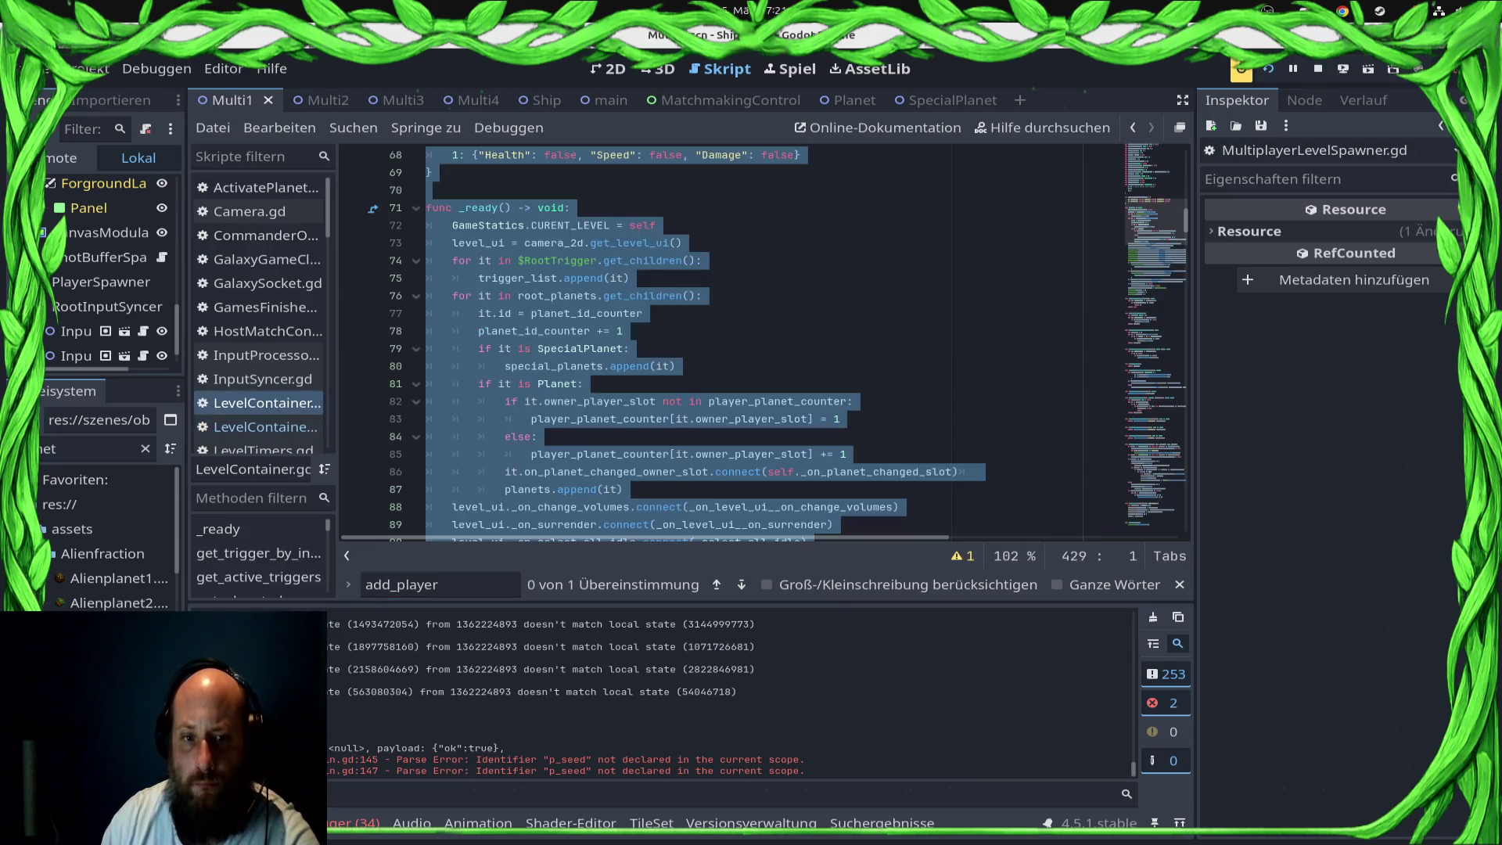
click(584, 384)
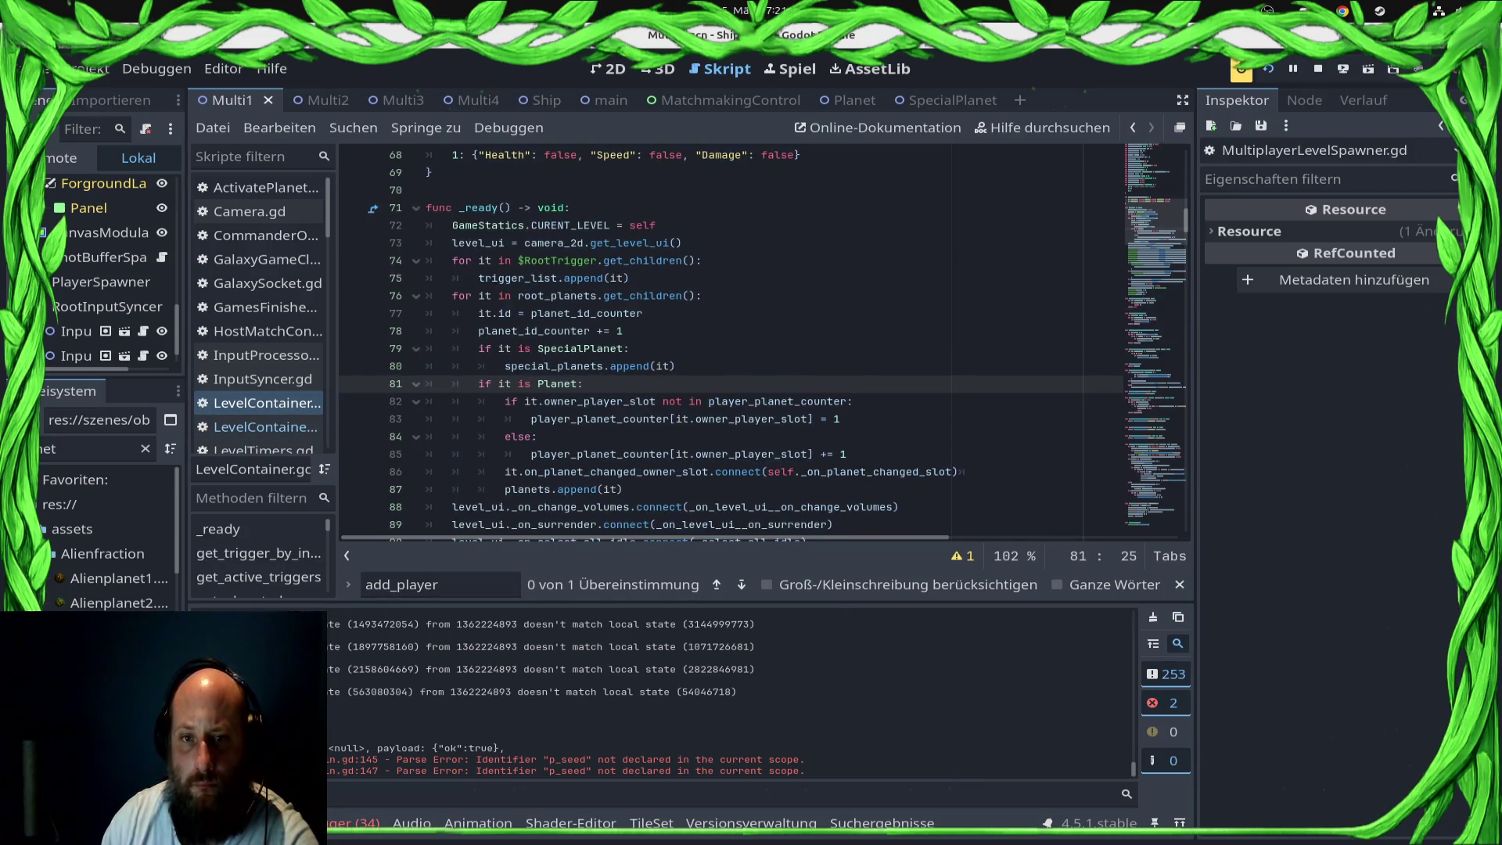
scroll(583, 383, down, 4)
scroll(584, 383, down, 4)
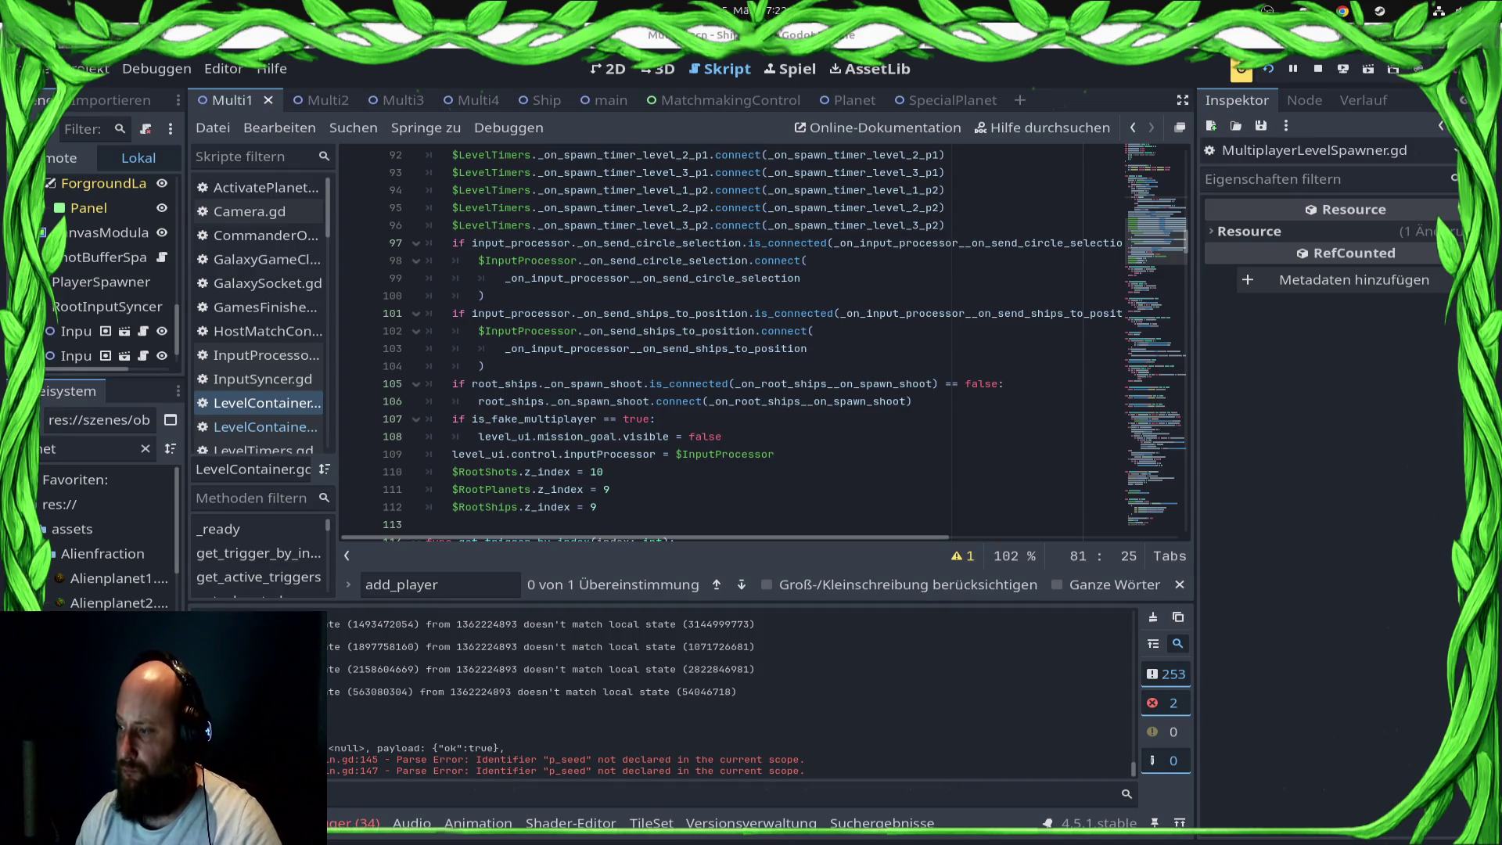
Step: Remove p_seed from both level-loading calls in main.gd and save
scroll(704, 336, up, 7)
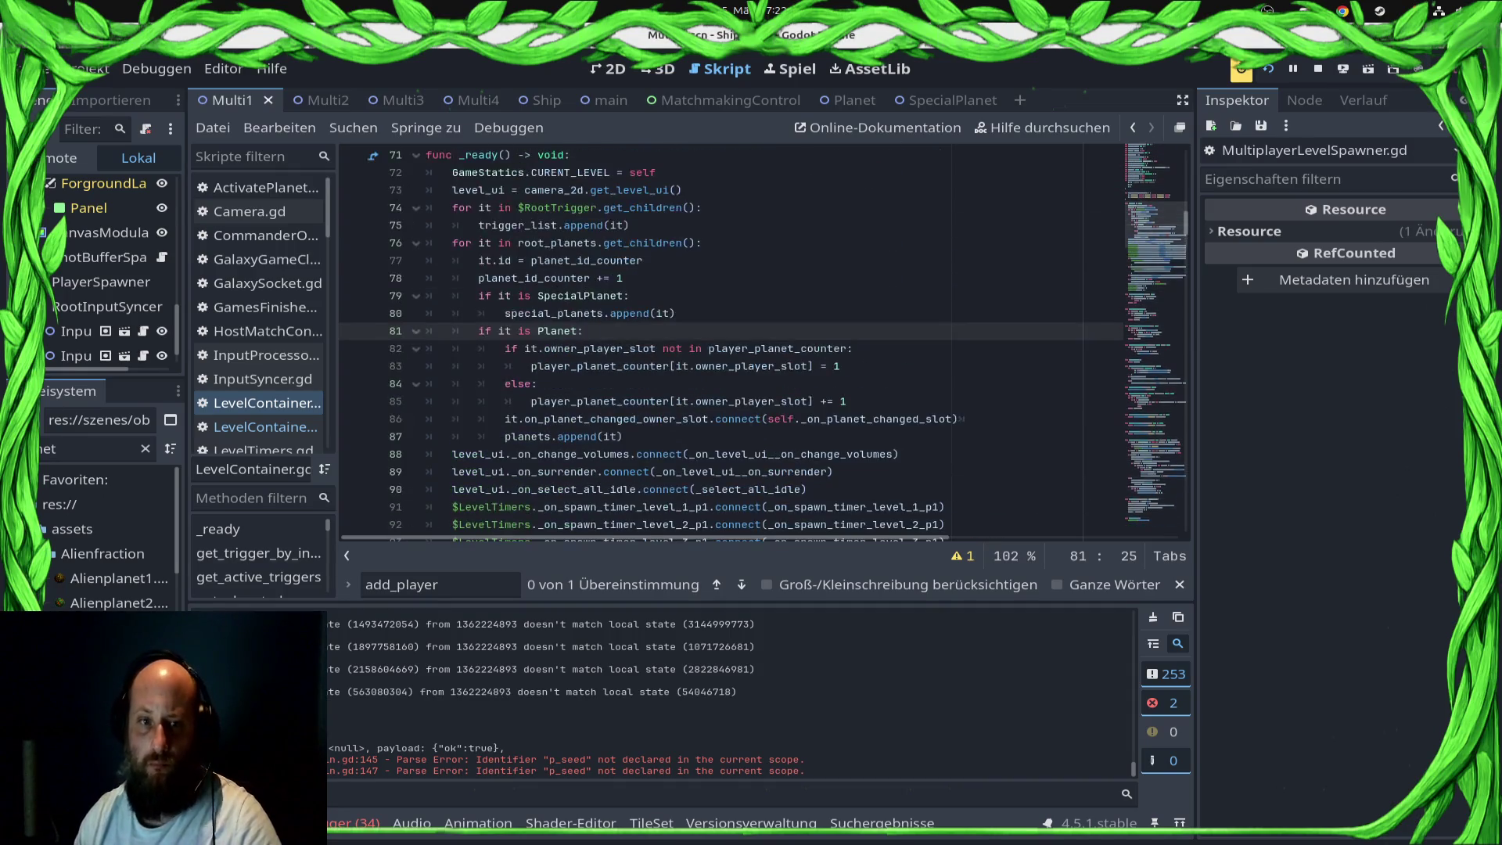
scroll(258, 313, down, 3)
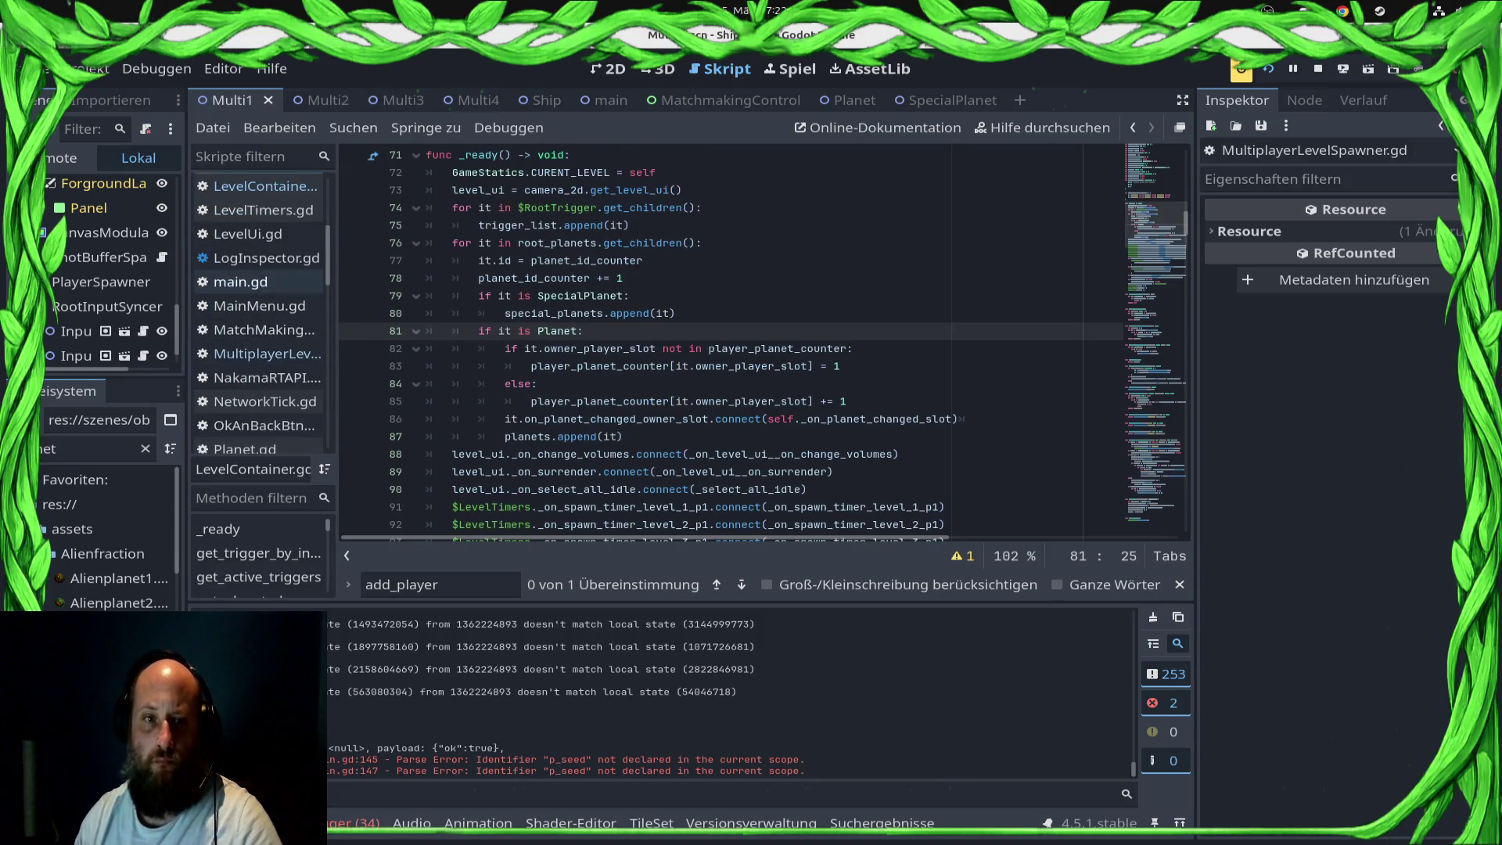
click(240, 282)
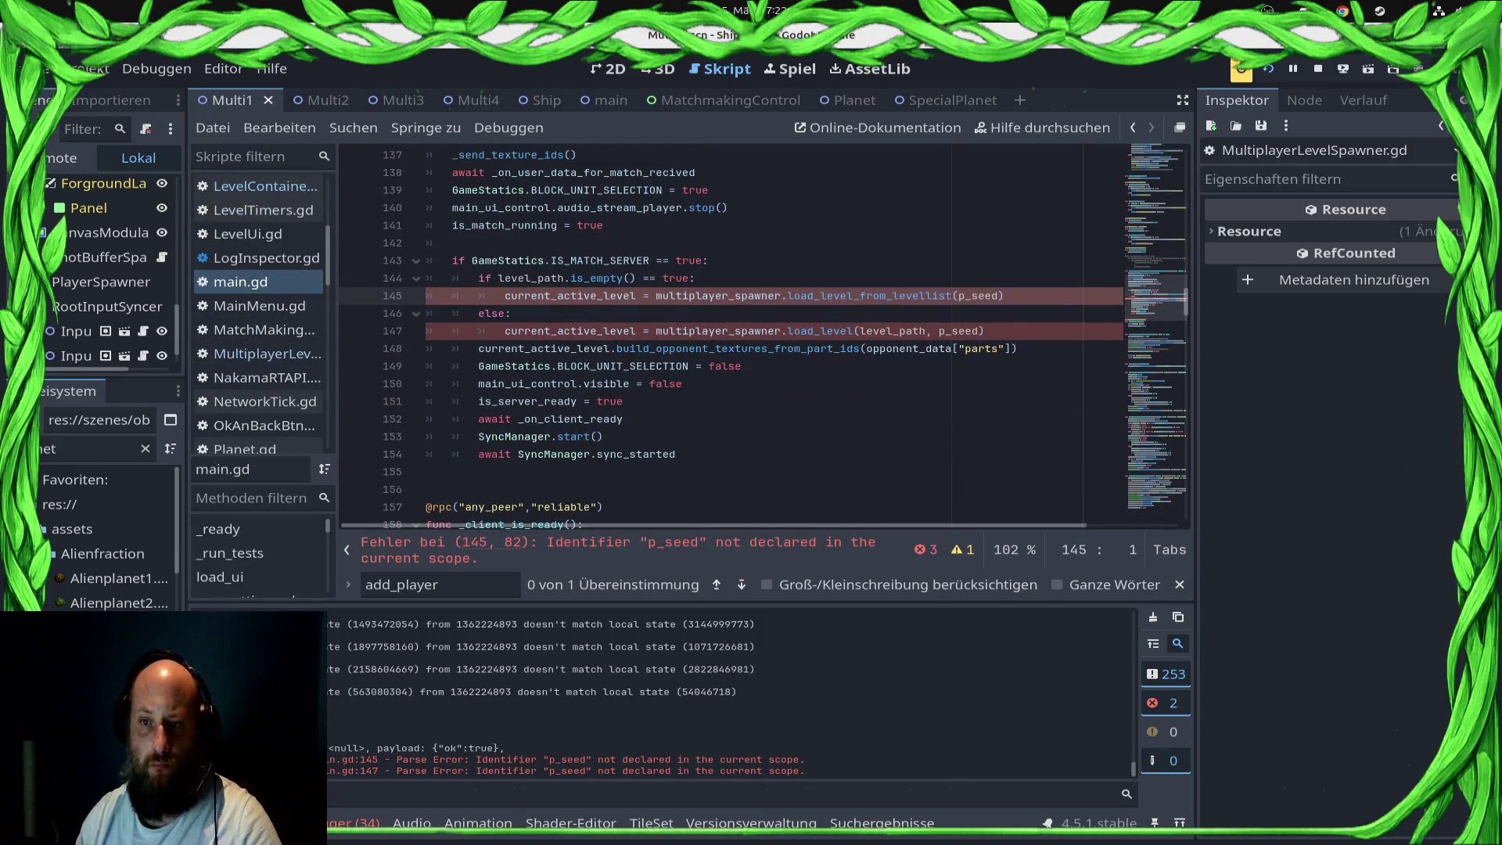
double_click(978, 295)
key(BackSpace)
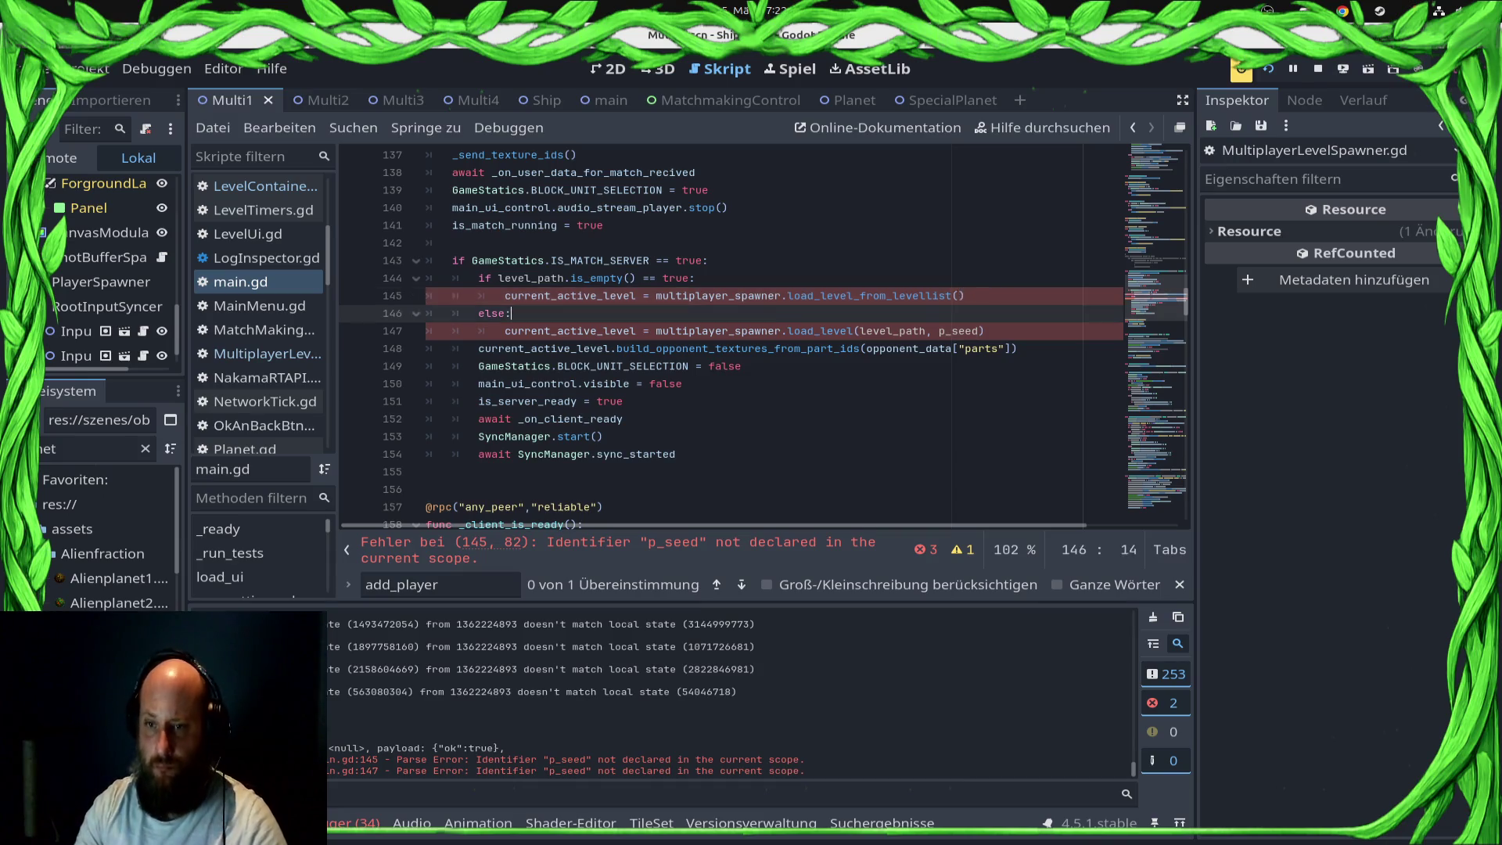
click(927, 331)
mouse_move(927, 330)
mouse_down()
mouse_move(976, 348)
mouse_move(983, 331)
mouse_up()
key(BackSpace)
key(ctrl+s)
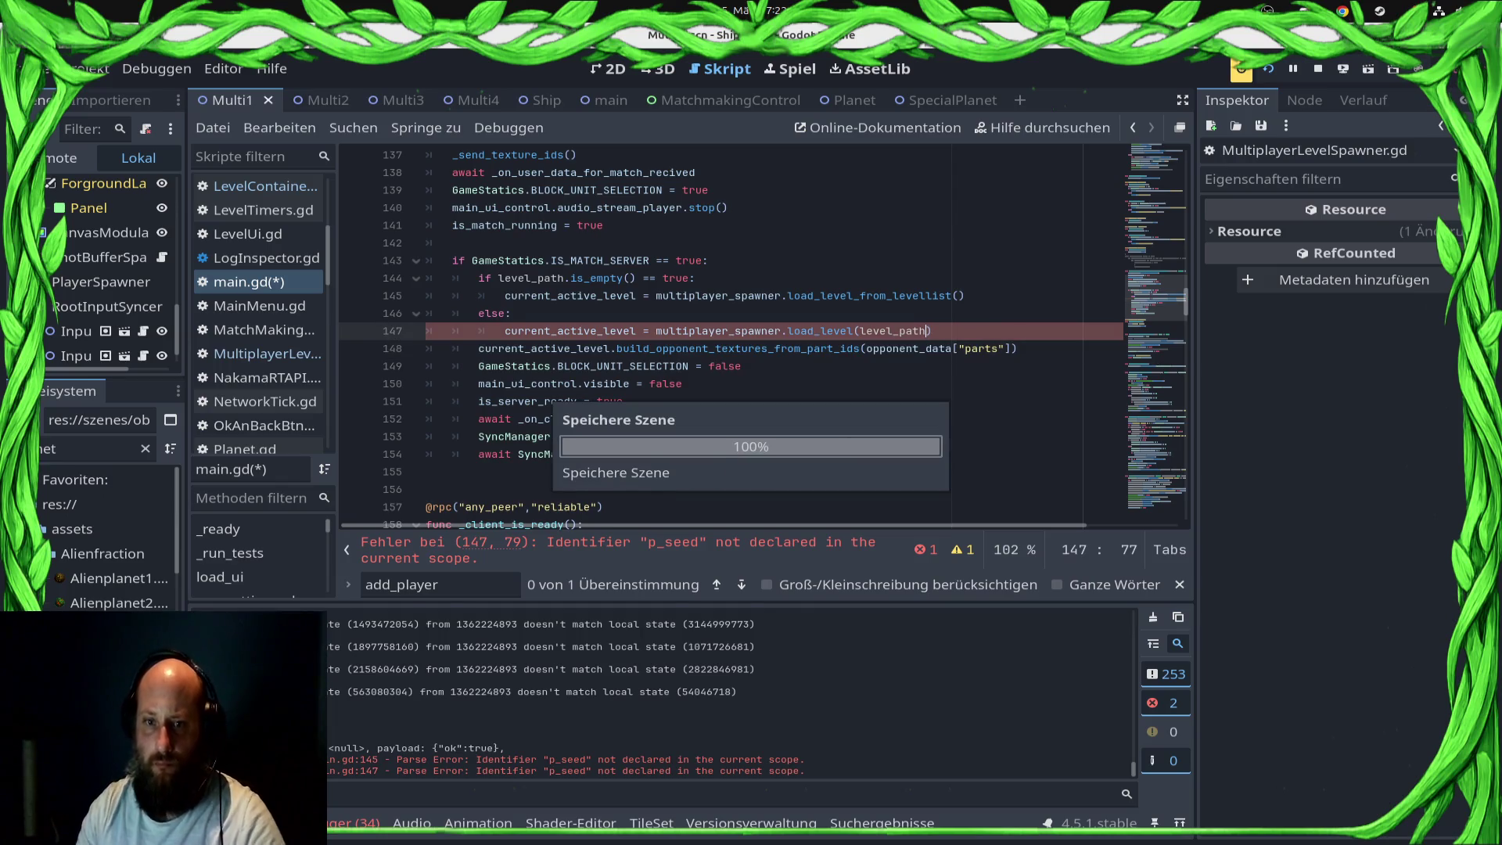
Step: Add a new 'await get_tree()' line after the client-ready await and save main.gd
click(623, 401)
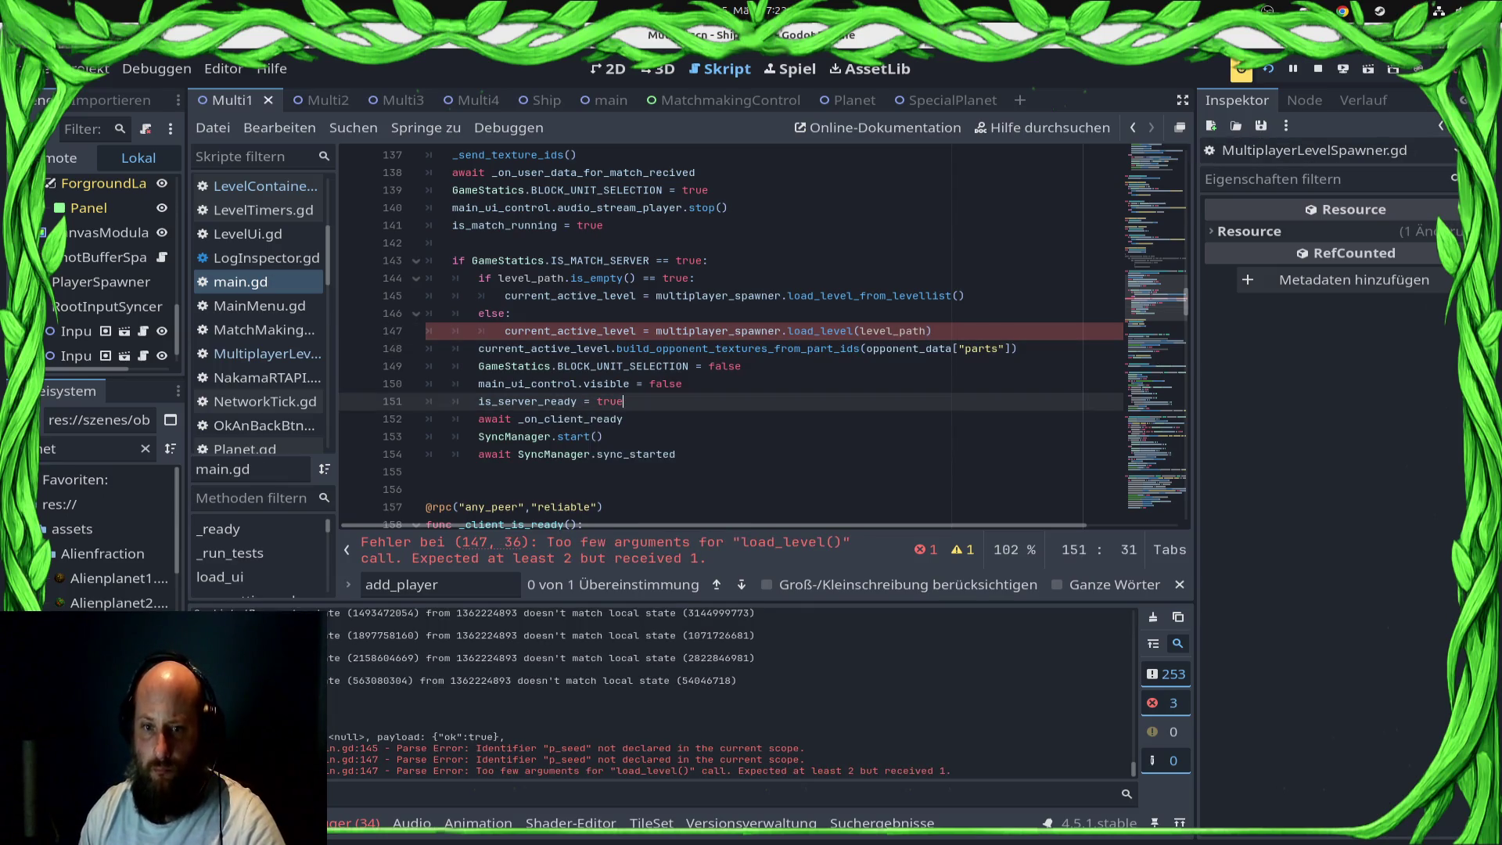
click(623, 419)
key(Return)
text(await get_tree().create_timer()
key(ctrl+s)
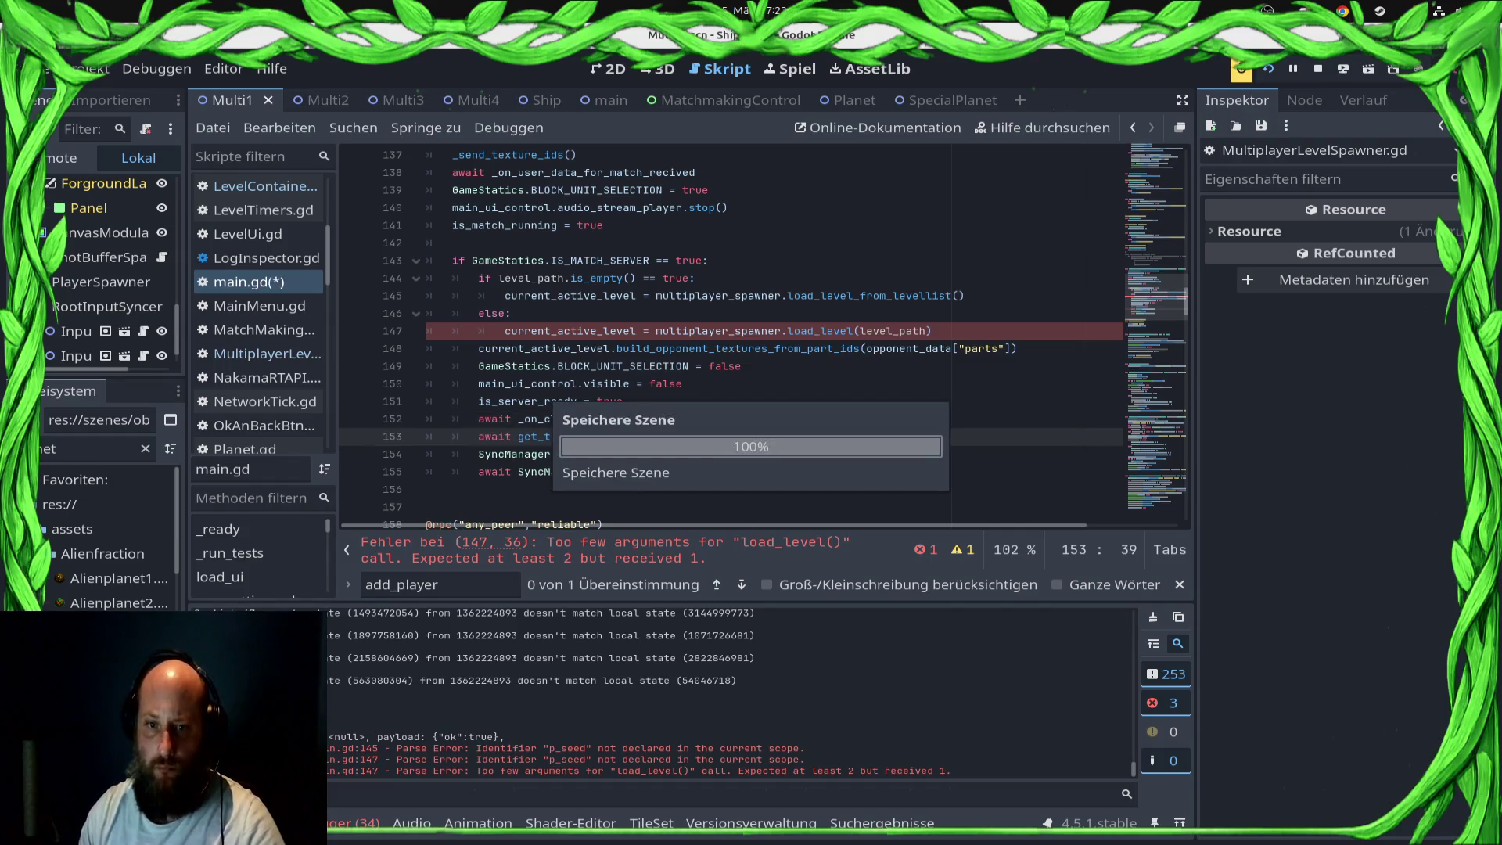
Step: Remove the p_seed parameter from load_level in MultiplayerLevelSpawner.gd and save
click(694, 277)
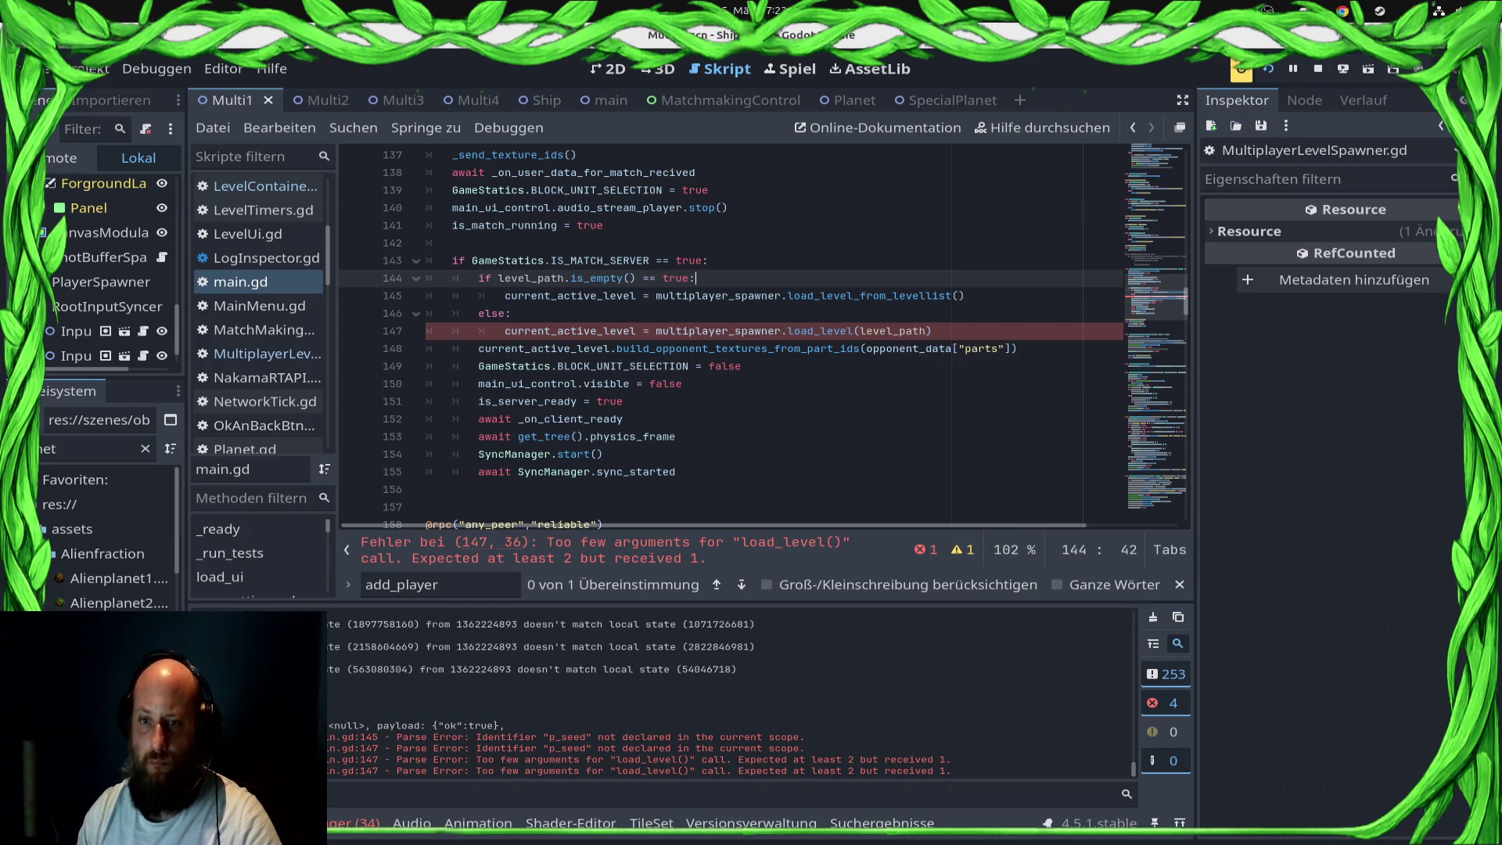
ctrl+click(820, 331)
drag(643, 419, 703, 420)
key(Delete)
key(Down)
key(ctrl+s)
key(Escape)
key(Right)
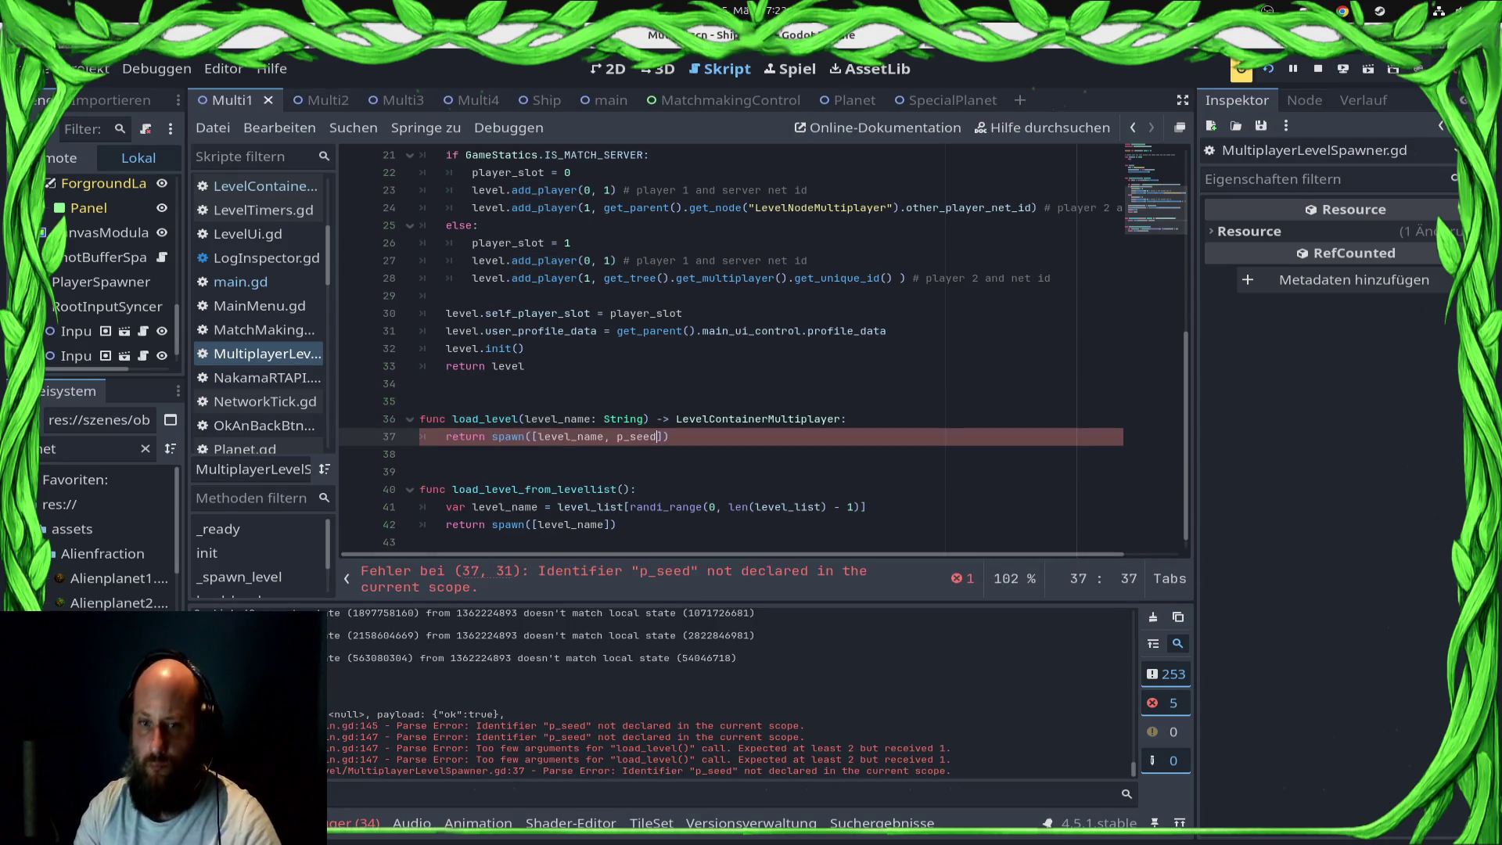
Step: Drop p_seed from the spawn call so load_level returns spawn([level_name]), and save
key(BackSpace)
key(BackSpace)
key(BackSpace)
key(ctrl+s)
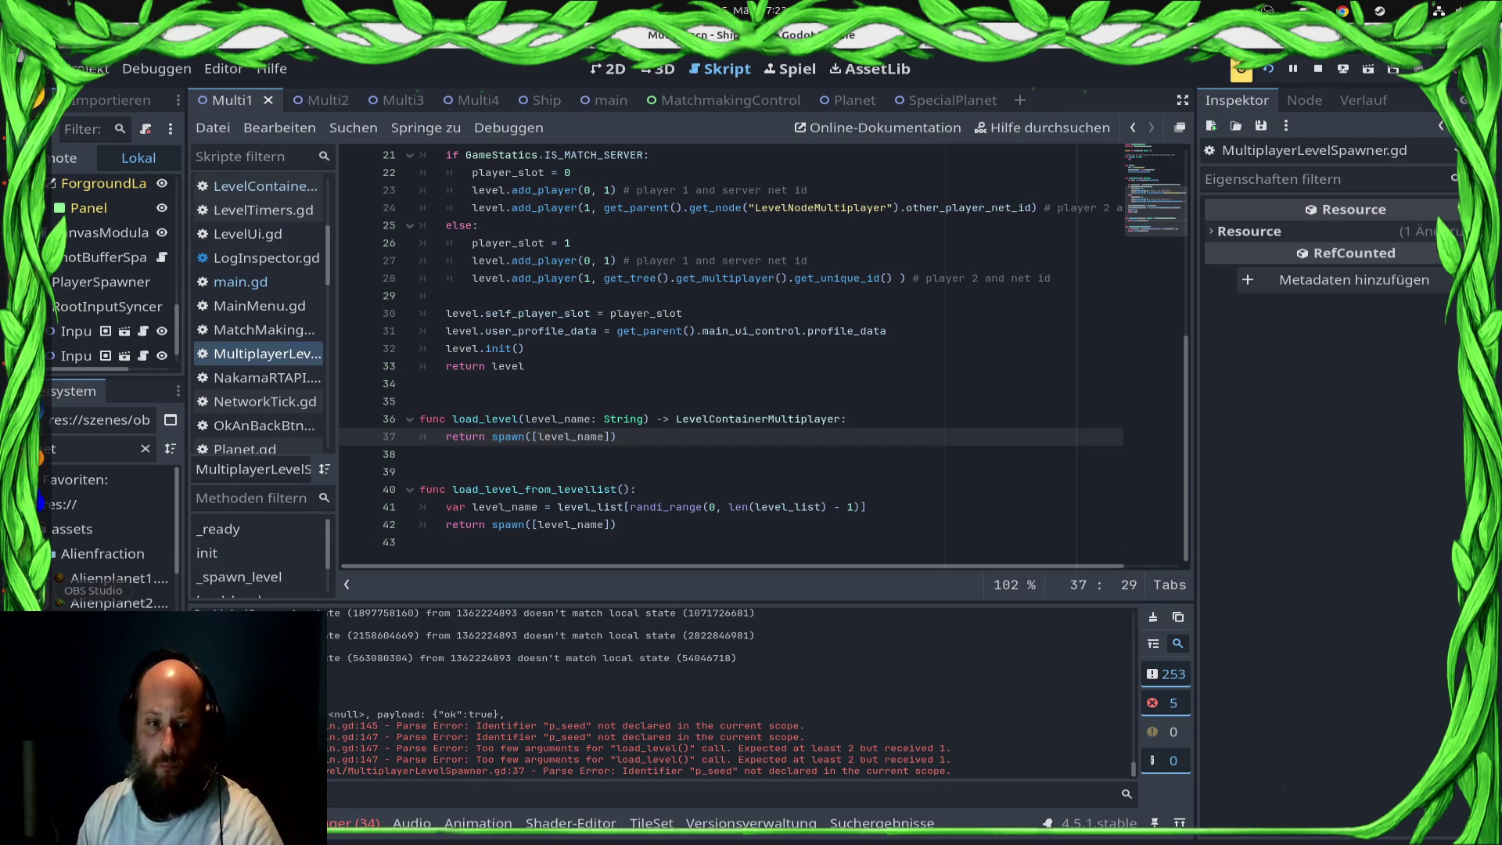
click(422, 400)
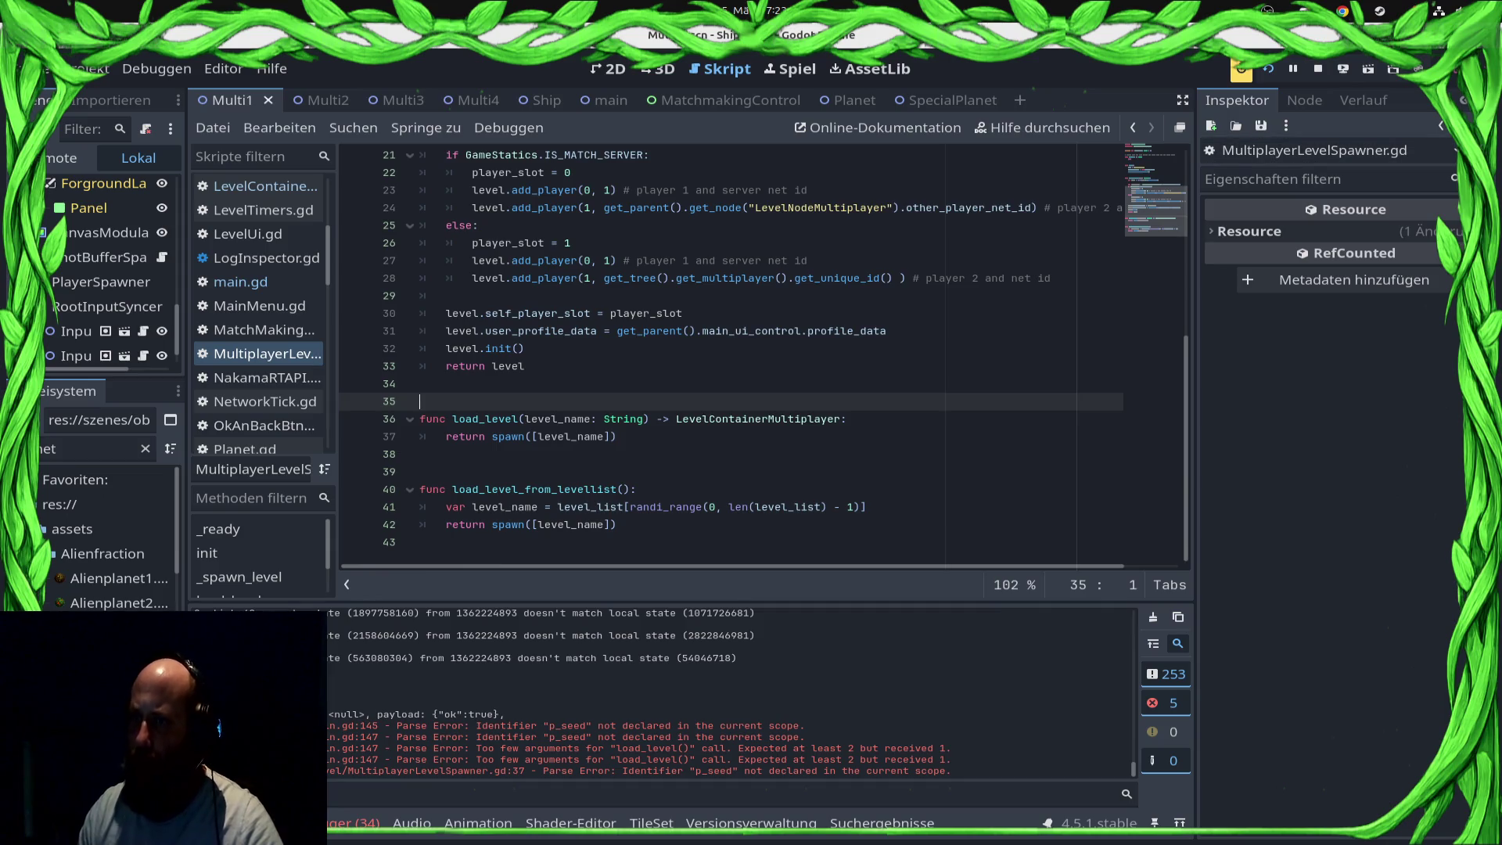
Step: Deploy the project to a target chosen from the Remote Deploy list
click(1343, 69)
key(Escape)
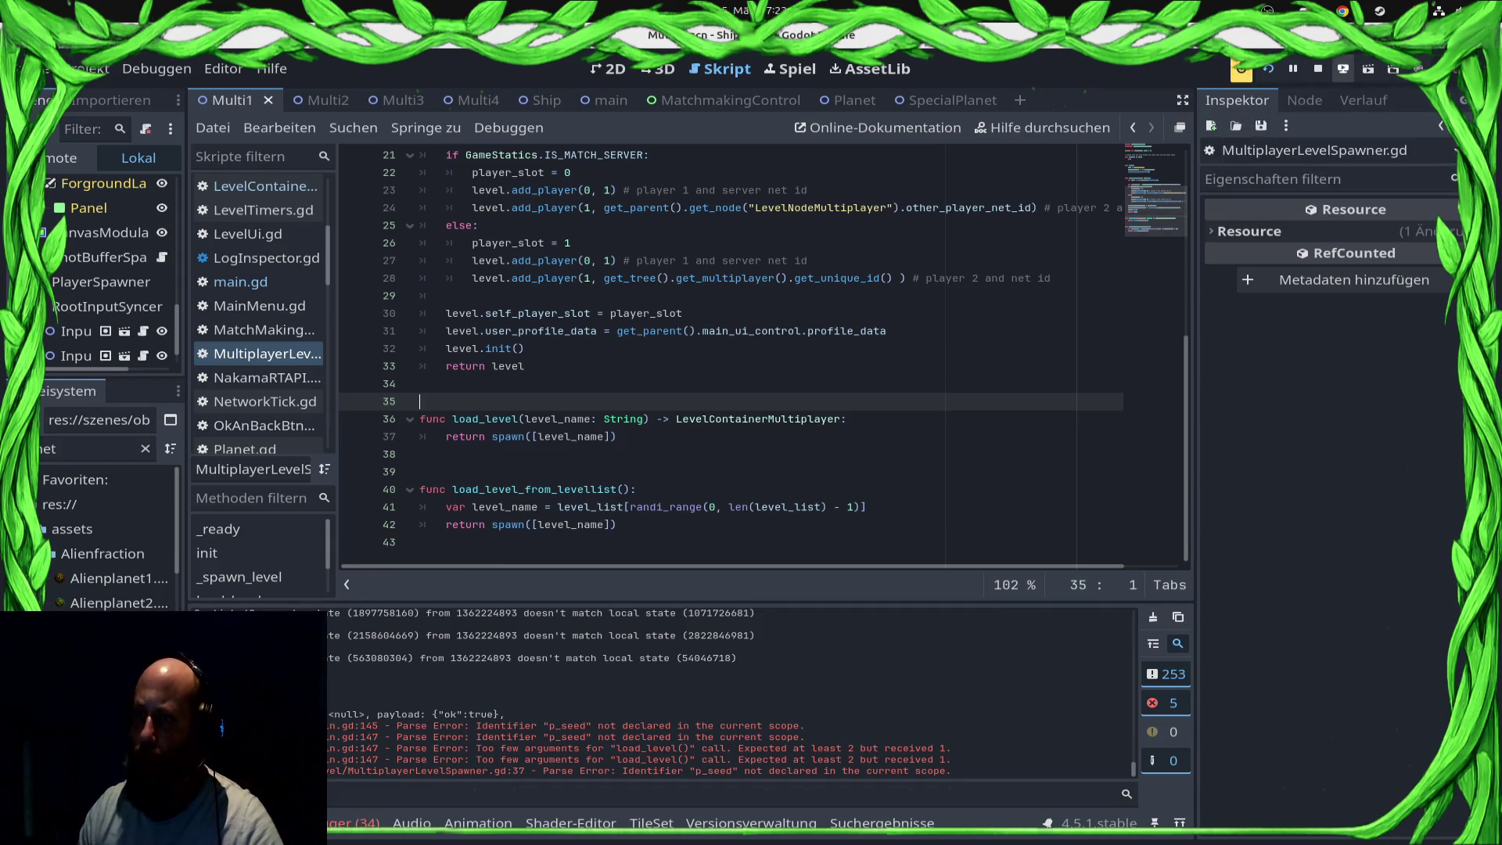
click(1344, 69)
click(1291, 168)
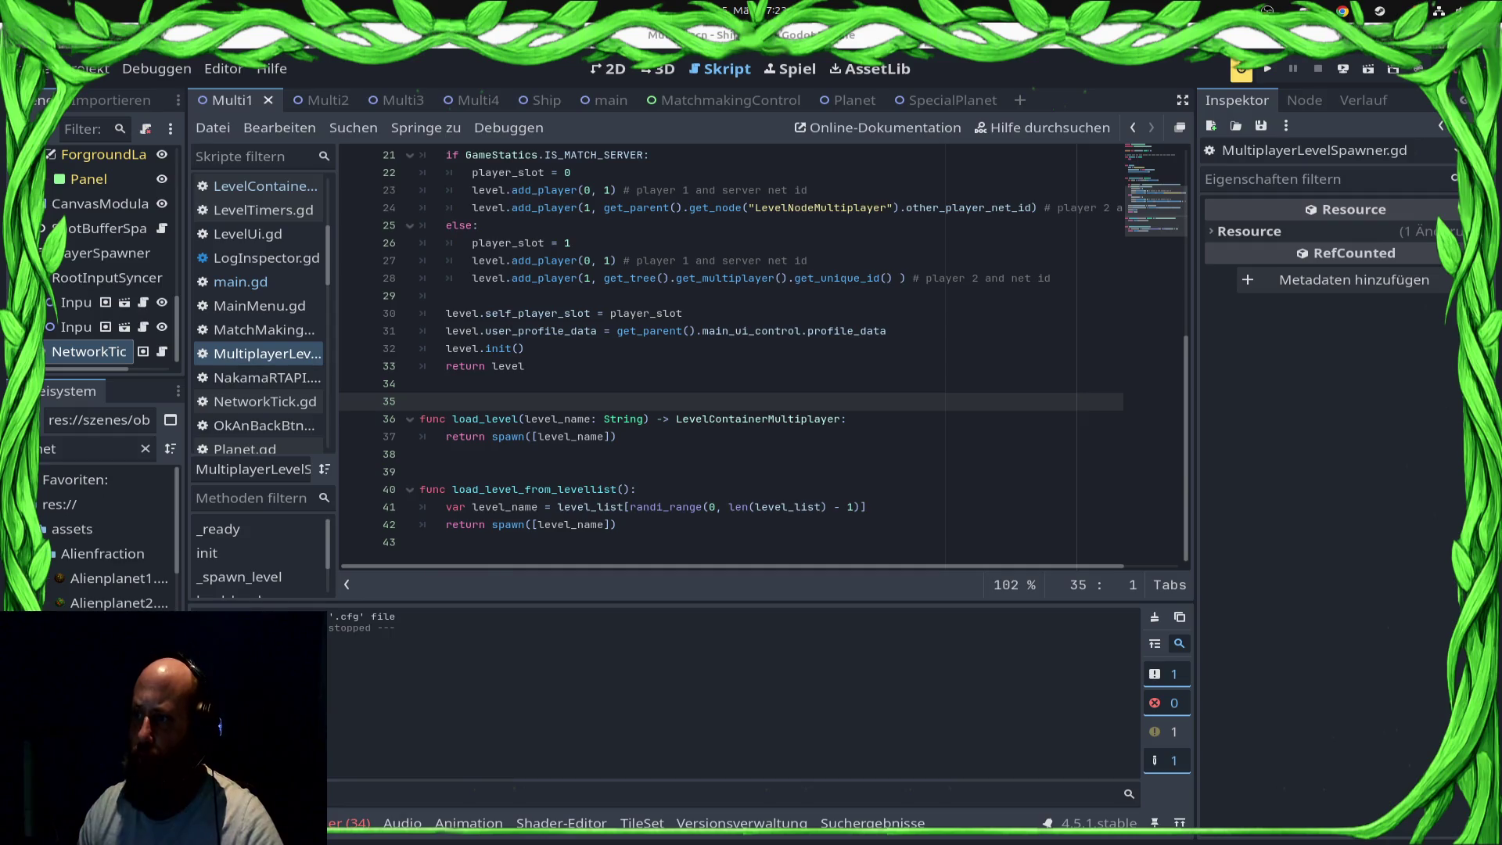
Step: Run the project with F5 and play a test match until it breaks at Planet.gd line 68
key(super)
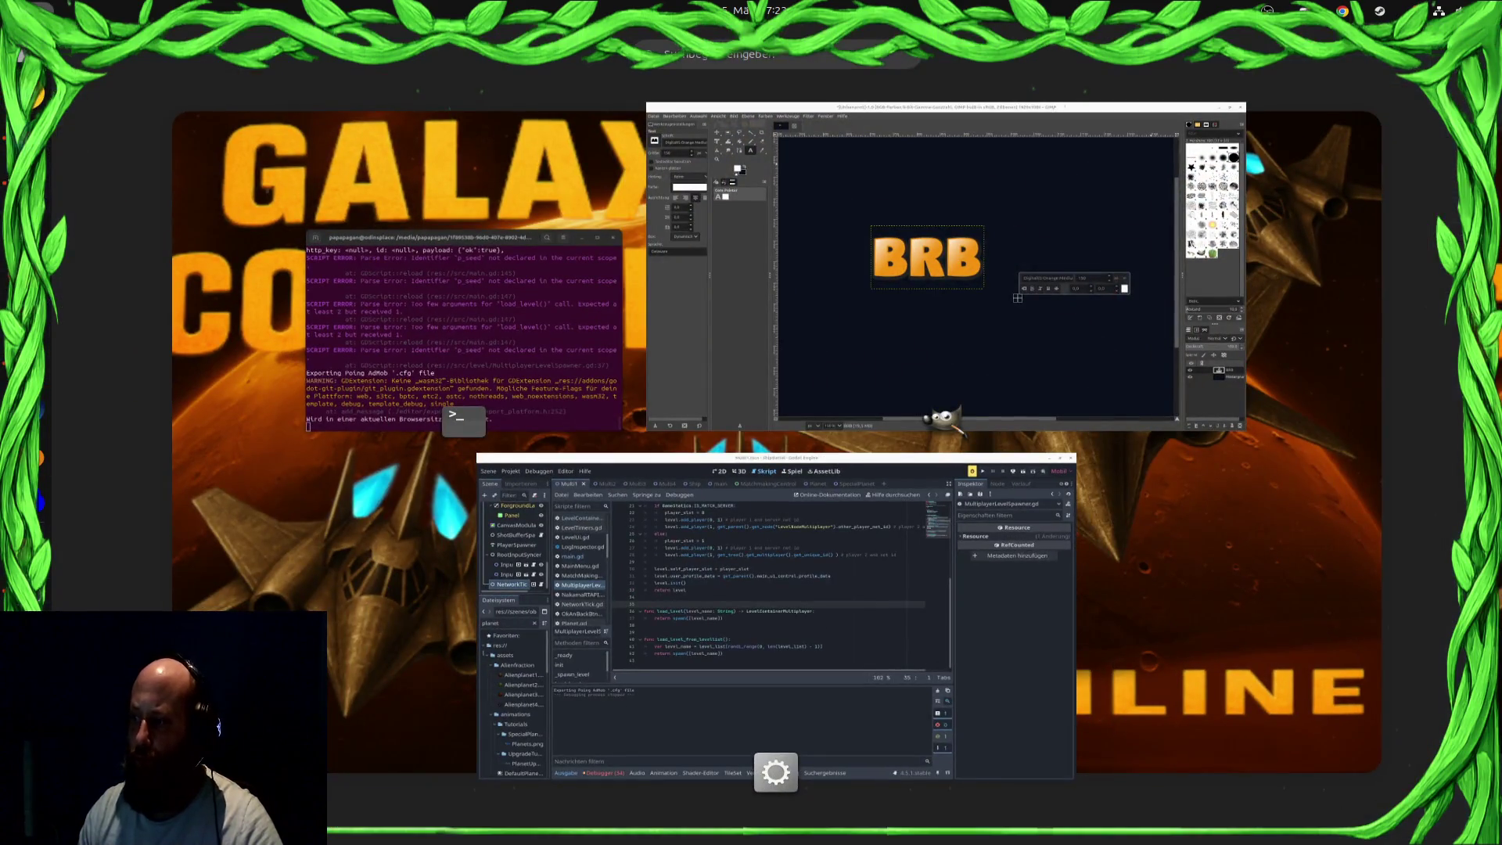
key(super)
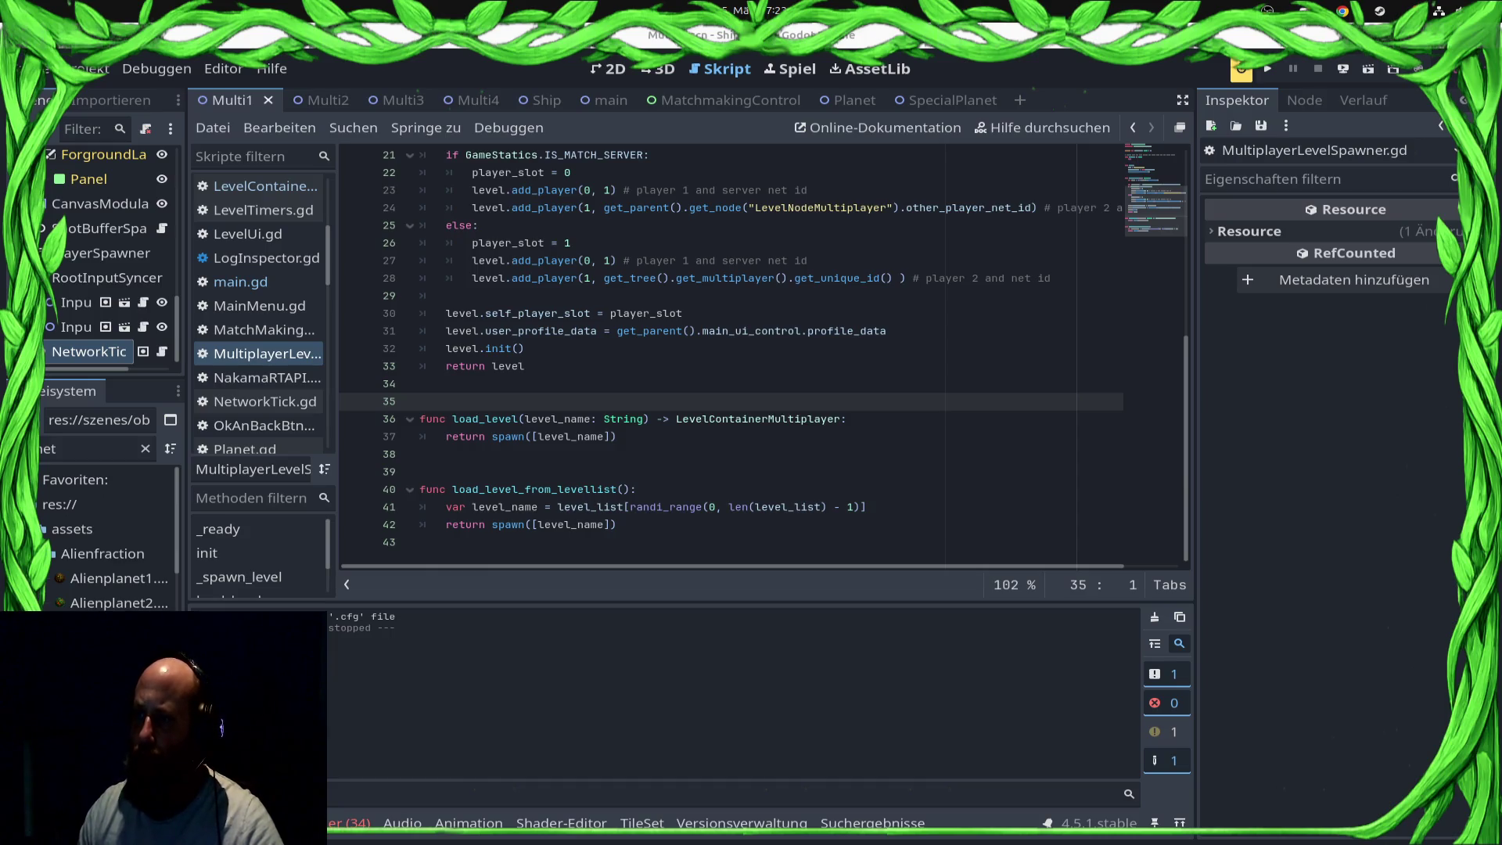
key(F5)
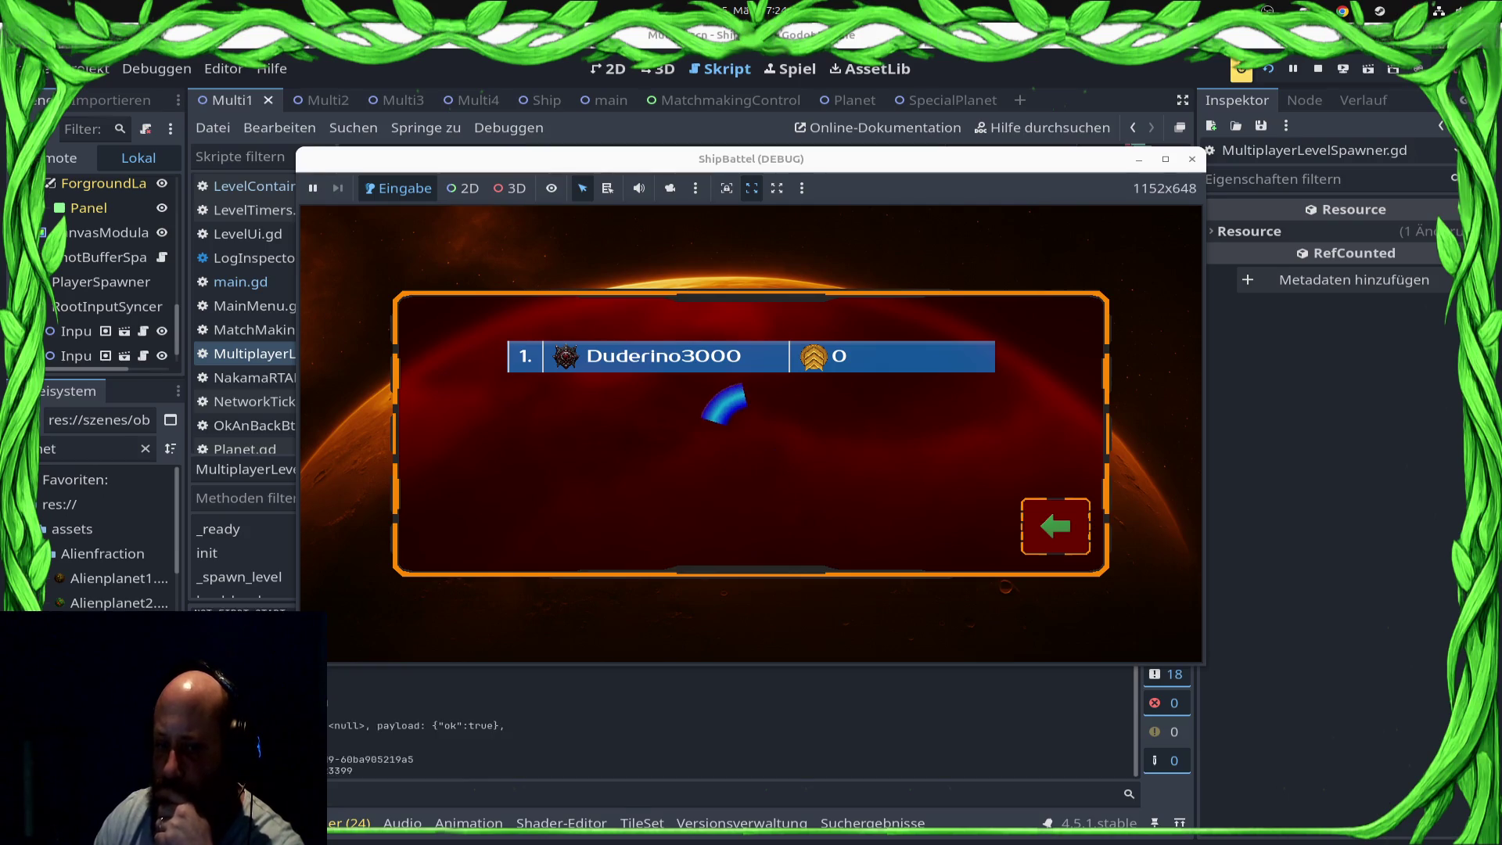
scroll(763, 453, up, 2)
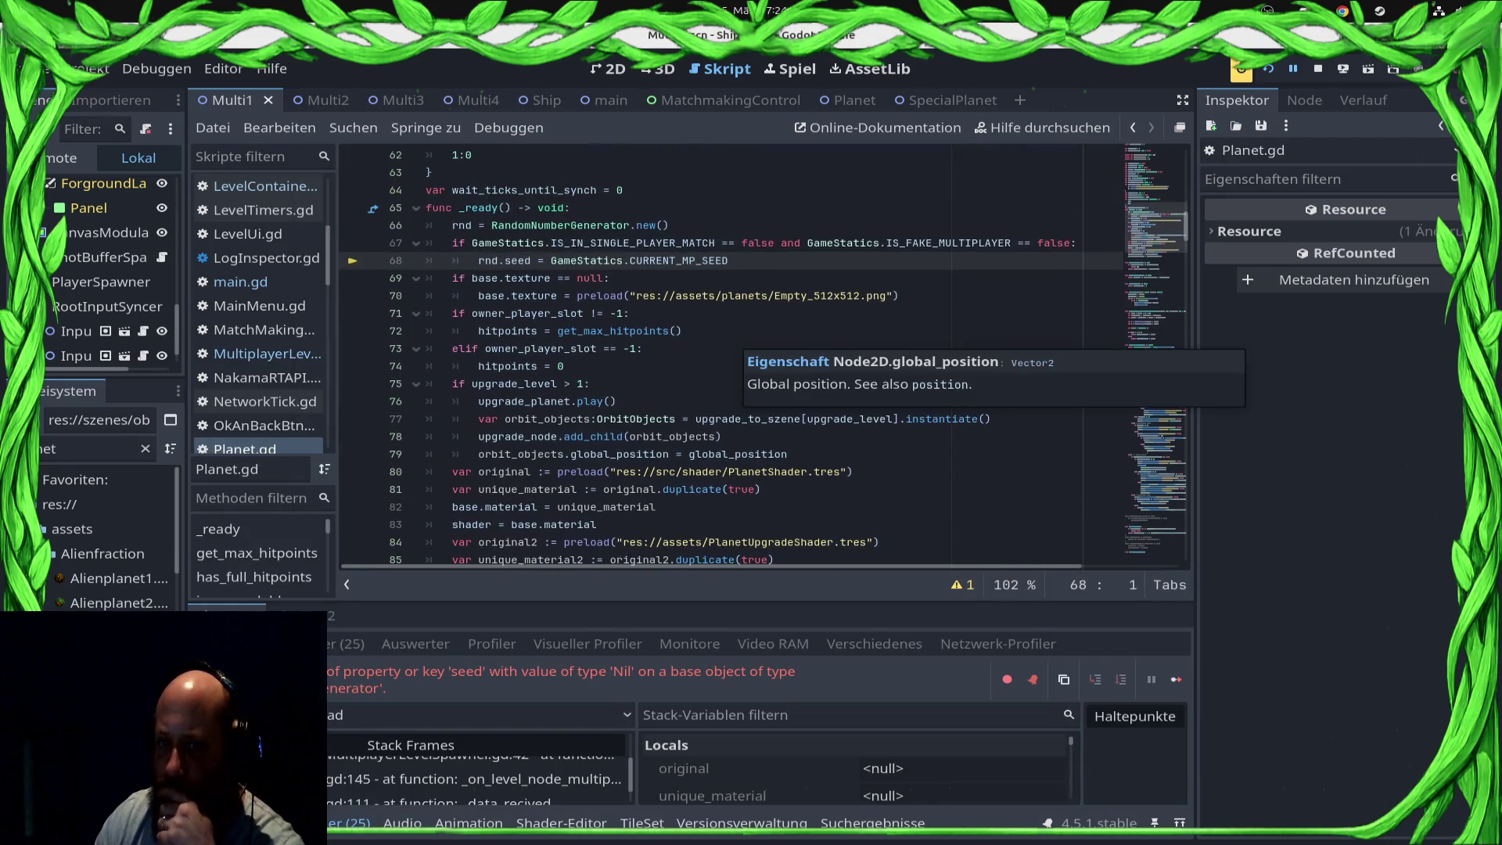
Step: Delete the if block setting rnd.seed from CURRENT_MP_SEED in Planet.gd and save
click(426, 242)
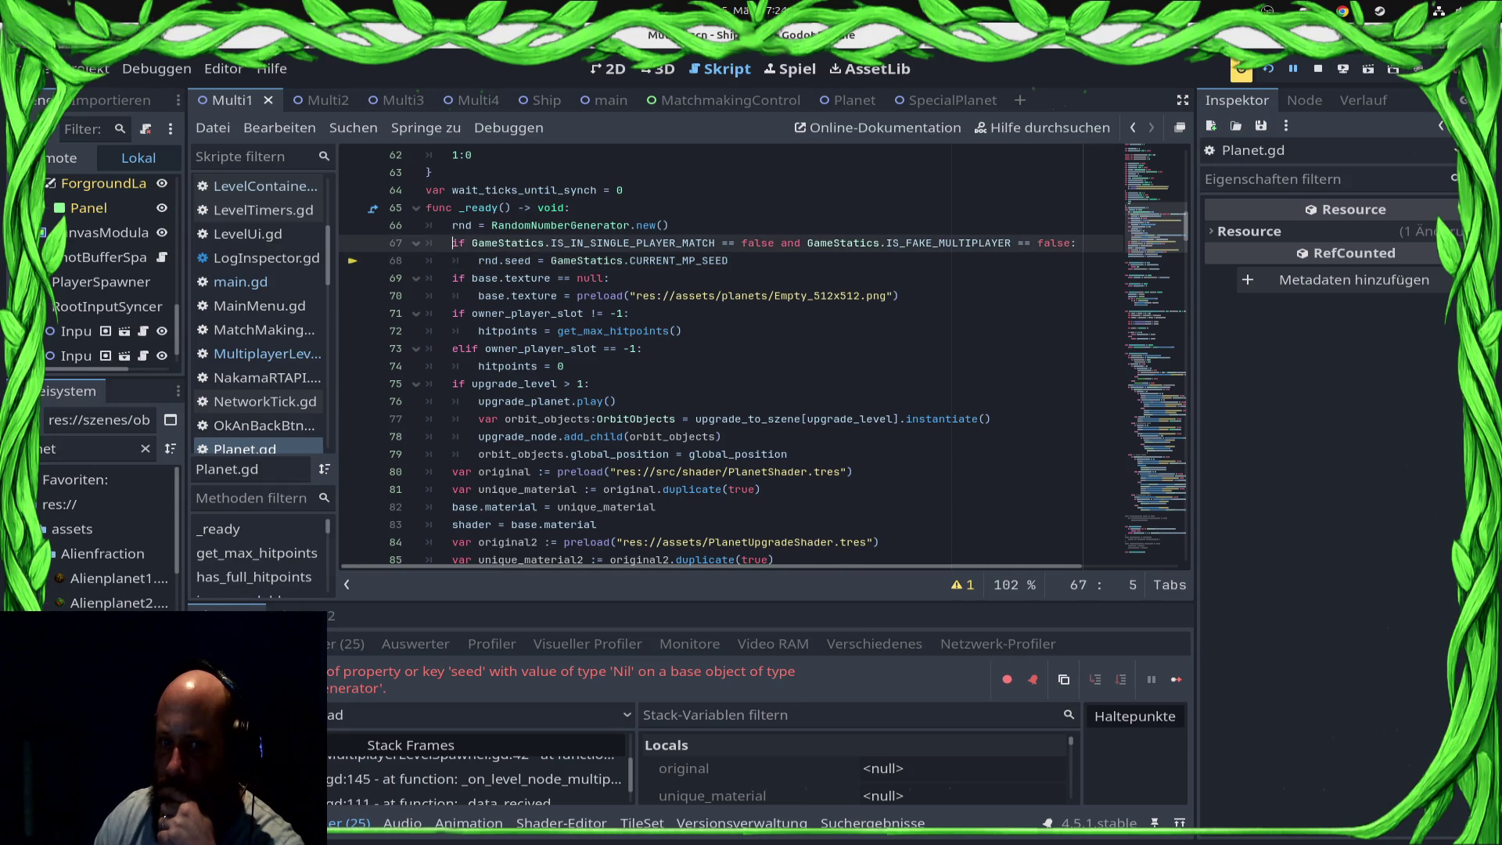
scroll(763, 352, up, 3)
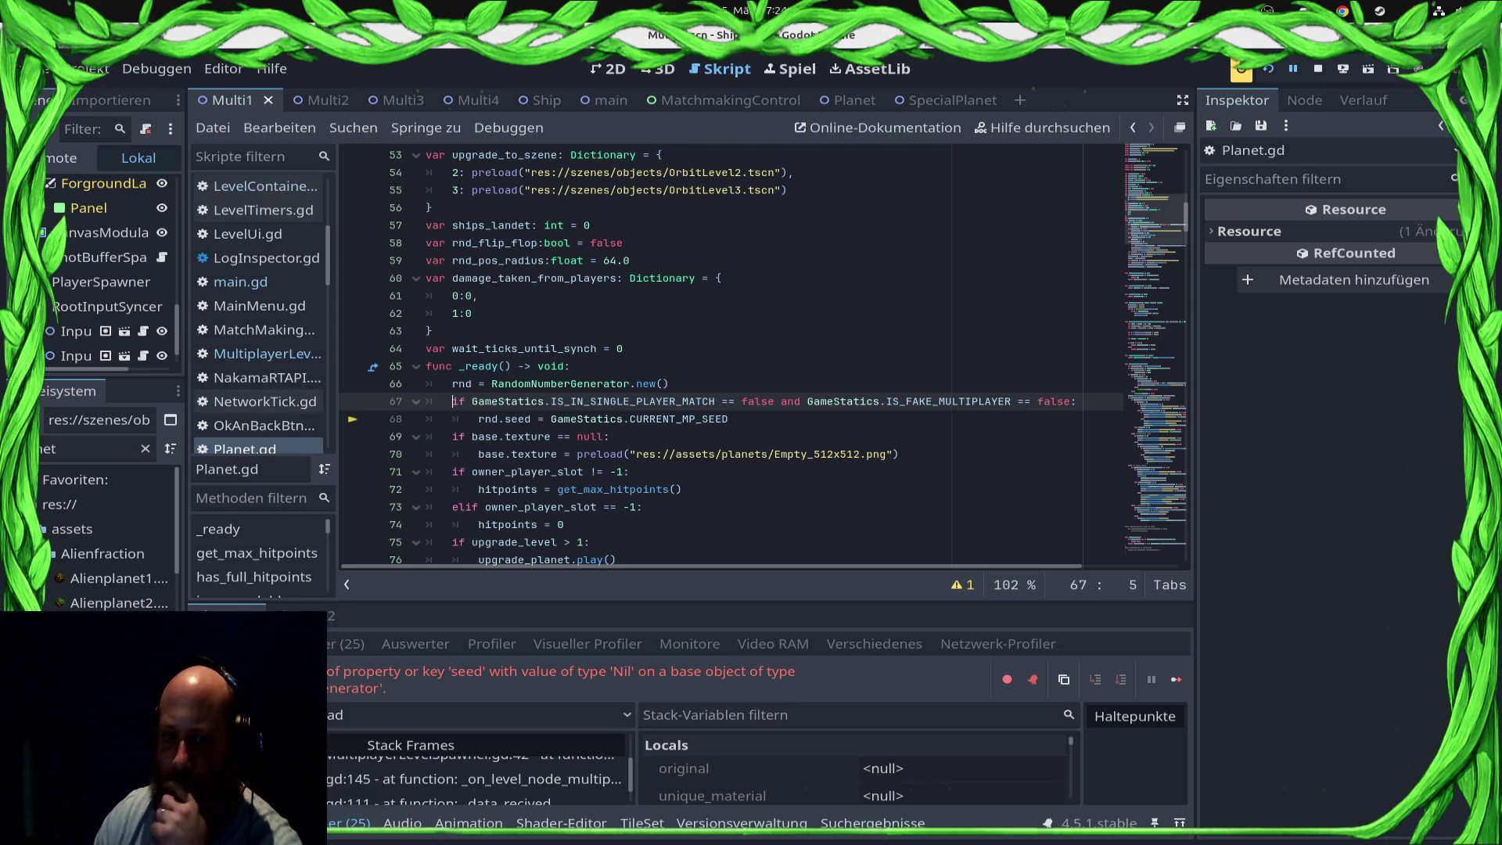
key(shift+Down)
key(shift+End)
key(Delete)
key(ctrl+s)
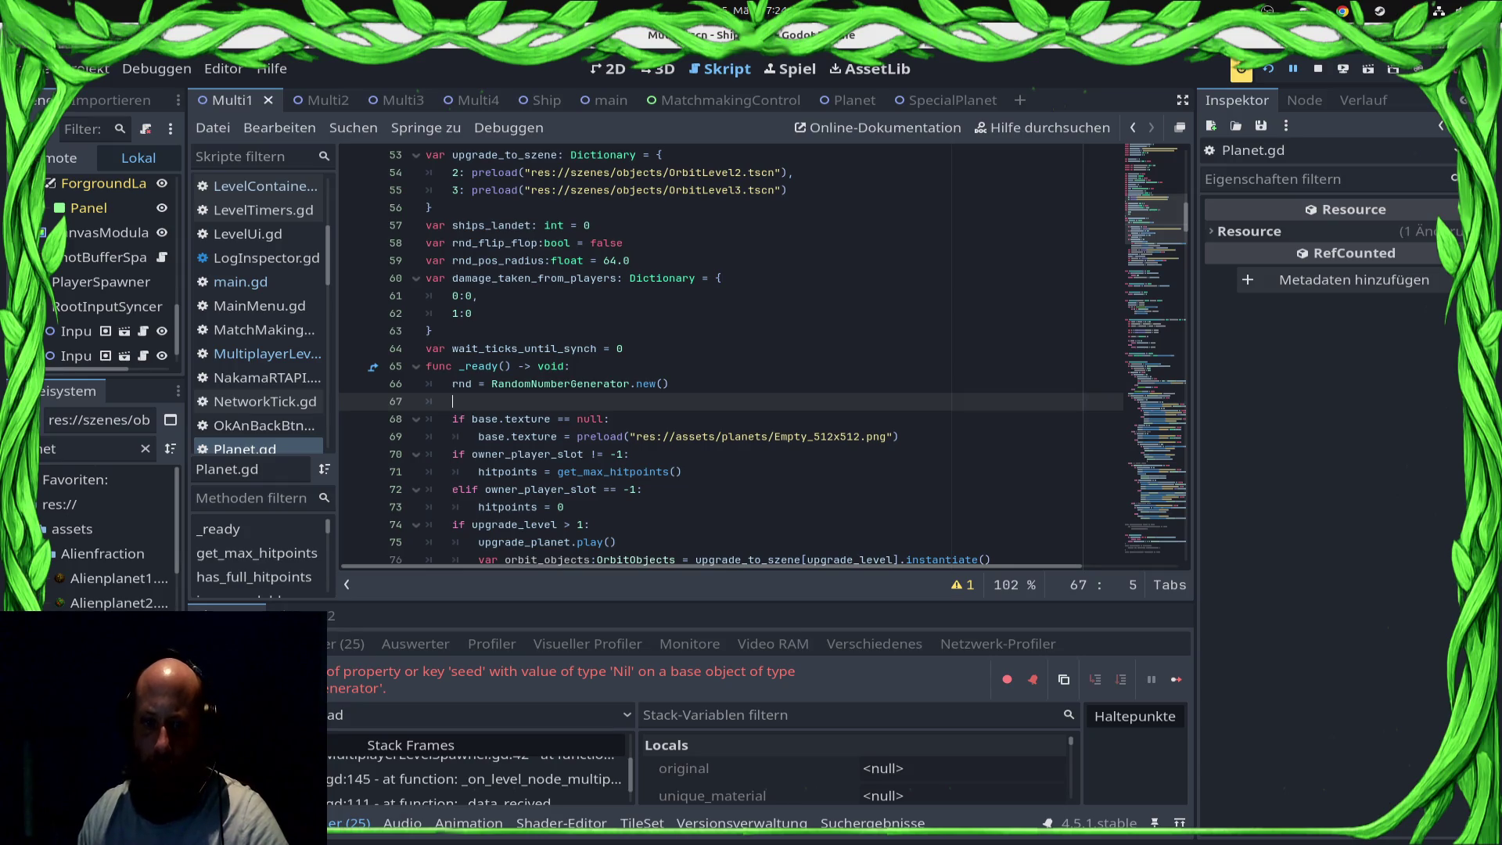
Step: Search Planet.gd for every remaining occurrence of rnd
double_click(461, 383)
key(ctrl+f)
text(get_tree().physics_frame)
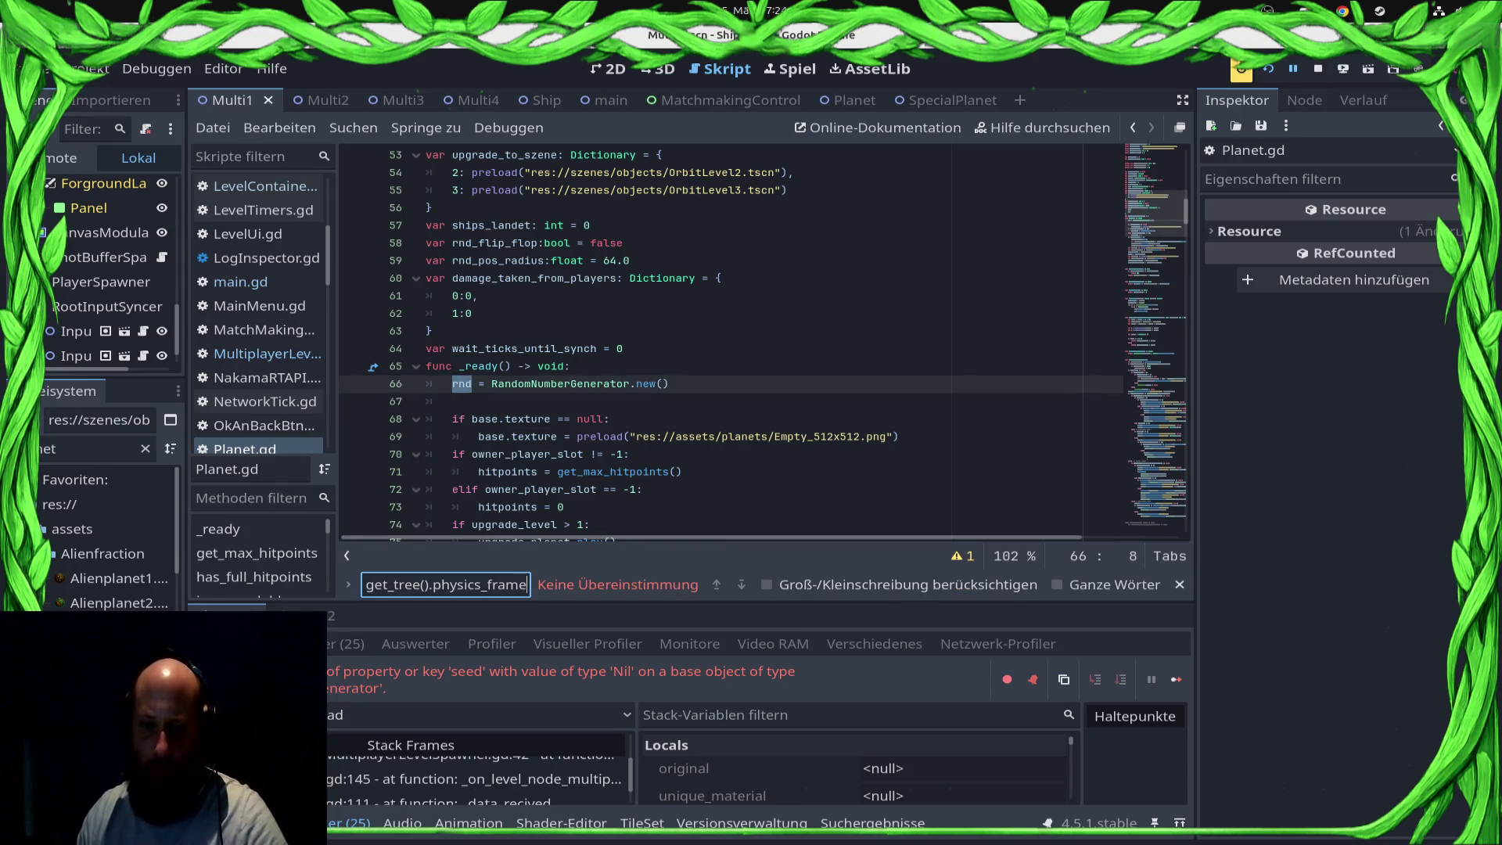
double_click(462, 384)
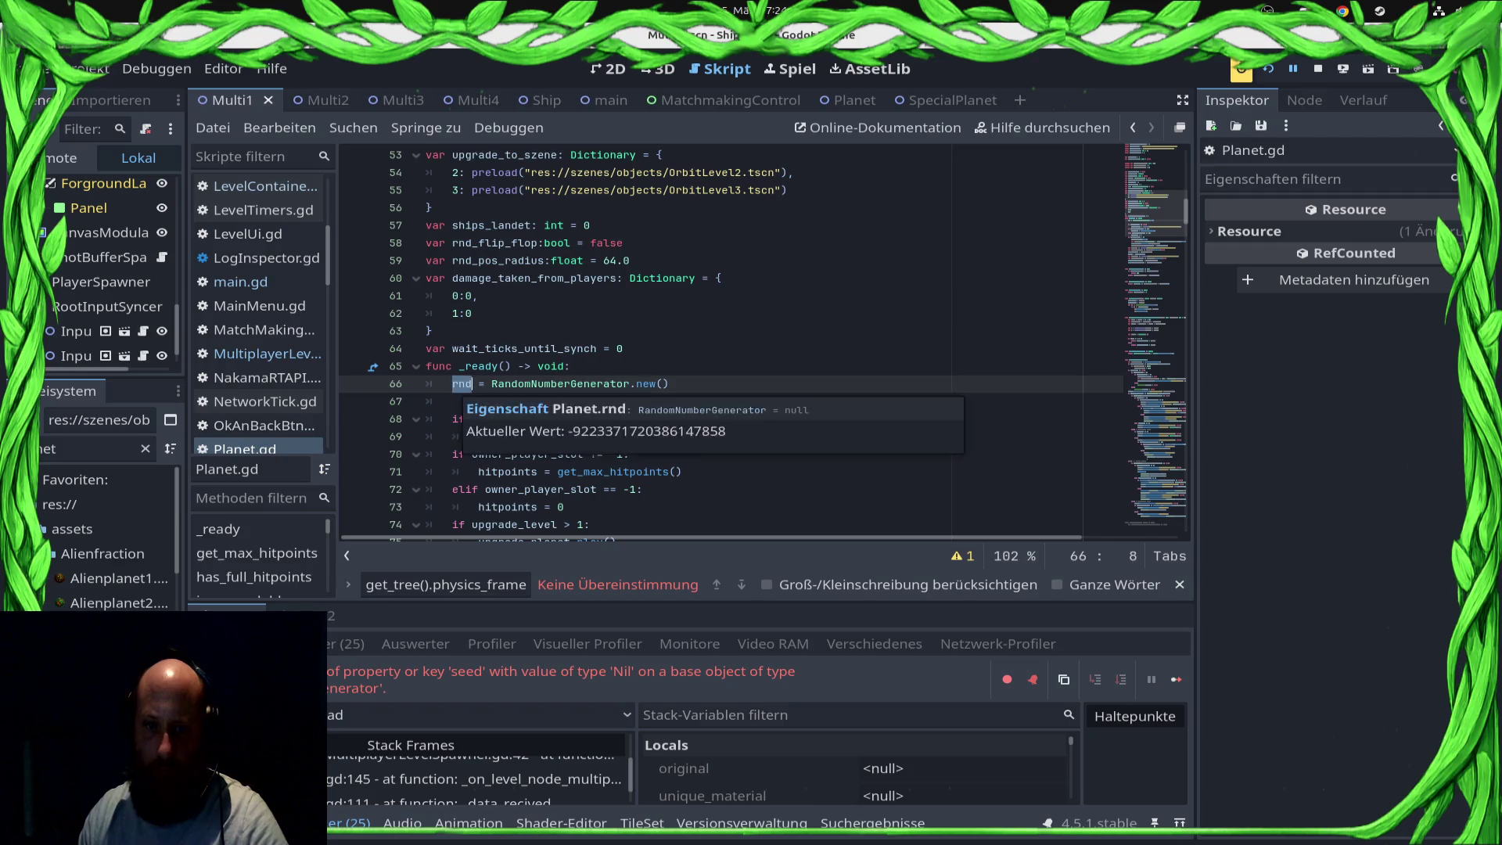
key(ctrl+f)
click(741, 584)
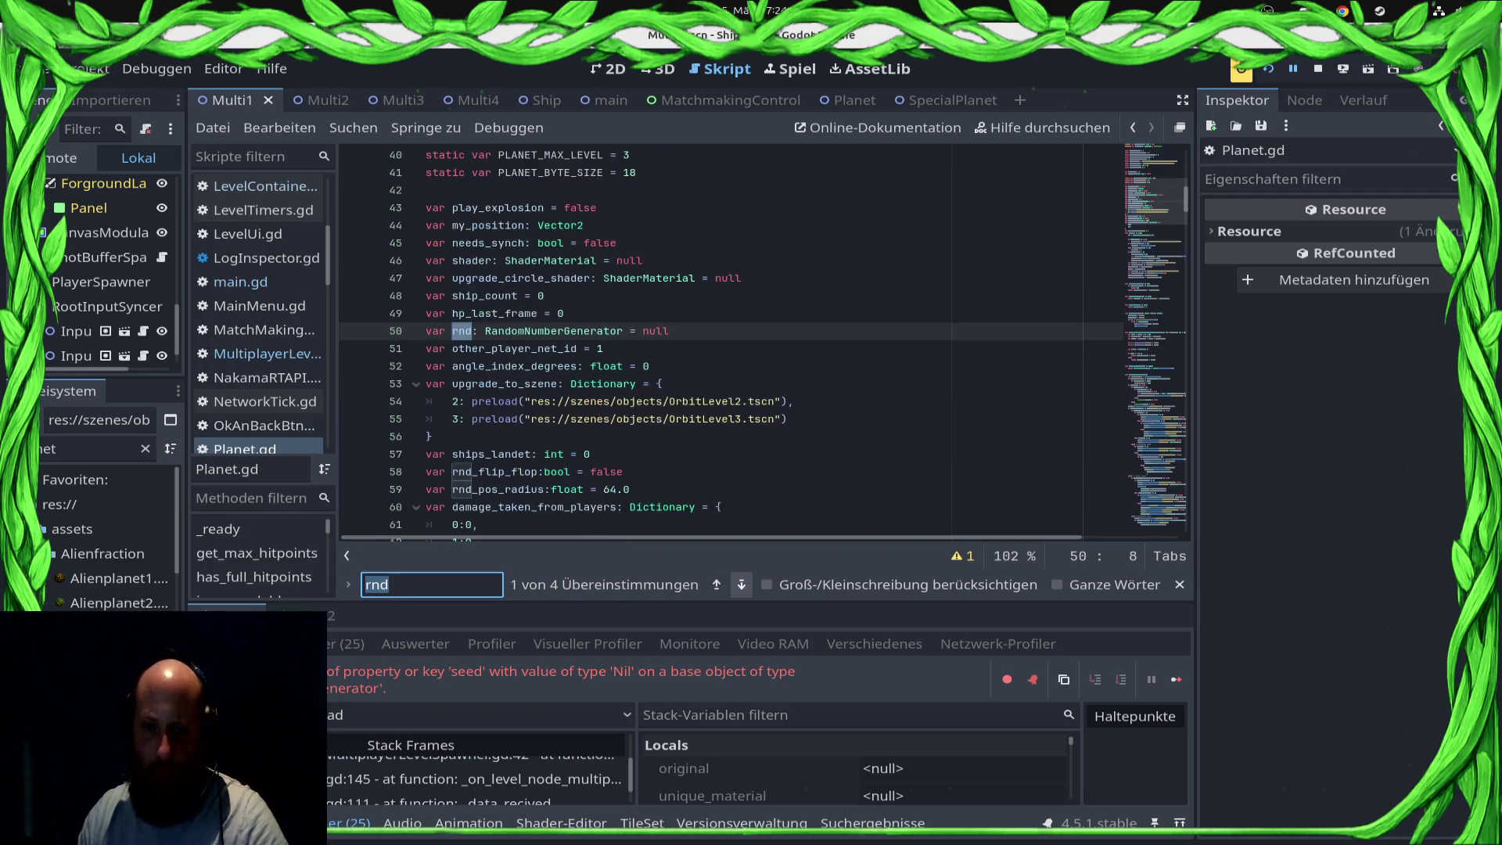
click(740, 584)
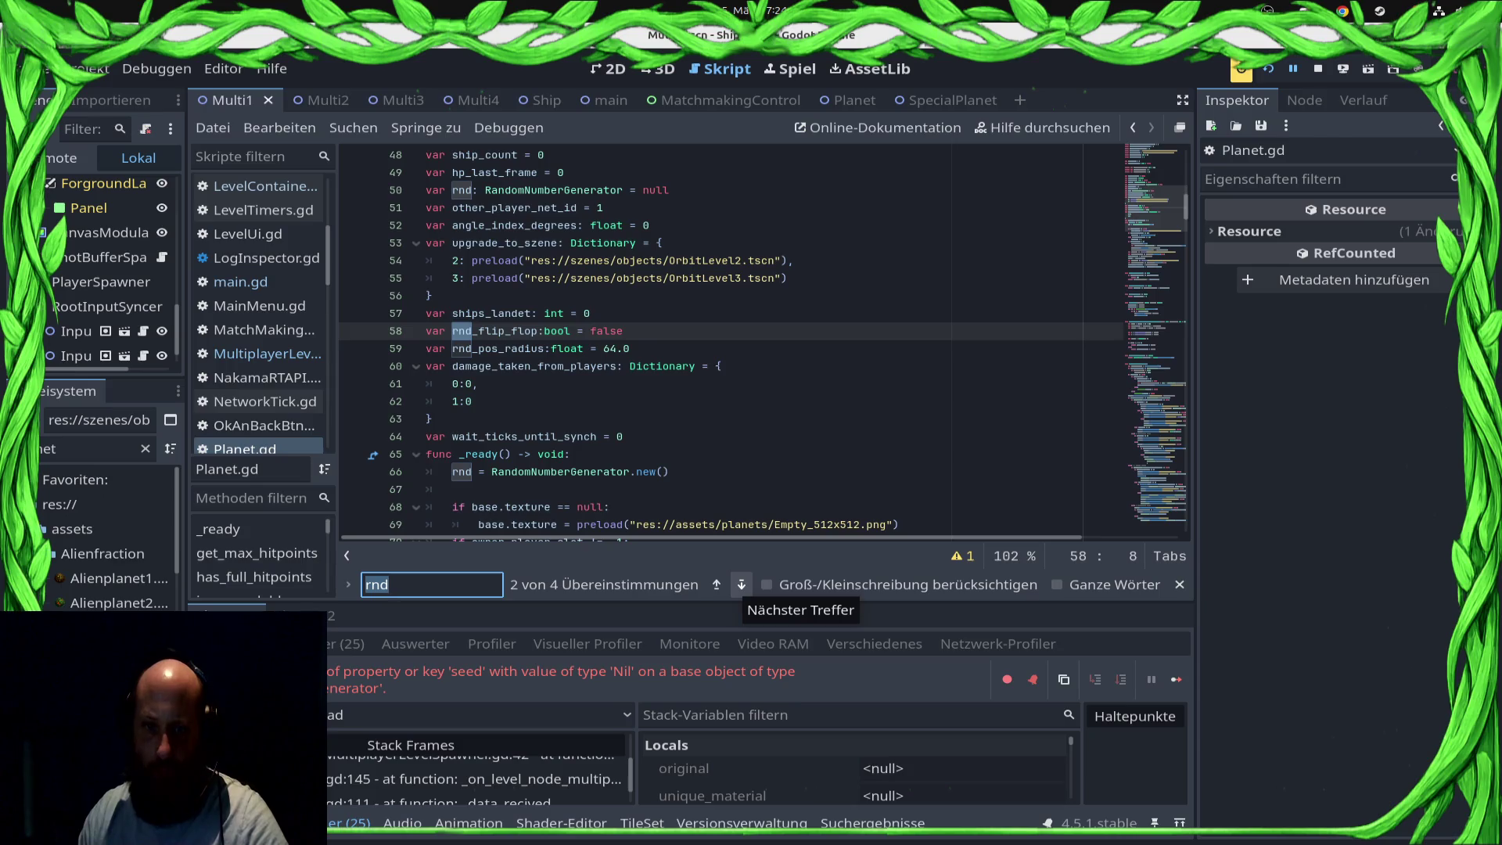
click(741, 585)
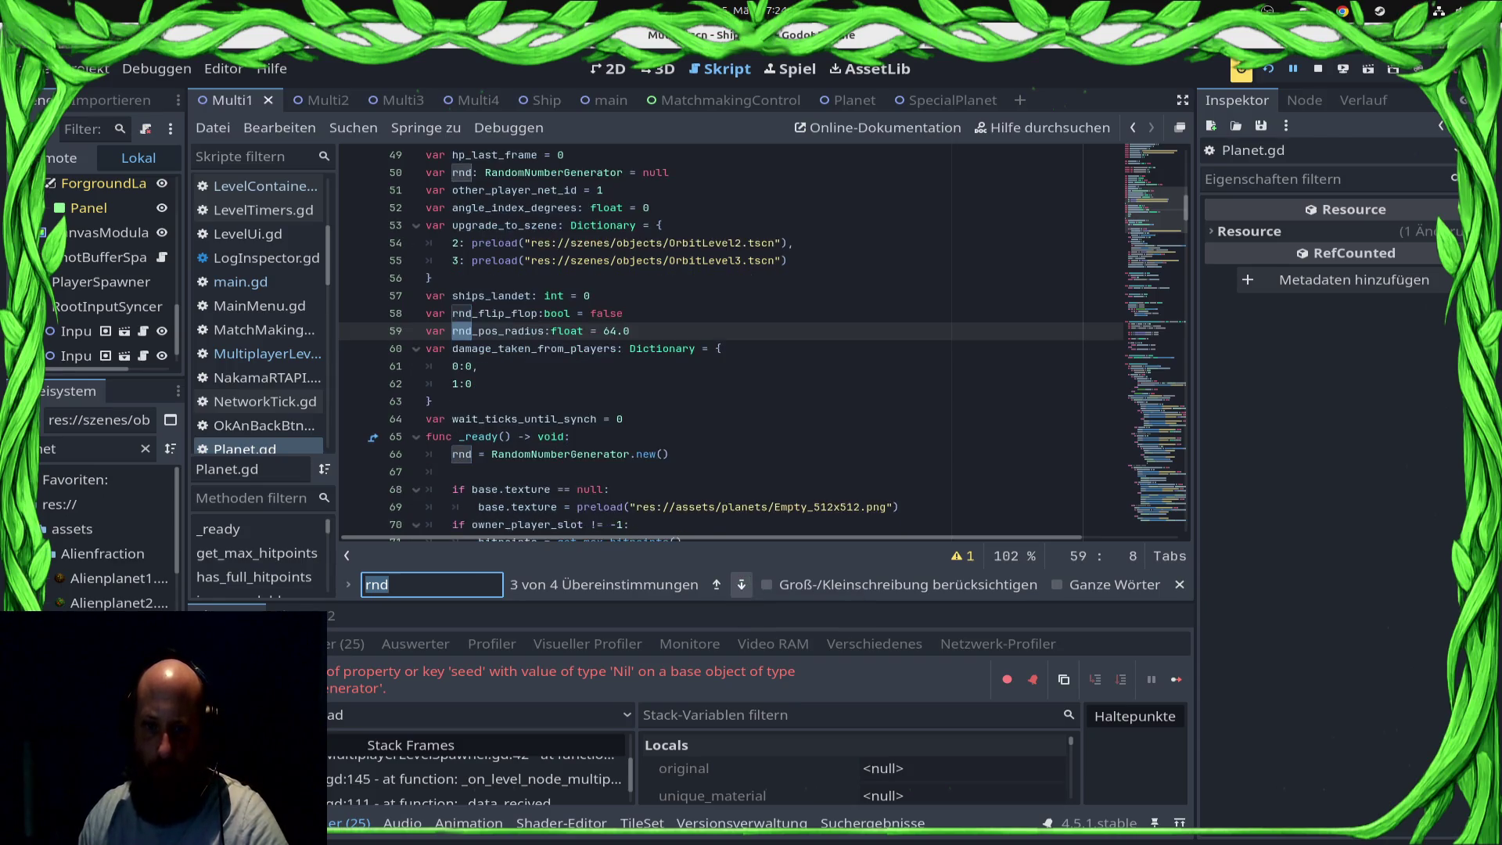
click(741, 584)
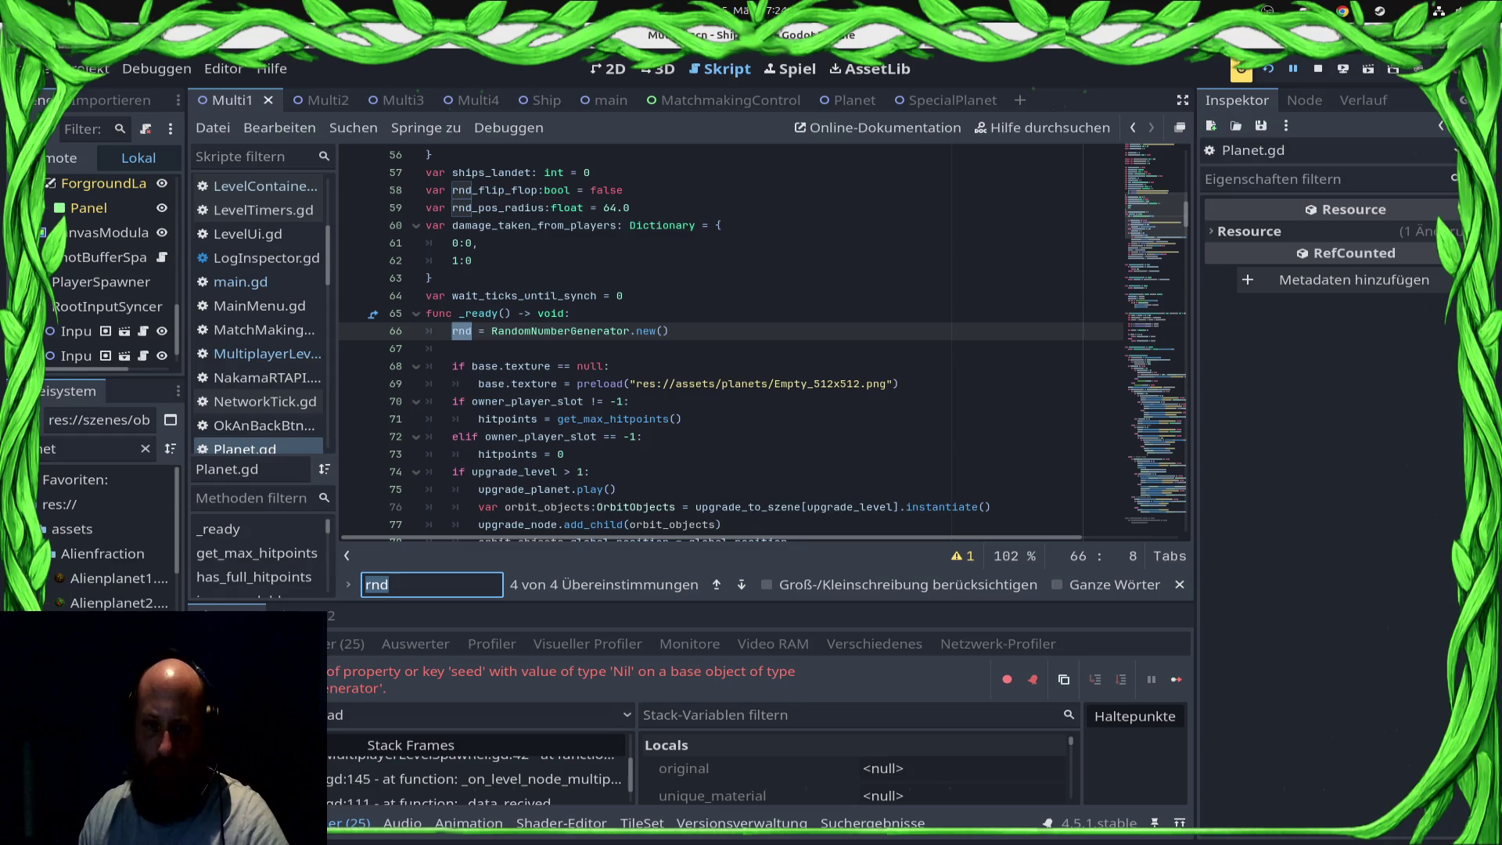
Step: Delete the rnd creation line and 'var rnd' declaration, save, and deploy to the Samsung phone
click(669, 331)
key(shift+Home)
key(shift+Home)
key(ctrl+x)
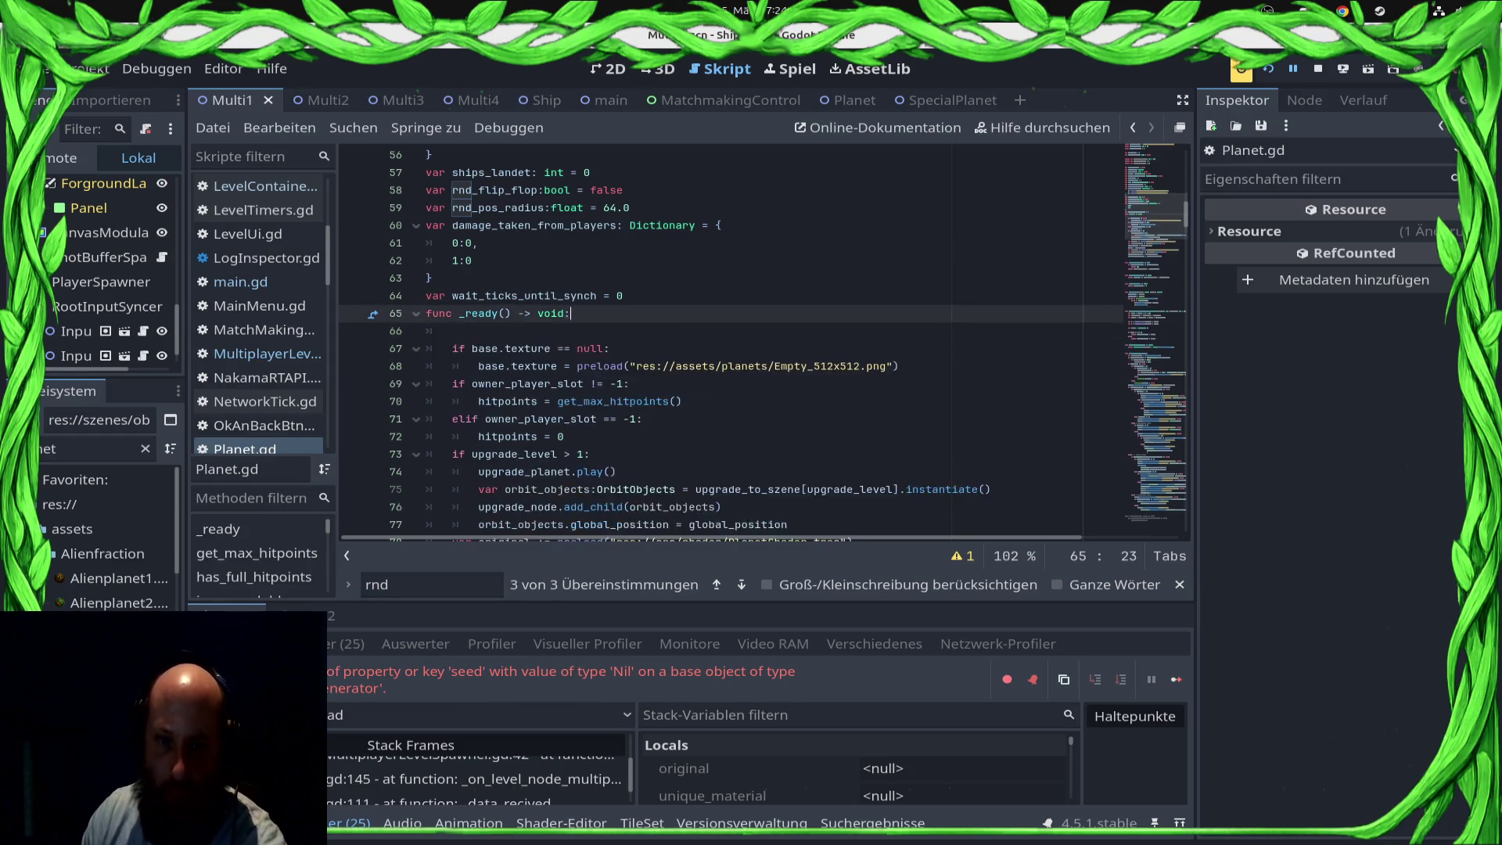
scroll(762, 343, up, 6)
click(670, 366)
key(shift+Home)
key(shift+Home)
key(BackSpace)
key(BackSpace)
key(ctrl+s)
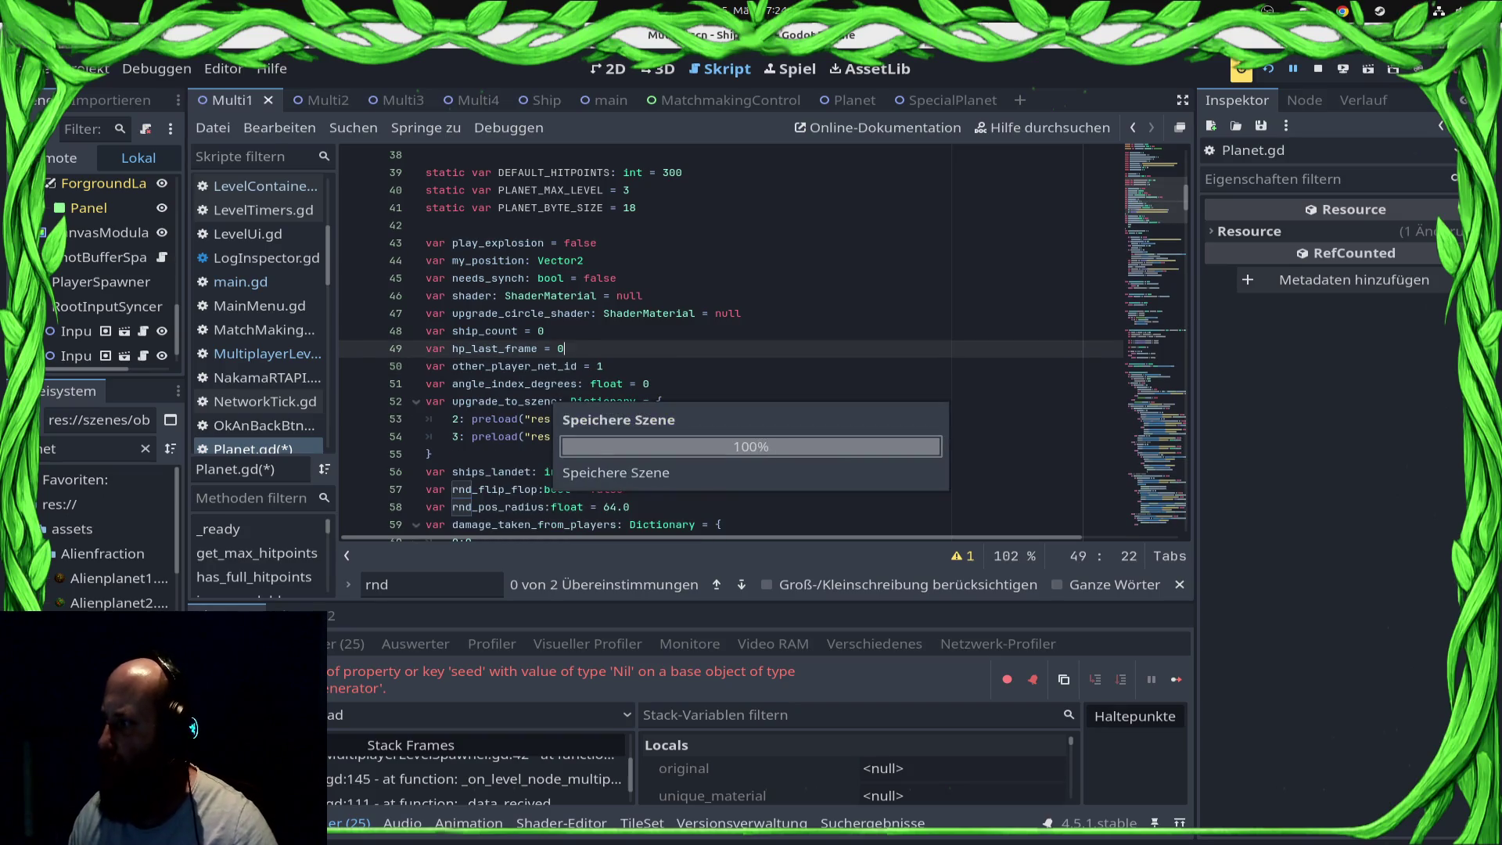
click(1343, 69)
click(1330, 119)
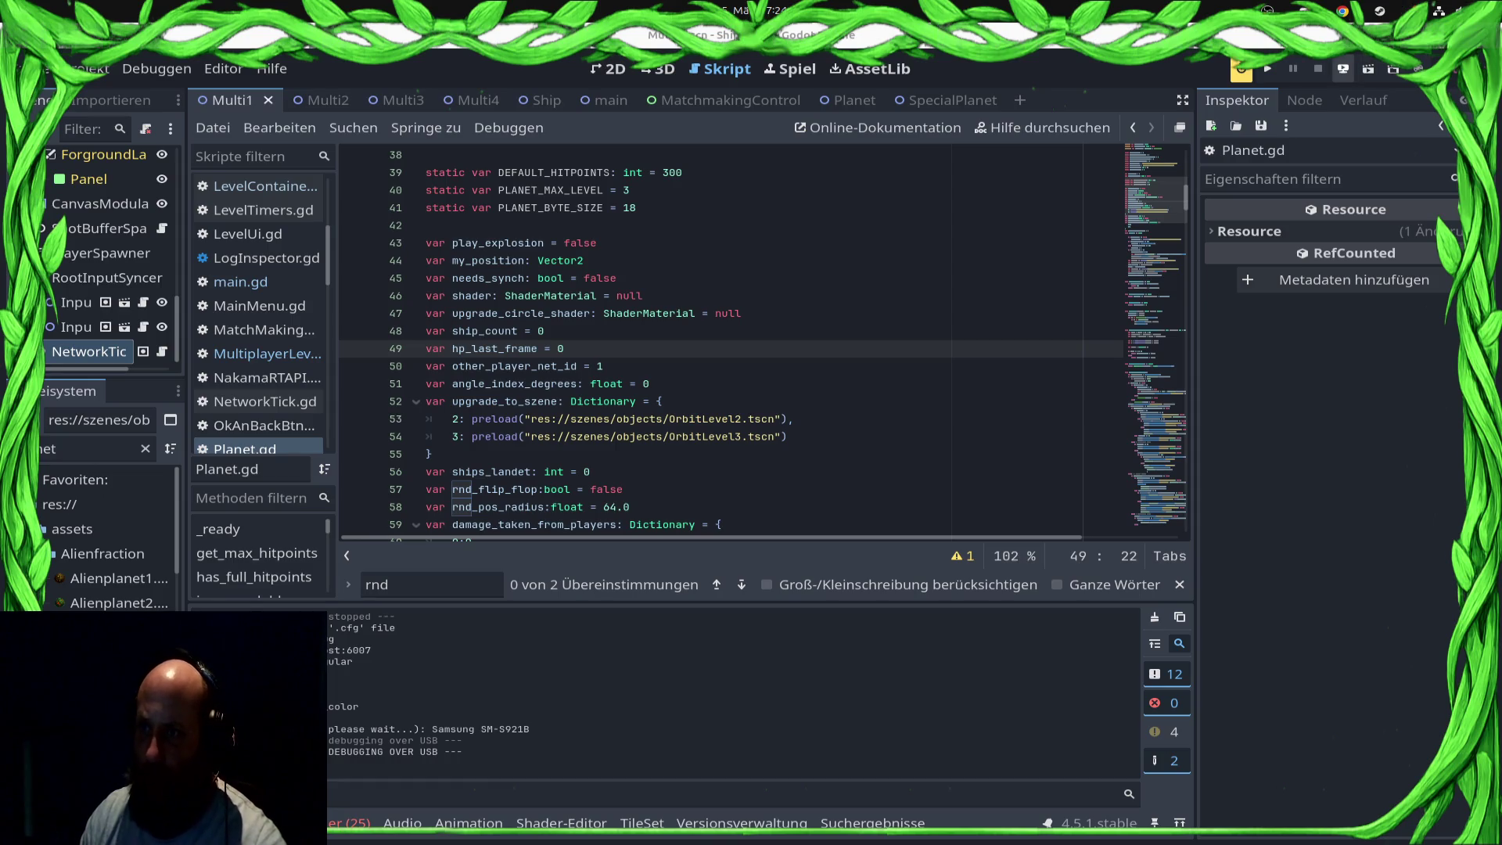
Step: Redeploy the game to the Samsung SM-S921B phone, then run the project with F5
click(1343, 68)
click(1291, 98)
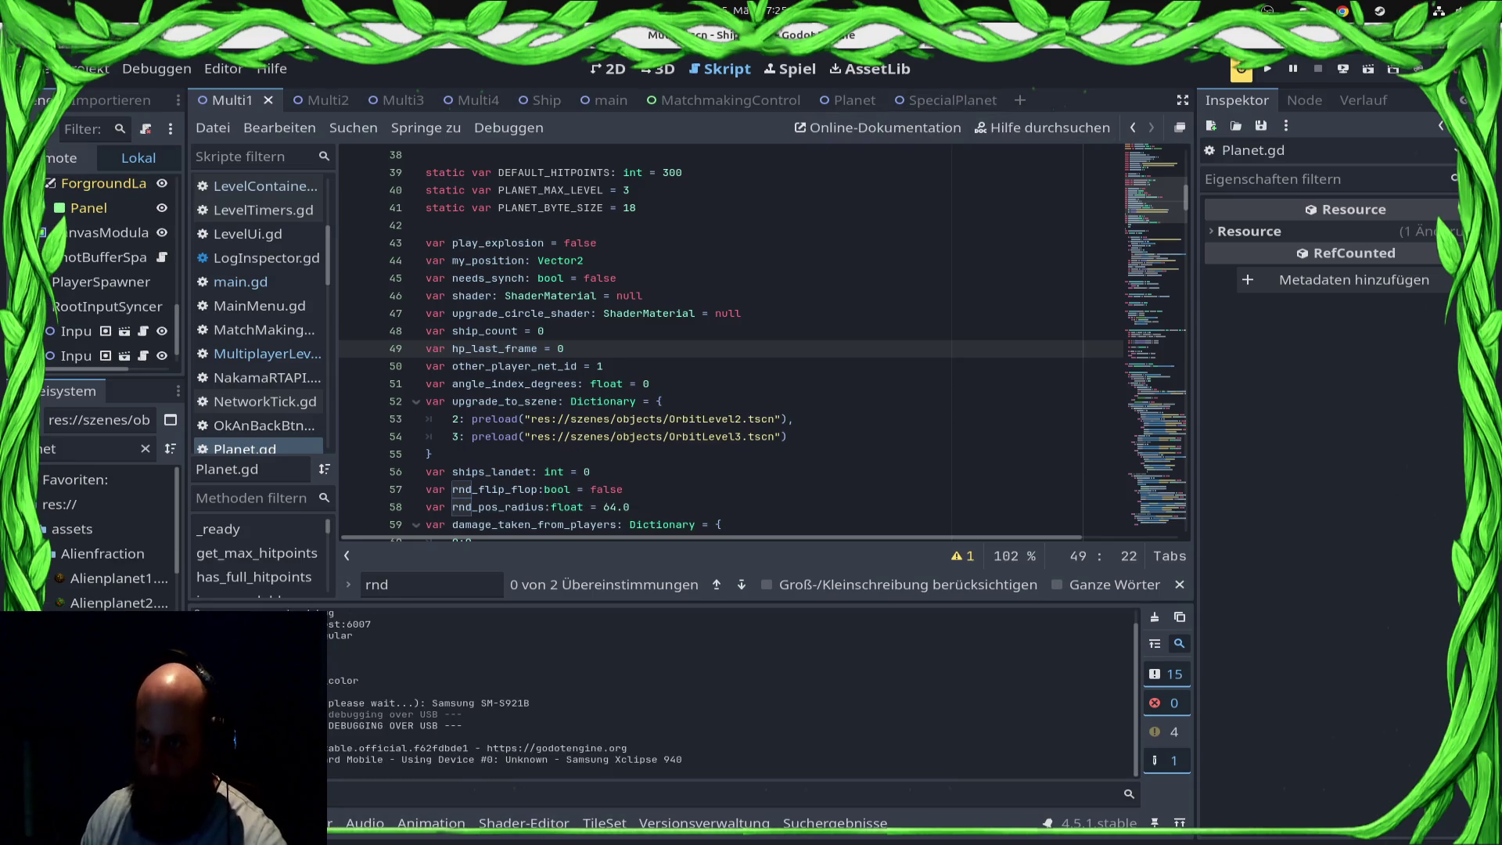
key(F5)
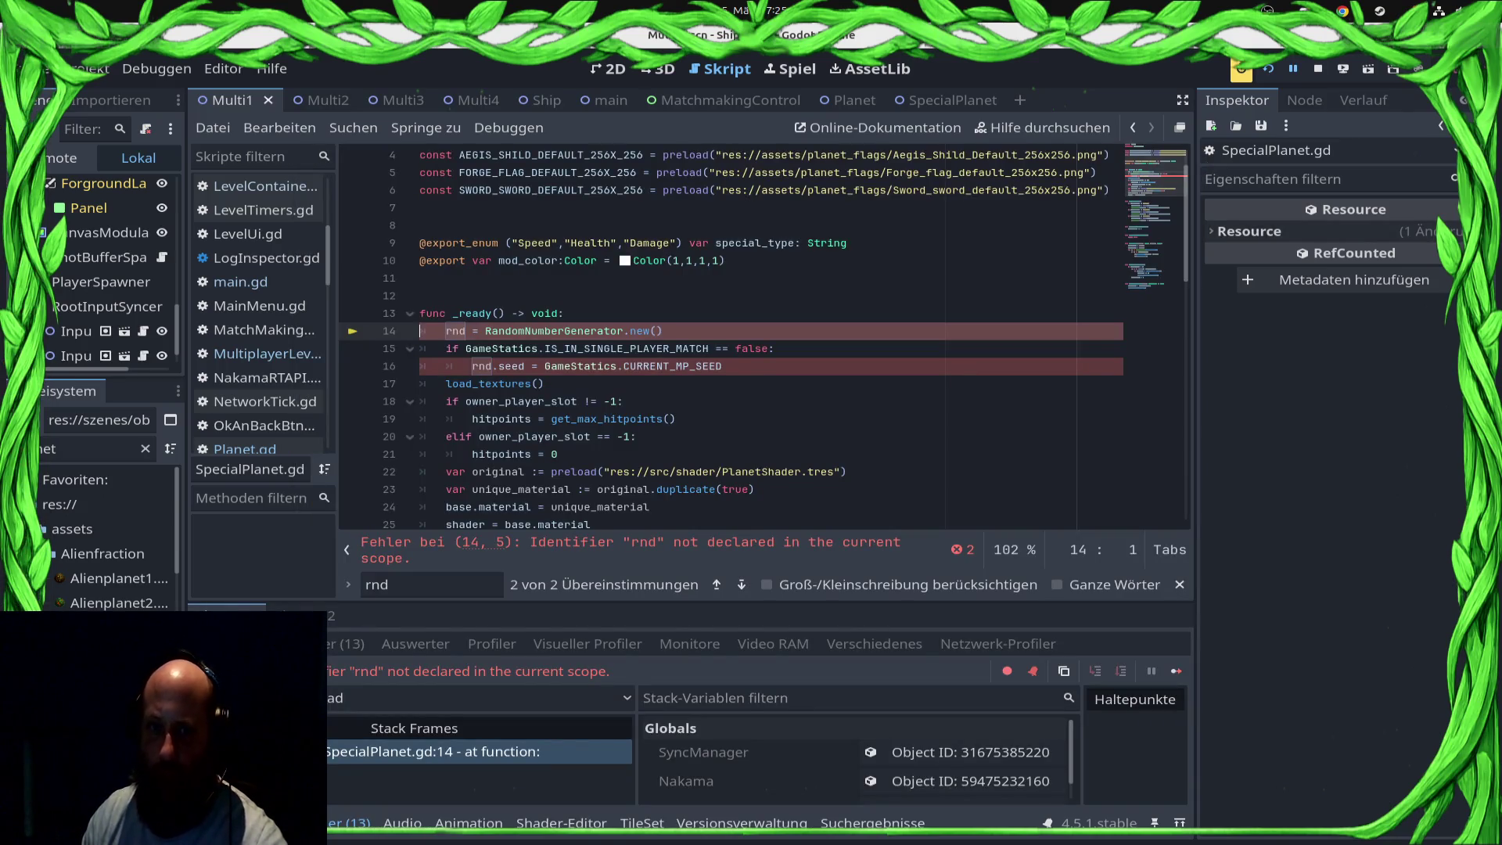
Step: Delete the rnd creation and seeding lines from SpecialPlanet.gd's _ready, save, and stop debugging
scroll(258, 313, down, 8)
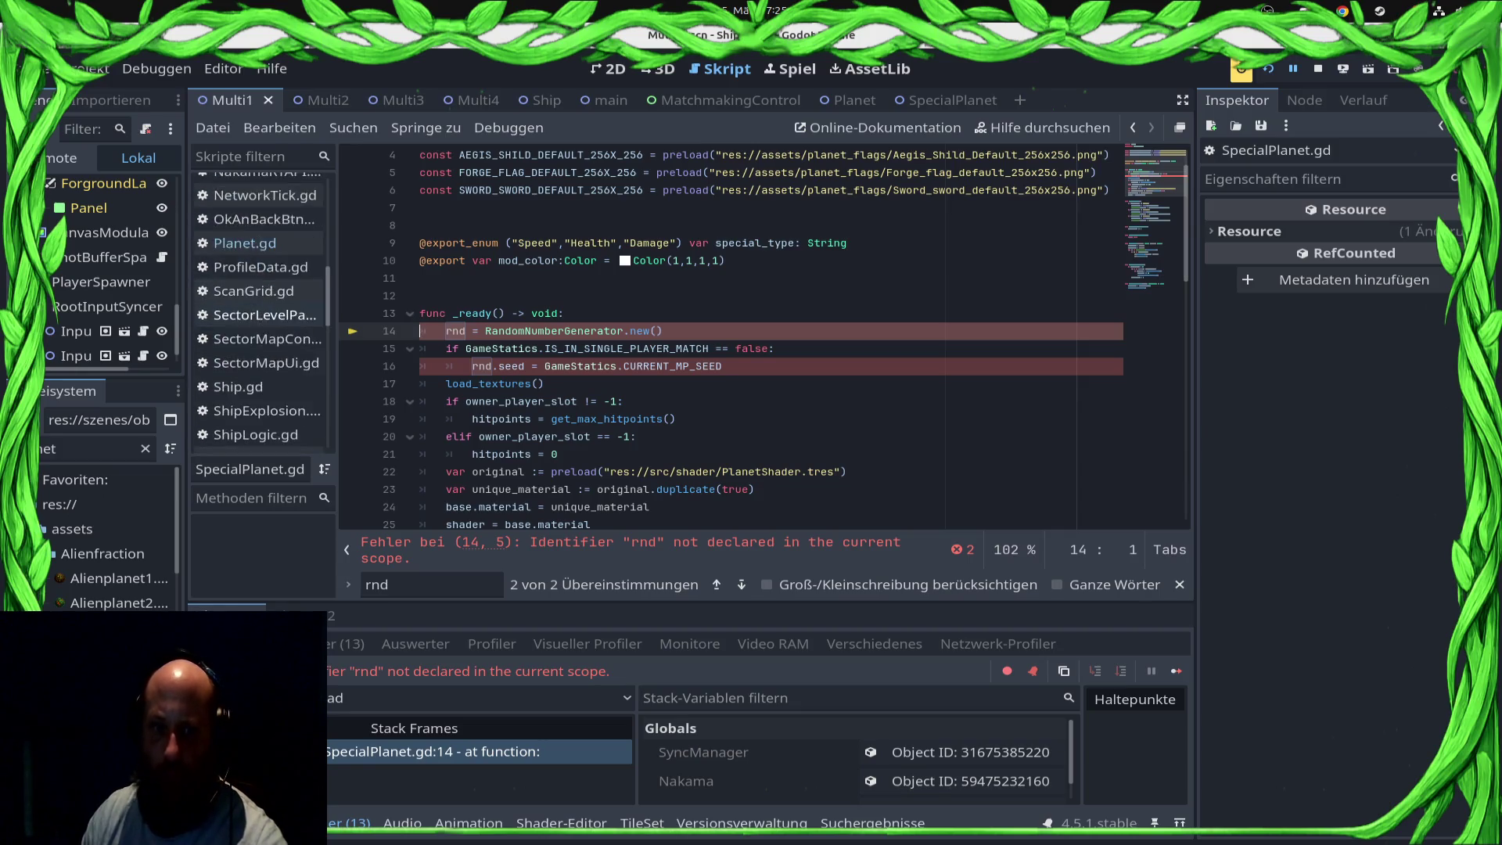
click(664, 331)
key(shift+Home)
key(BackSpace)
key(shift+Down)
key(shift+Down)
key(shift+End)
key(Delete)
key(ctrl+s)
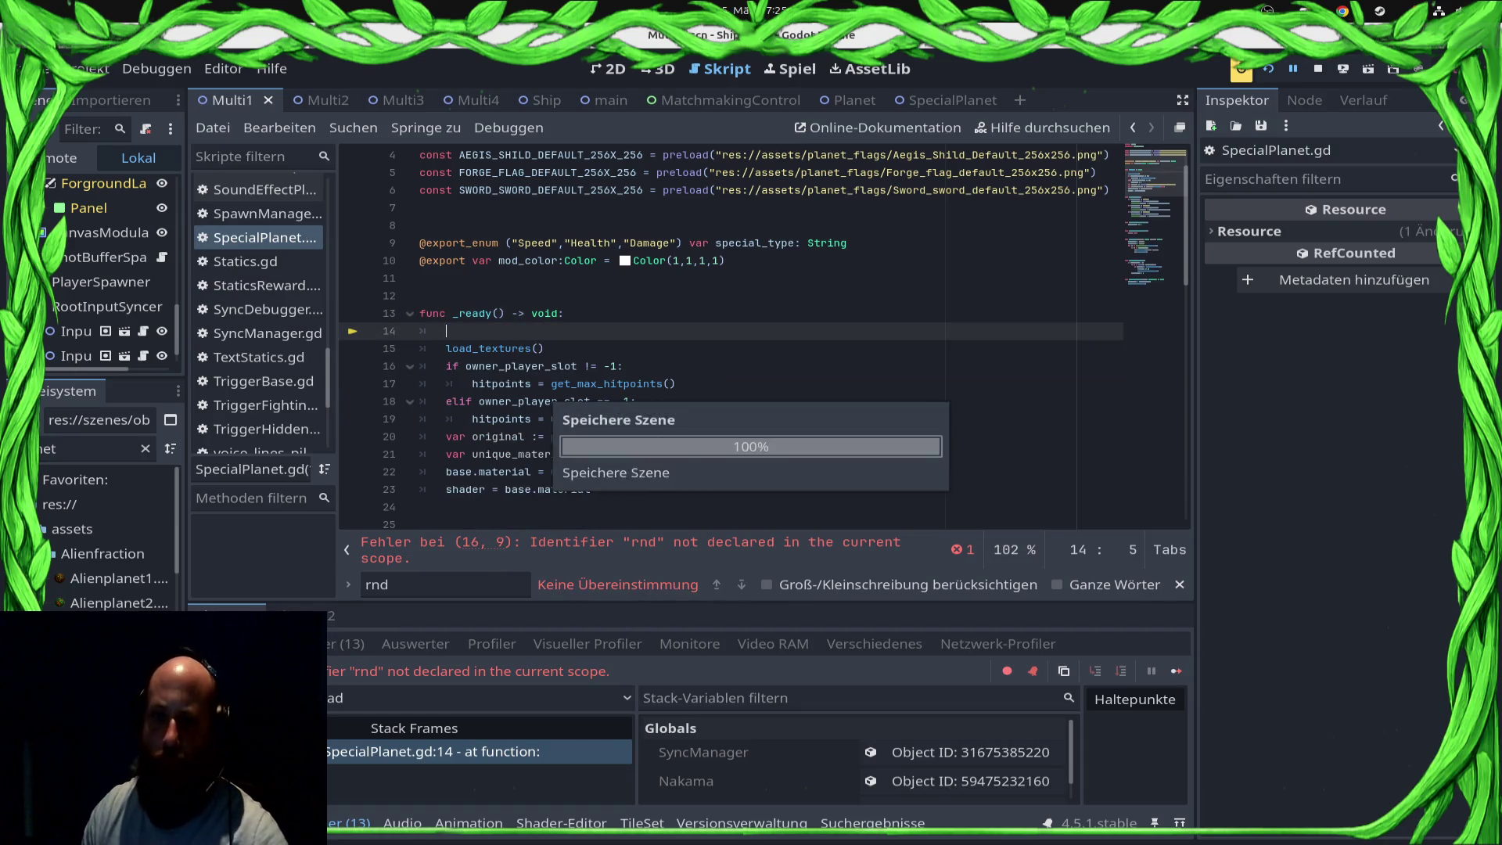
key(F8)
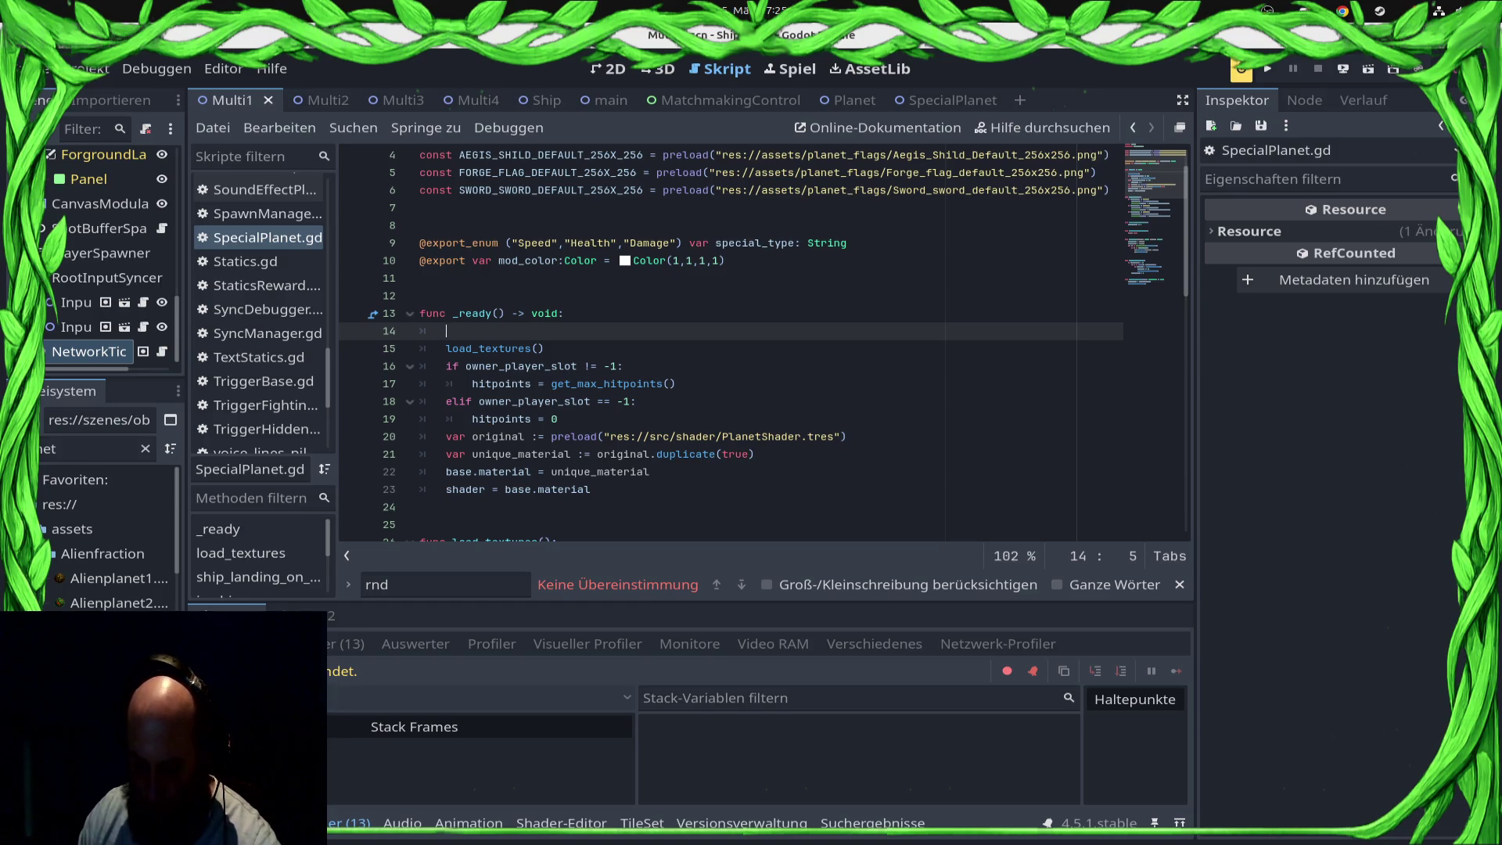
Step: Redeploy to the Samsung phone, run the project, and start searching for a ranked match
click(1343, 69)
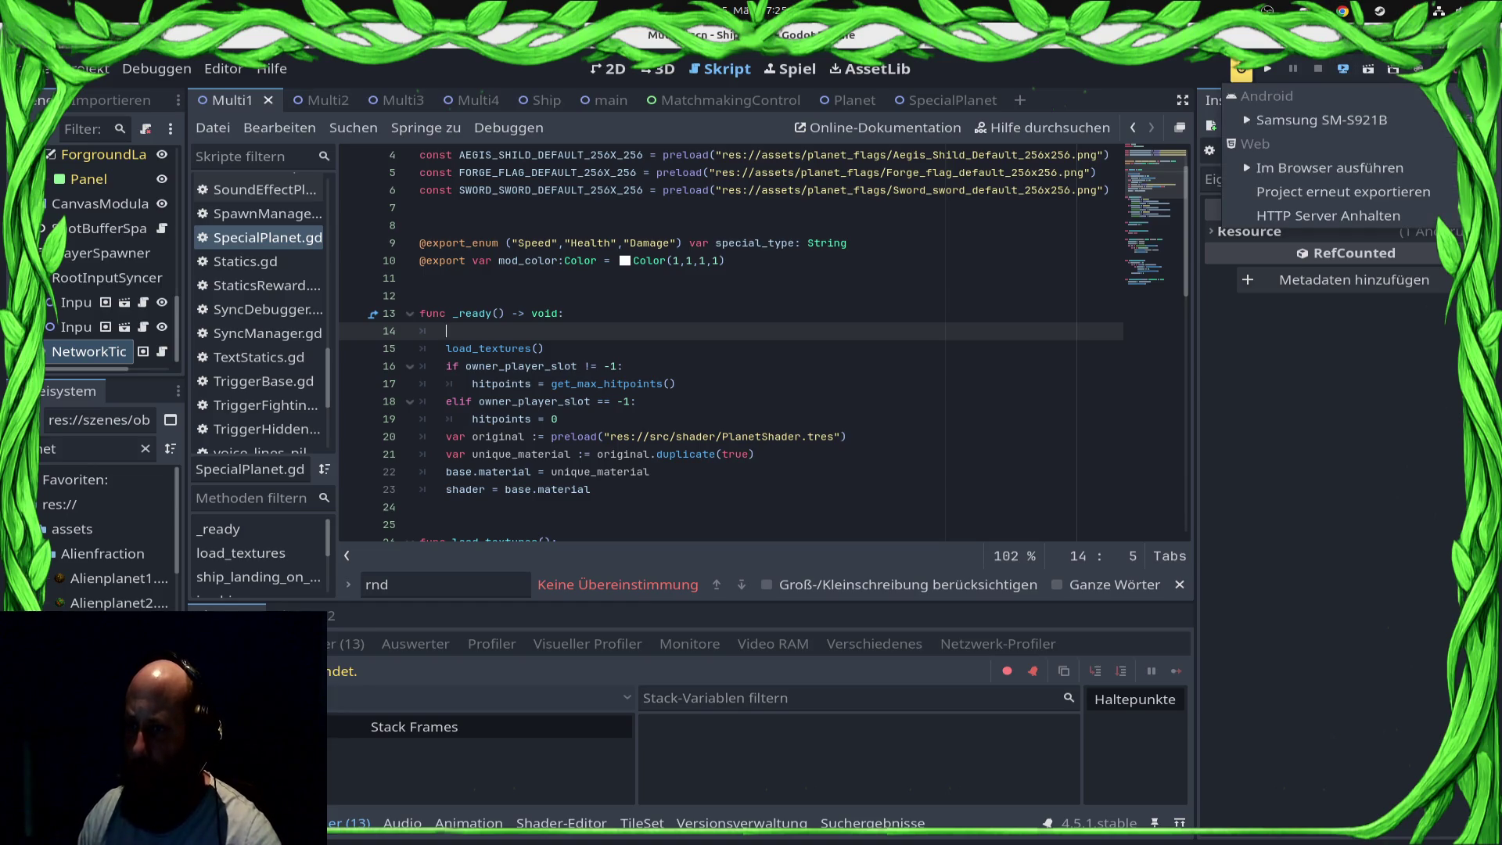
click(1340, 119)
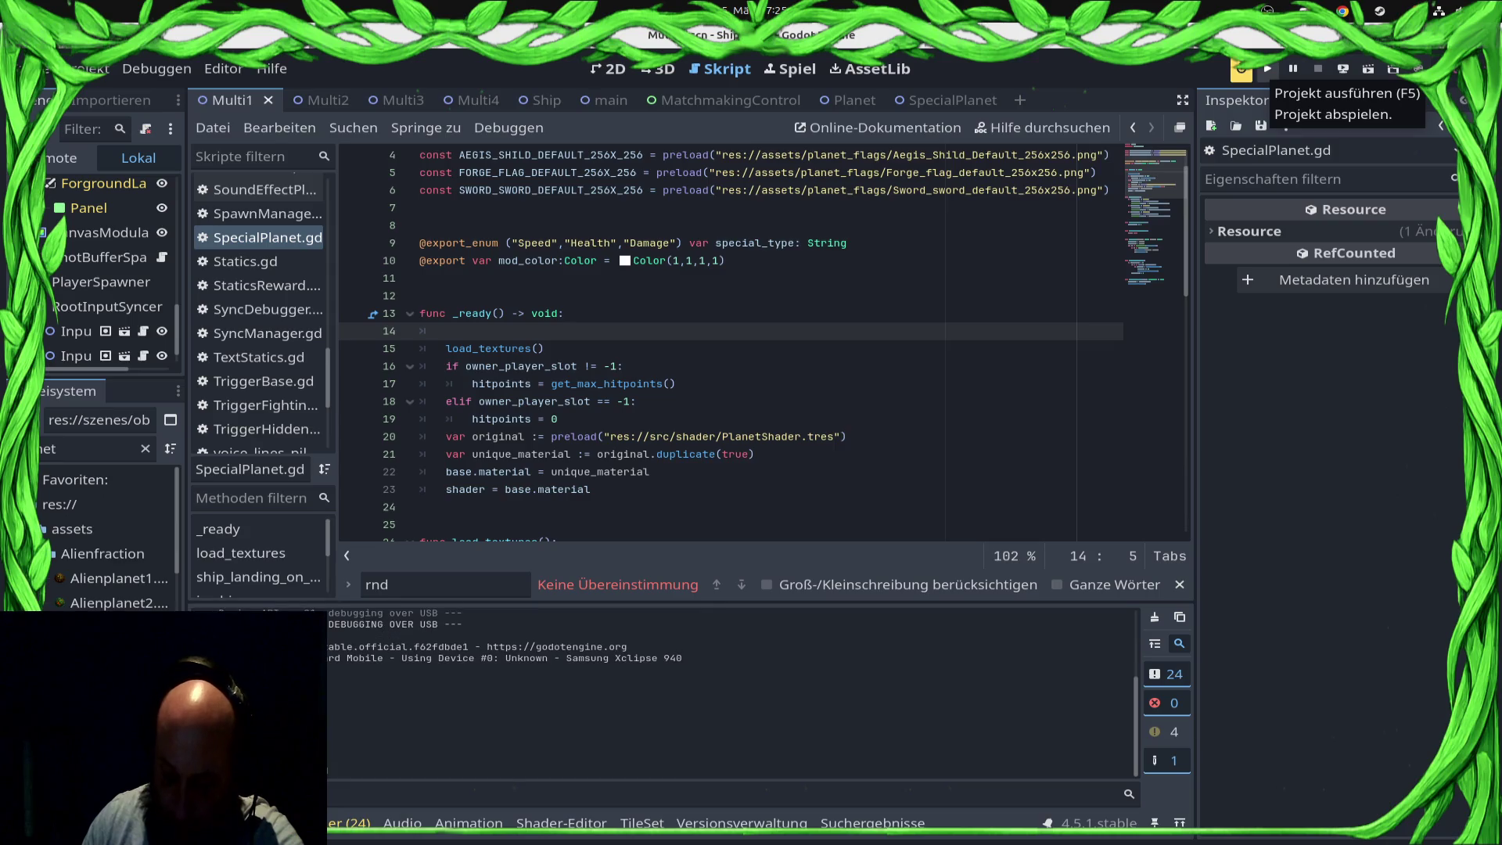
click(1267, 69)
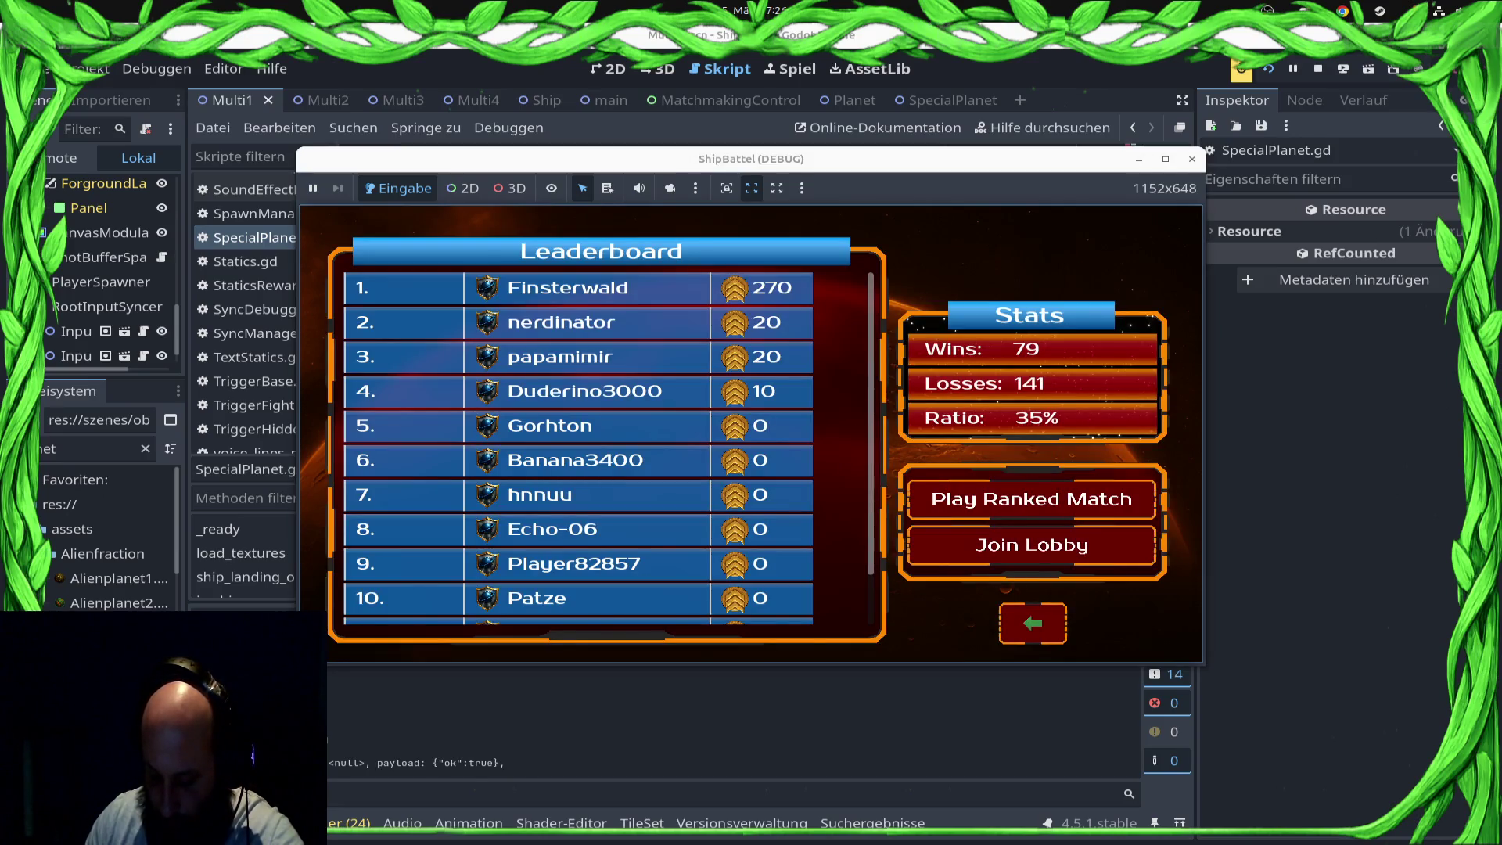
key(Return)
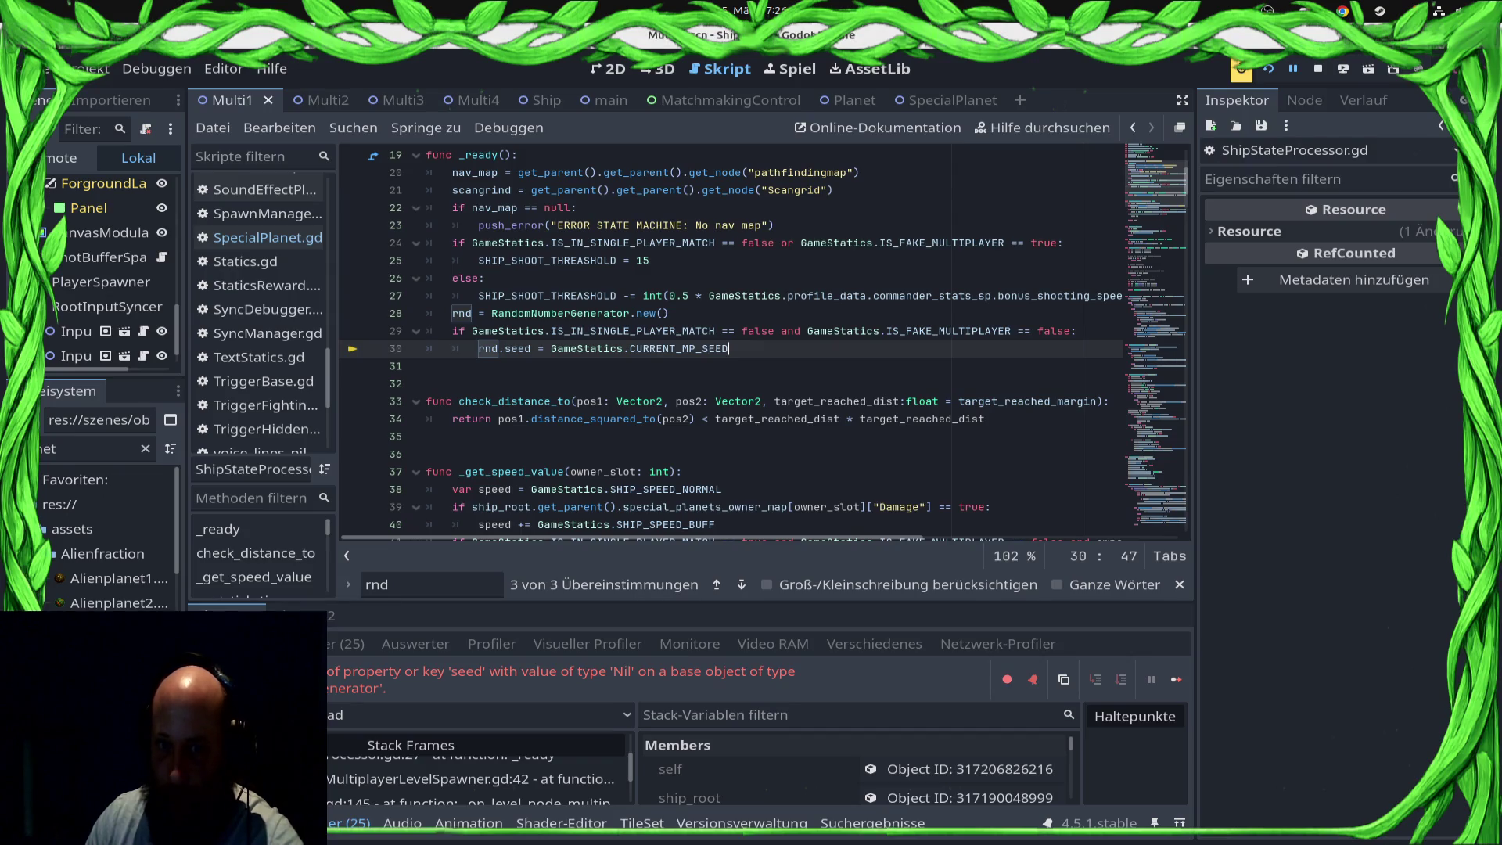
Step: Delete the rnd lines 28–30 from ShipStateProcessor.gd and save the file
mouse_move(728, 348)
mouse_down()
mouse_move(579, 207)
mouse_move(597, 489)
mouse_move(548, 539)
mouse_move(469, 490)
mouse_move(485, 454)
mouse_move(426, 471)
mouse_up()
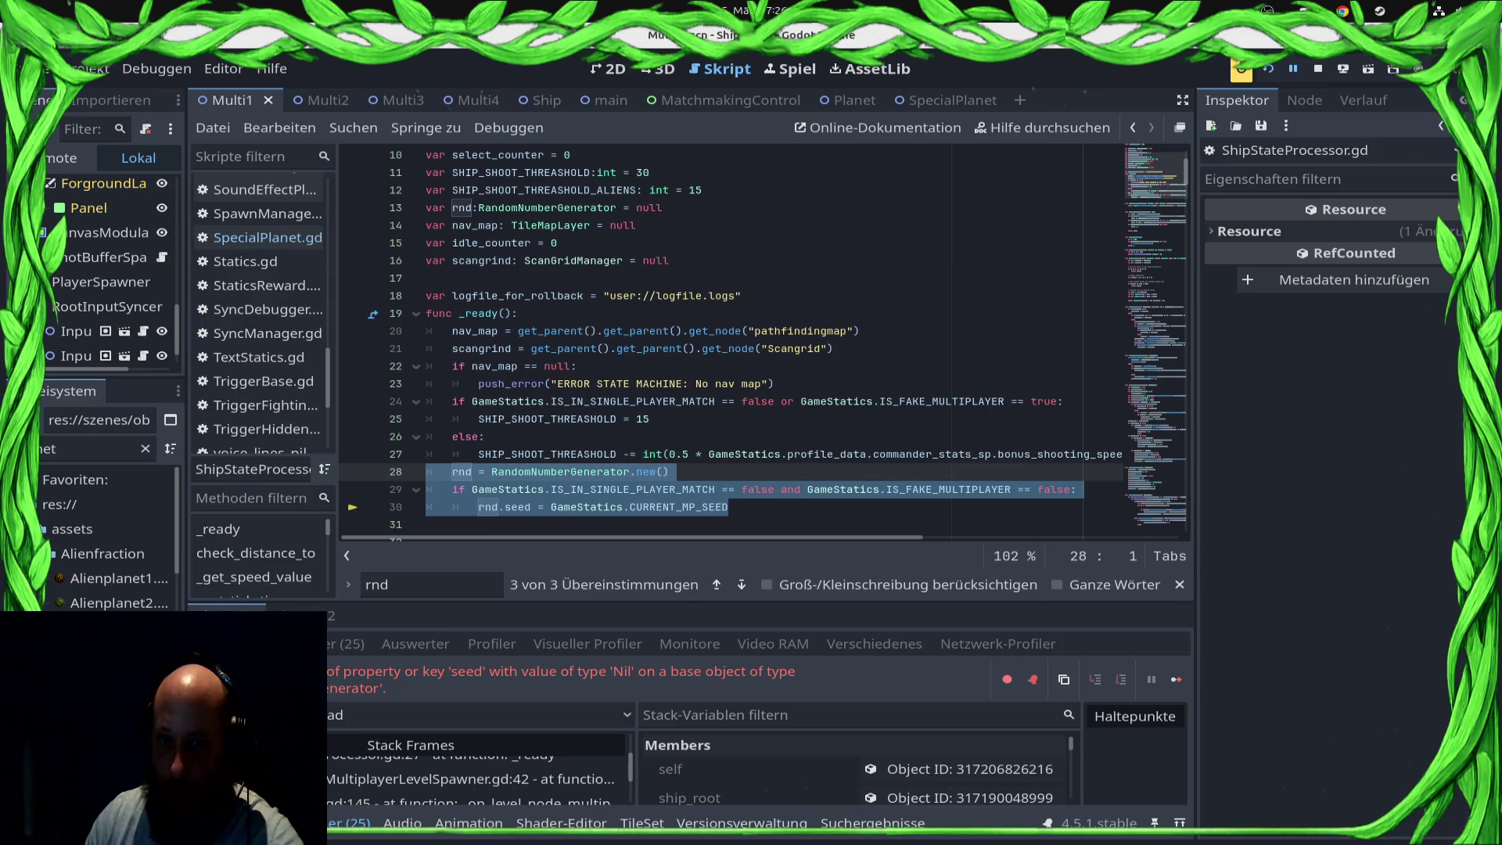
key(BackSpace)
key(BackSpace)
key(ctrl+s)
Step: Stop the running game and redeploy it to the Samsung phone
click(1318, 68)
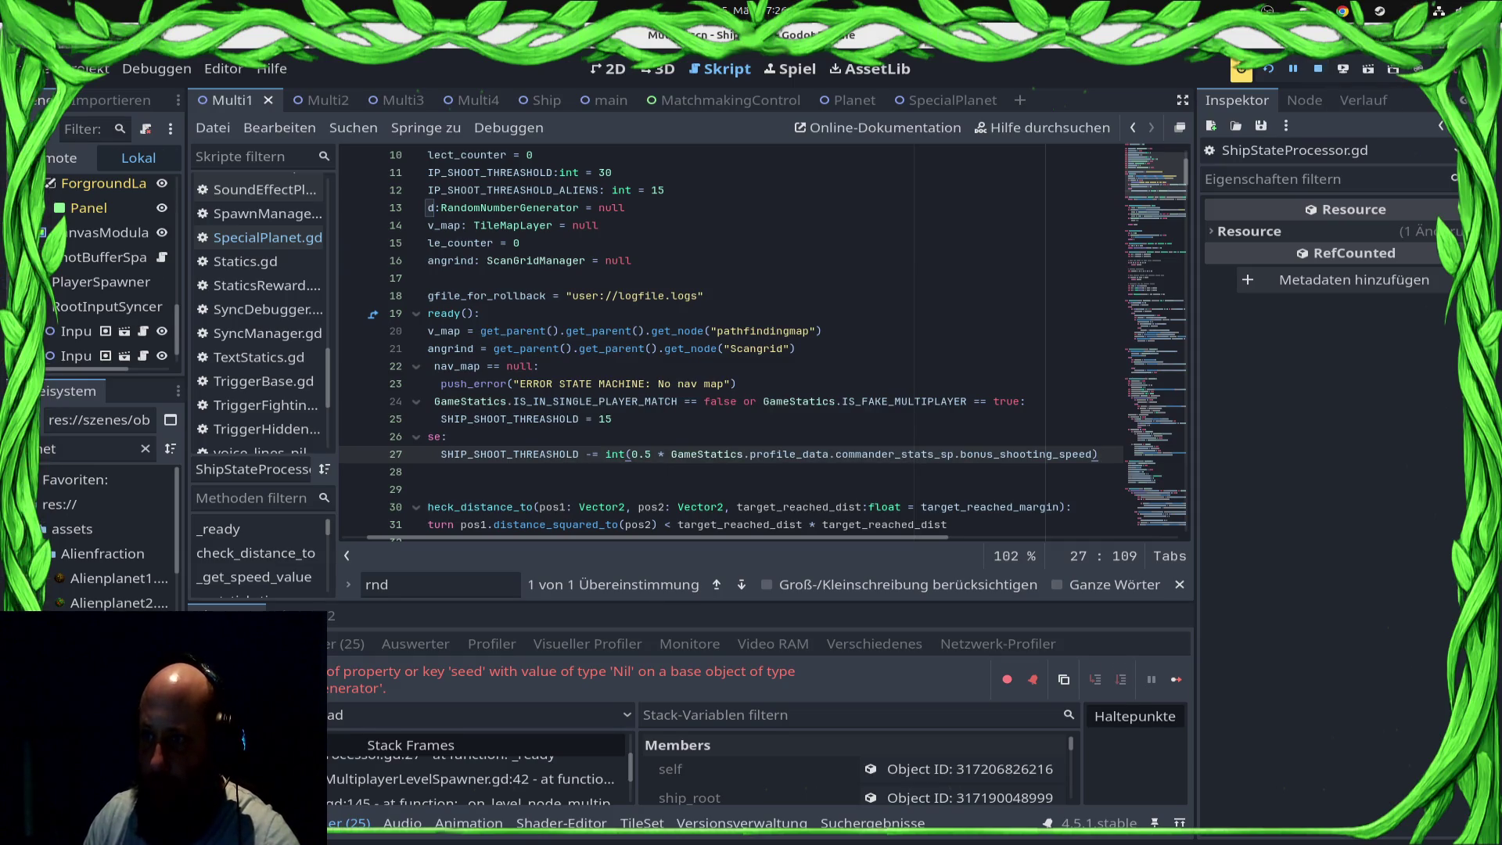
click(1343, 68)
click(1338, 119)
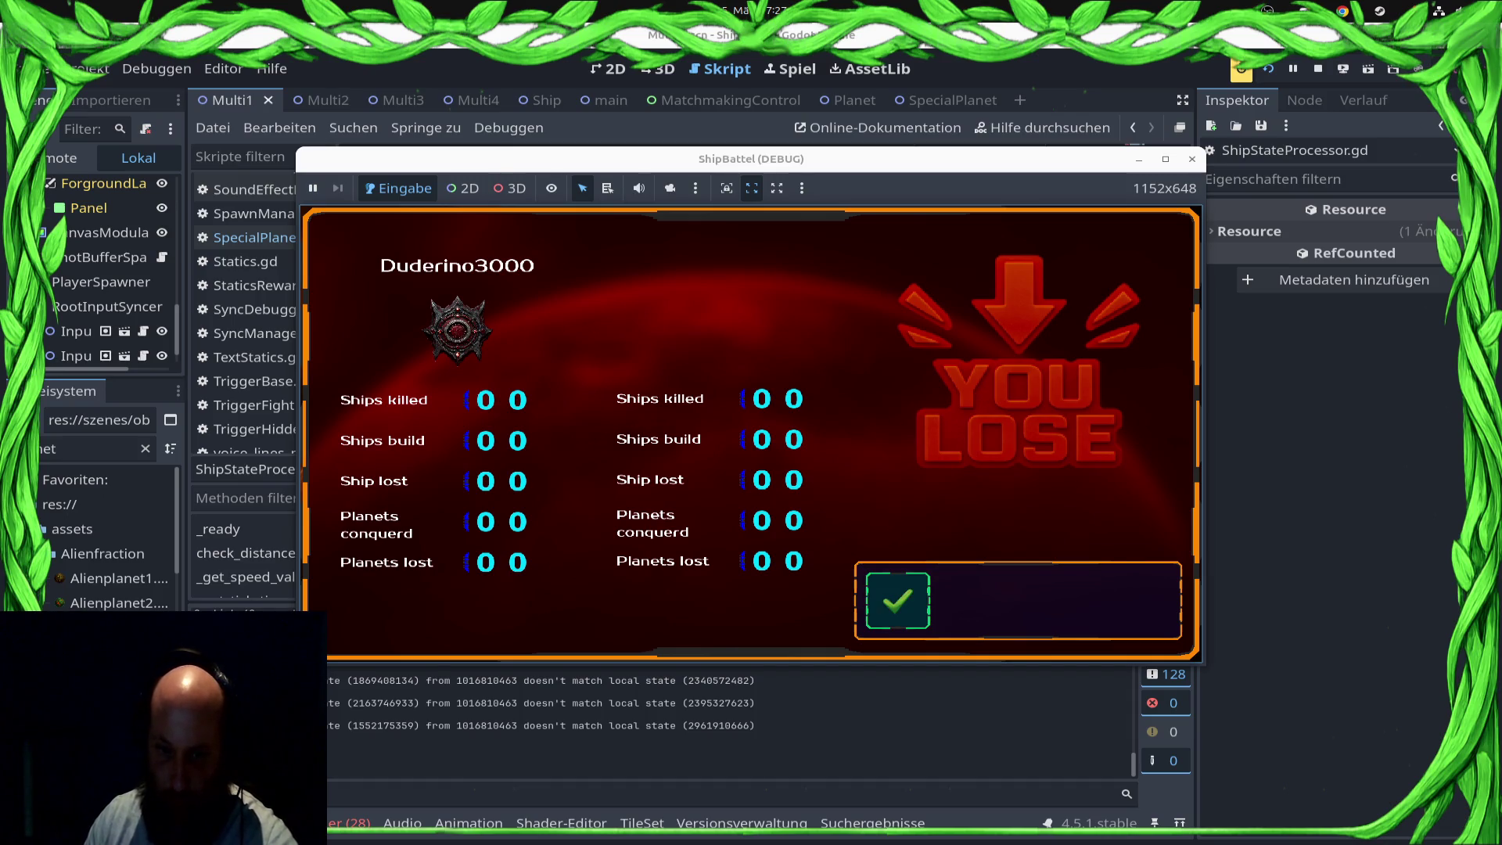
Step: Close the YOU LOSE results screen, review the state-mismatch output, and open SpecialPlanet.gd
click(898, 600)
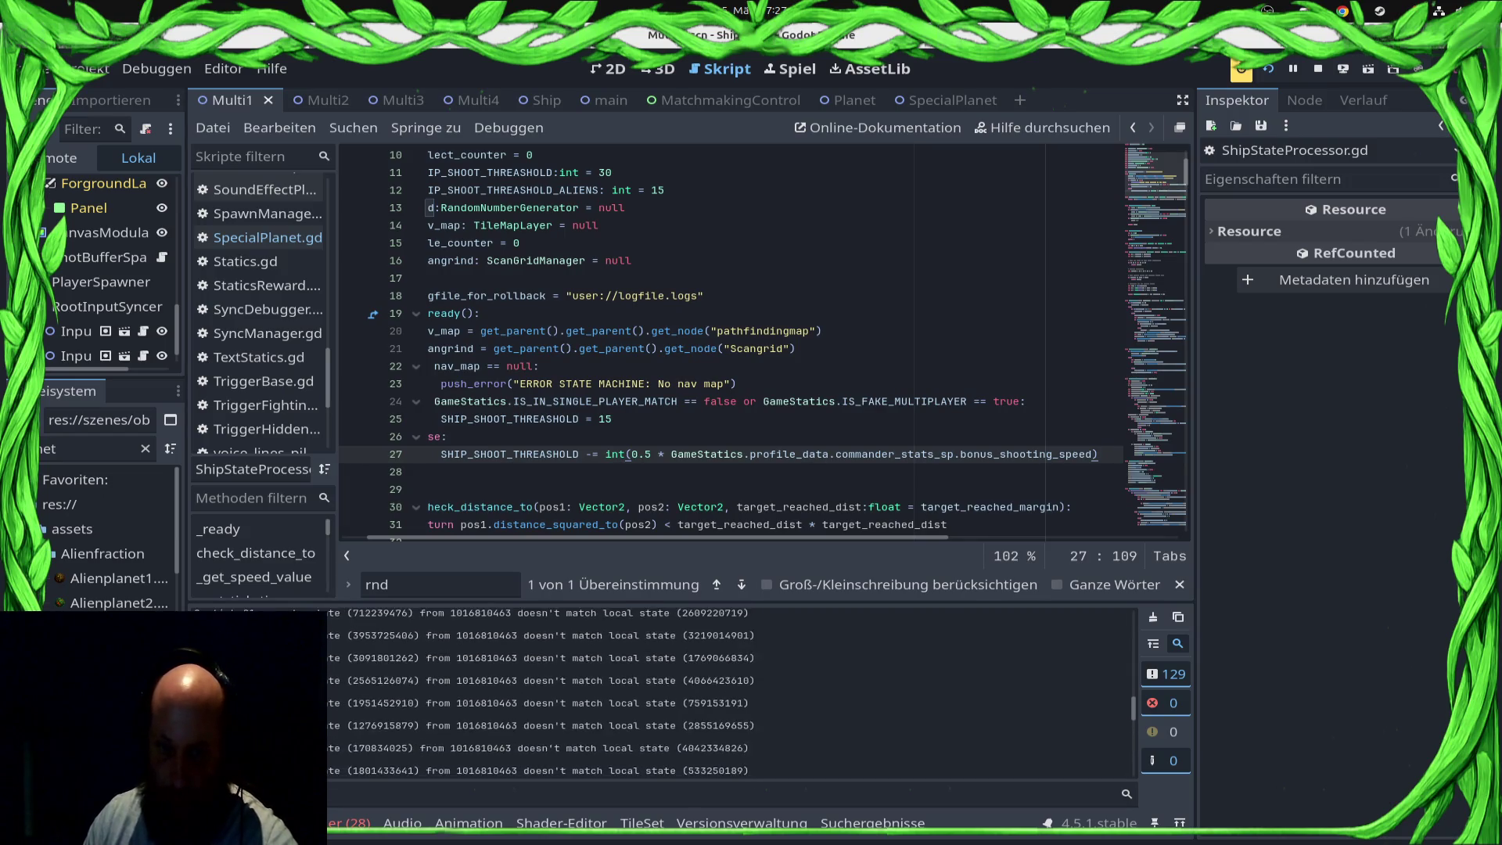
scroll(540, 697, up, 2)
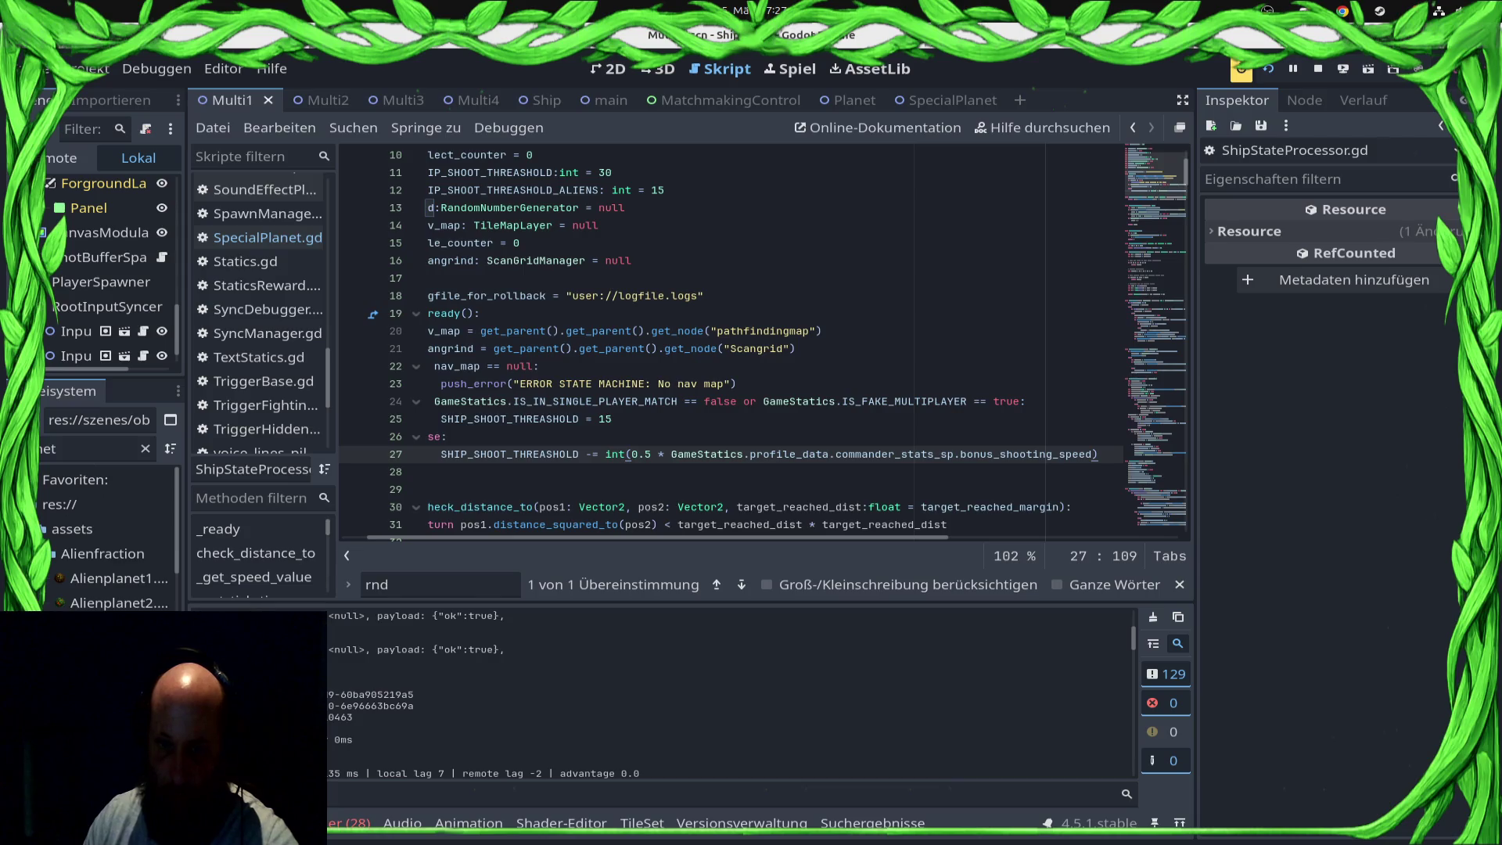
scroll(732, 343, left, 2)
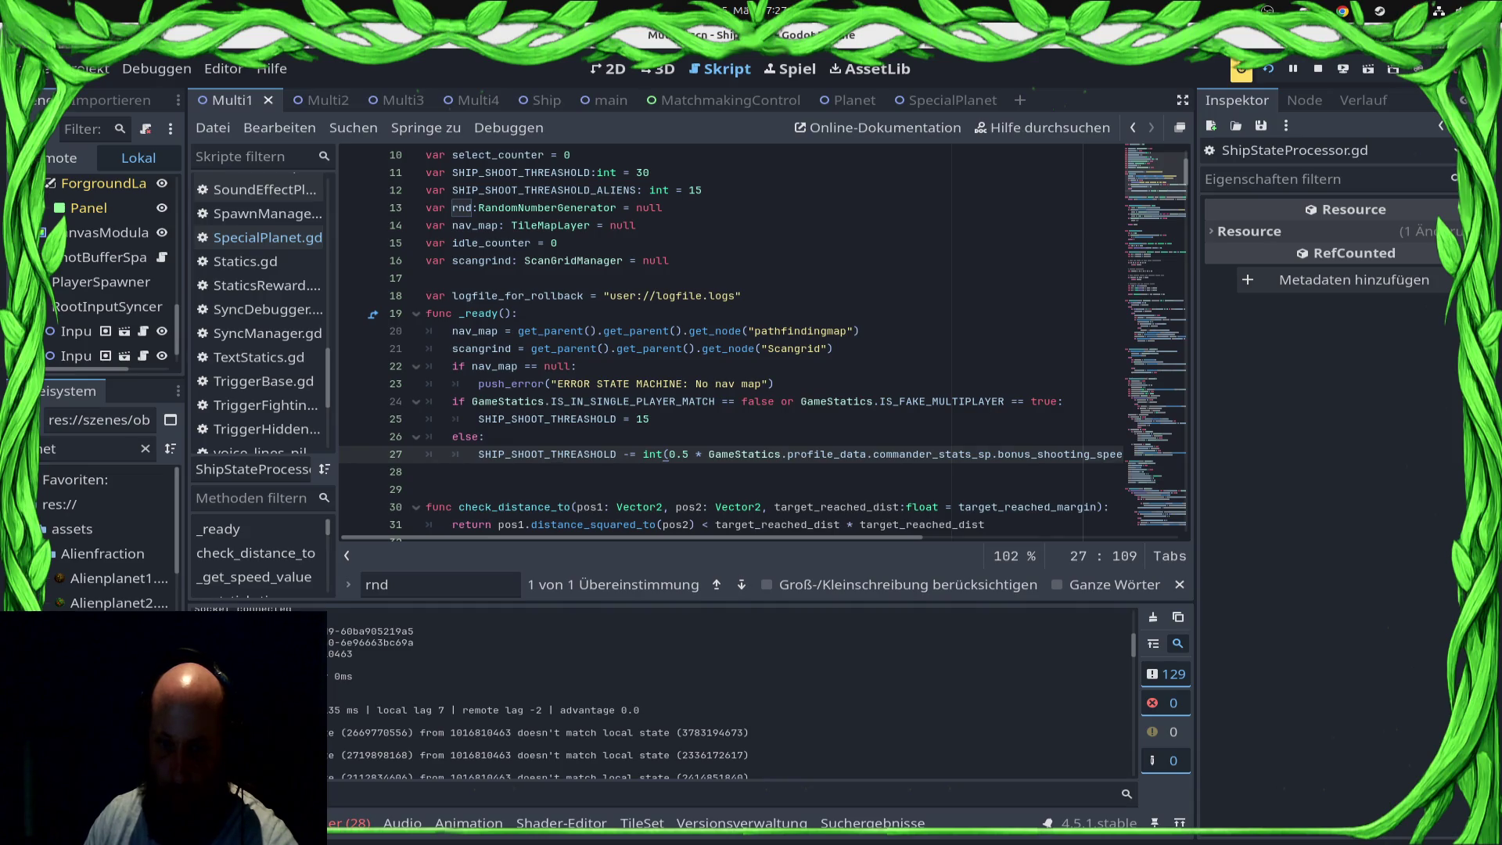
click(266, 238)
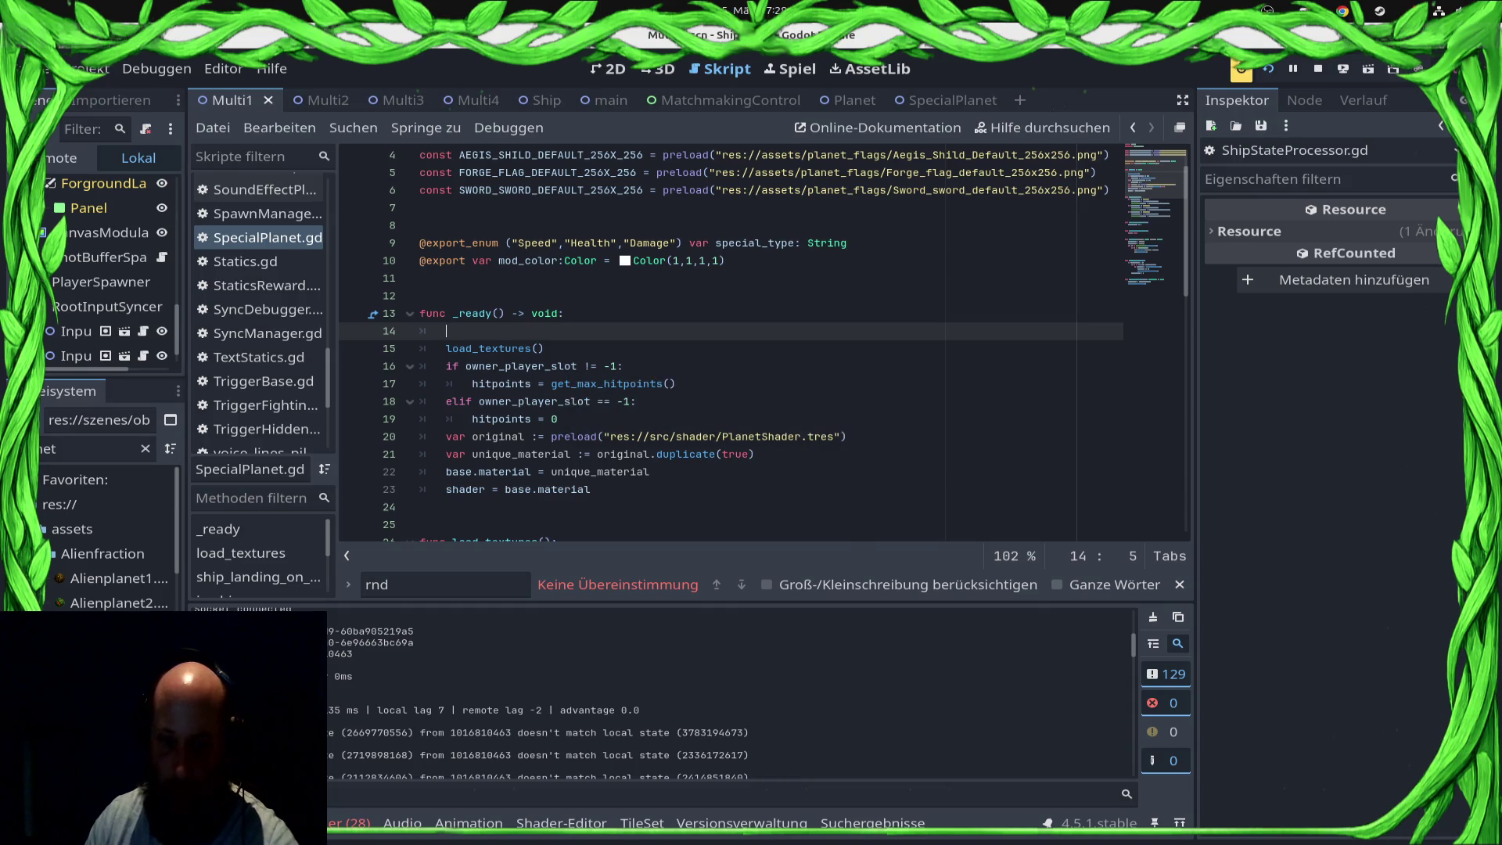
Step: Inspect the Inputsyncer and Inputsyncer2 nodes and their script, widening the scene tree dock
click(76, 331)
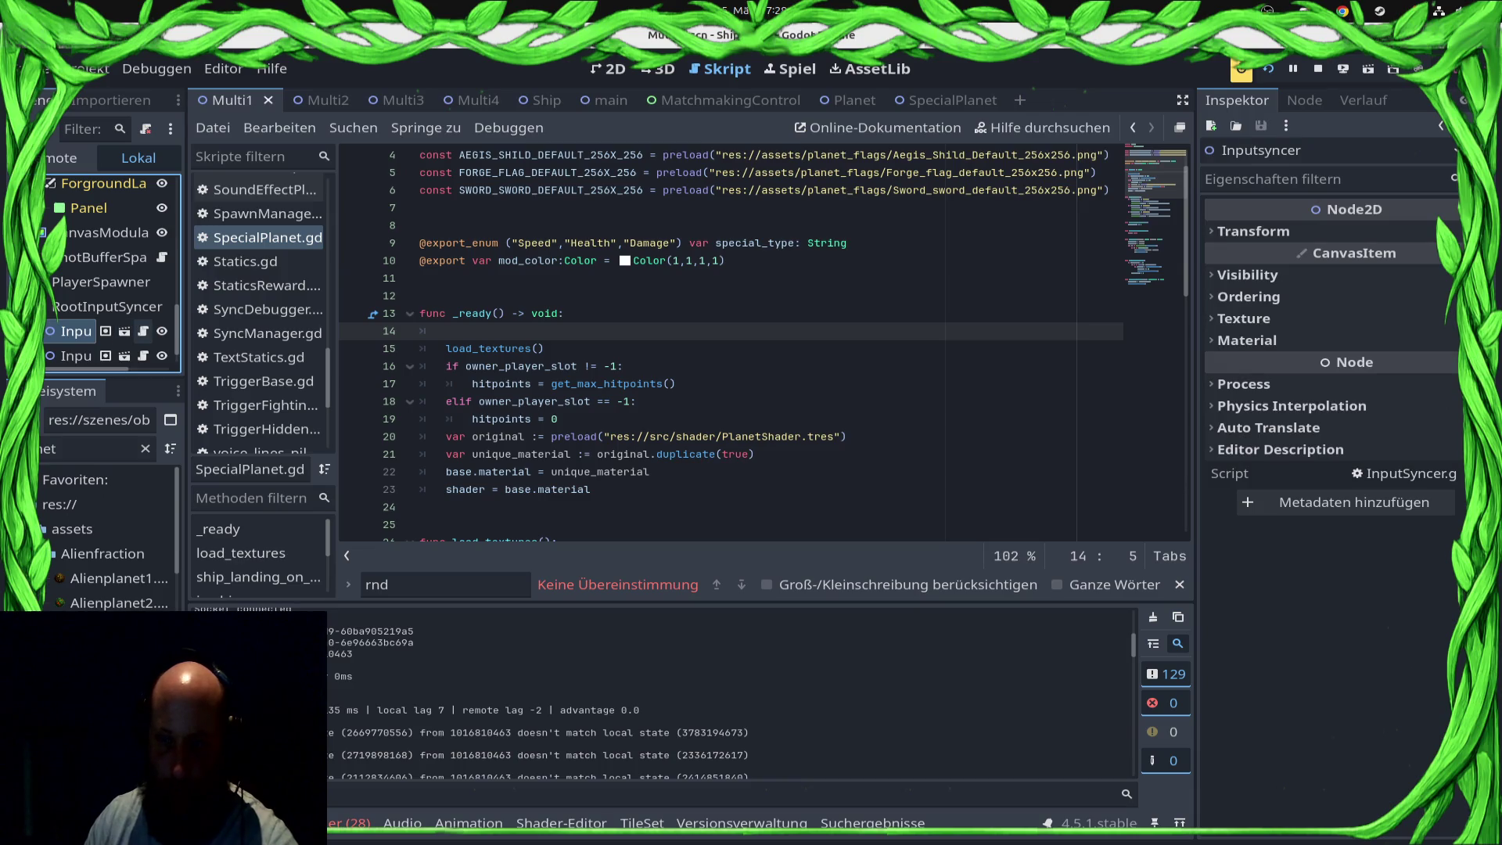
click(143, 330)
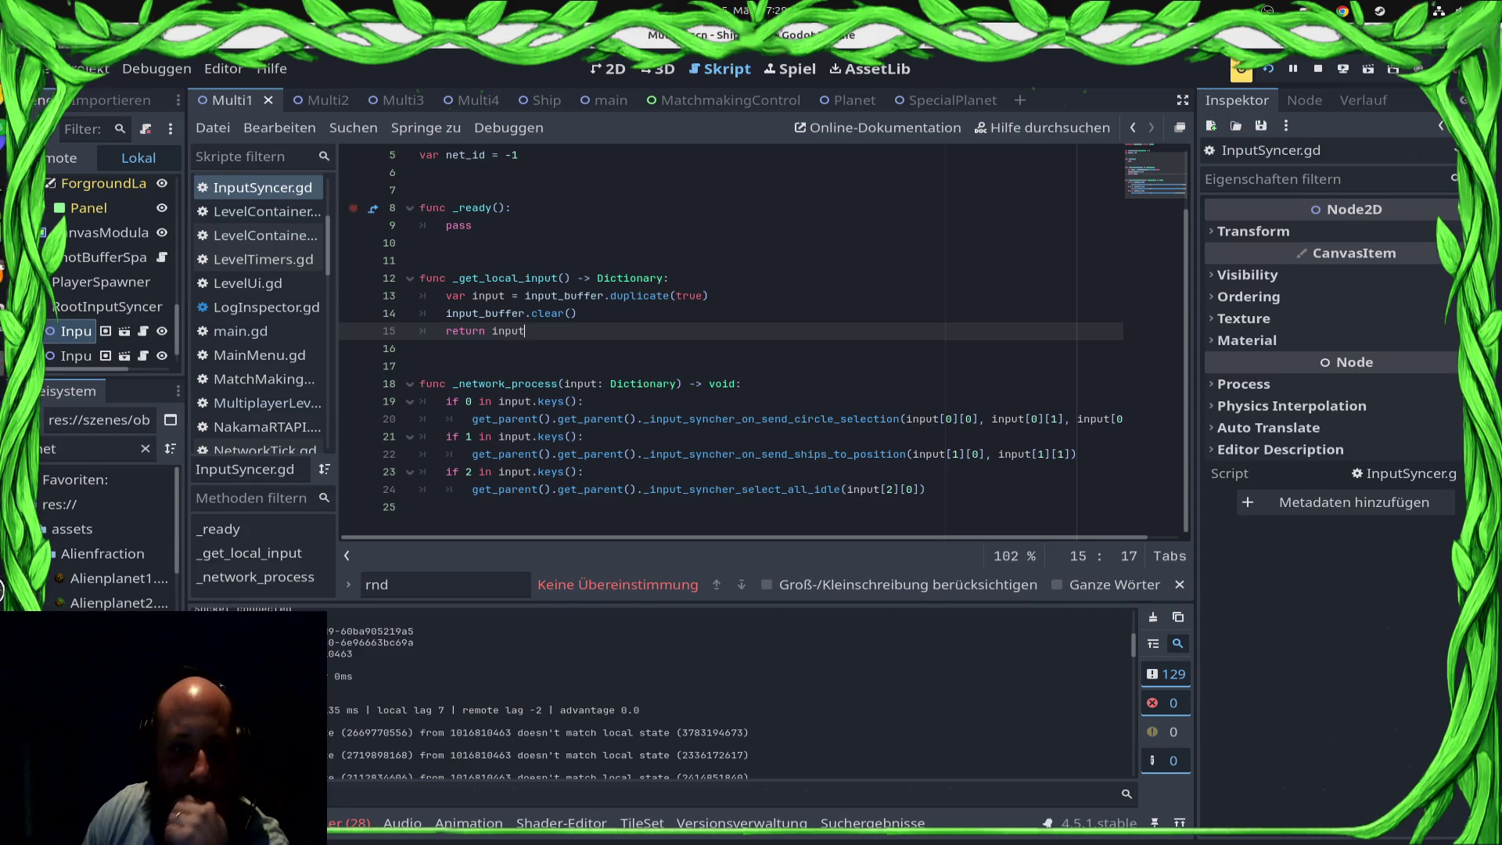
click(76, 356)
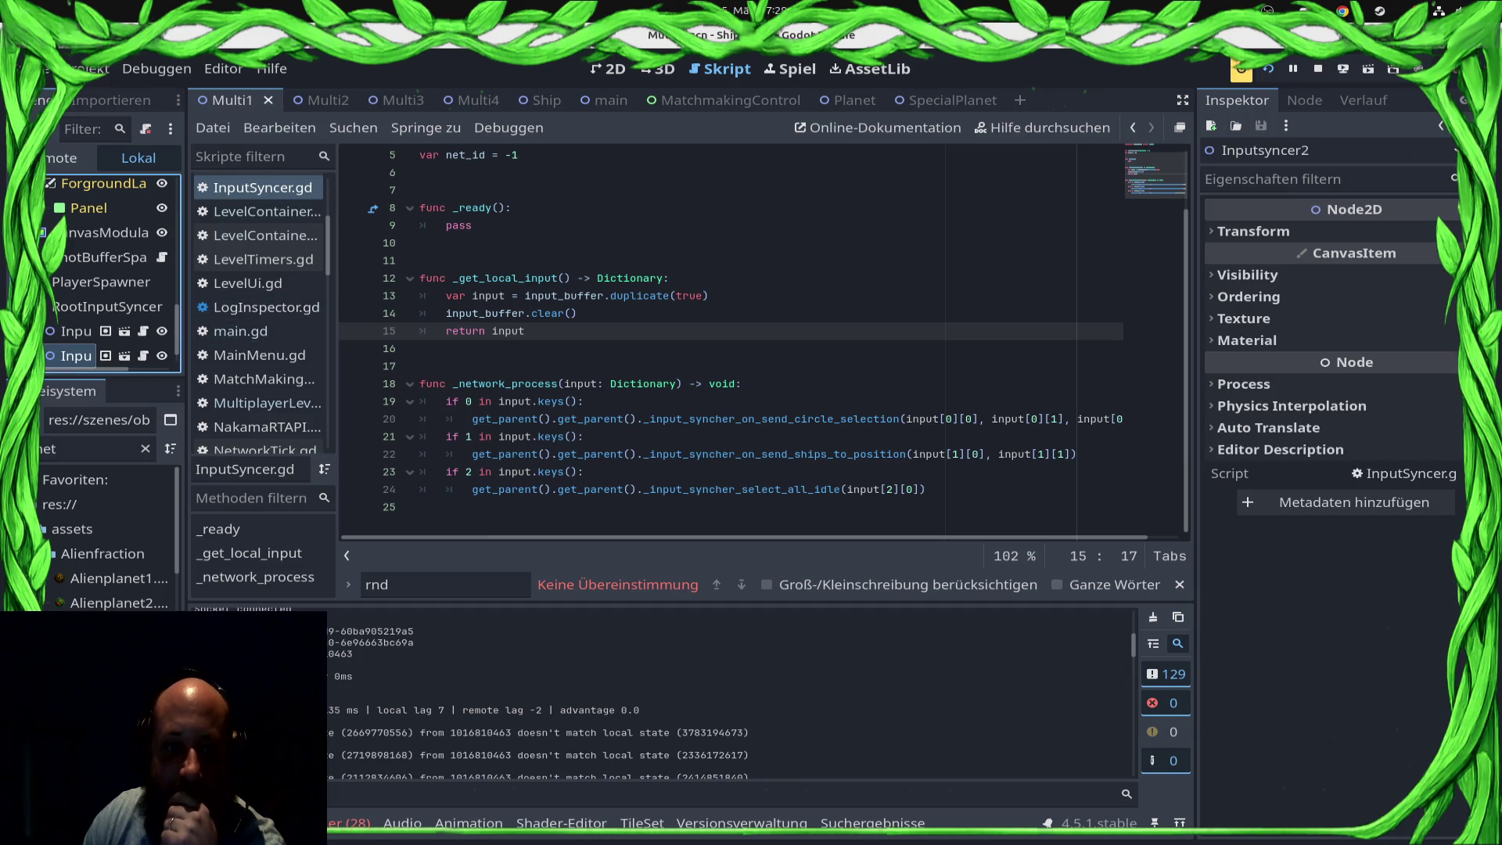
mouse_move(185, 462)
mouse_down()
mouse_move(345, 462)
mouse_move(282, 462)
mouse_up()
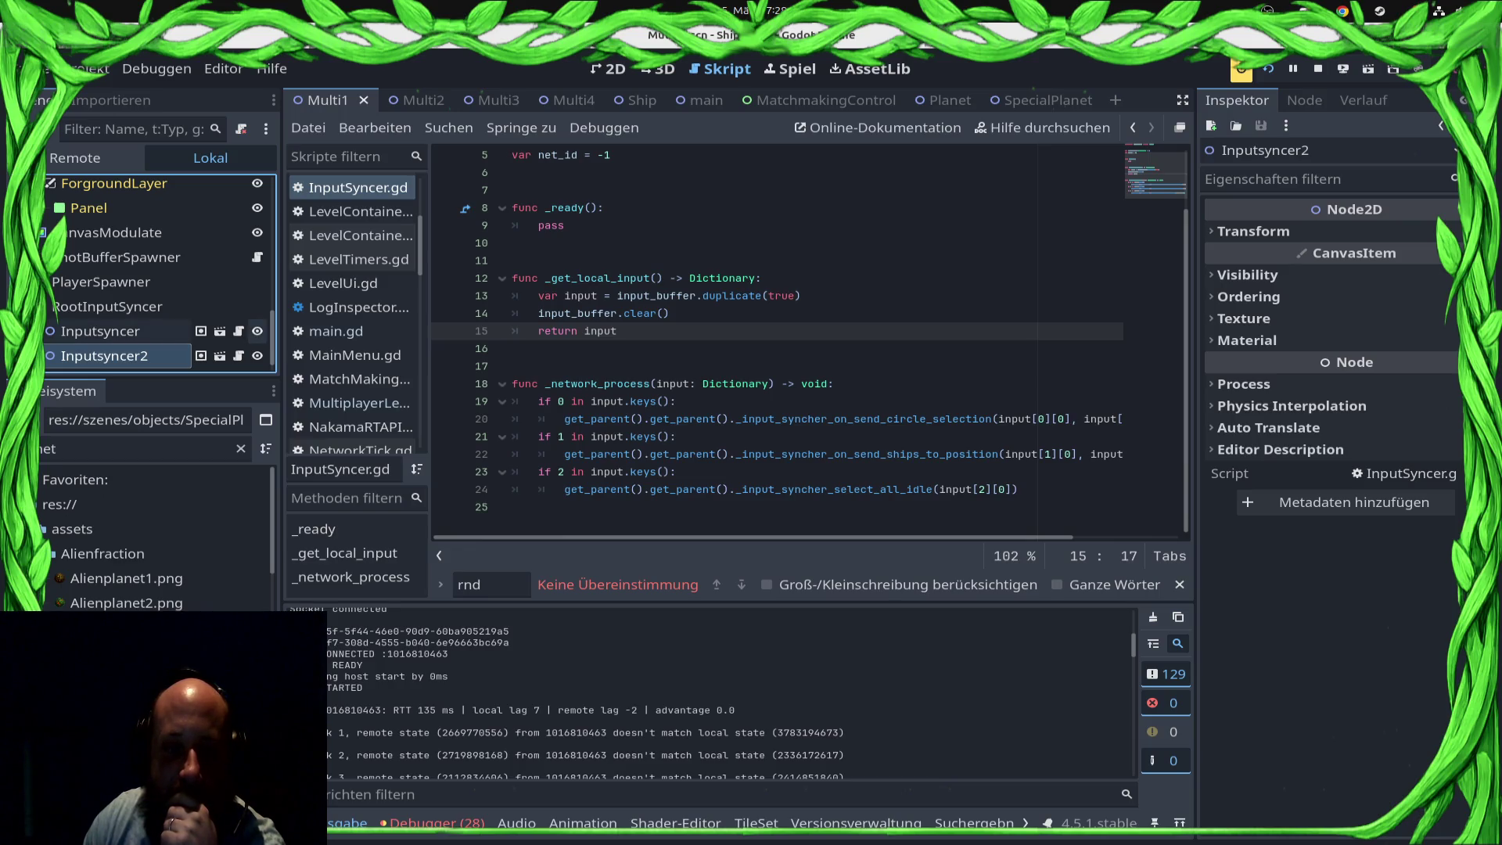
scroll(157, 312, down, 1)
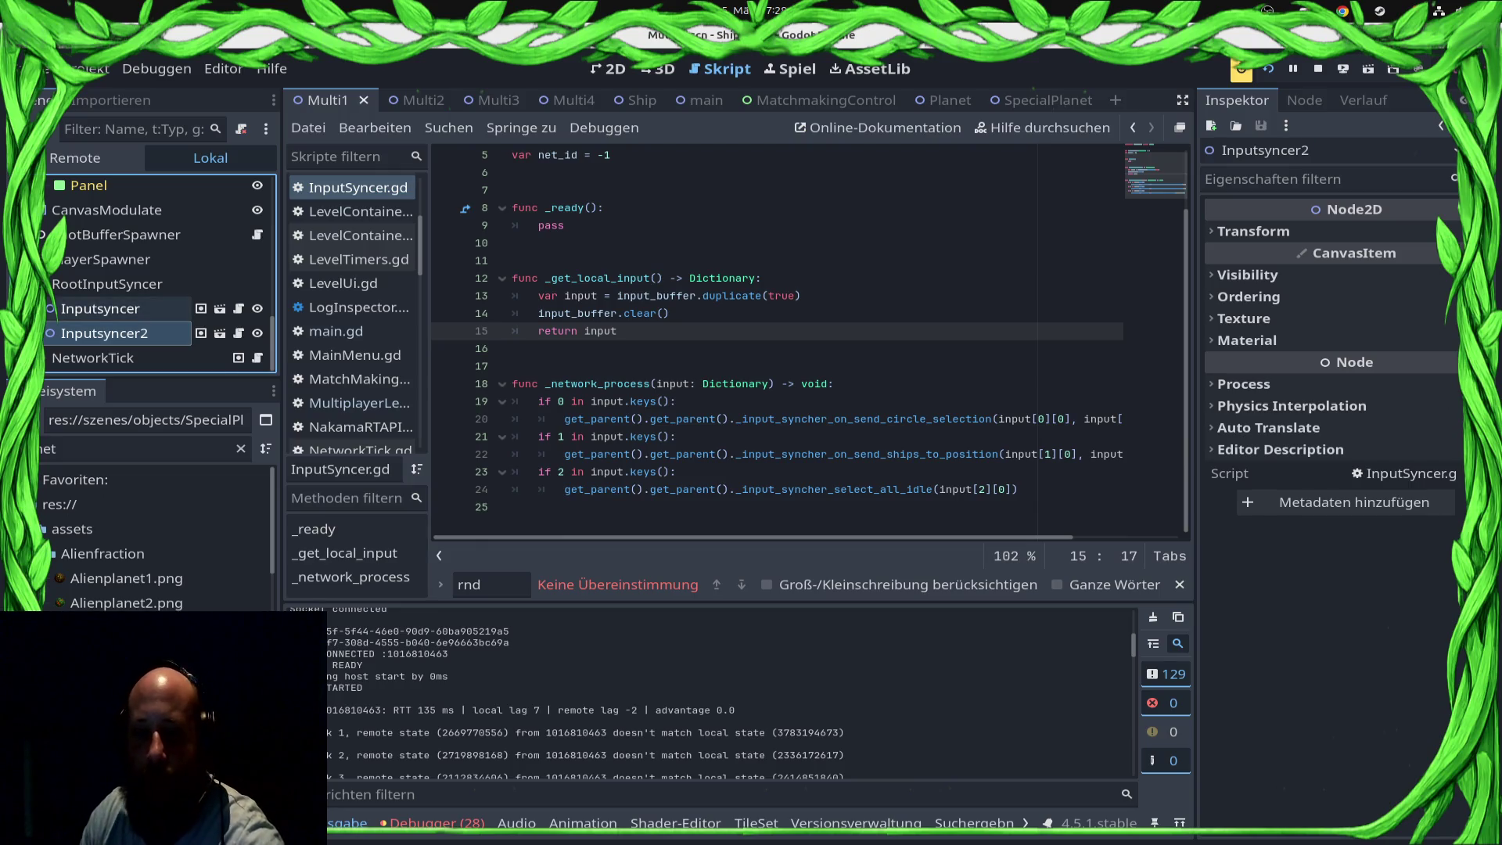
ctrl+click(100, 308)
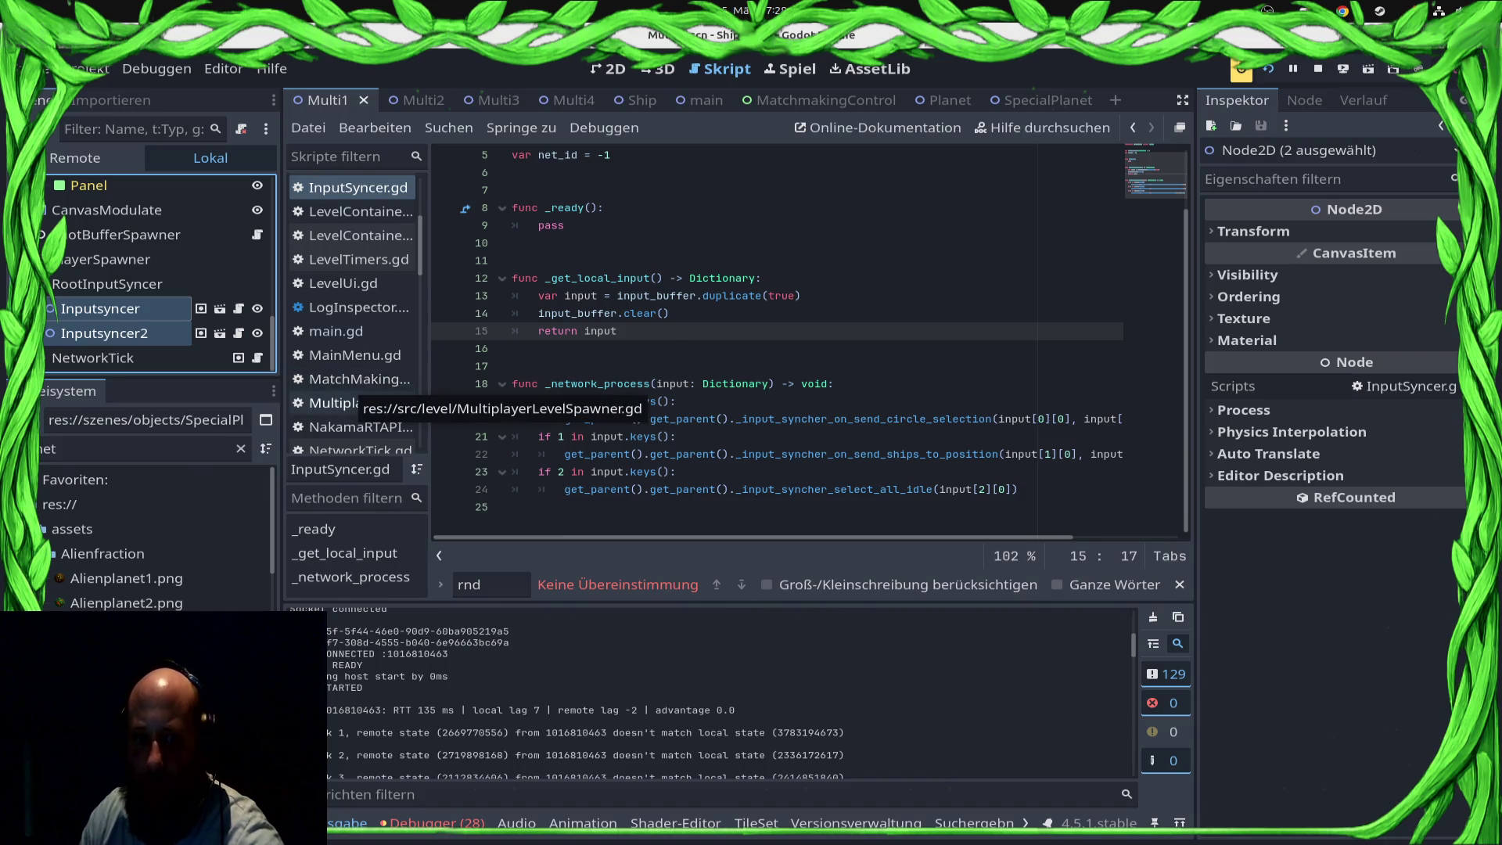
Step: Open MultiplayerLevelSpawner.gd, then LevelContainer.gd at its _ready function
click(356, 403)
scroll(352, 313, up, 3)
scroll(352, 313, down, 2)
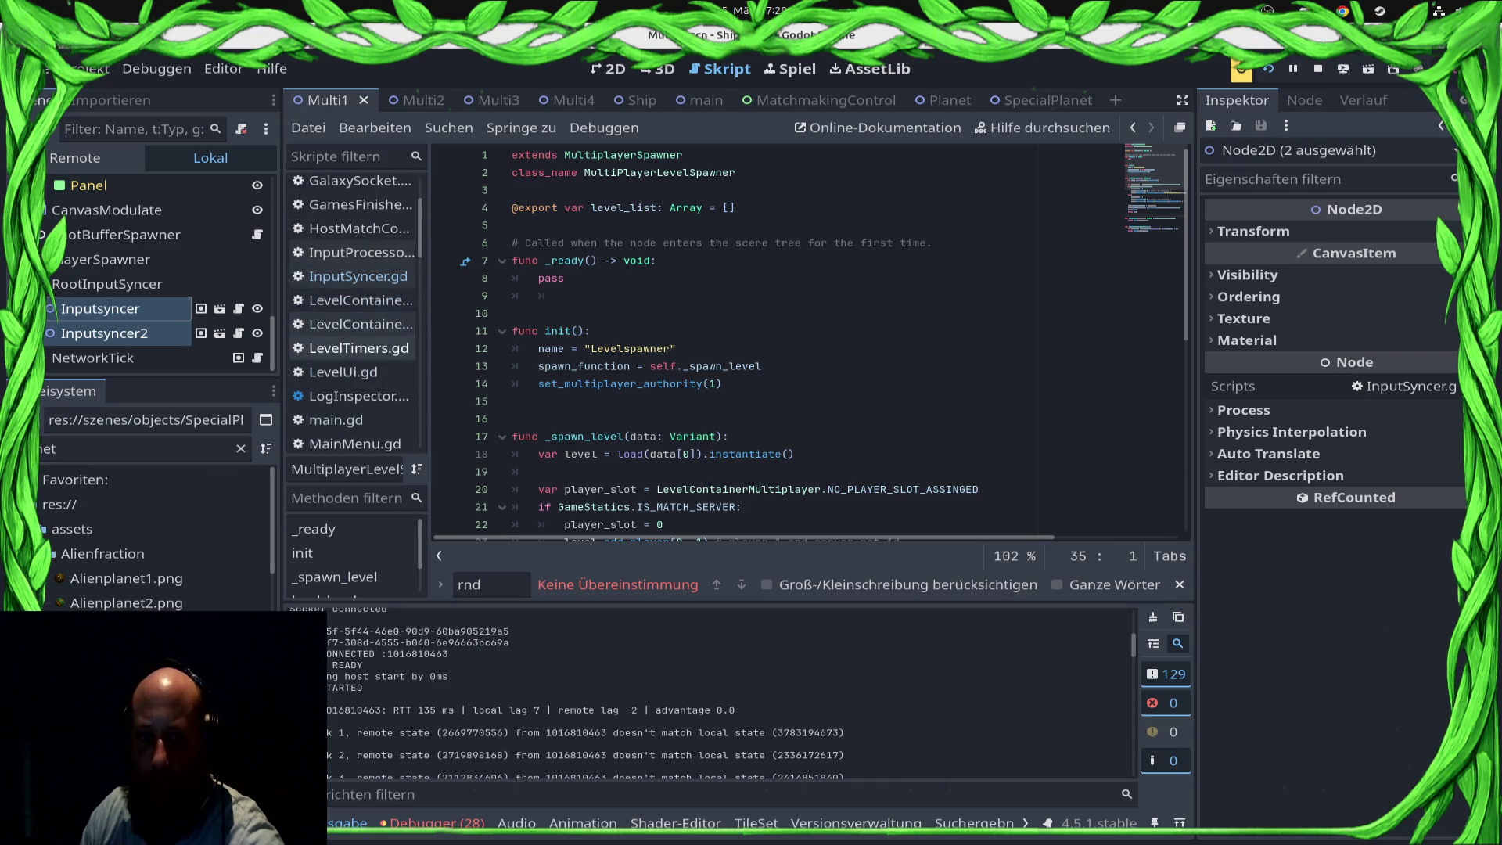
click(352, 324)
click(352, 300)
scroll(775, 344, up, 2)
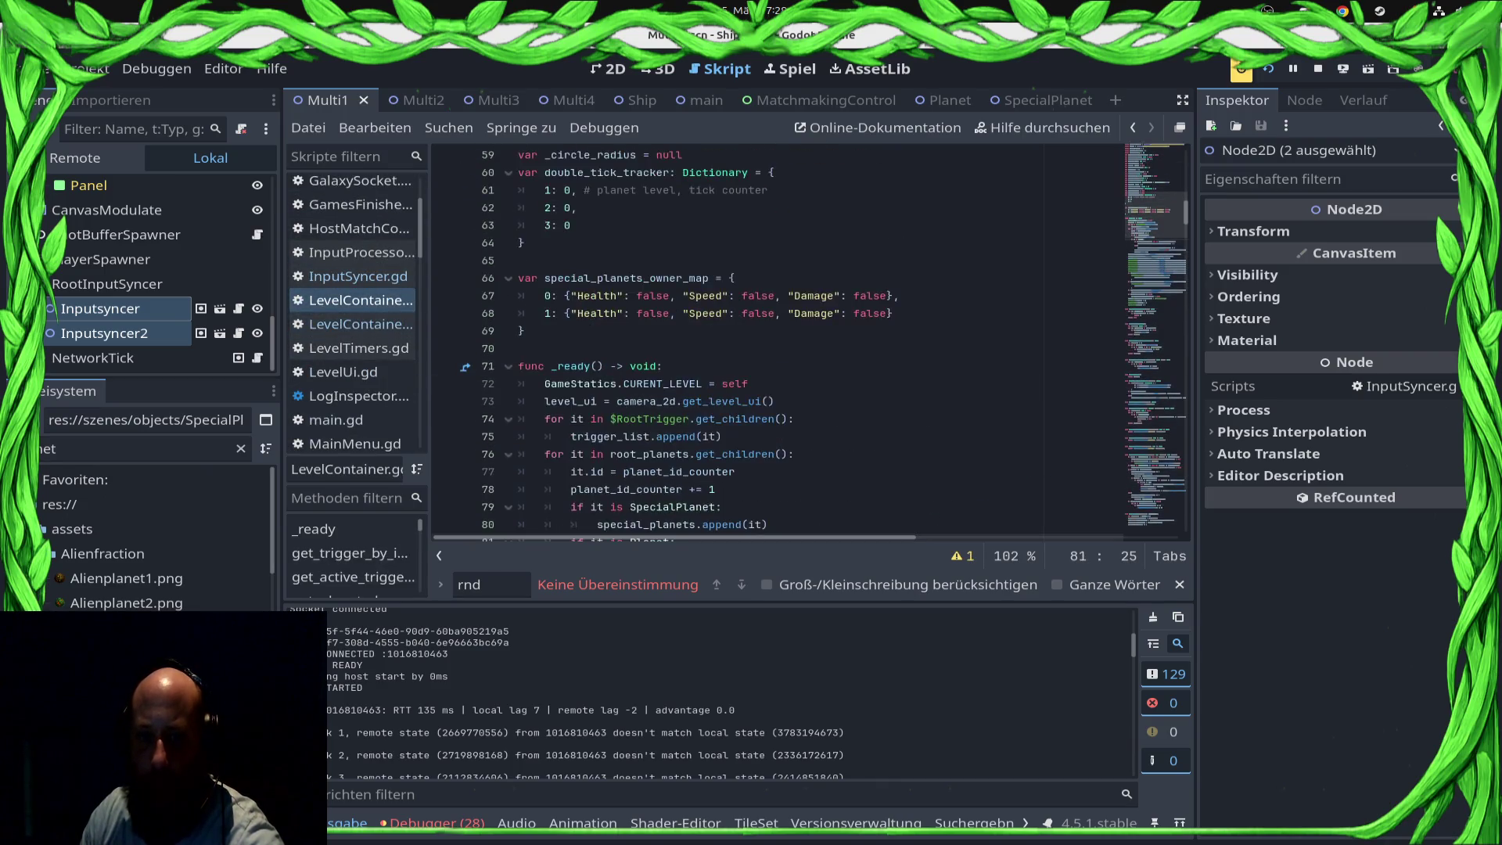